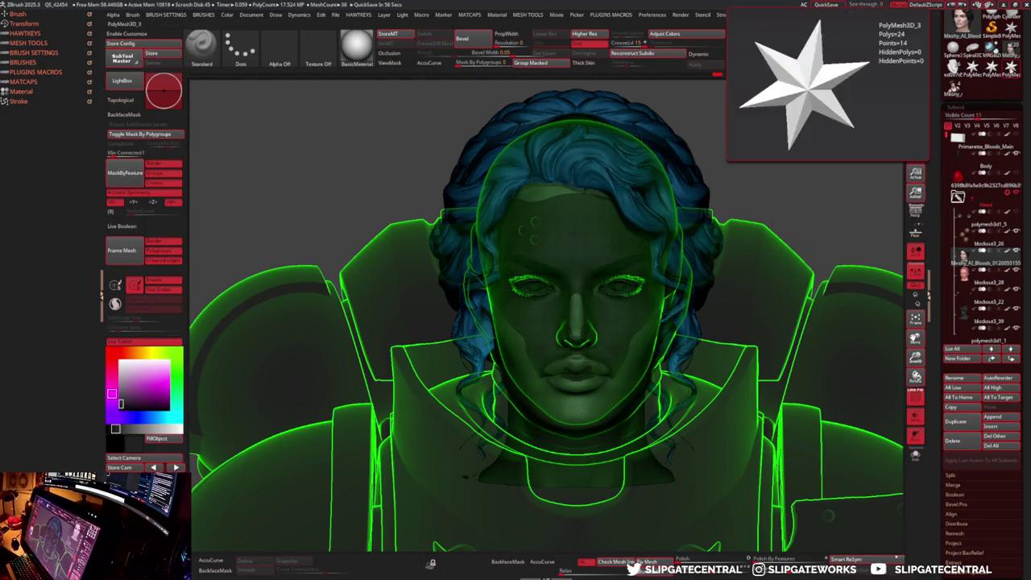
- Load the reference head tool and turn it to a near-frontal, slightly zoomed view
click(961, 20)
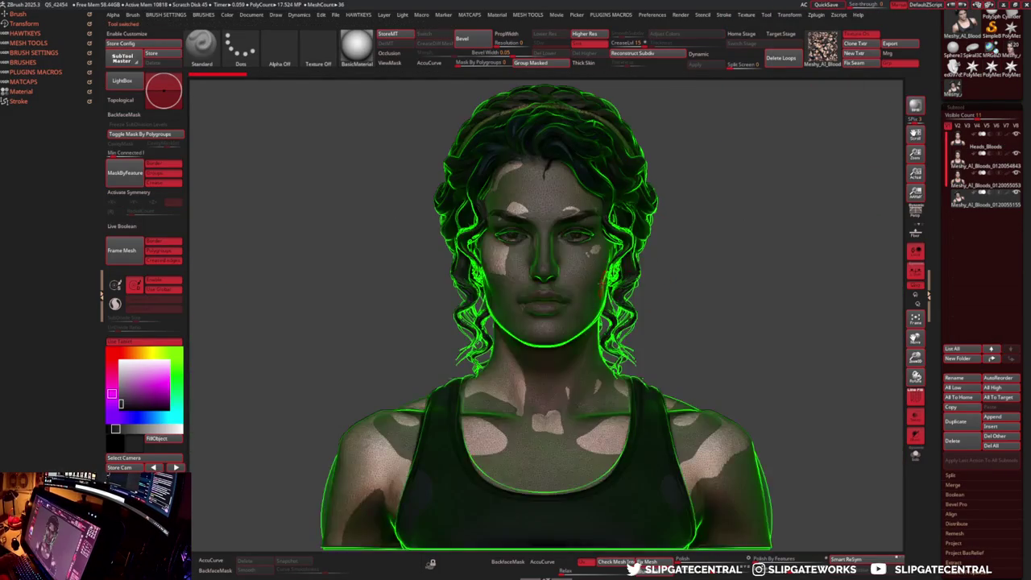
drag(619, 266, 824, 219)
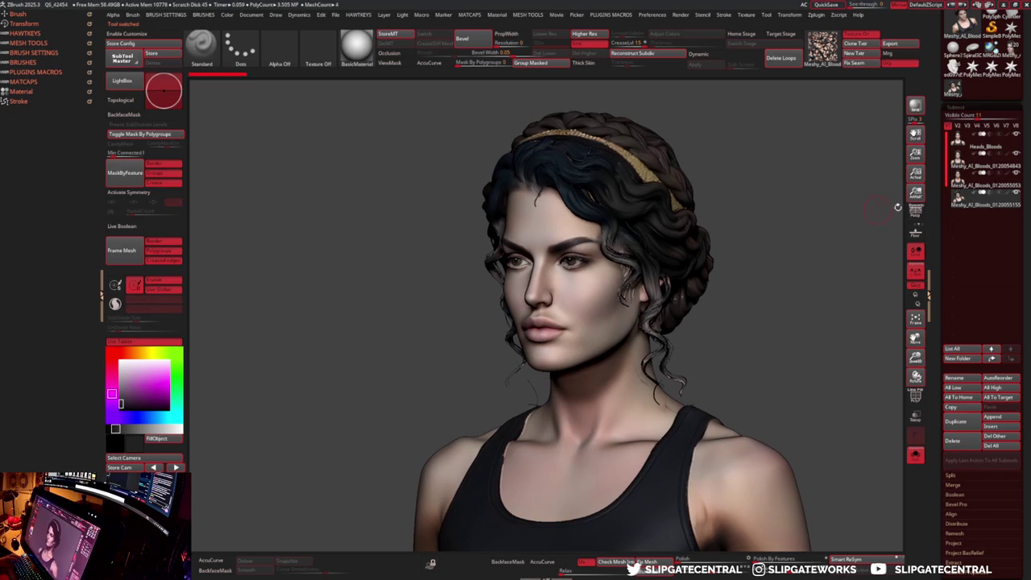
drag(712, 193, 870, 209)
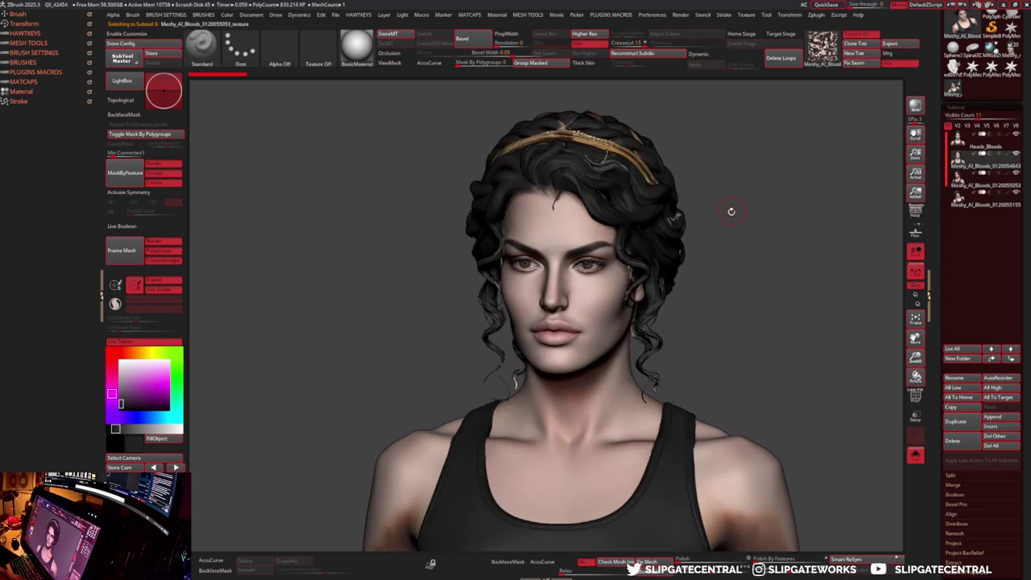
drag(707, 524, 722, 541)
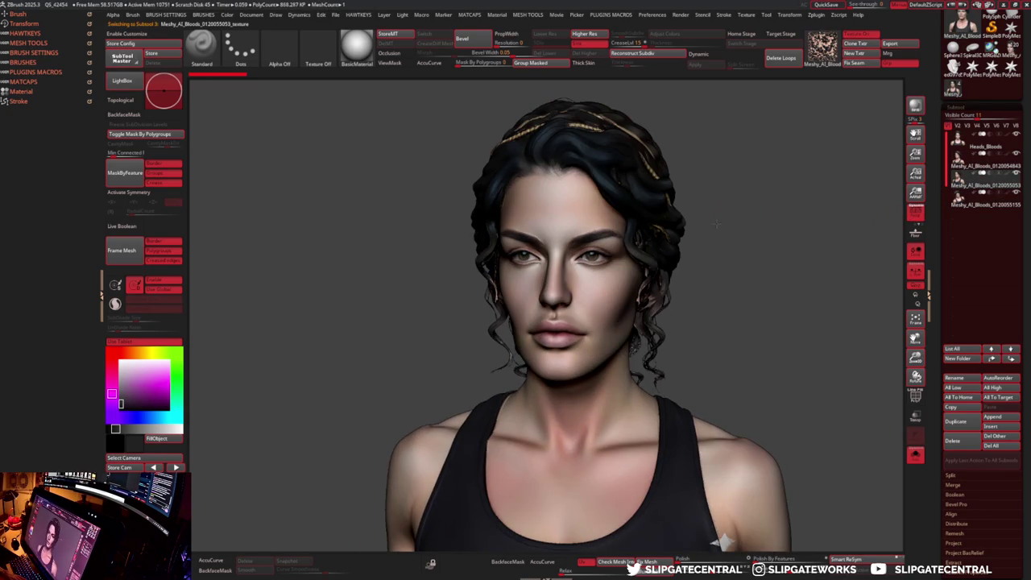
drag(717, 224, 720, 222)
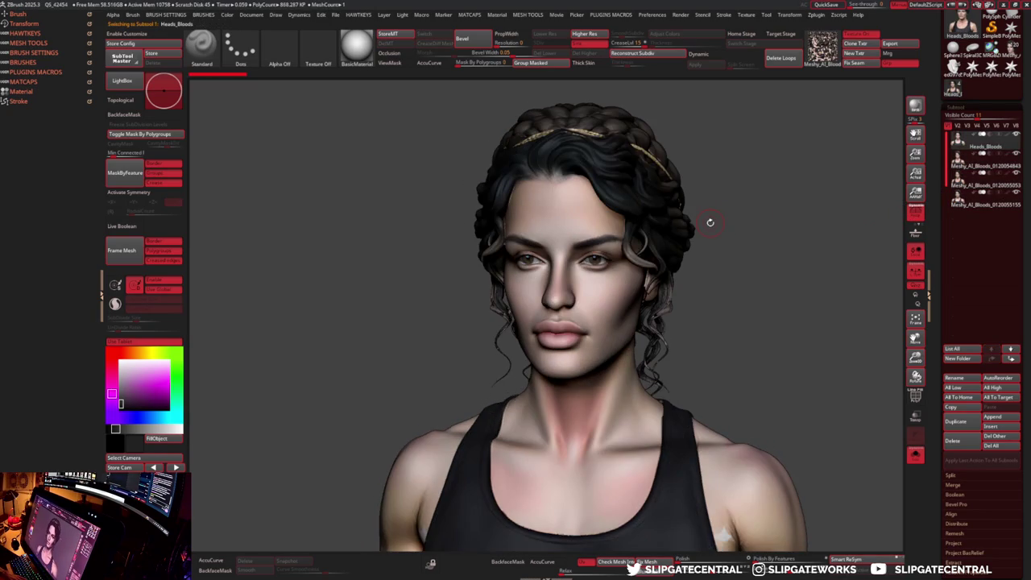
- Cycle through the alternate hairstyle SubTools, including the headband variant
alt+click(701, 225)
key(Down)
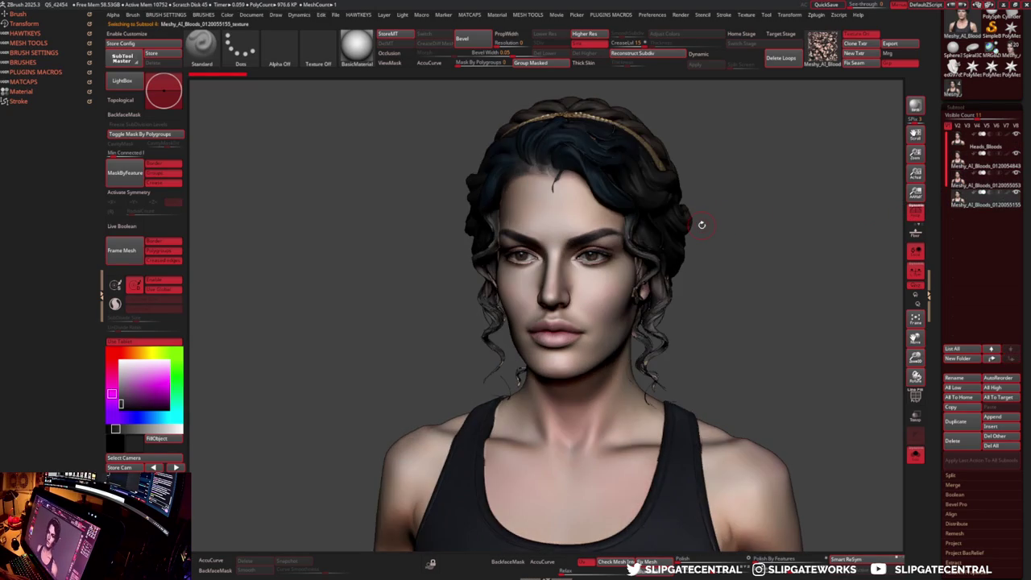
key(Down)
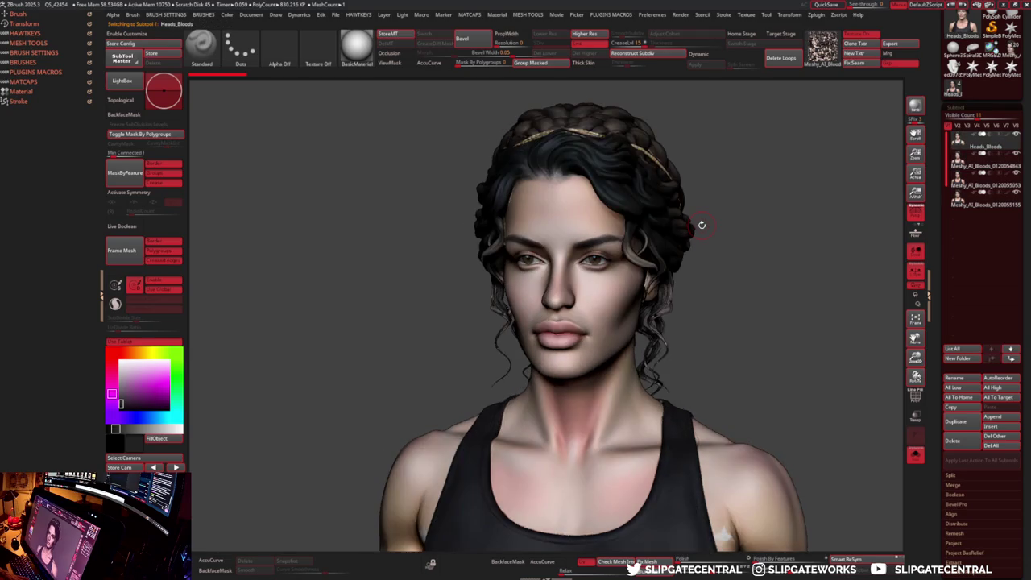
key(Down)
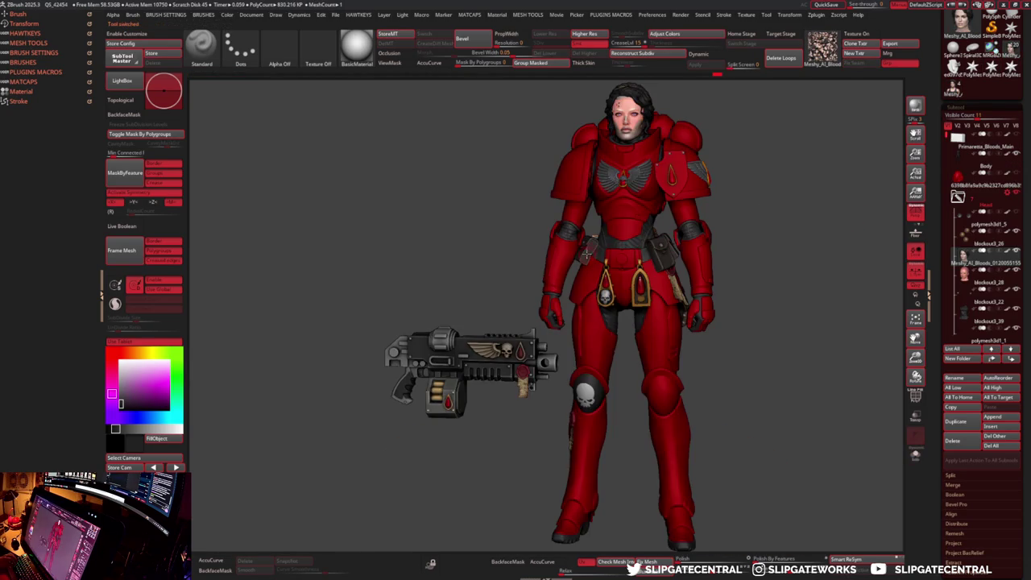
- Solo the head with the body ghosted, and nudge it slightly upward with the Gizmo
scroll(636, 219, up, 5)
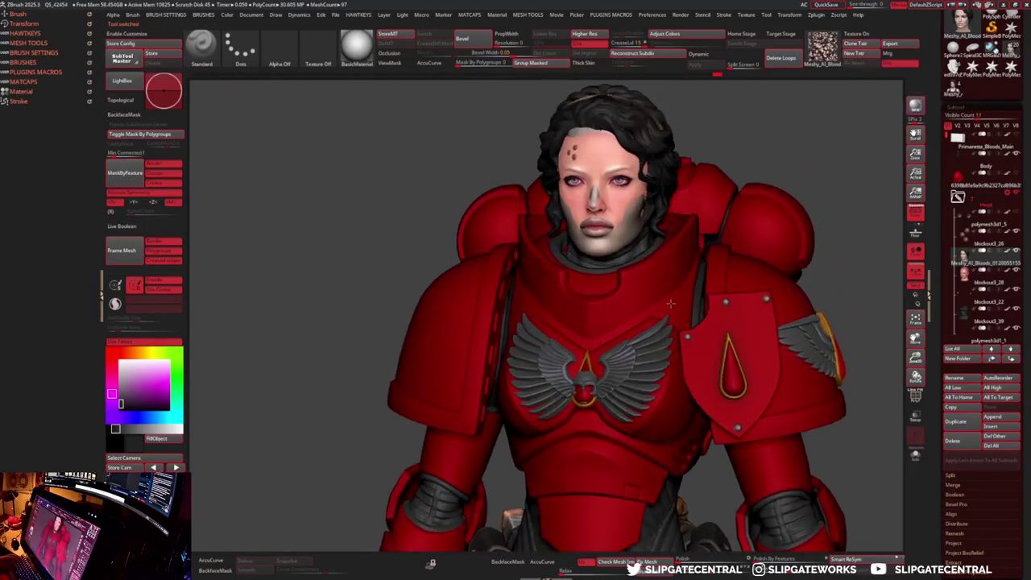
key(ctrl+shift+s)
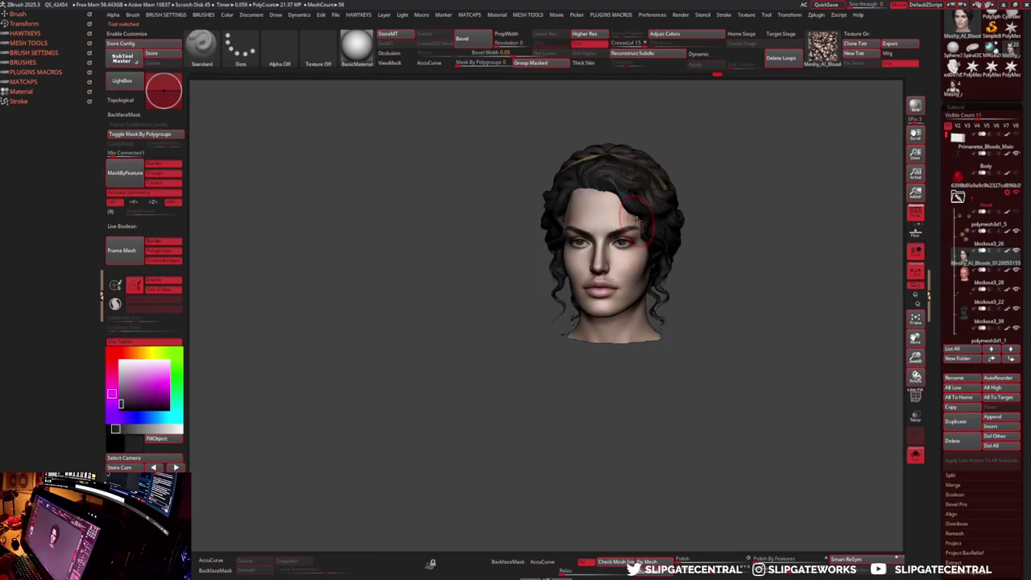
key(ctrl+shift+s)
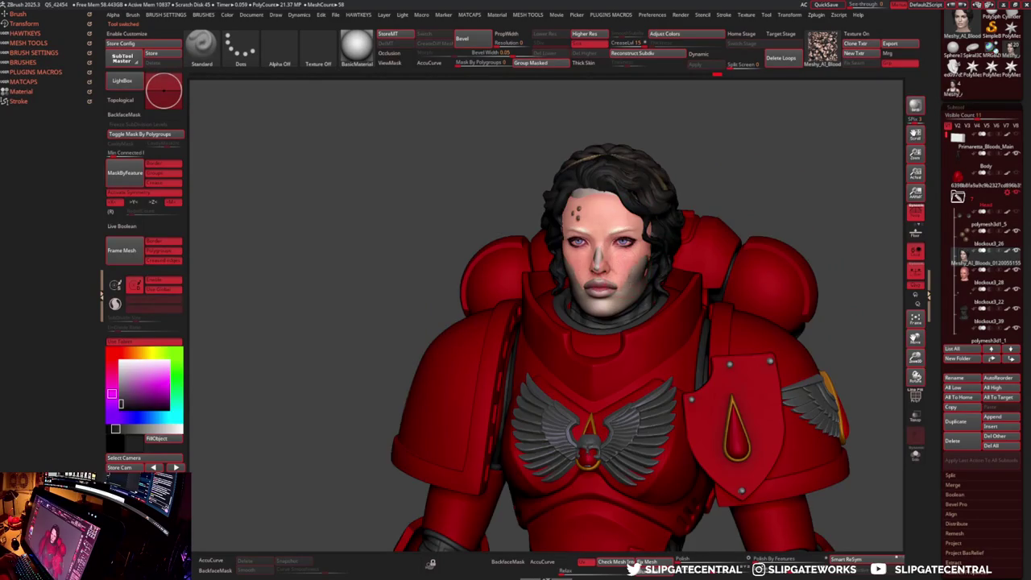
scroll(600, 257, up, 3)
key(ctrl+shift+s)
key(w)
shift+drag(636, 304, 568, 268)
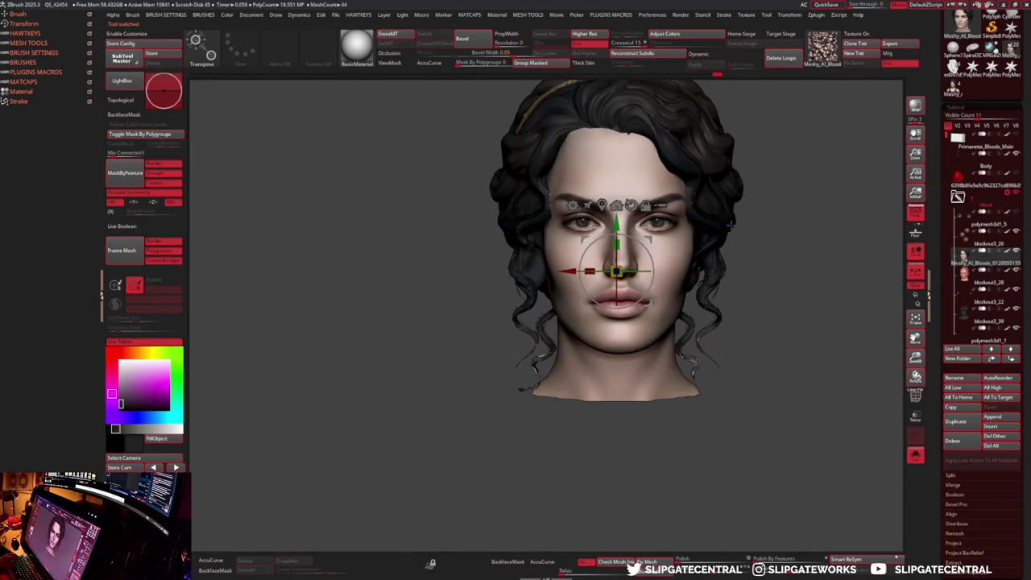
key(ctrl+shift+s)
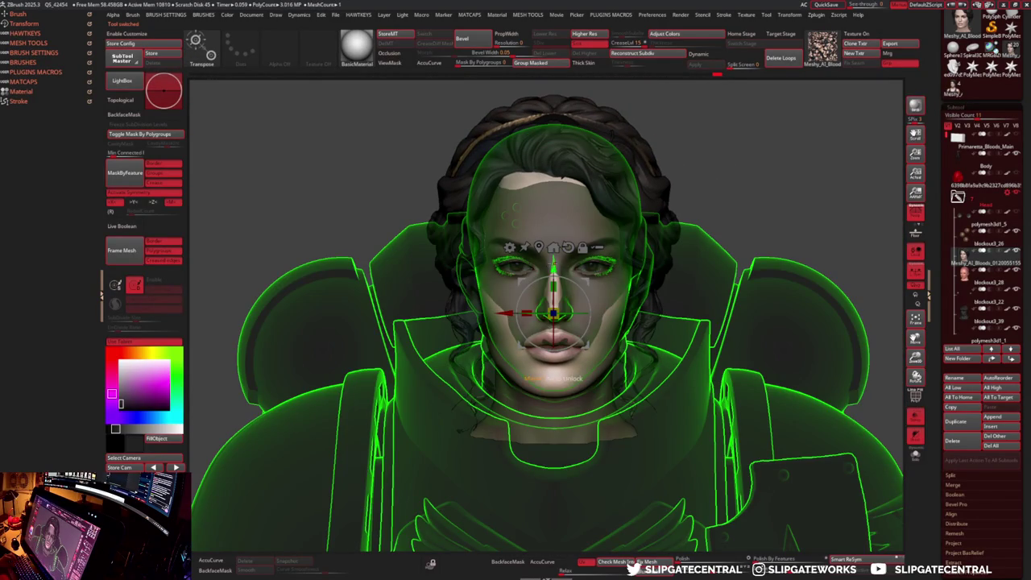
mouse_move(554, 282)
mouse_down()
mouse_move(562, 267)
mouse_move(636, 248)
mouse_move(724, 250)
mouse_up()
- Move the Gizmo pivot down to the neck, check the fit, and return to Draw mode
scroll(618, 291, up, 3)
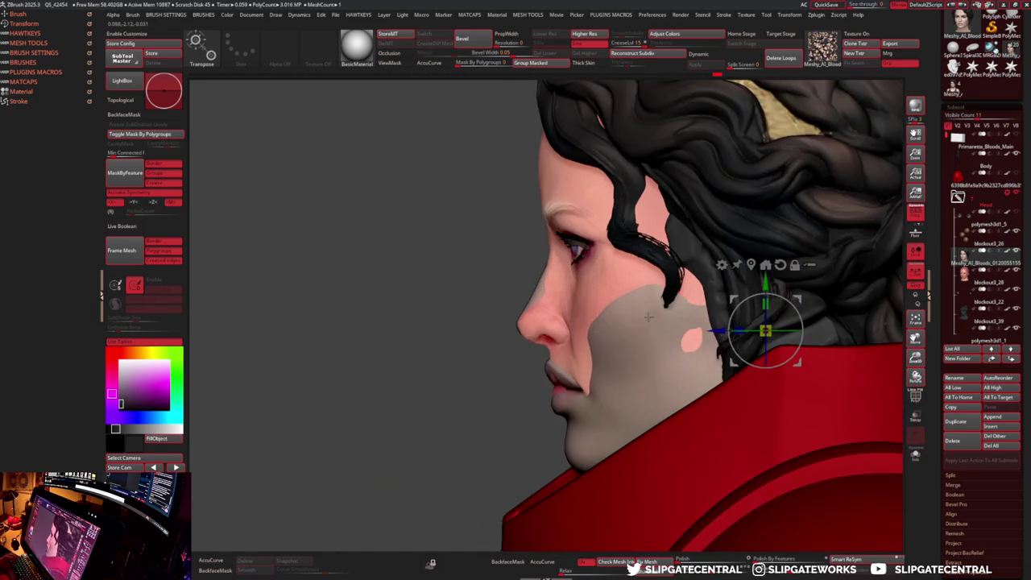
key(d)
alt+drag(762, 330, 764, 375)
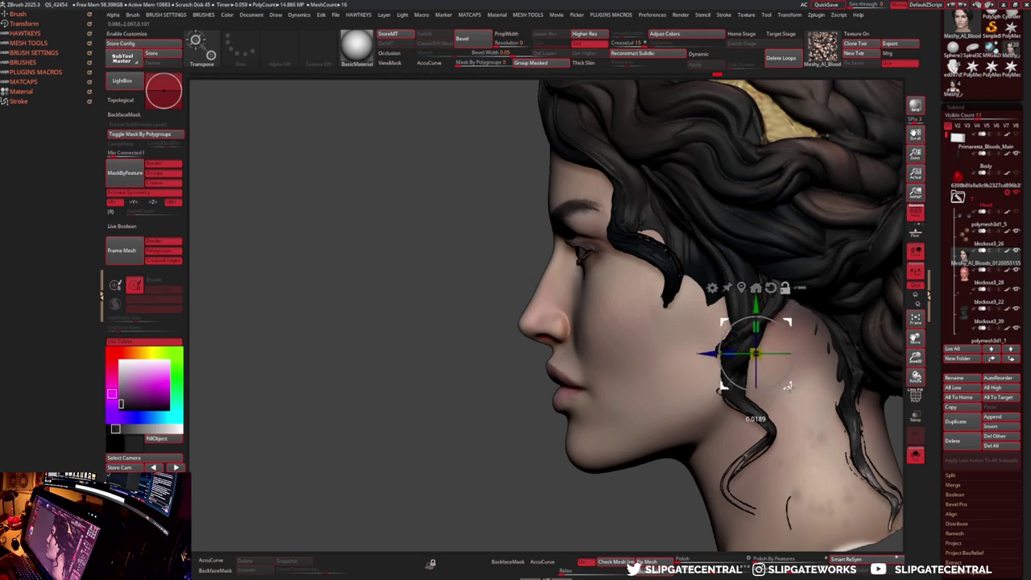
key(shift+d)
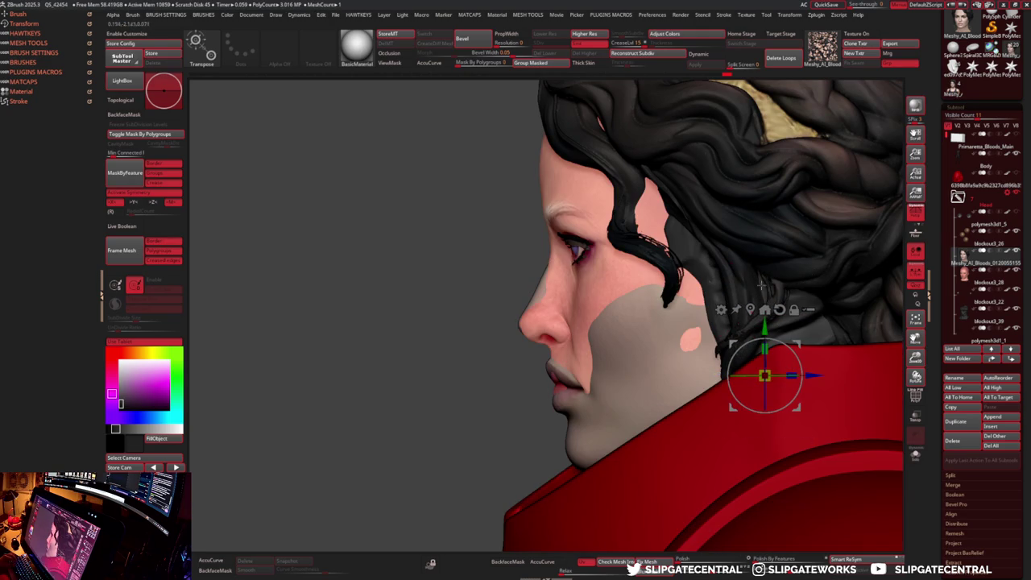
drag(947, 224, 918, 230)
key(d)
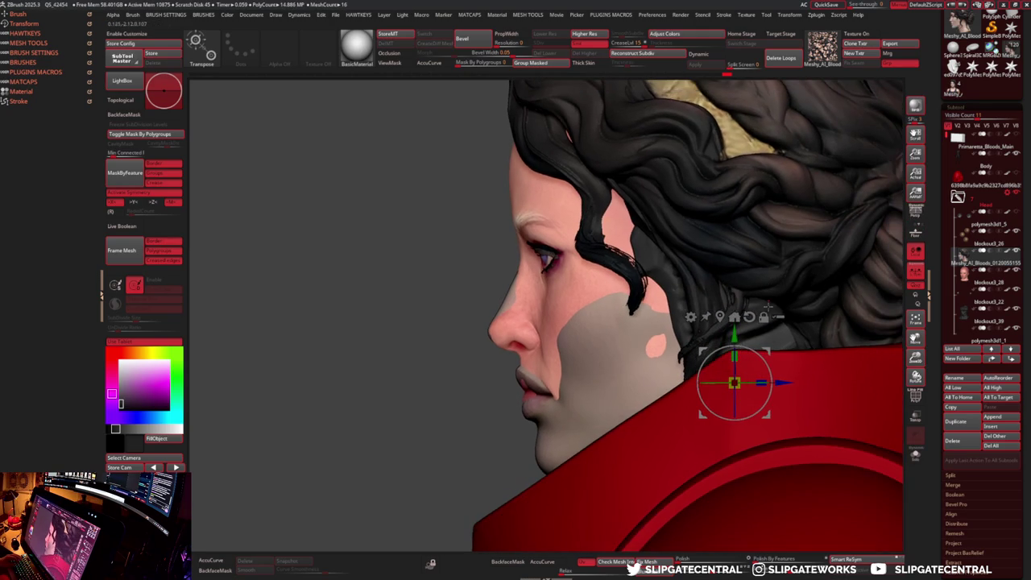
drag(780, 369, 765, 411)
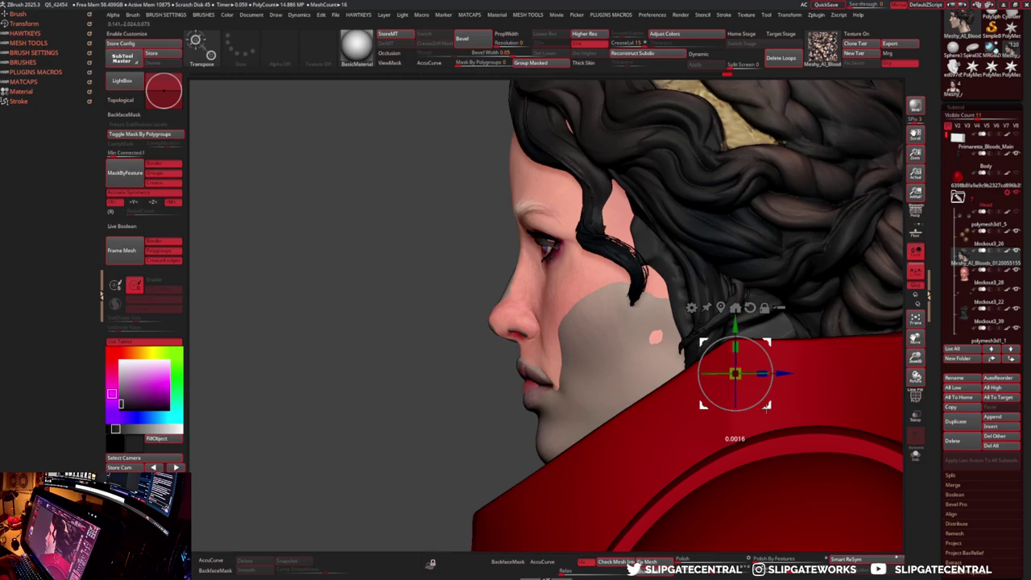
key(q)
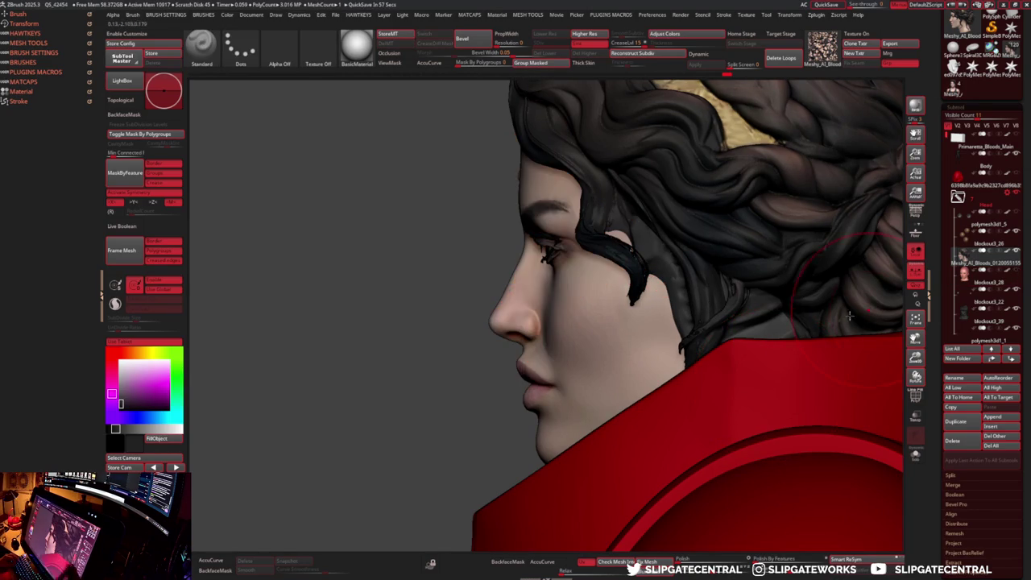
- Solo the head and use polygroups to hide the hair, view the bare head, then unhide it
click(914, 394)
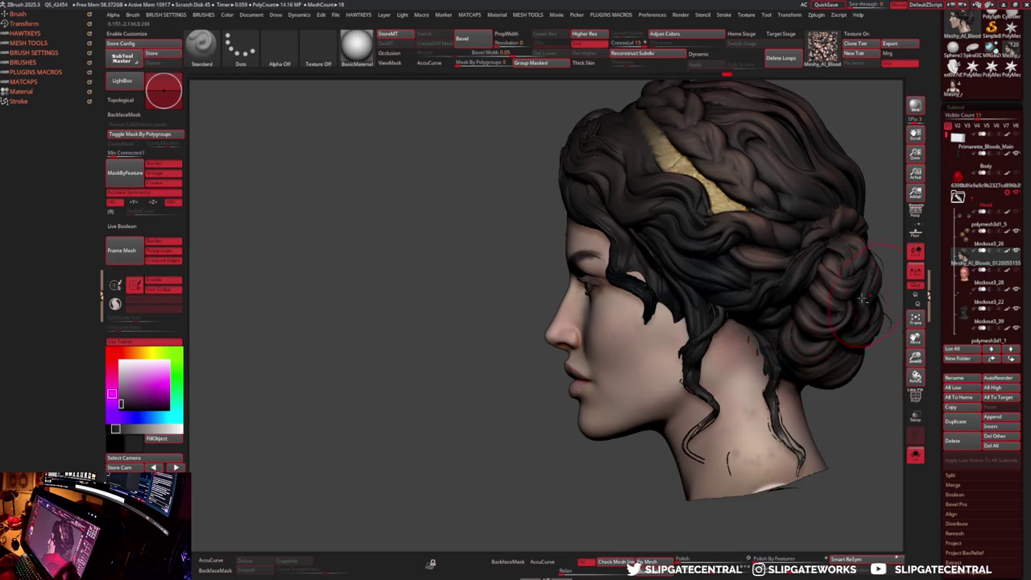
click(915, 455)
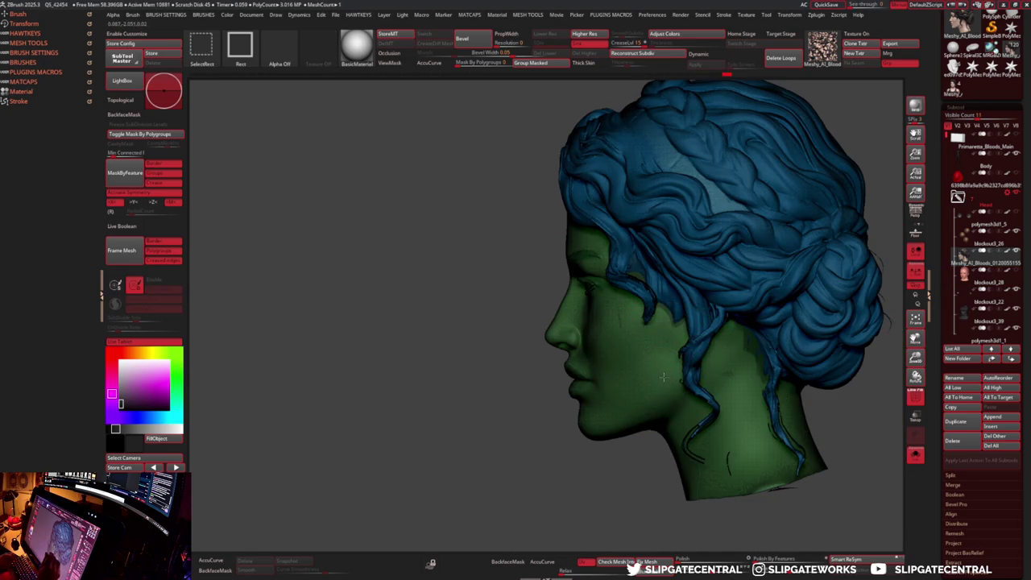
ctrl+shift+click(660, 377)
key(shift+f)
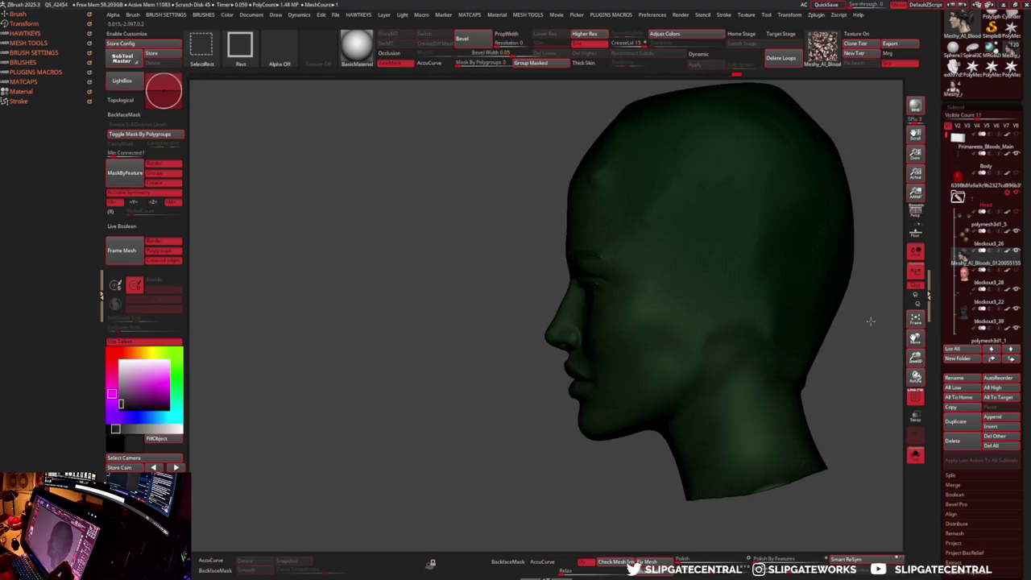
ctrl+shift+click(878, 326)
key(shift+f)
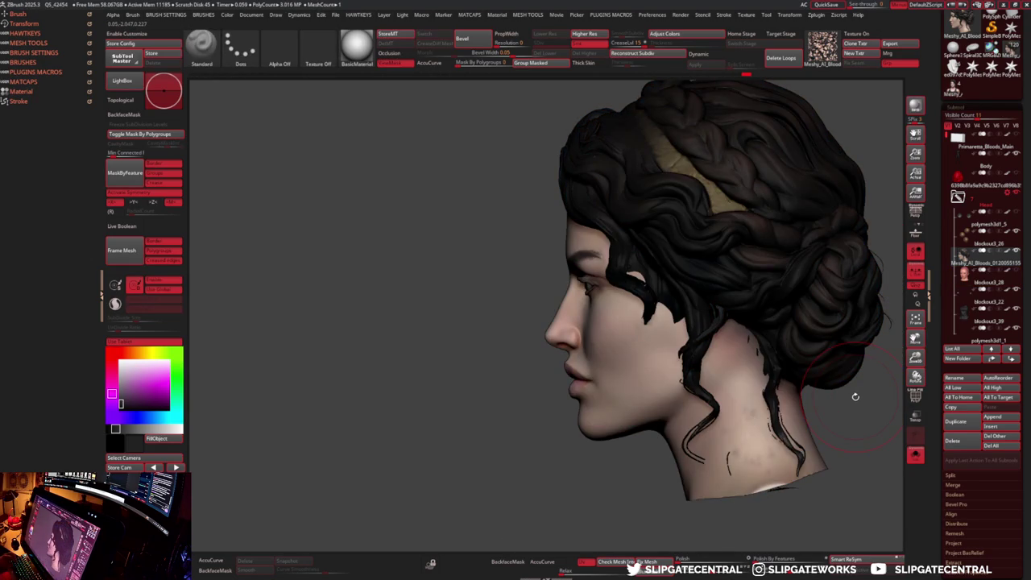
- Apply the lighter zbro_Paint material in place of BasicMaterial
right_drag(708, 270, 694, 290)
key(m)
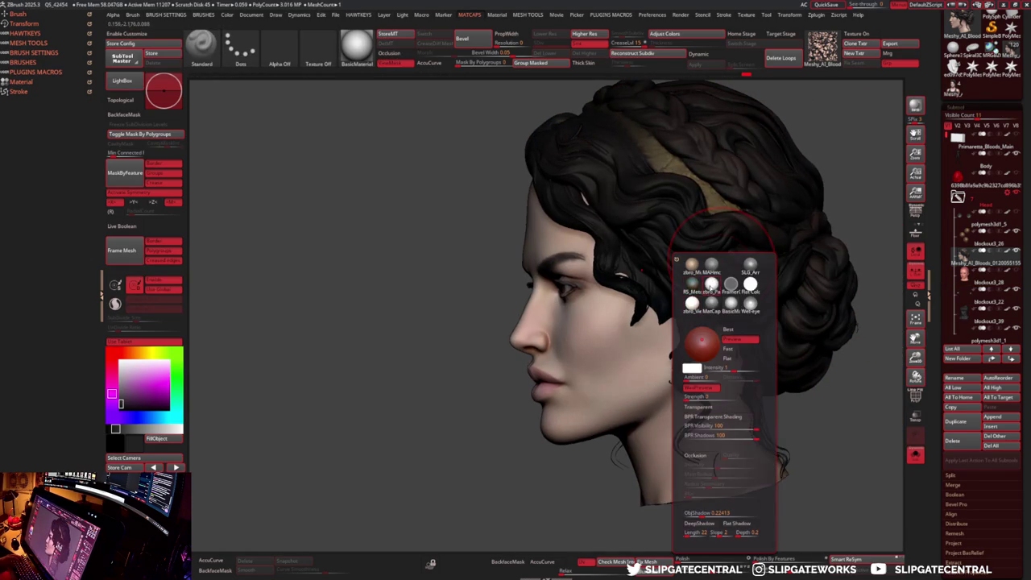
click(711, 284)
mouse_move(408, 299)
right_down()
mouse_move(695, 286)
mouse_move(553, 281)
mouse_move(575, 277)
right_up()
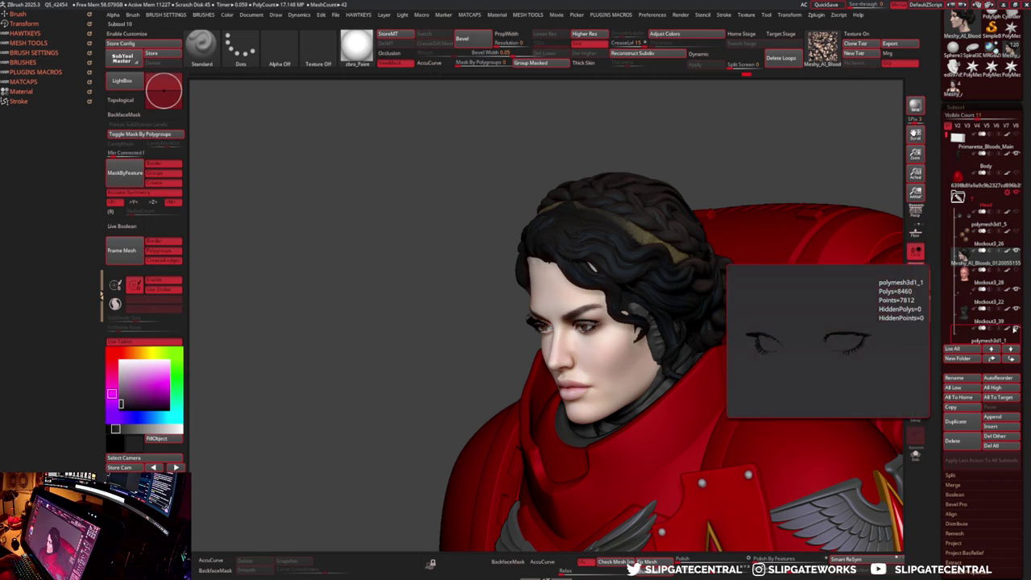
- Orbit around the head and toggle polygroup colours to inspect its fit in the collar
drag(676, 314, 634, 316)
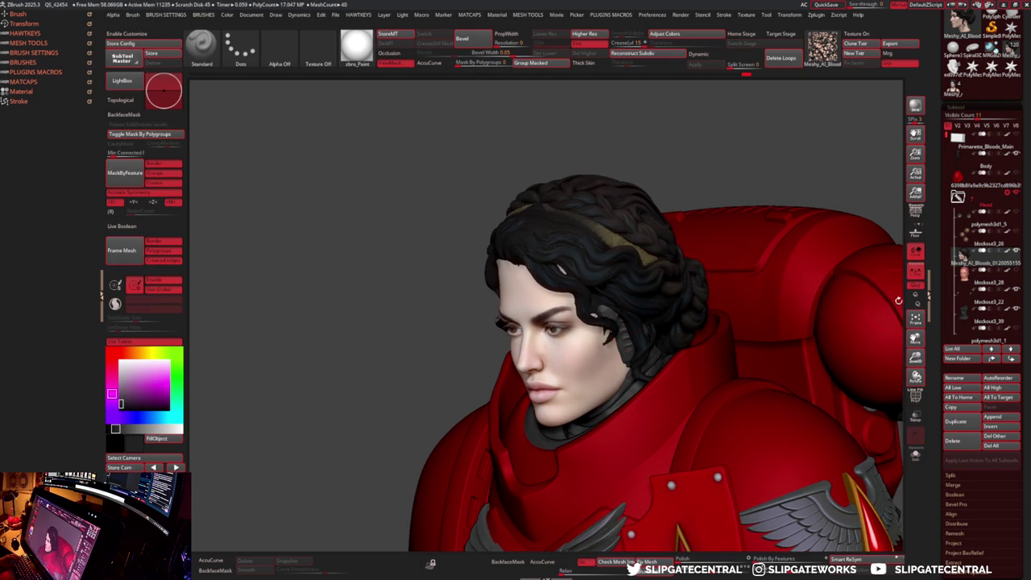
right_drag(593, 301, 616, 302)
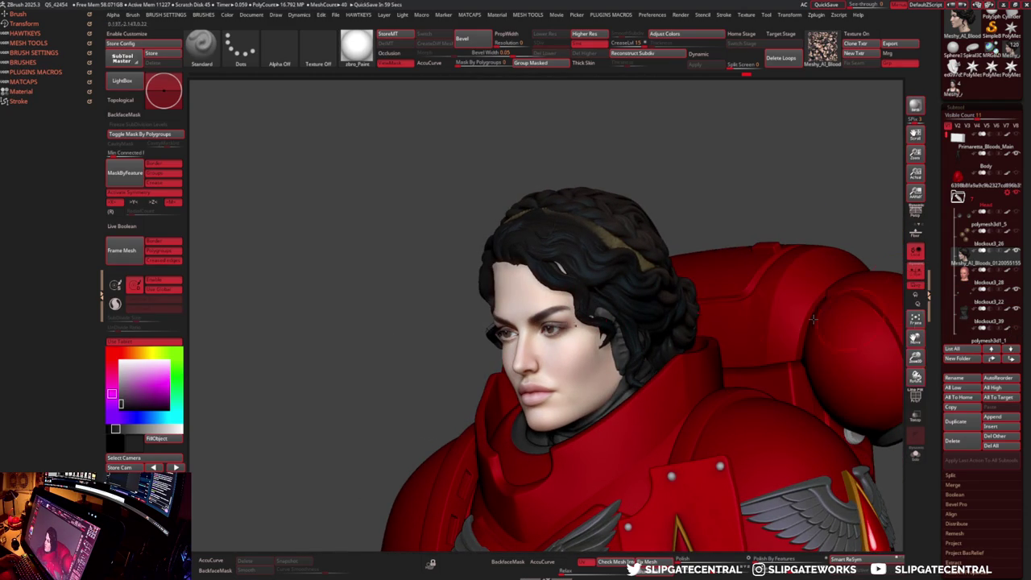
key(shift+f)
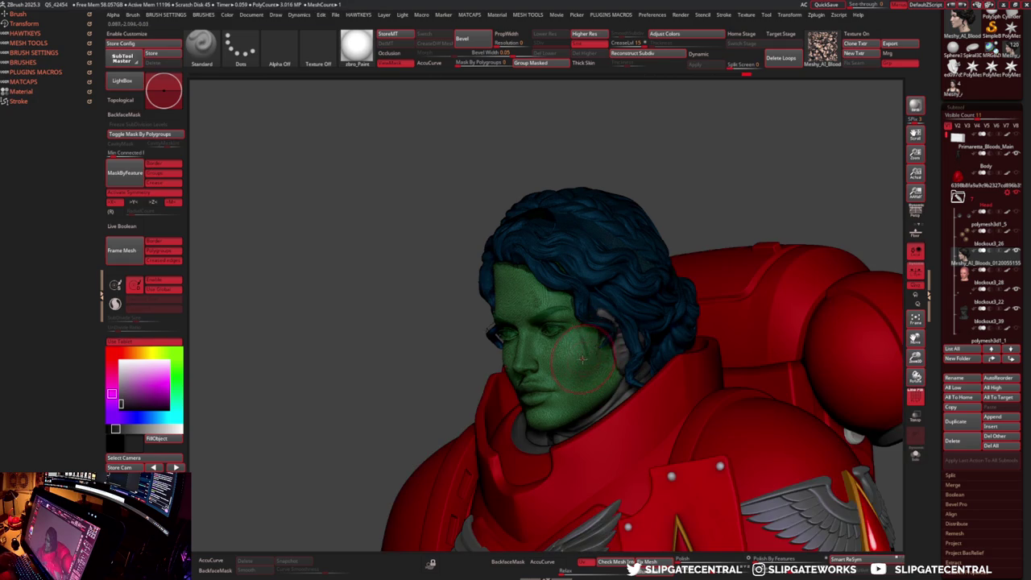
key(shift+f)
right_drag(600, 346, 632, 342)
- Scale the head and hair slightly with the Gizmo, then frame the whole figure
key(w)
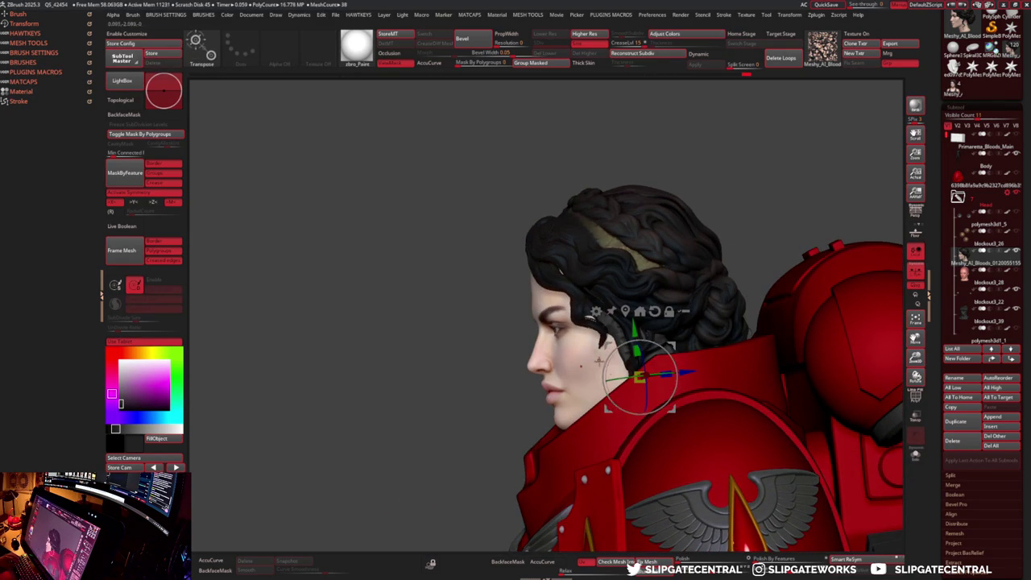
drag(641, 437, 640, 436)
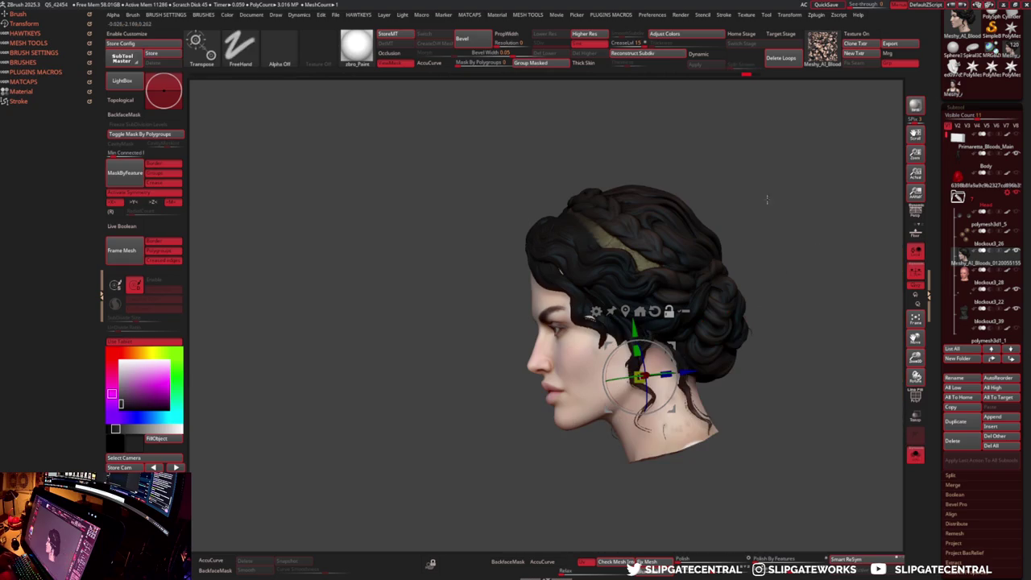
drag(638, 376, 636, 376)
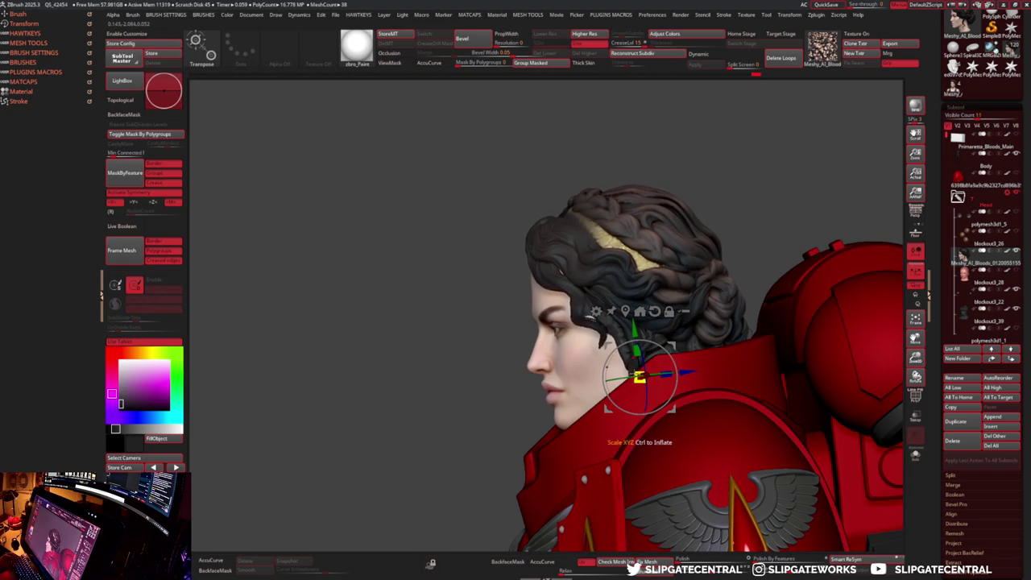
key(q)
drag(805, 161, 878, 169)
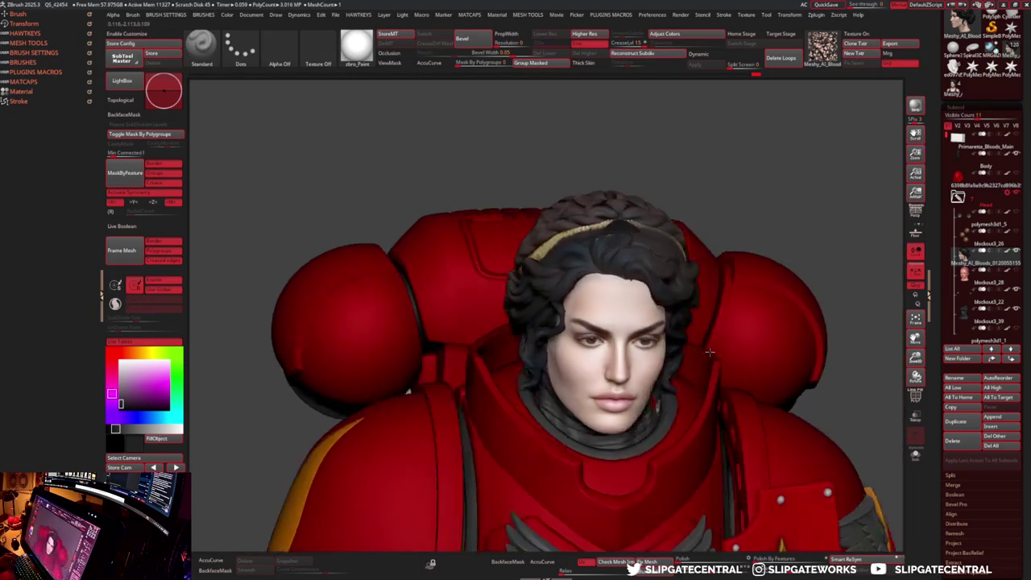
key(f)
drag(652, 230, 649, 237)
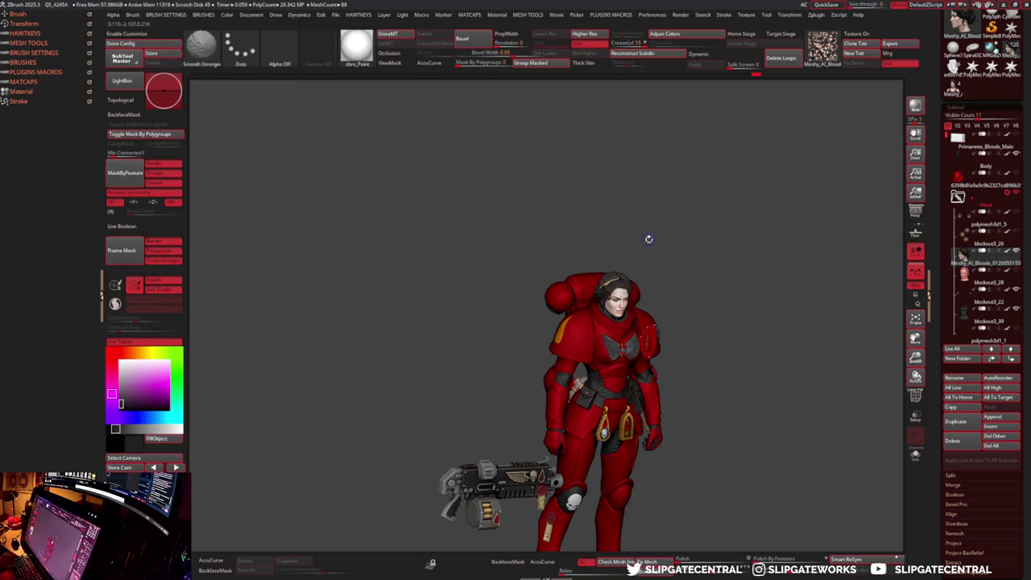
- Lift the hair and headband slightly upward with the Move brush
mouse_move(693, 294)
mouse_down()
mouse_move(765, 292)
mouse_move(633, 320)
mouse_move(633, 347)
mouse_up()
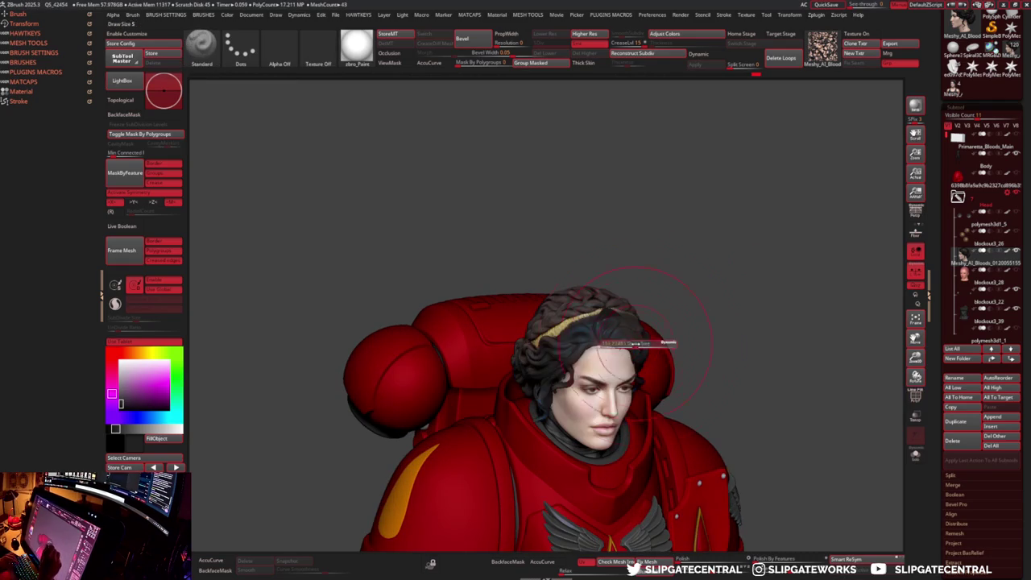
key(b)
key(m)
key(v)
right_drag(632, 347, 637, 342)
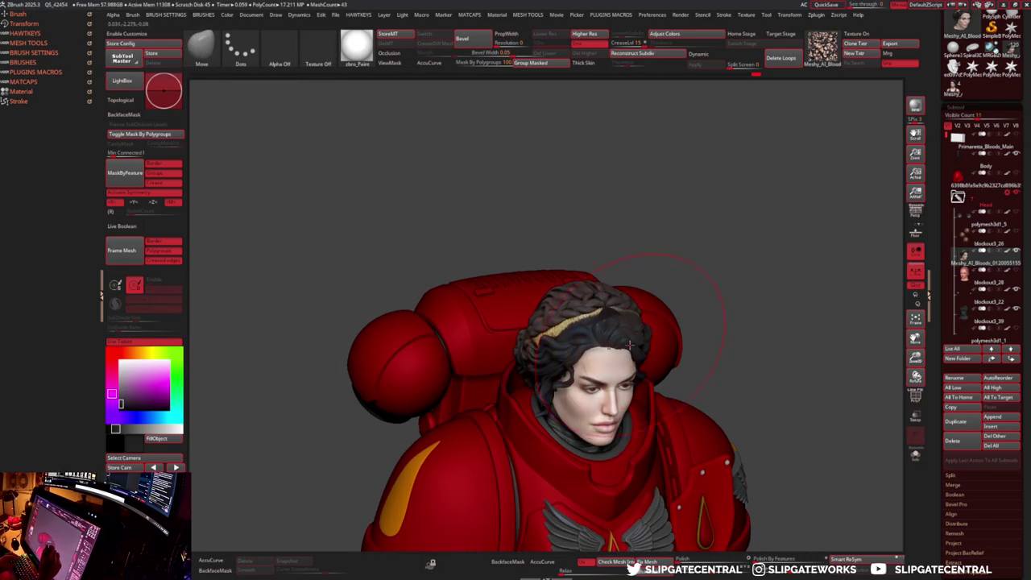
drag(630, 345, 627, 315)
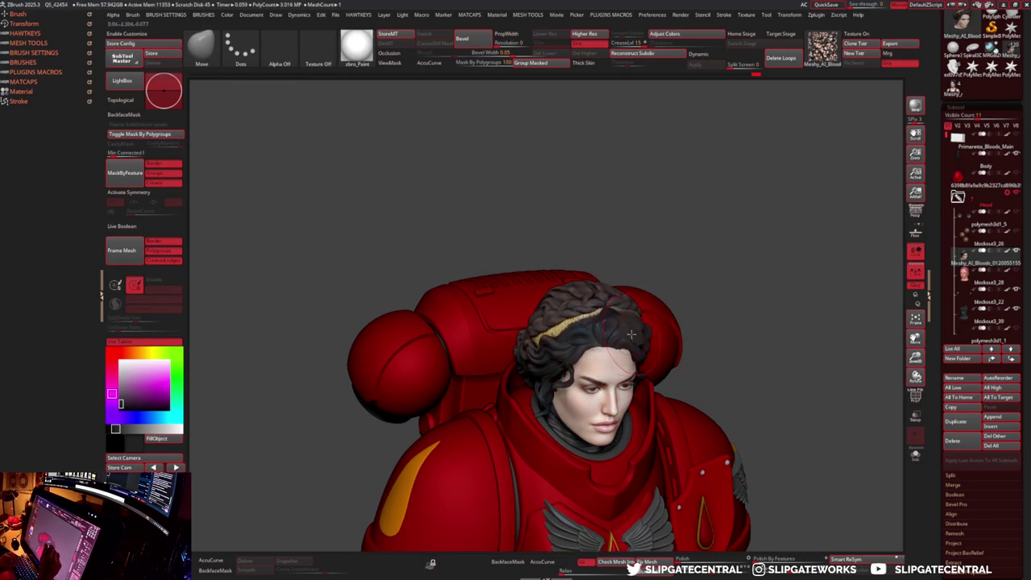
- Hide the curly hair and solo the head to reveal the scalp, then restore the armor
key(b)
key(f)
key(l)
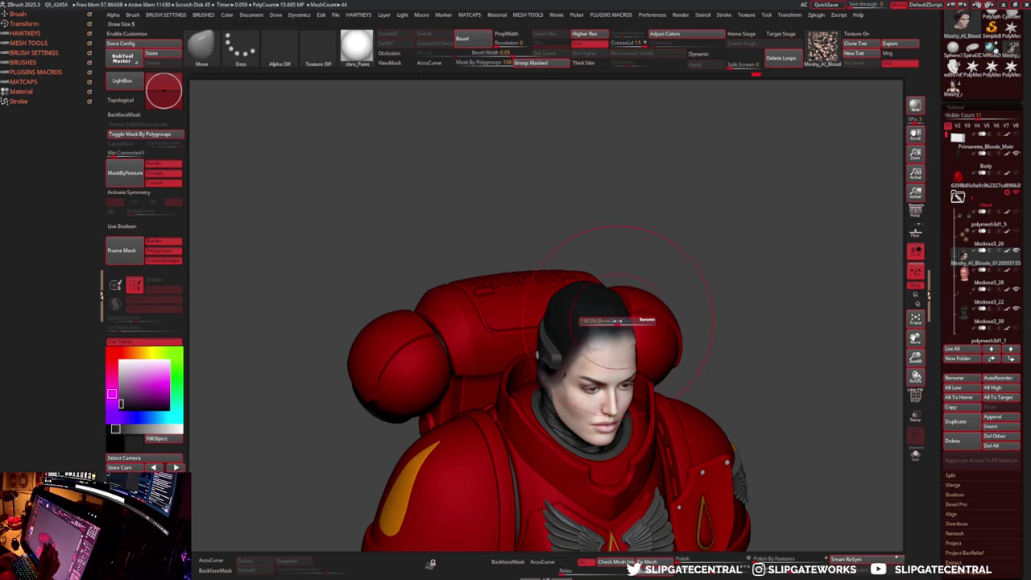
key(shift+alt+s)
key(shift+alt+s)
drag(632, 263, 690, 272)
scroll(702, 279, up, 5)
scroll(726, 255, down, 5)
key(shift+alt+s)
key(f)
key(s)
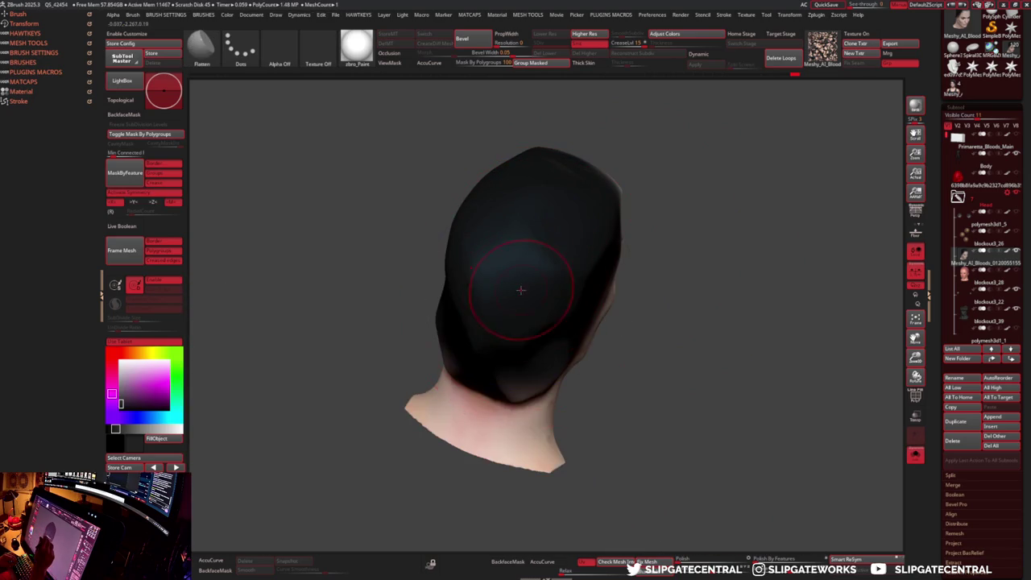
key(shift+alt+s)
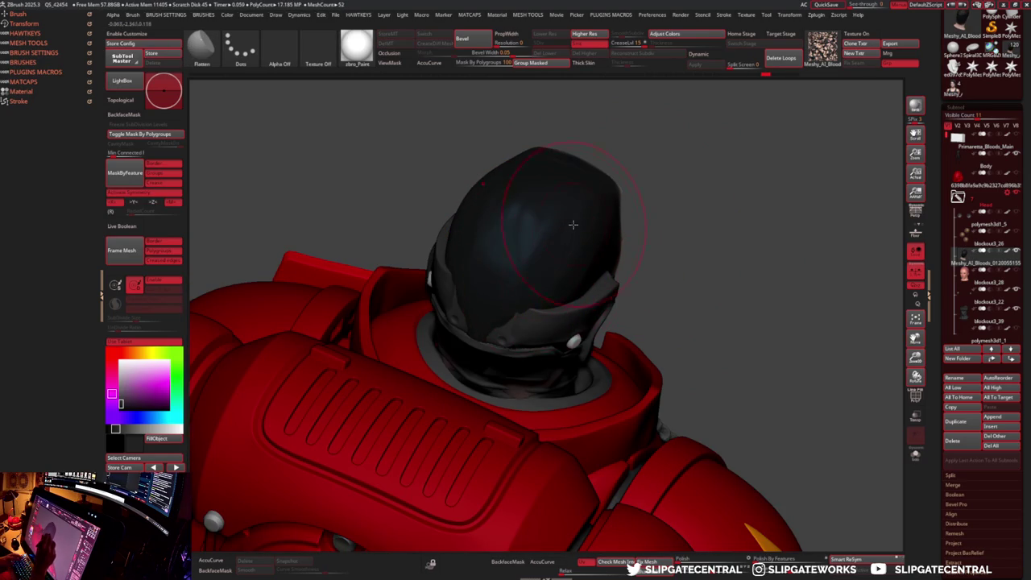
- Select the head piece and polish the hair cap from the side profile
alt+click(532, 231)
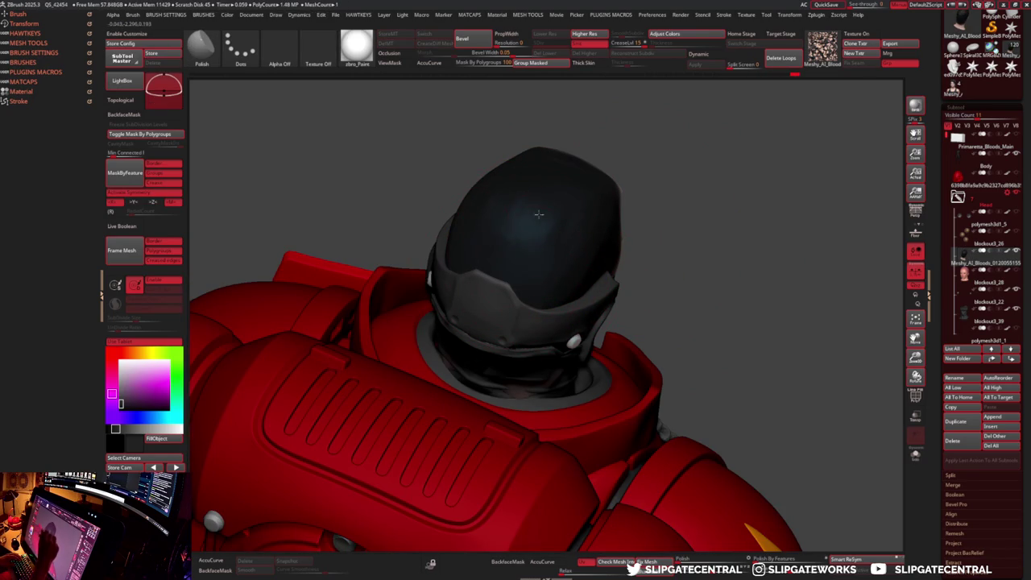
drag(658, 178, 584, 234)
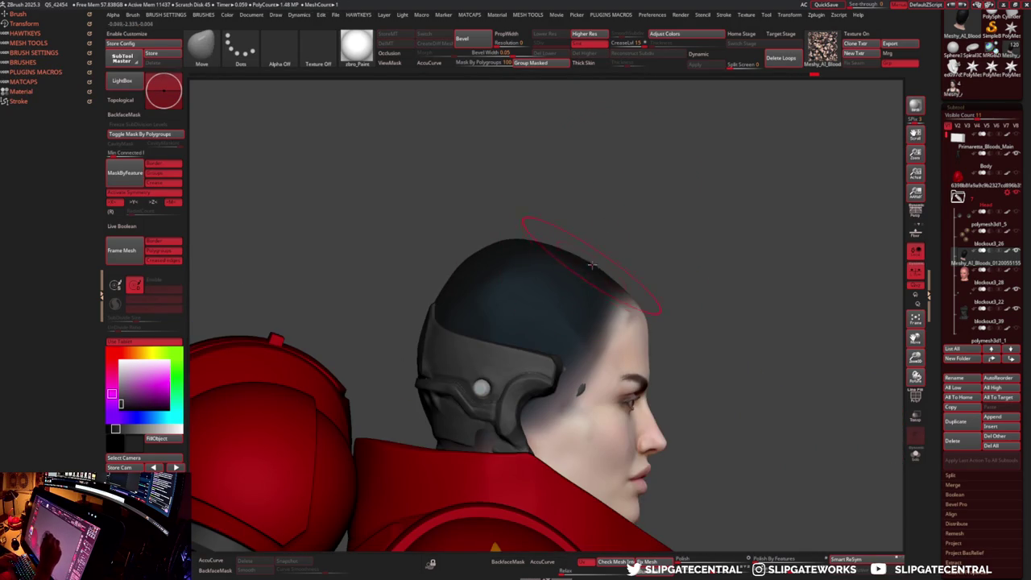
key(shift)
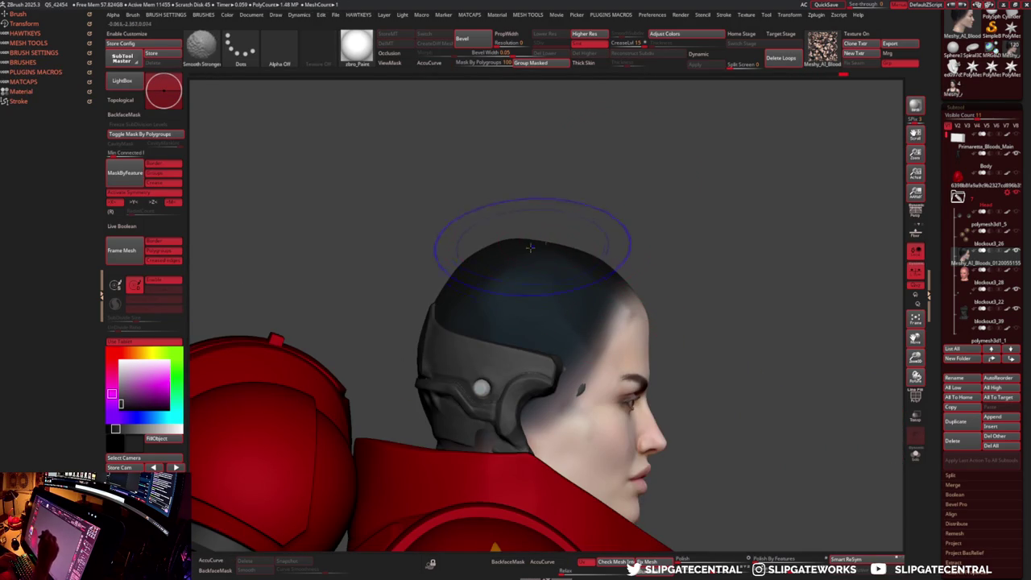
drag(683, 249, 604, 290)
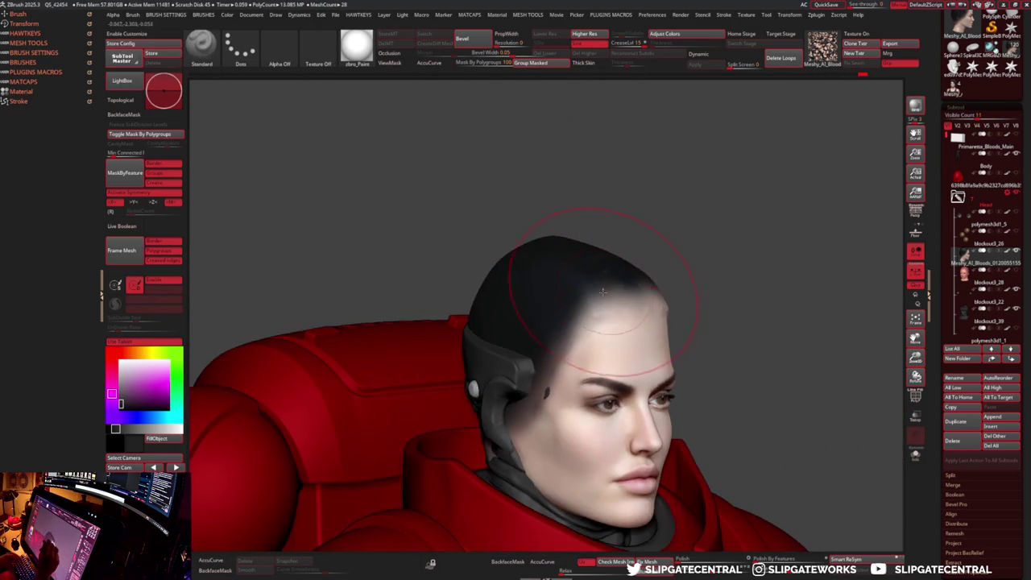
key(b)
key(f)
key(l)
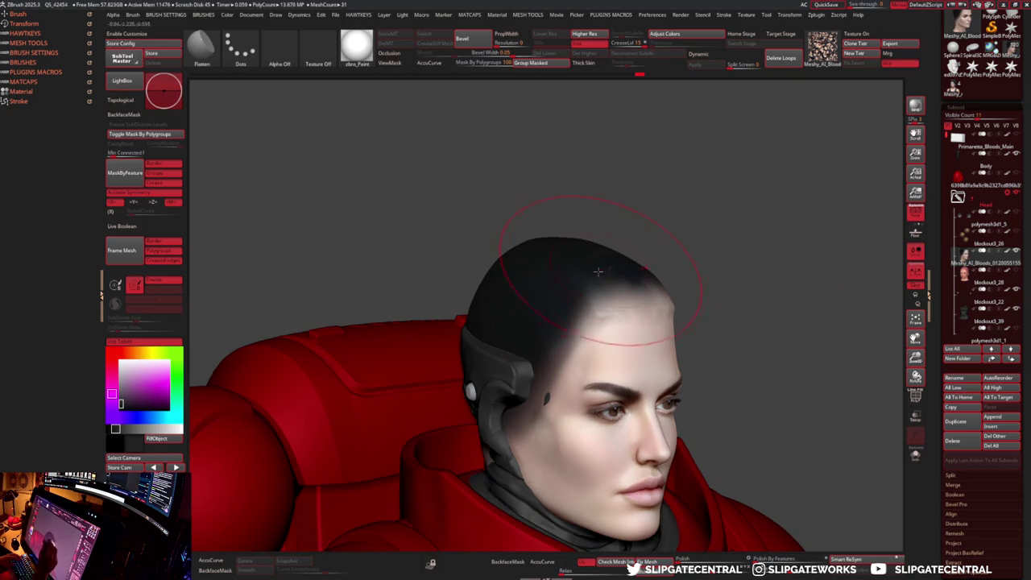
- Flatten the hair cap along both sides of the head
drag(540, 253, 525, 297)
alt+drag(654, 216, 674, 243)
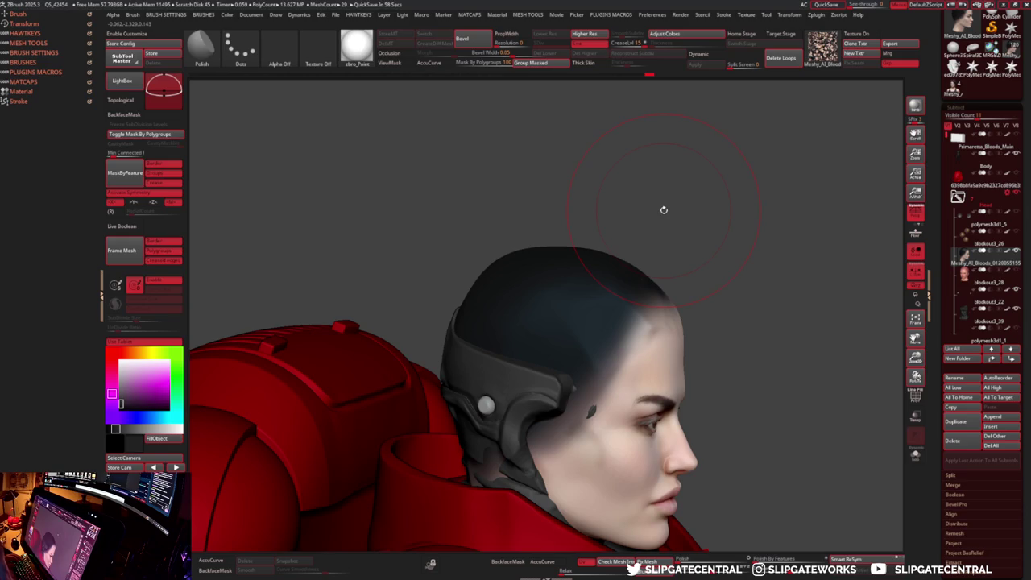
drag(664, 210, 421, 196)
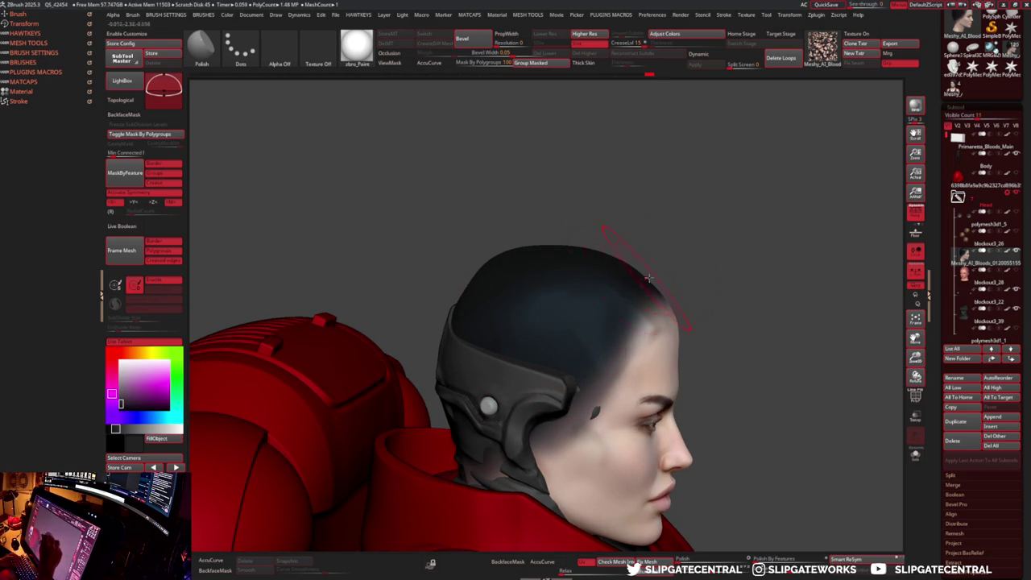
drag(632, 276, 712, 235)
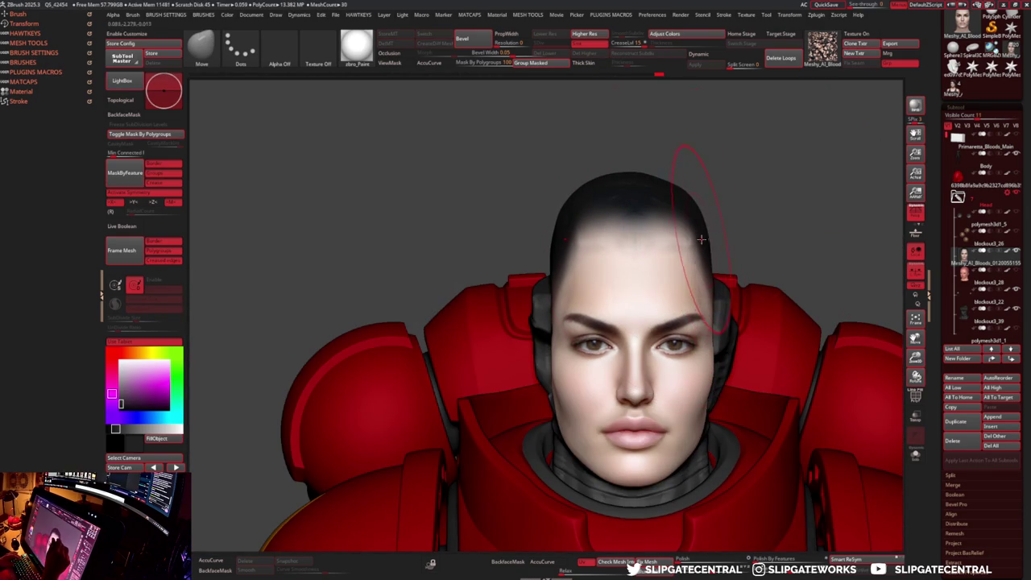
drag(701, 239, 706, 219)
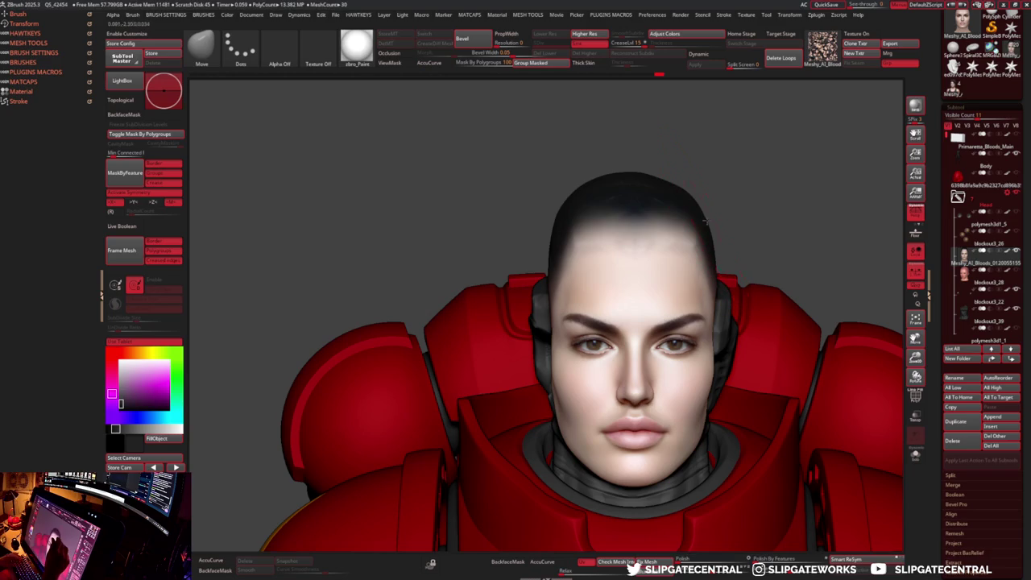
drag(749, 194, 699, 185)
- Polypaint the scalp above the forehead darker with the Standard brush
key(b)
key(s)
key(t)
drag(596, 234, 666, 209)
key(b)
key(f)
key(l)
mouse_move(730, 167)
mouse_down()
mouse_move(628, 180)
mouse_move(706, 207)
mouse_move(672, 188)
mouse_move(624, 214)
mouse_move(690, 223)
mouse_move(773, 298)
mouse_move(653, 289)
mouse_move(621, 345)
mouse_move(719, 448)
mouse_move(647, 336)
mouse_up()
- Nudge the eyelid shape with the Move brush
key(b)
key(m)
key(v)
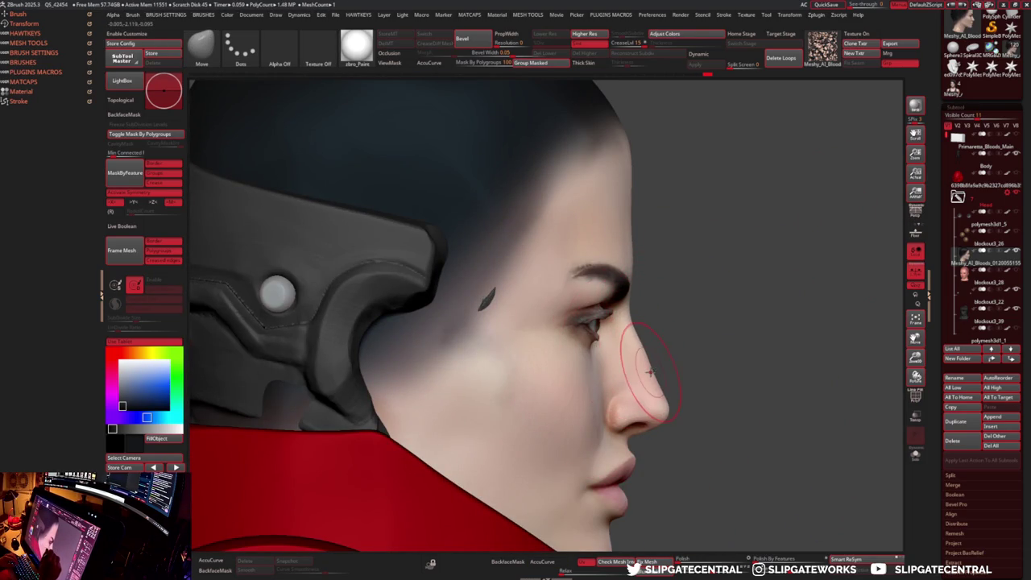
mouse_move(632, 330)
alt+mouse_down()
mouse_move(667, 287)
mouse_move(593, 304)
mouse_move(679, 307)
mouse_move(631, 320)
alt+mouse_up()
ctrl+shift+click(625, 322)
- Turn on Sculptris Pro and refine the lower eyelid crease with DamStandard and smoothing
key(b)
key(d)
key(s)
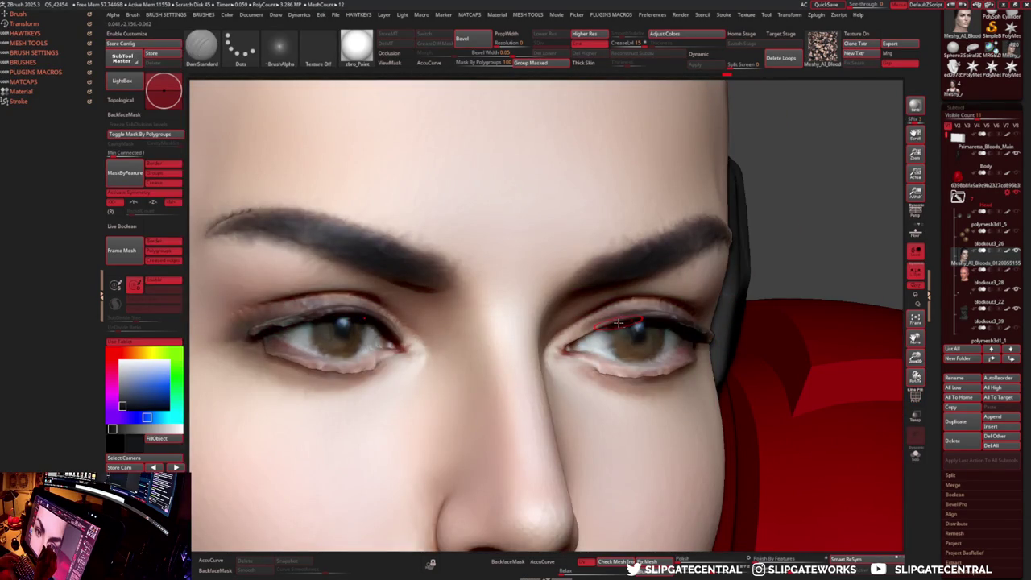
key(ctrl+1)
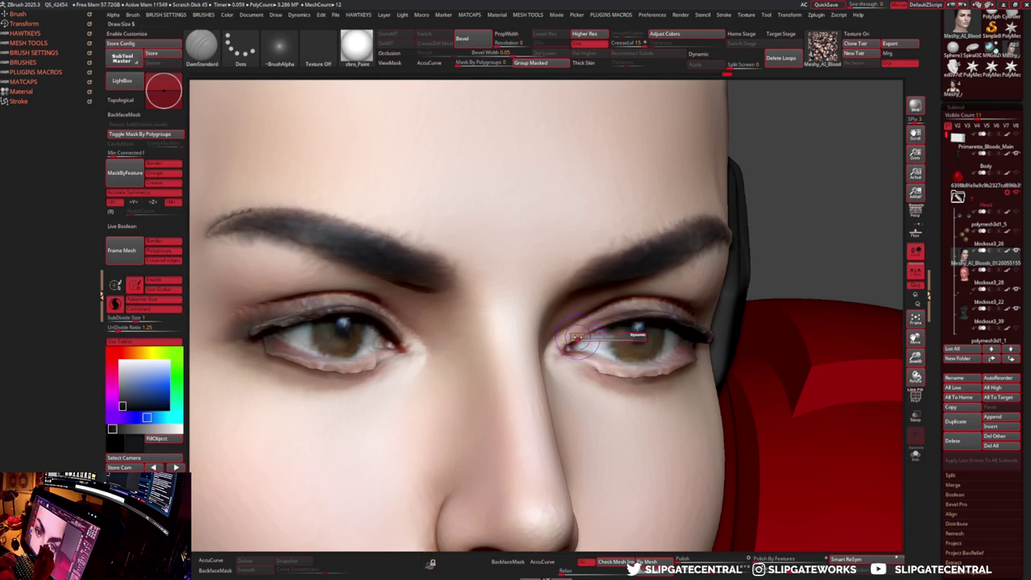
key(shift)
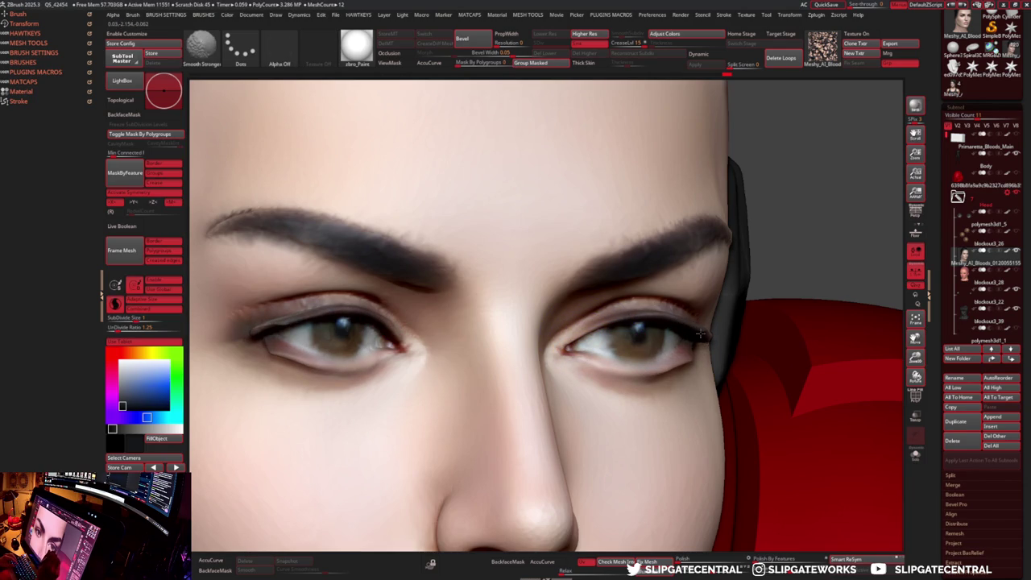
drag(636, 320, 567, 346)
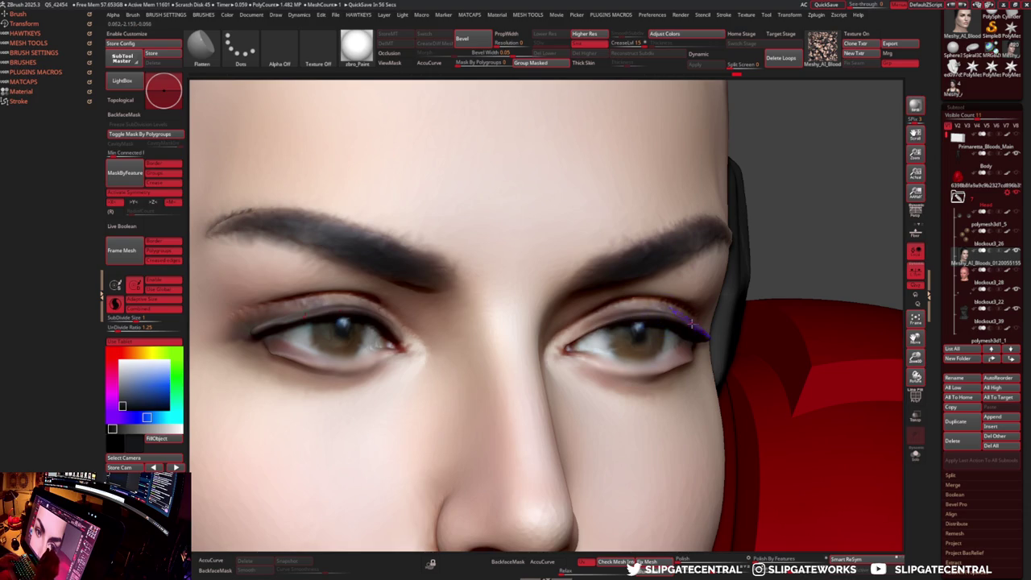
- Refine and smooth the lids around the right eye, then review the face from three-quarter view
right_drag(687, 320, 700, 326)
mouse_move(673, 318)
mouse_down()
mouse_move(702, 327)
mouse_move(715, 348)
mouse_up()
key(shift)
drag(667, 372, 686, 368)
key(shift)
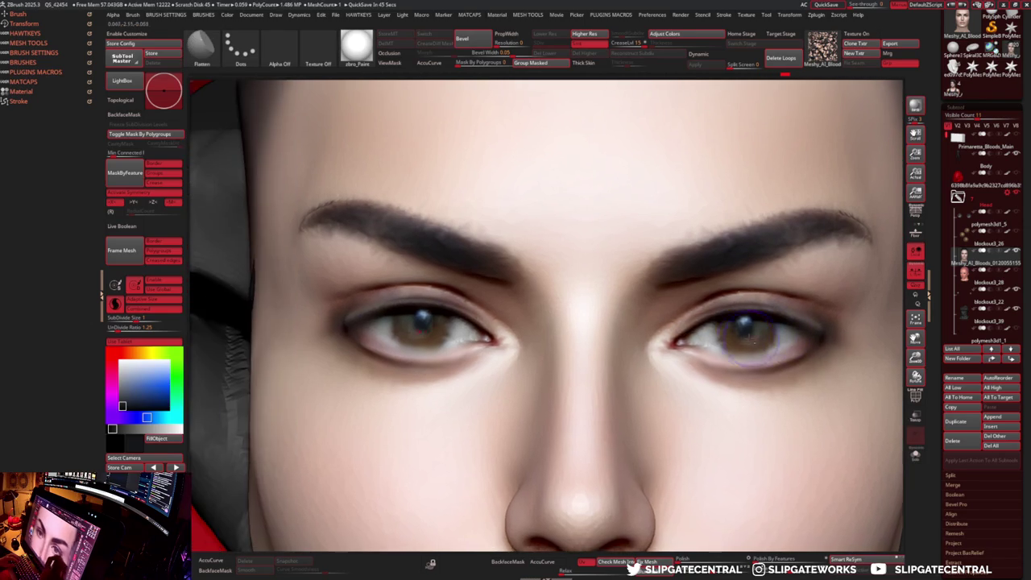
right_drag(683, 332, 834, 283)
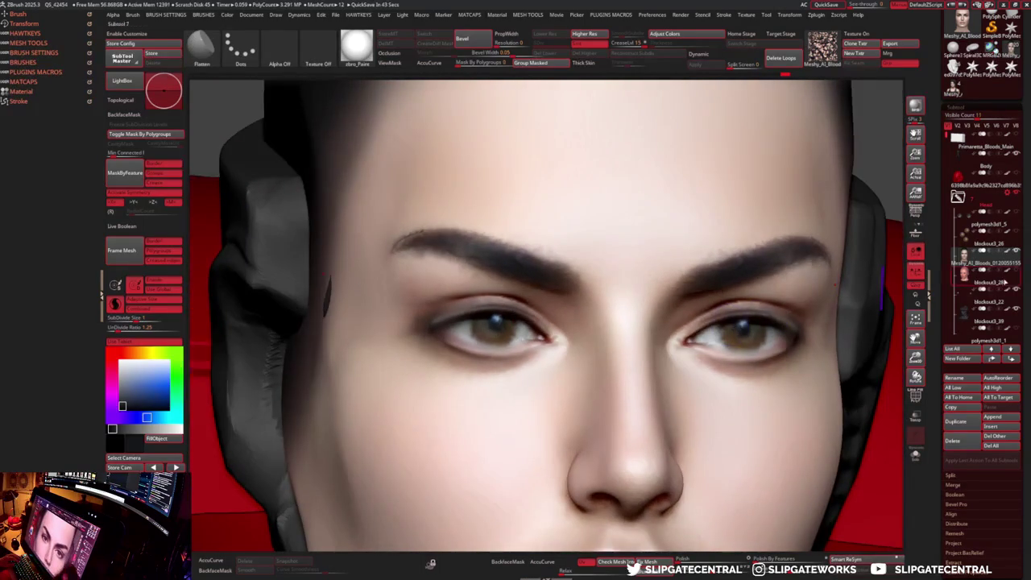
right_drag(592, 329, 466, 329)
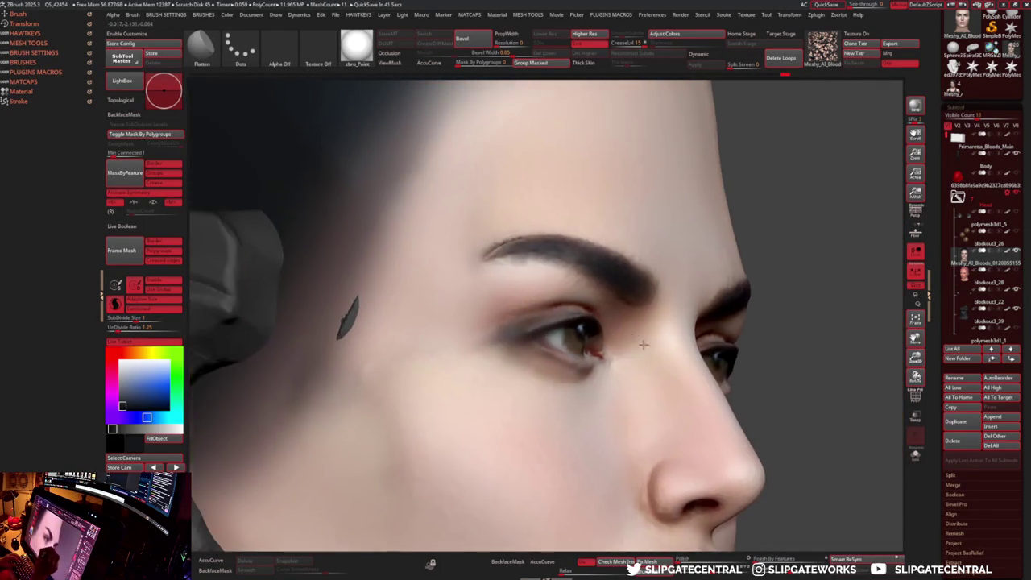
- Select the blockout3_39 subtool and make the braided hair with gold headband visible again
alt+click(368, 321)
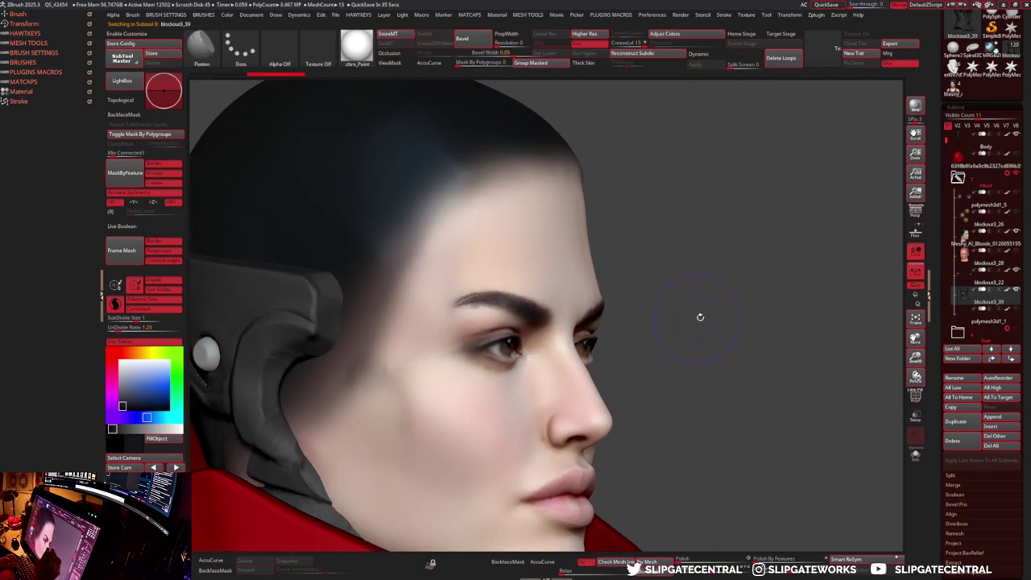
right_drag(697, 315, 793, 314)
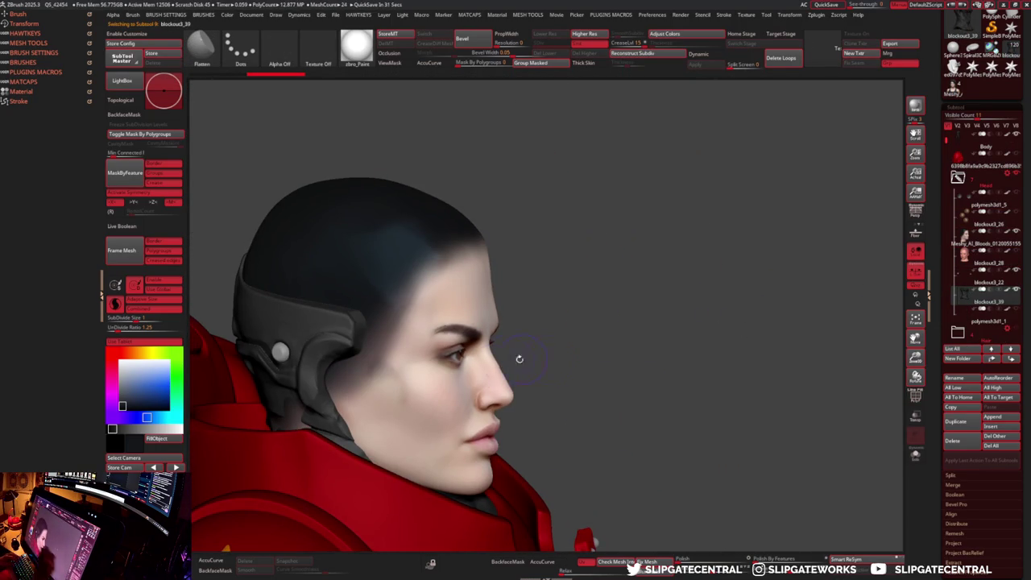
mouse_move(681, 301)
right_down()
mouse_move(735, 335)
mouse_move(706, 343)
mouse_move(741, 317)
mouse_move(562, 297)
right_up()
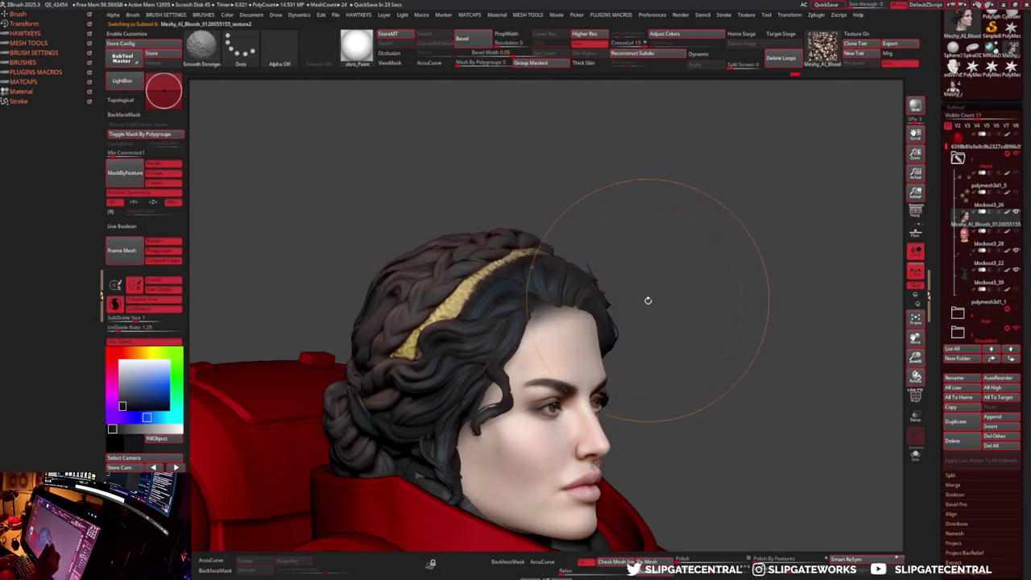
- Mask the front hair strands framing the face
right_drag(649, 295, 641, 330)
ctrl+click(667, 310)
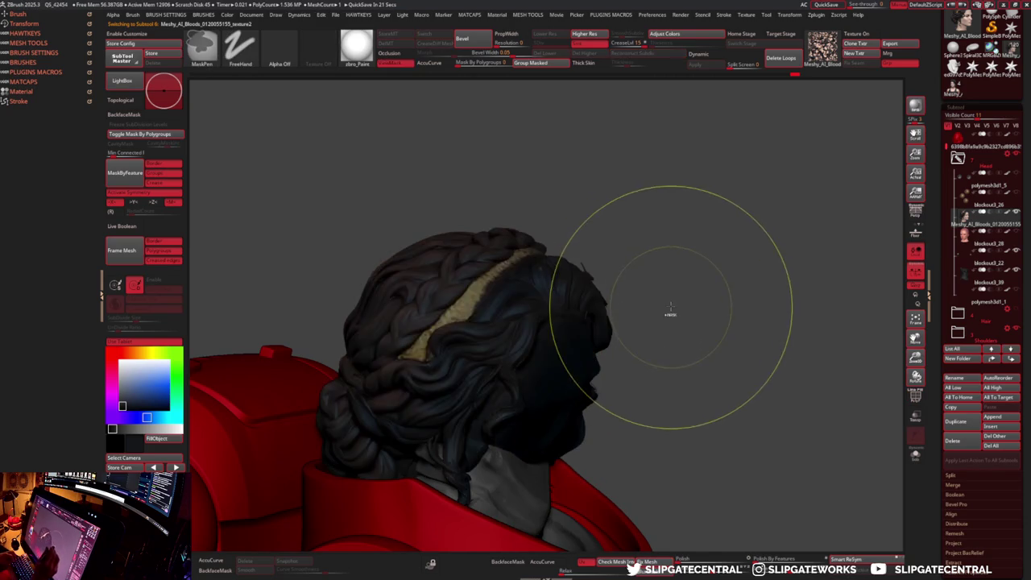
ctrl+click(683, 308)
ctrl+drag(690, 306, 684, 302)
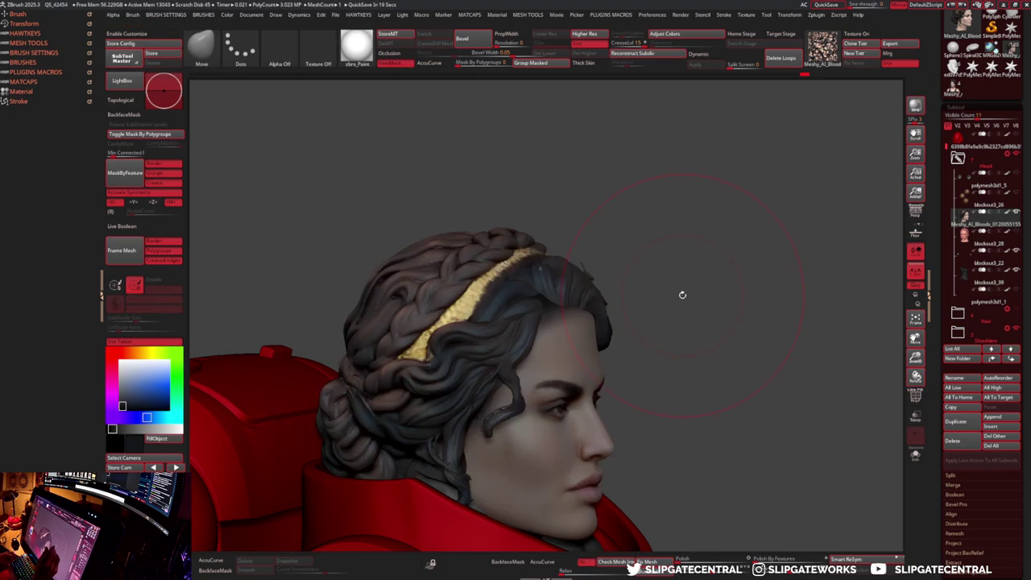
ctrl+drag(507, 157, 616, 301)
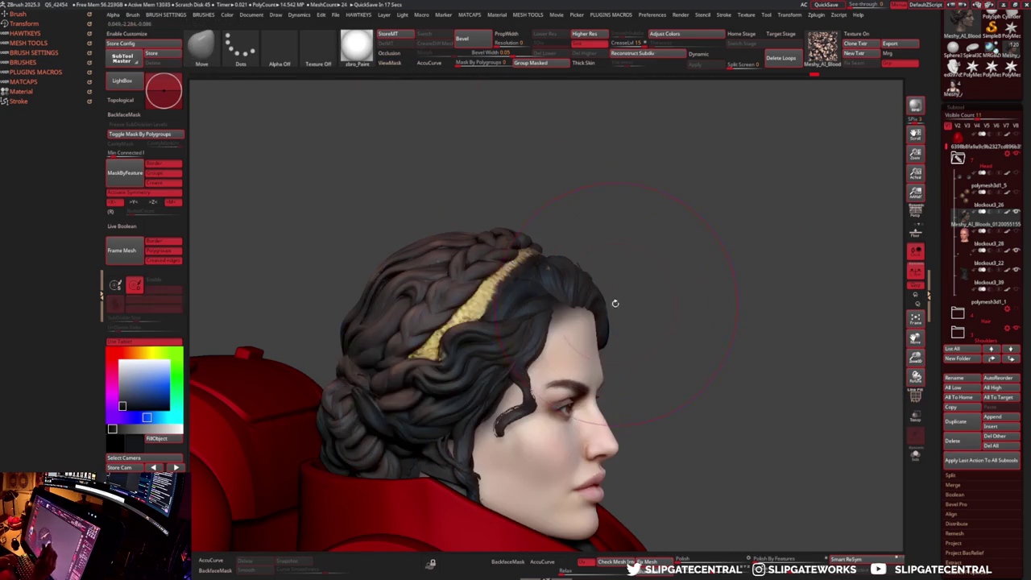
right_drag(592, 298, 565, 310)
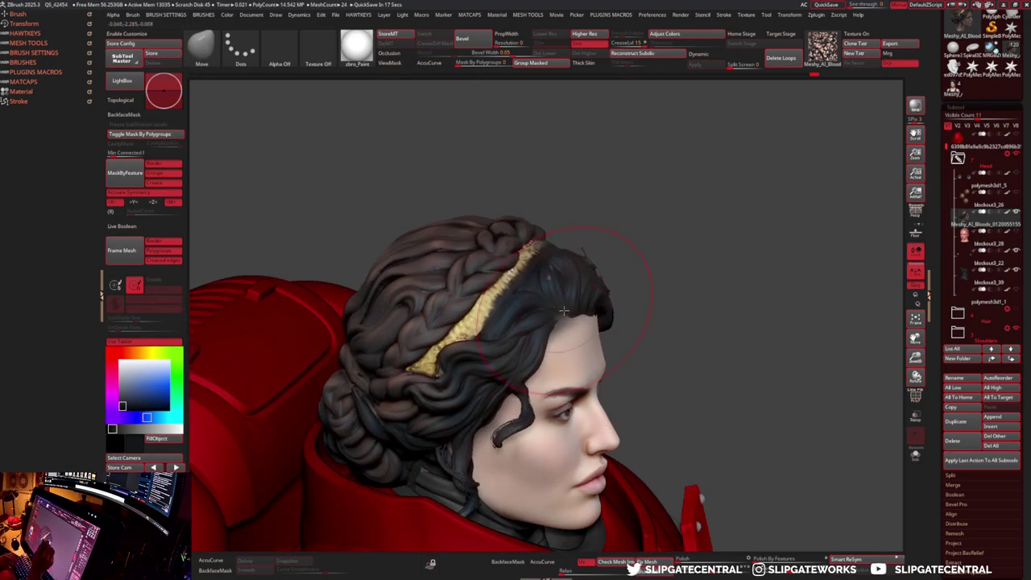
right_drag(651, 301, 631, 367)
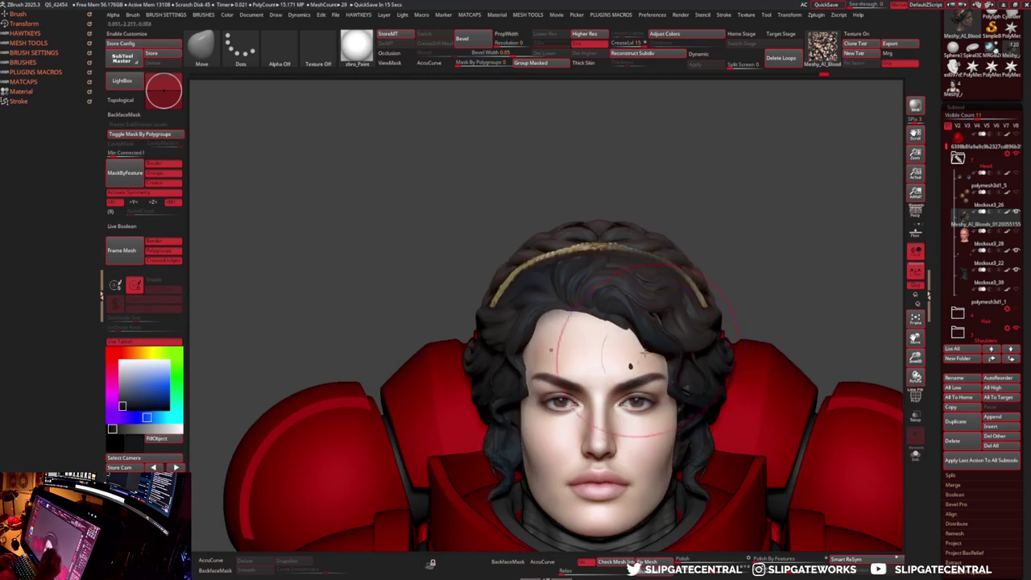
- Turn off X symmetry and carve the front hair locks with DamStandard from the front
key(x)
key(b)
key(d)
key(s)
mouse_move(634, 377)
right_down()
mouse_move(608, 332)
mouse_move(620, 322)
mouse_move(624, 333)
right_up()
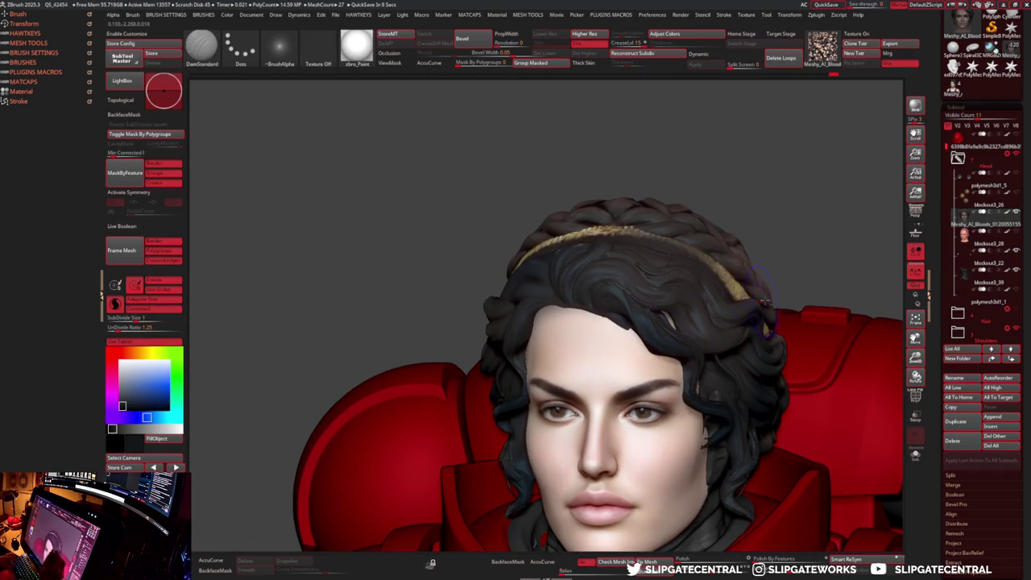
shift+right_drag(755, 304, 806, 258)
key(shift+f)
key(shift+f)
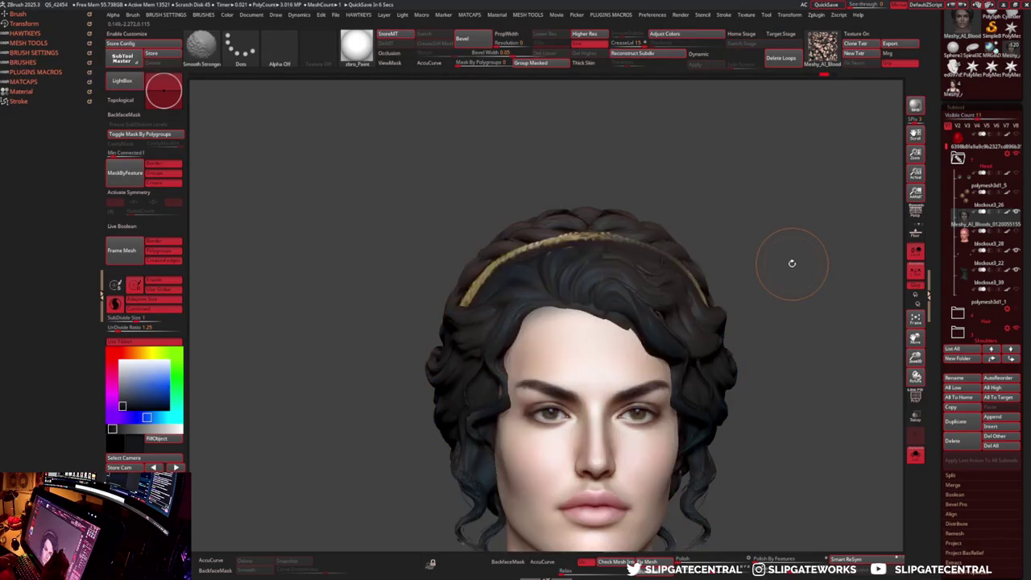
key(shift+f)
key(shift+f)
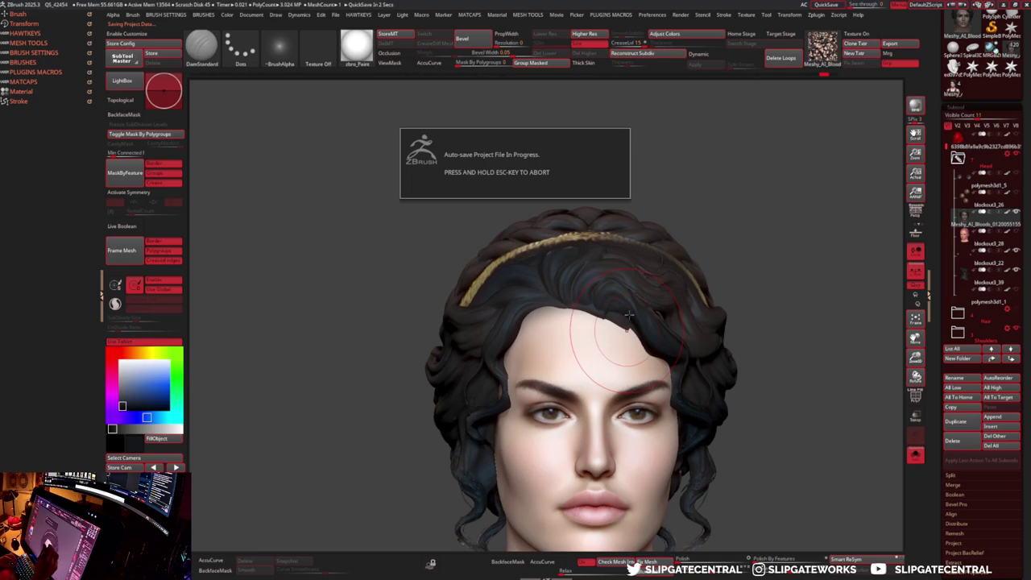
key(shift+f)
key(shift+f)
- Add a small clay mark on the forehead with the Clay and DamStandard brushes
key(b)
key(c)
key(l)
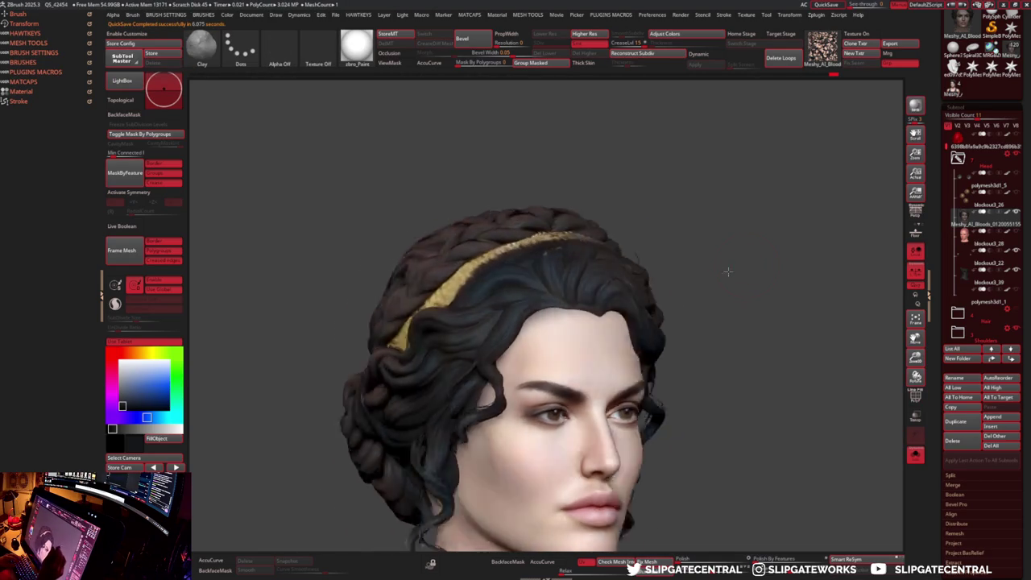
drag(738, 263, 616, 316)
key(b)
key(d)
key(s)
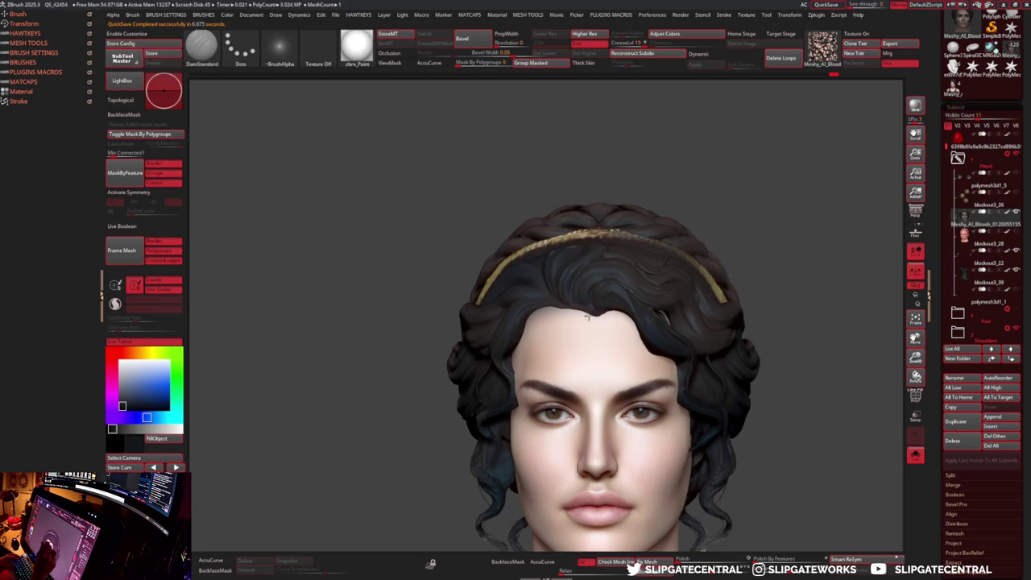
drag(712, 303, 617, 342)
- Reduce the Move brush's dynamic scale and size, then show all subtools with polygroups
key(b)
key(m)
key(v)
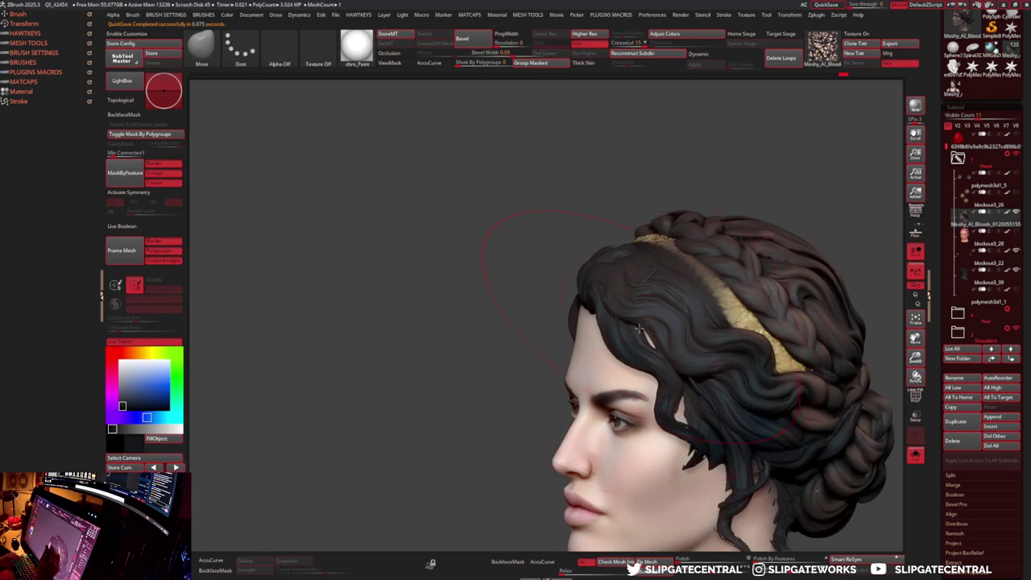
right_click(617, 342)
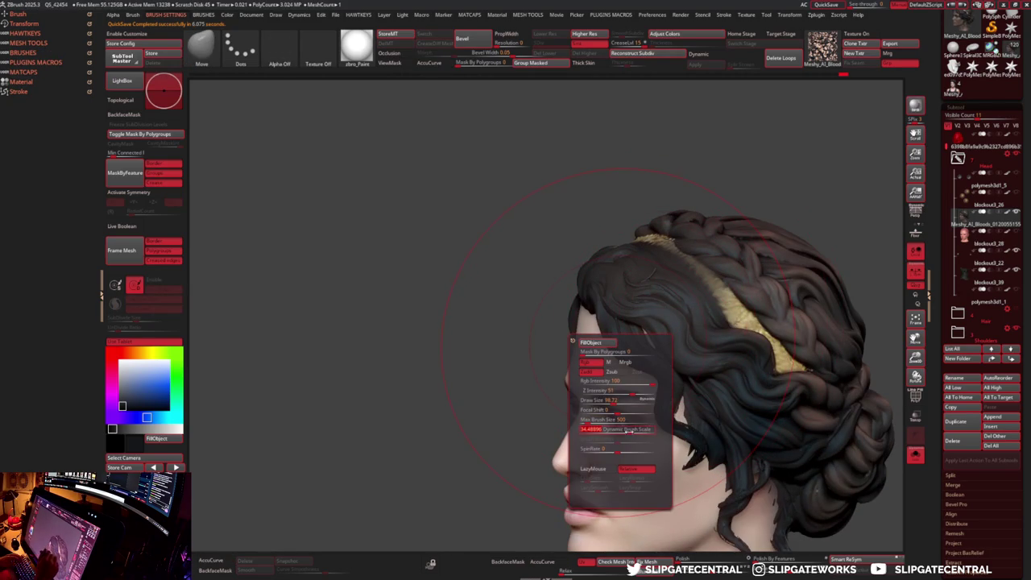
drag(633, 430, 631, 435)
key(s)
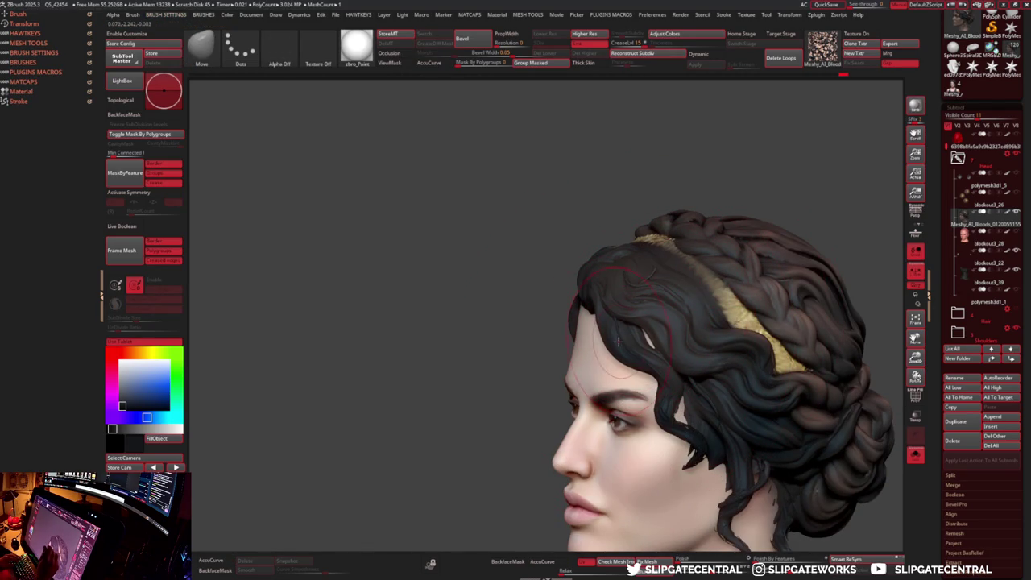
shift+right_drag(574, 356, 594, 362)
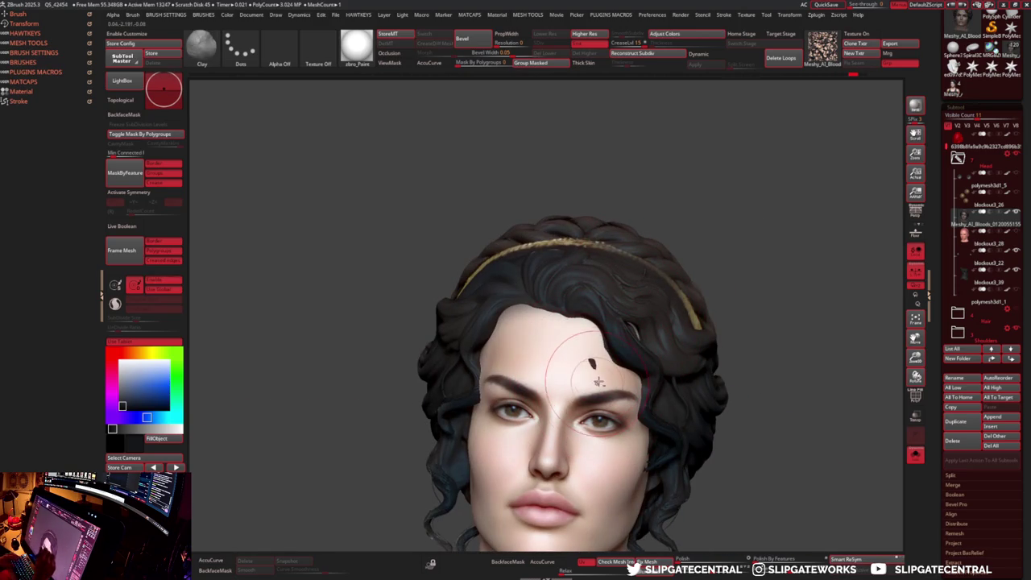
key(alt+s)
key(shift+f)
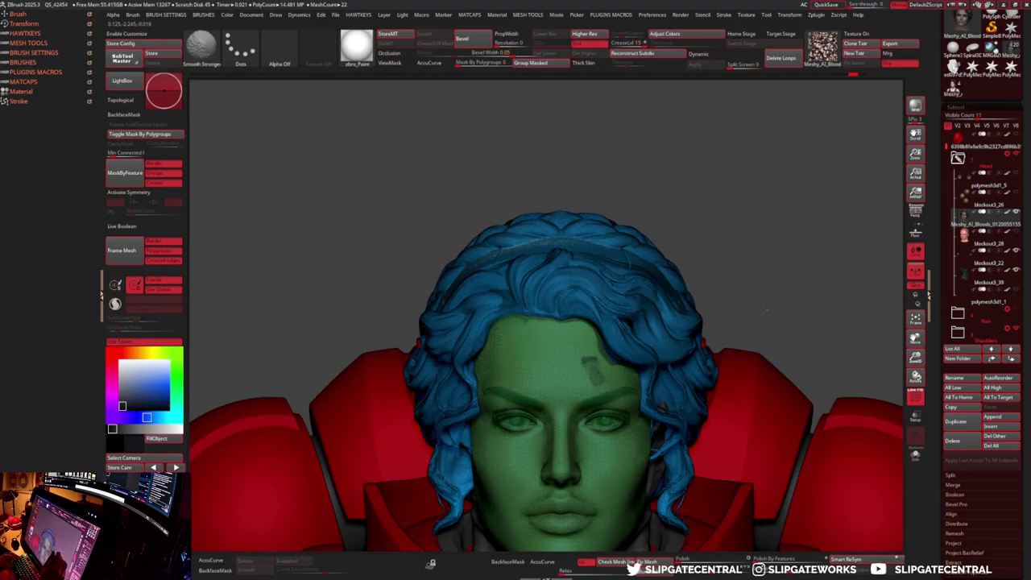
- Isolate the hair by hiding the face and armour, then smooth its rough inner patch
ctrl+shift+click(655, 311)
key(m)
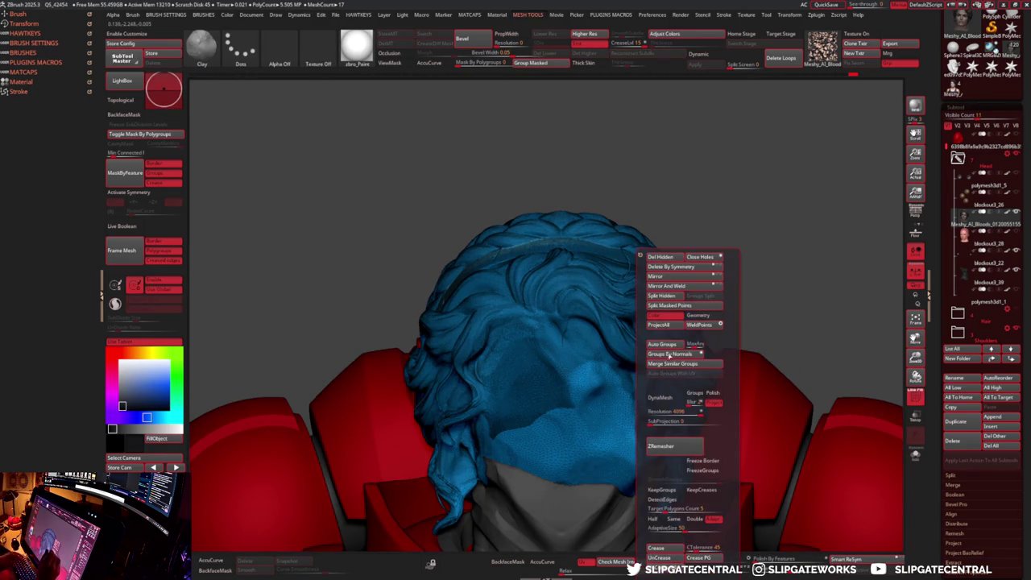
ctrl+shift+click(865, 246)
key(shift+f)
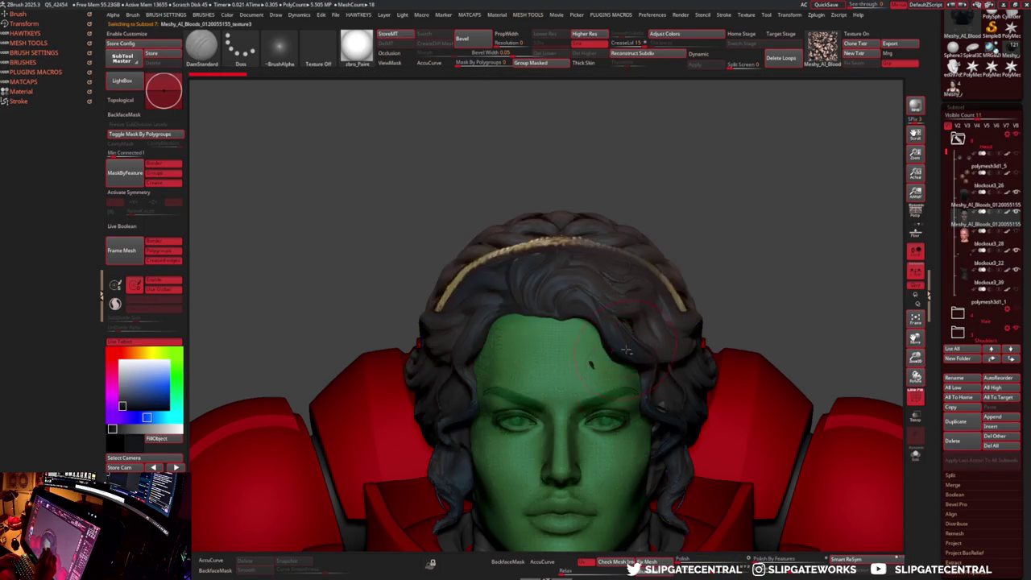
key(shift+f)
ctrl+shift+click(600, 370)
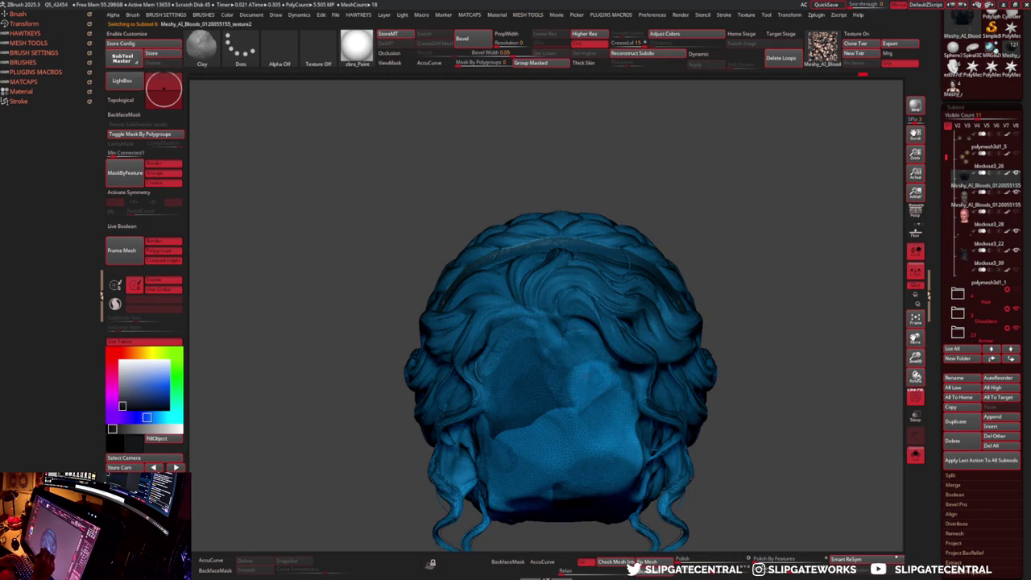
shift+drag(612, 396, 555, 435)
shift+drag(548, 330, 569, 400)
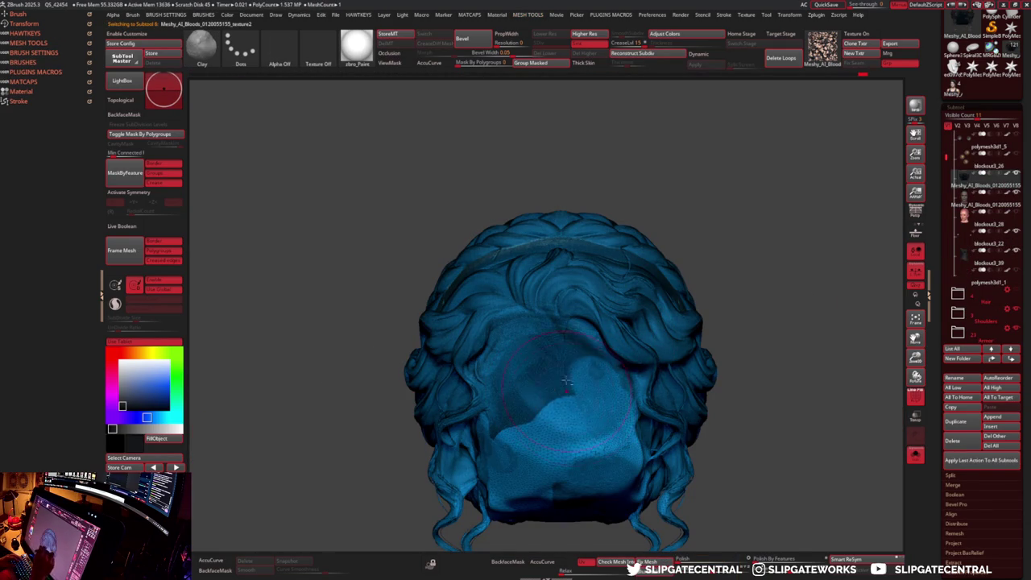
- Unhide the face, armour and circlet, and turn the view toward the side of the head
ctrl+shift+click(630, 357)
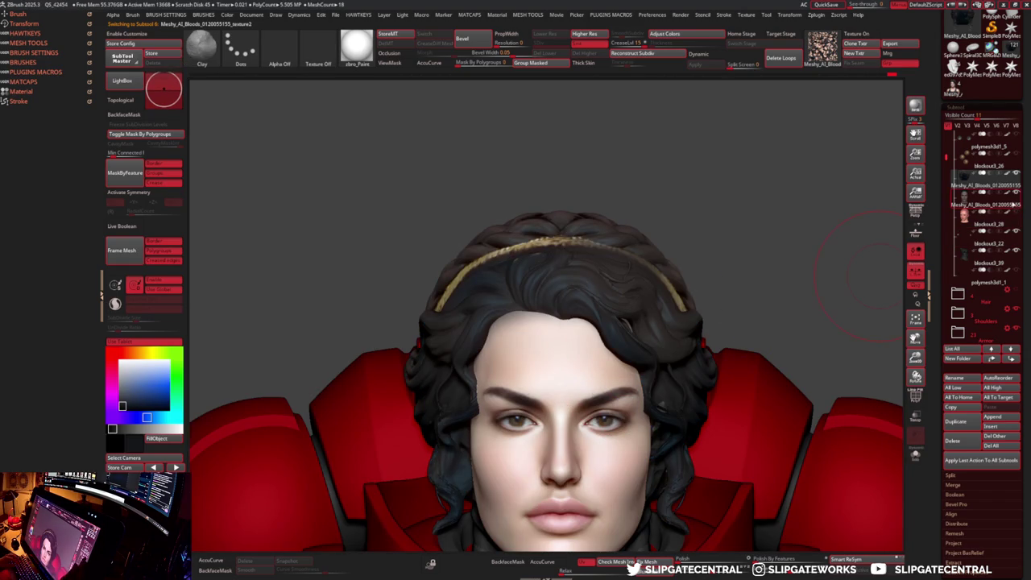
alt+drag(725, 267, 805, 262)
drag(684, 286, 709, 287)
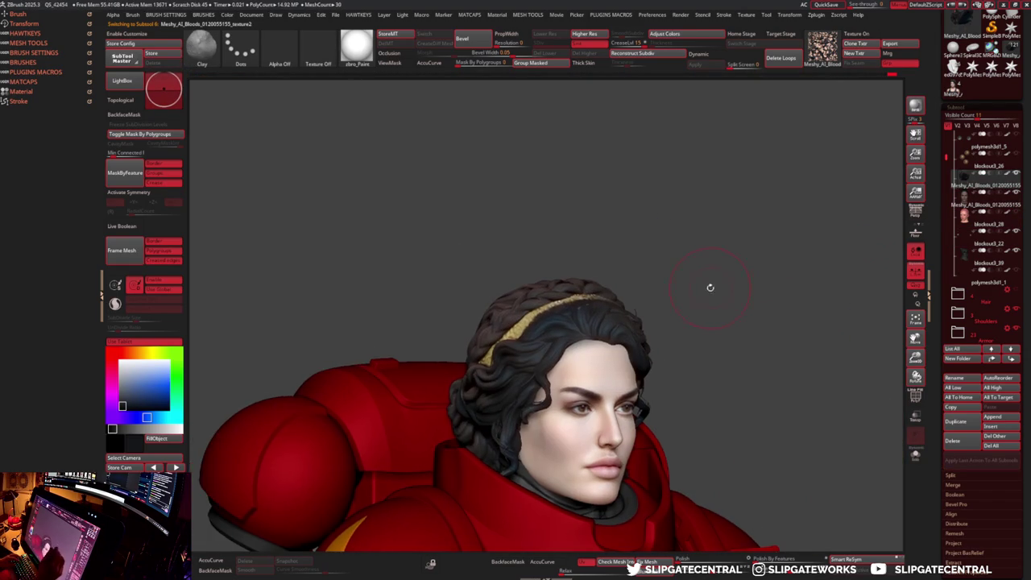
- Switch to the Move brush and turn the head to a front view
key(b)
key(m)
key(v)
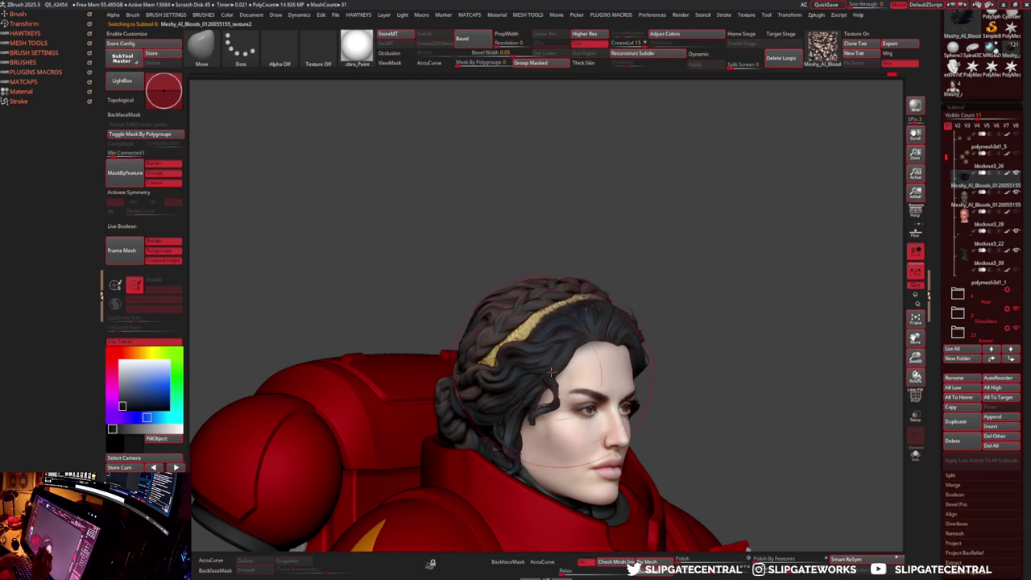
mouse_move(692, 306)
mouse_down()
mouse_move(749, 311)
mouse_move(539, 372)
mouse_up()
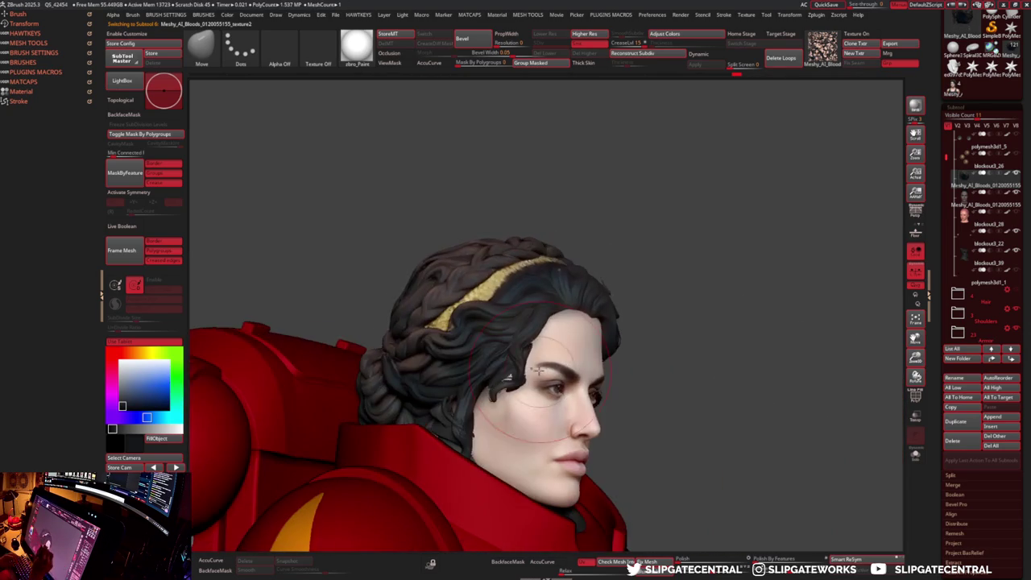
mouse_move(634, 323)
mouse_down()
mouse_move(532, 353)
mouse_move(555, 363)
mouse_move(547, 433)
mouse_move(478, 392)
mouse_move(637, 285)
mouse_up()
- Try DamStandard, go back to the Move brush, and shape the hair from three-quarter angles
key(b)
key(d)
key(s)
key(b)
key(m)
key(v)
mouse_move(617, 346)
mouse_down()
mouse_move(655, 306)
mouse_move(628, 333)
mouse_up()
mouse_move(578, 385)
mouse_down()
mouse_move(610, 388)
mouse_move(743, 311)
mouse_up()
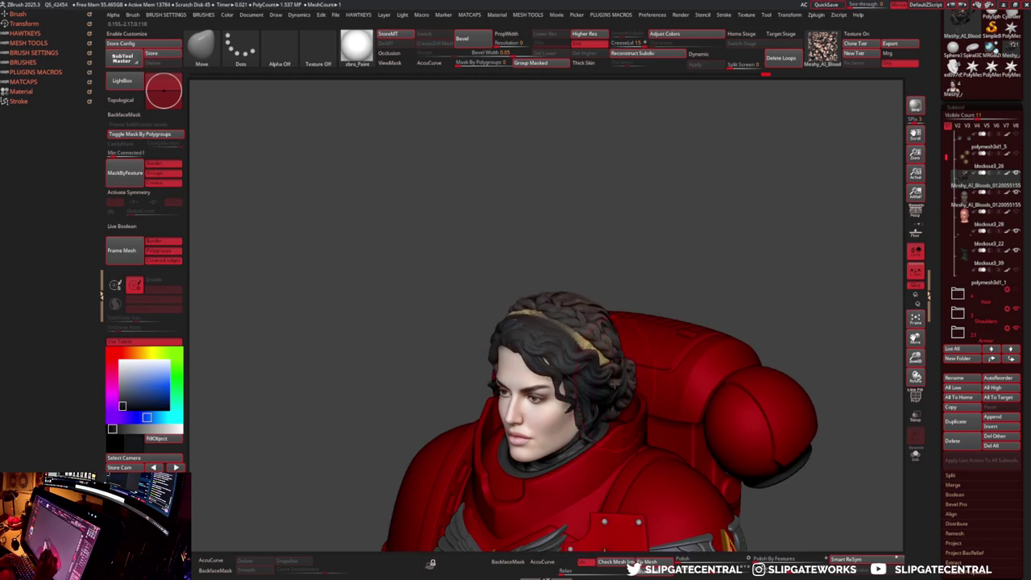
- Select the head subtool, frame the whole armoured figure, and bring up Adjust Colors
alt+click(651, 357)
drag(916, 241, 921, 232)
mouse_move(745, 292)
mouse_down()
mouse_move(753, 303)
mouse_move(665, 341)
mouse_up()
key(ctrl+shift+a)
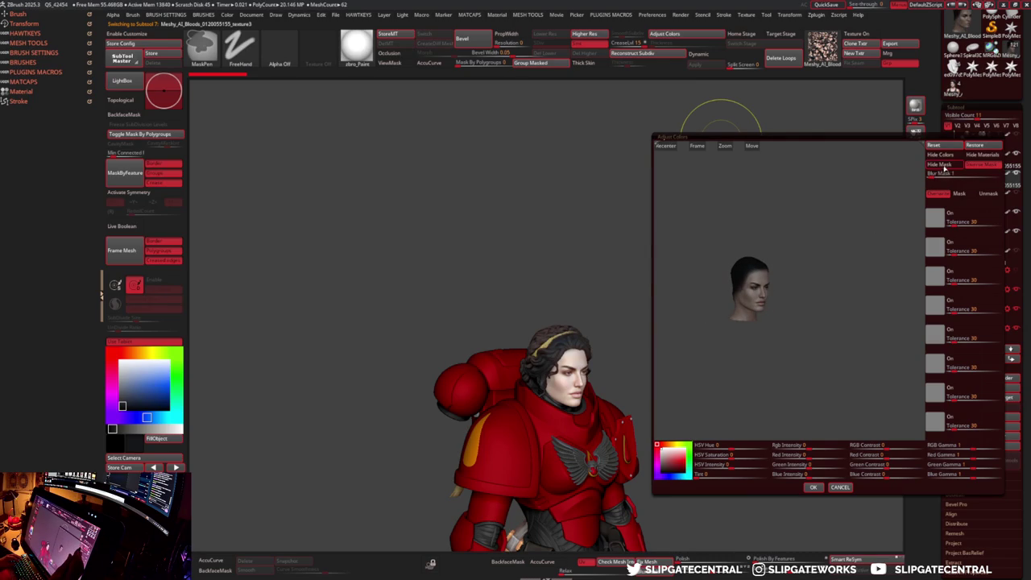
- Close the first Adjust Colors window and reopen it from the Zplugin menu
click(943, 164)
click(841, 488)
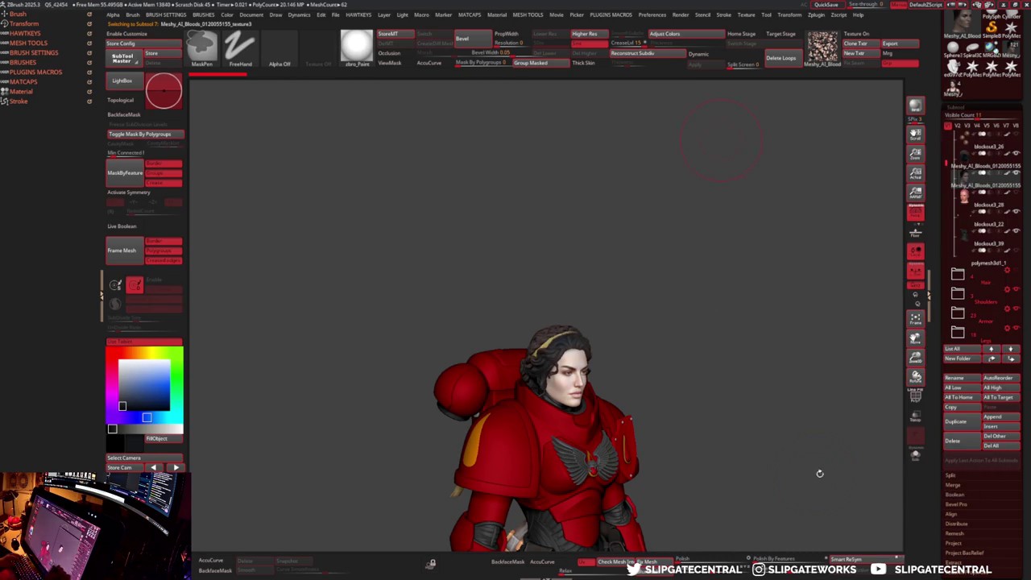
click(815, 16)
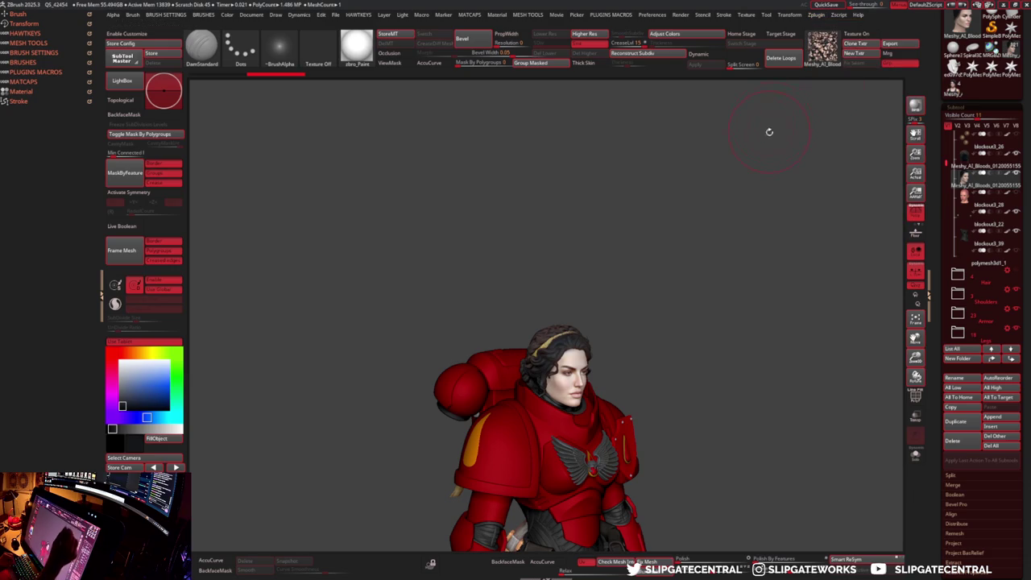
click(821, 16)
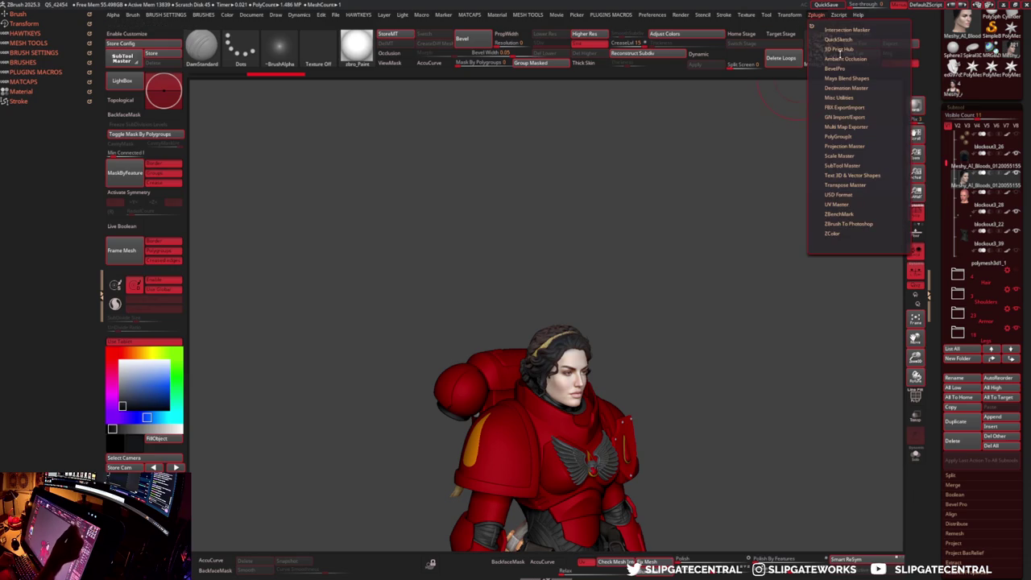
click(665, 33)
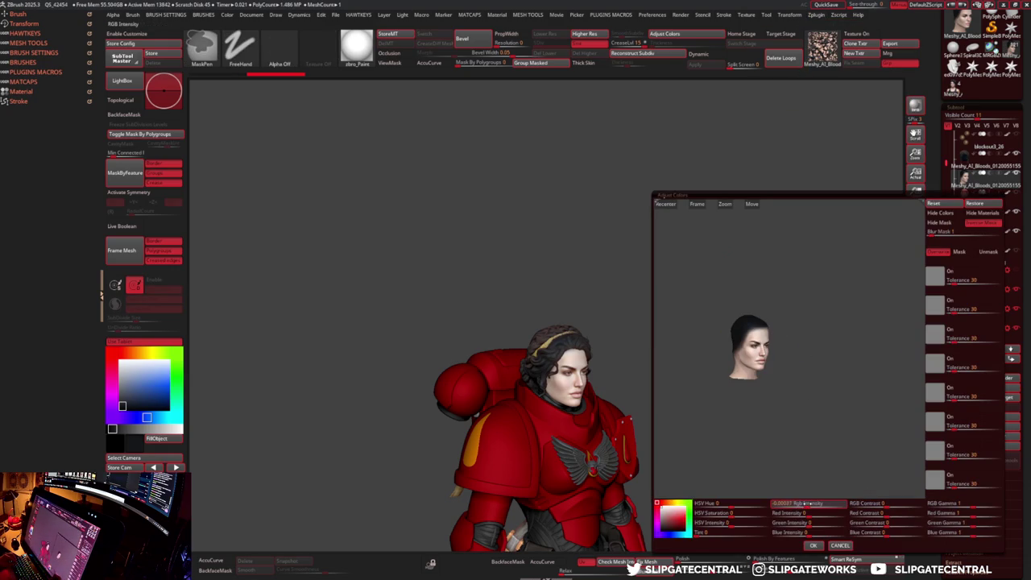
- Apply Rgb Intensity -0.106, RGB Contrast 0.0185 and RGB Gamma 0.93 to the head colours
drag(805, 503, 795, 502)
drag(886, 503, 894, 503)
drag(963, 503, 965, 503)
click(815, 545)
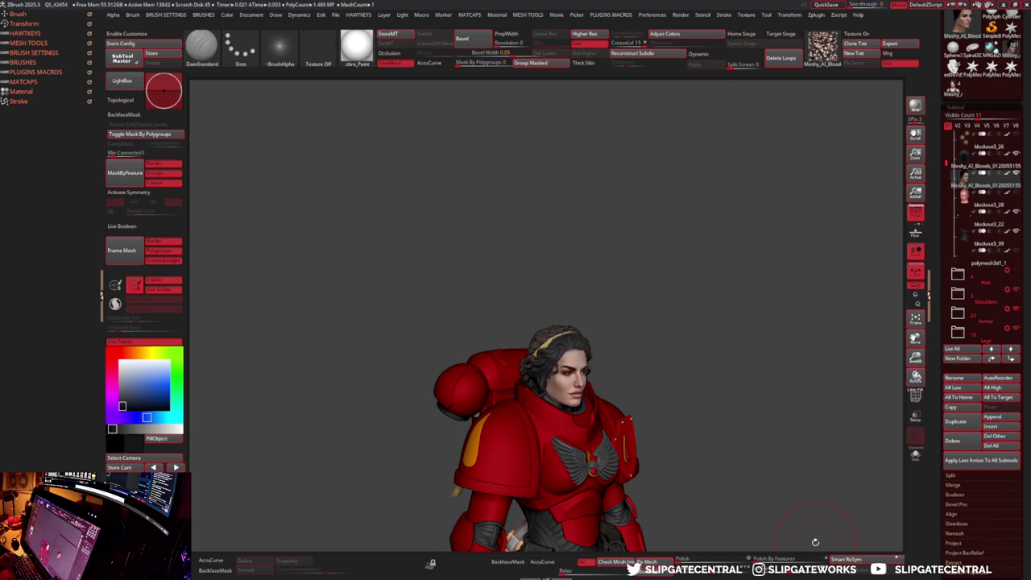
mouse_move(800, 497)
mouse_down()
mouse_move(633, 386)
mouse_move(915, 232)
mouse_up()
- Select the head subtool and briefly toggle Transpose and Solo while zooming out
key(alt+Down)
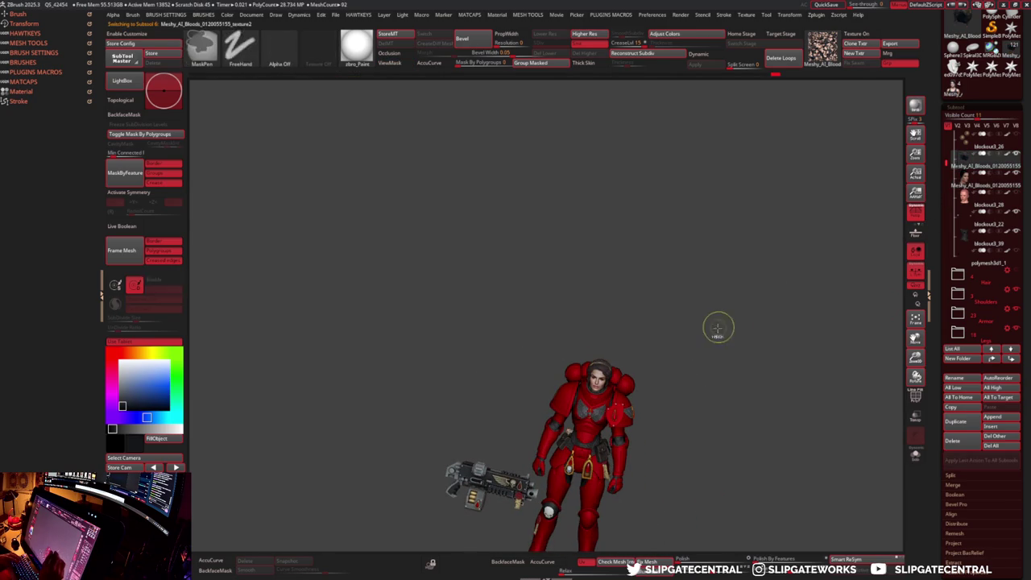
key(w)
scroll(729, 326, up, 5)
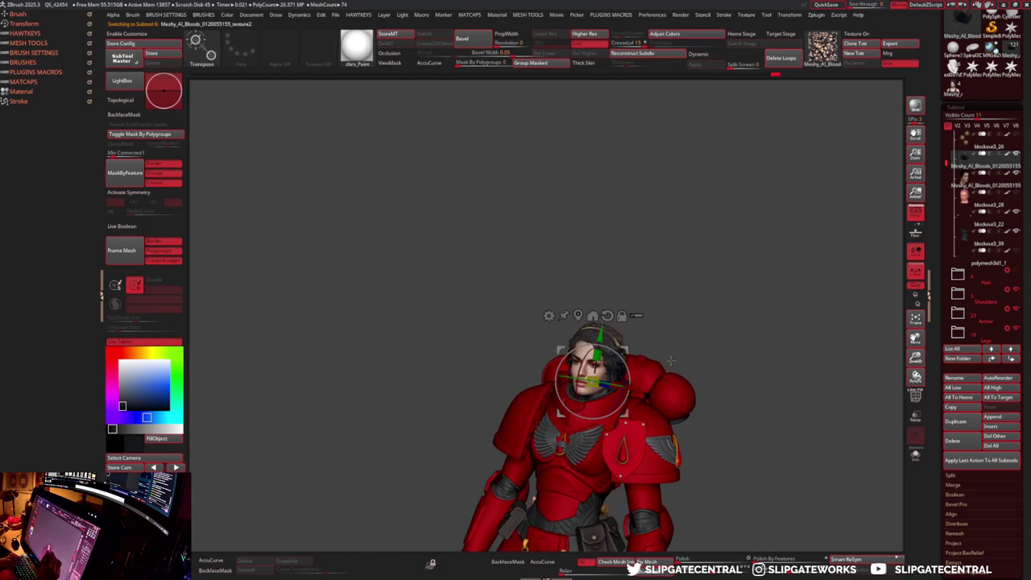
key(q)
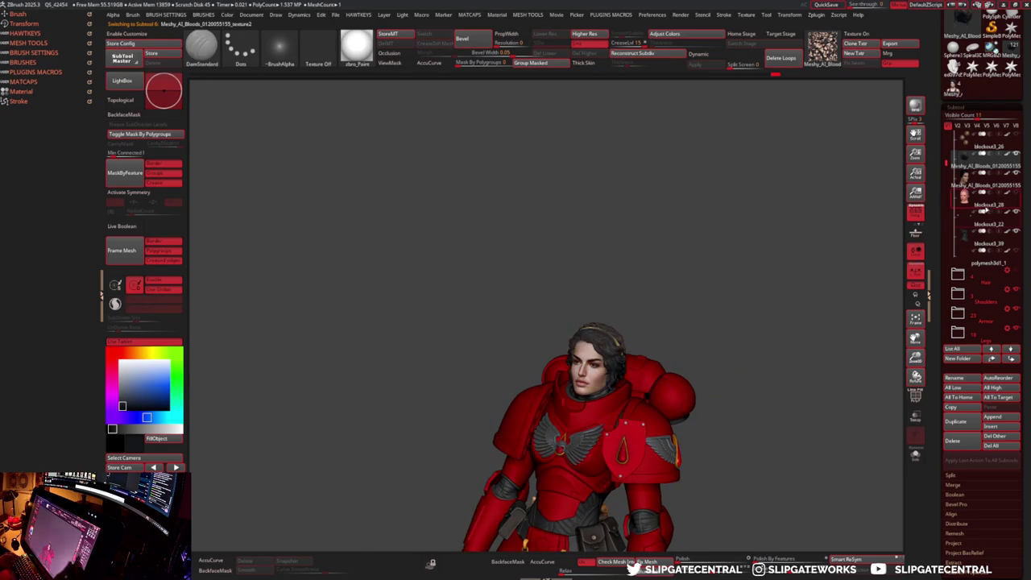
click(915, 455)
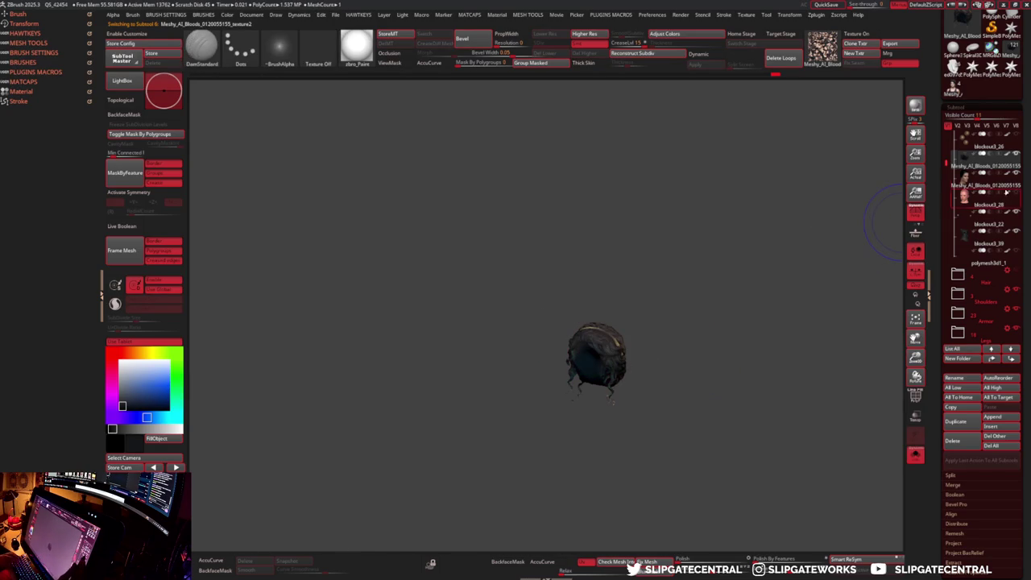
key(w)
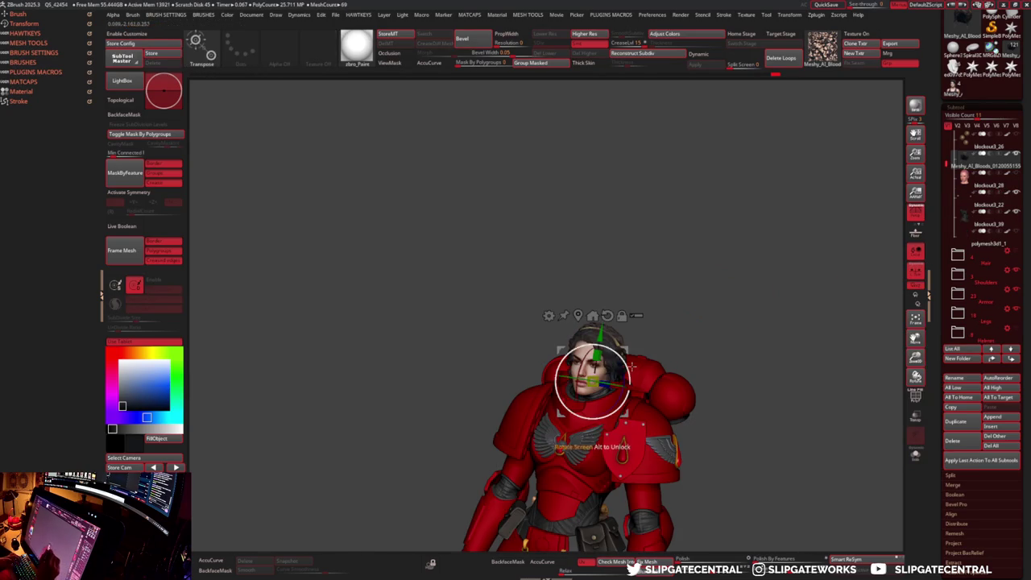
key(q)
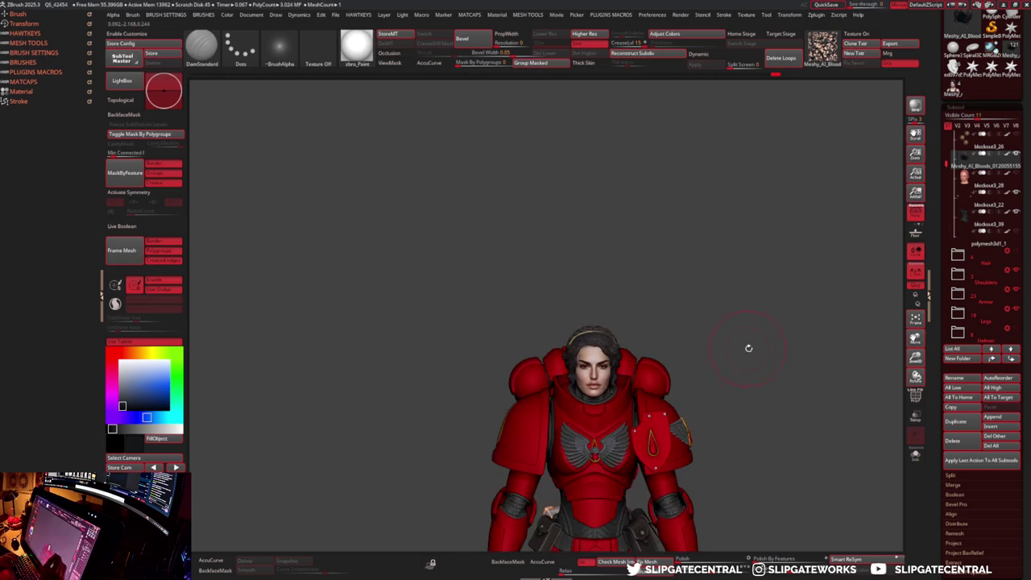
alt+drag(741, 345, 700, 334)
- Scale the head up very slightly, then Solo the hair and orbit to its back
key(w)
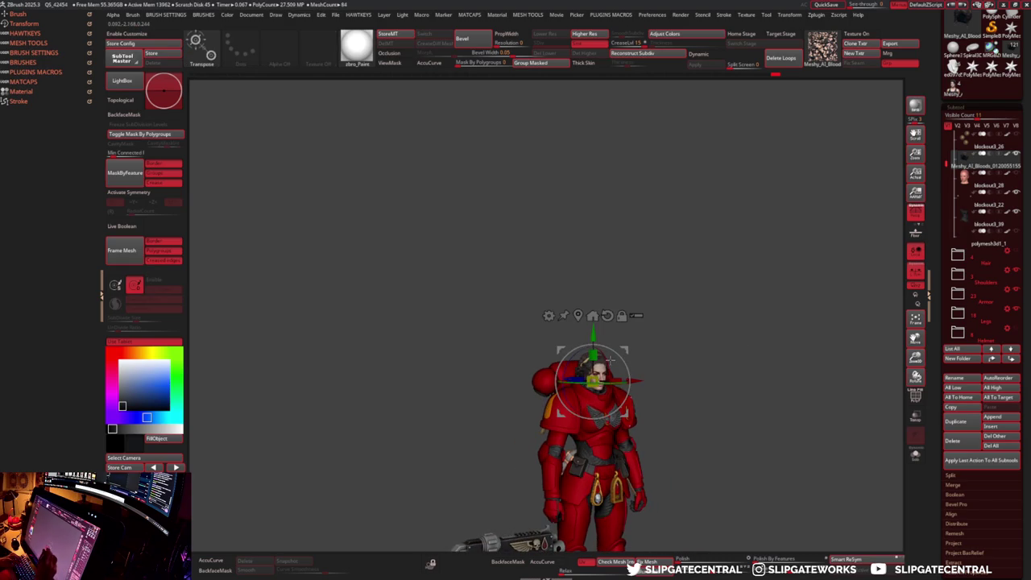
key(q)
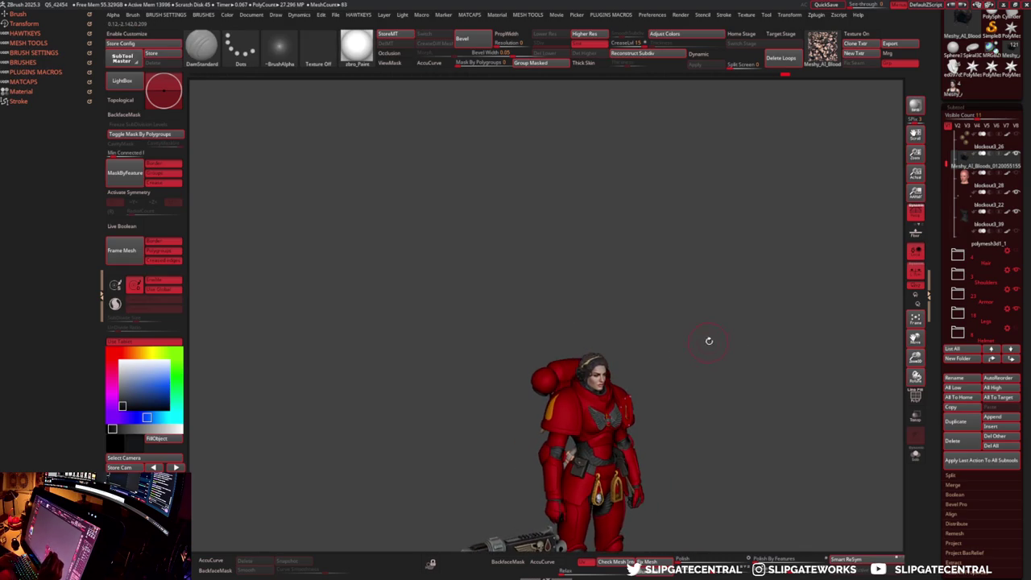
alt+drag(706, 346, 773, 402)
key(w)
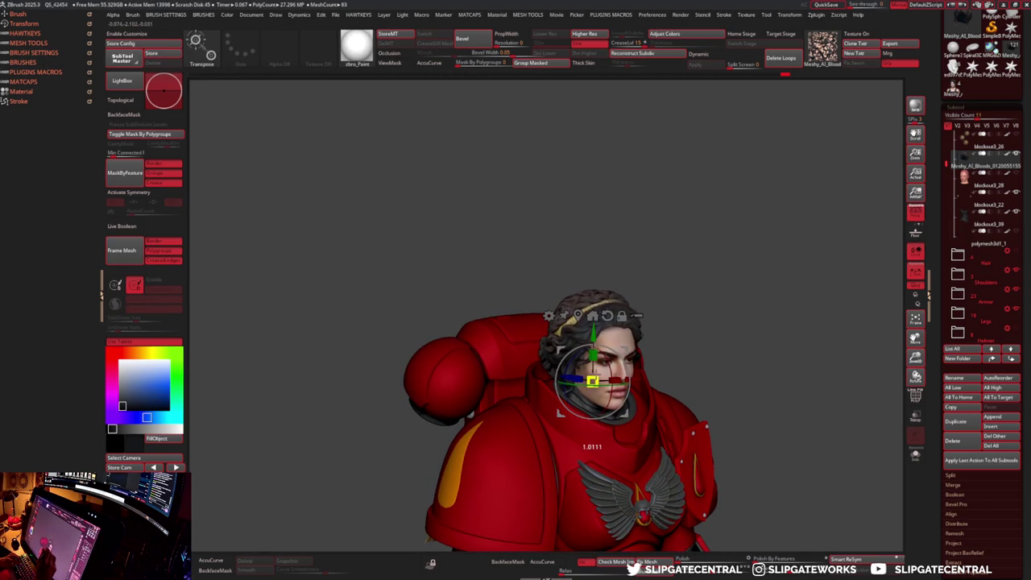
key(q)
mouse_move(694, 354)
alt+mouse_down()
mouse_move(688, 315)
mouse_move(706, 343)
mouse_move(659, 390)
alt+mouse_up()
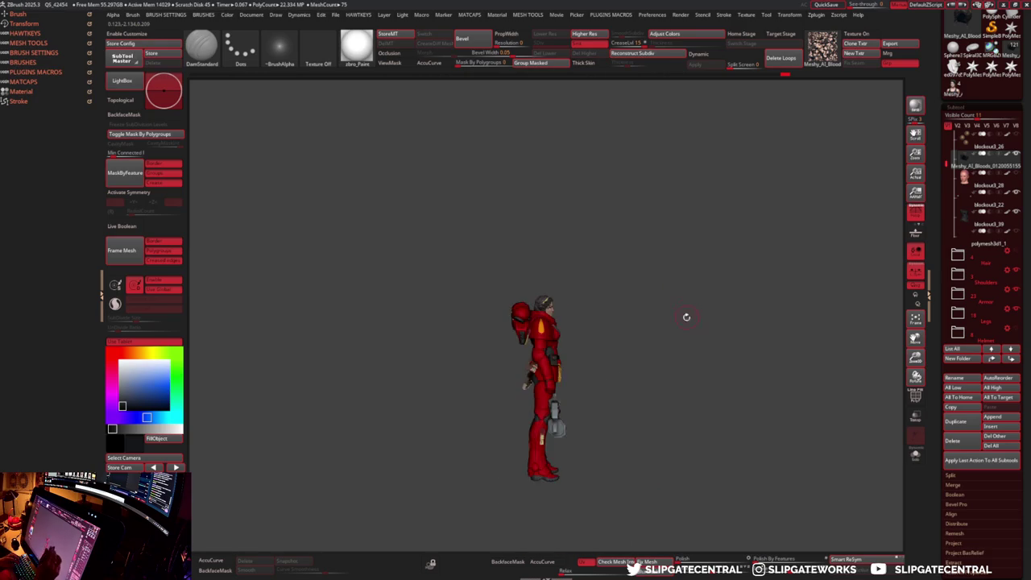
key(ctrl+shift+s)
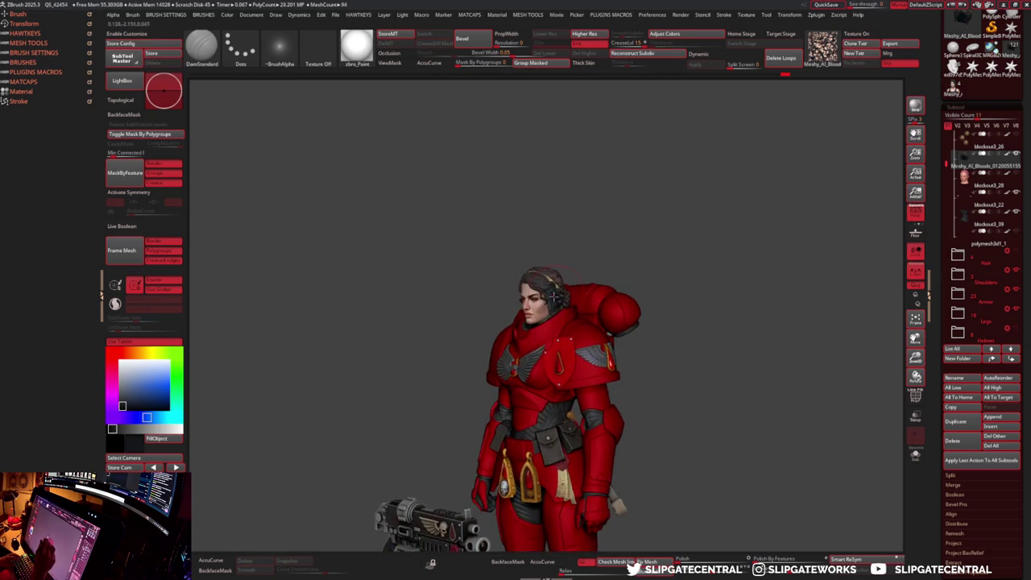
drag(555, 314, 583, 298)
- Preview the hair in Adjust Colors and dismiss it without changes
key(m)
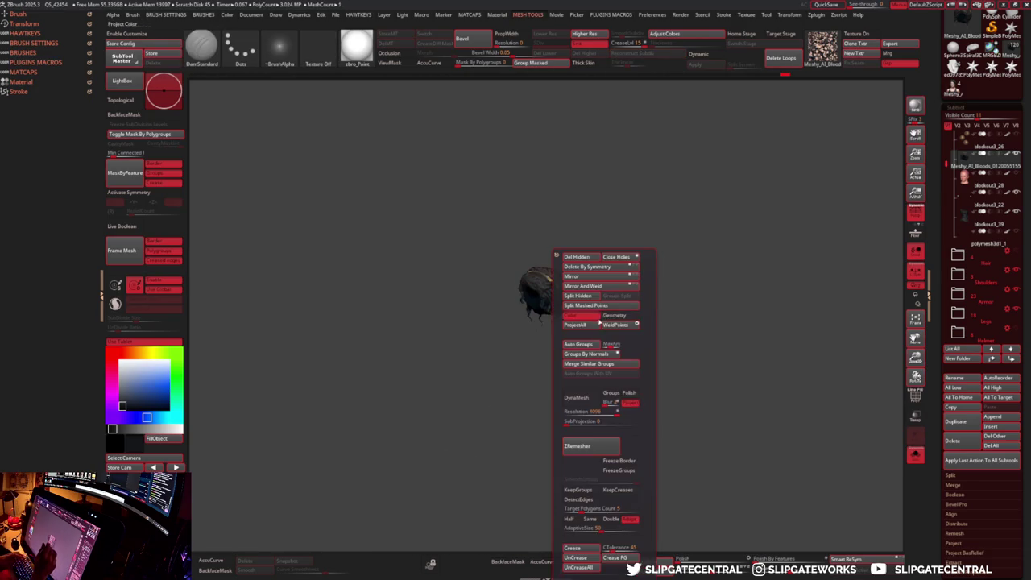
click(665, 33)
mouse_move(796, 311)
mouse_down()
mouse_move(818, 328)
mouse_move(811, 339)
mouse_up()
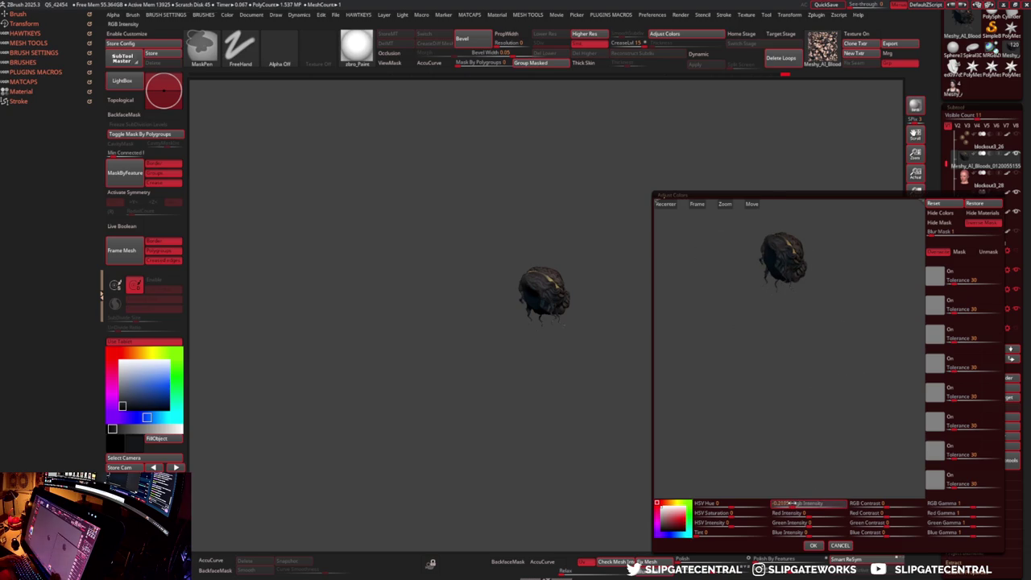
key(Return)
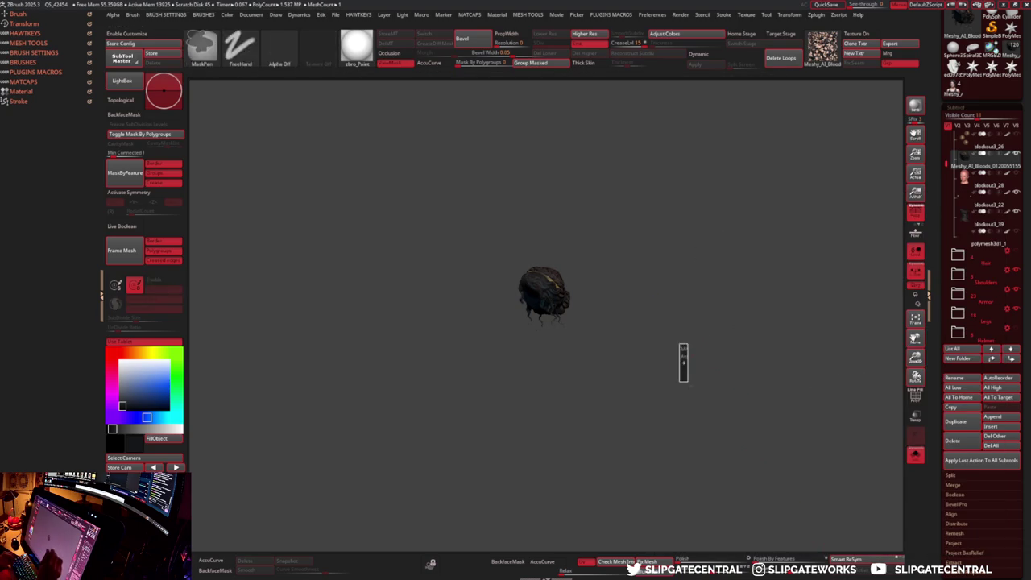
mouse_move(713, 329)
mouse_down()
mouse_move(727, 338)
mouse_move(732, 320)
mouse_move(736, 330)
mouse_up()
- Try materials from the MatCap popup and apply BasicMaterial with the hair soloed
key(m)
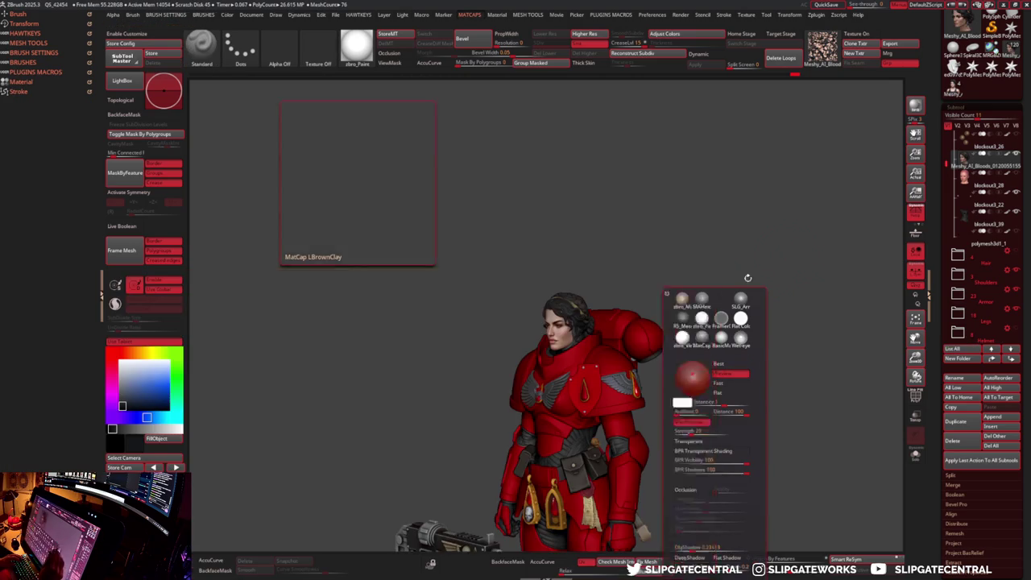
click(702, 323)
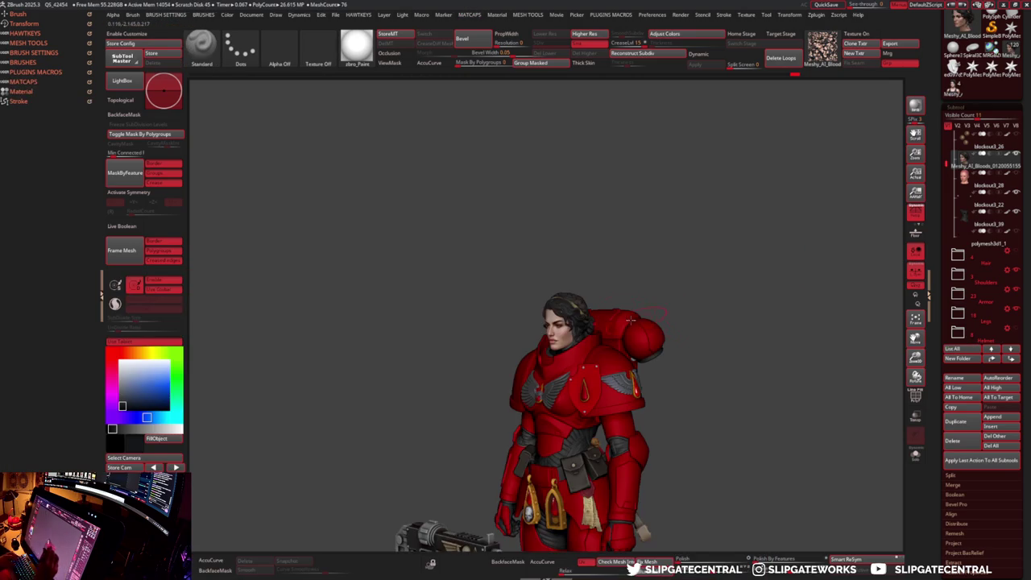
key(shift+s)
drag(655, 276, 614, 327)
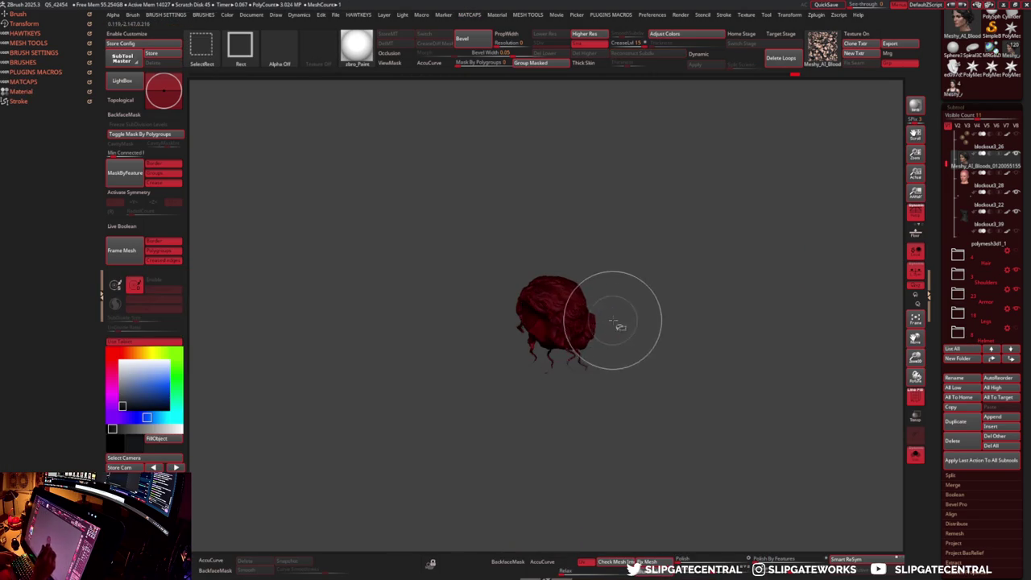
key(space)
key(m)
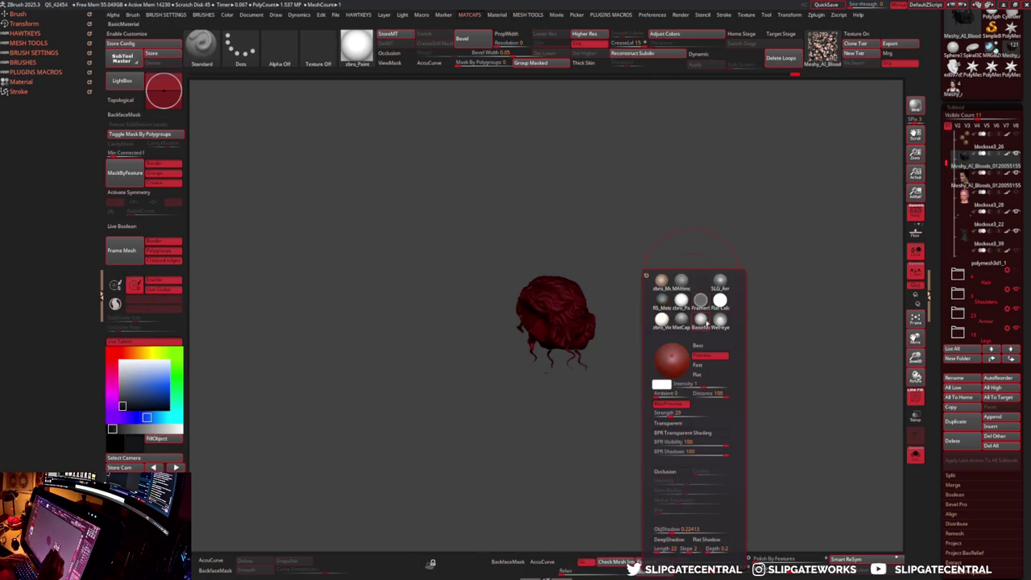
click(713, 310)
key(space)
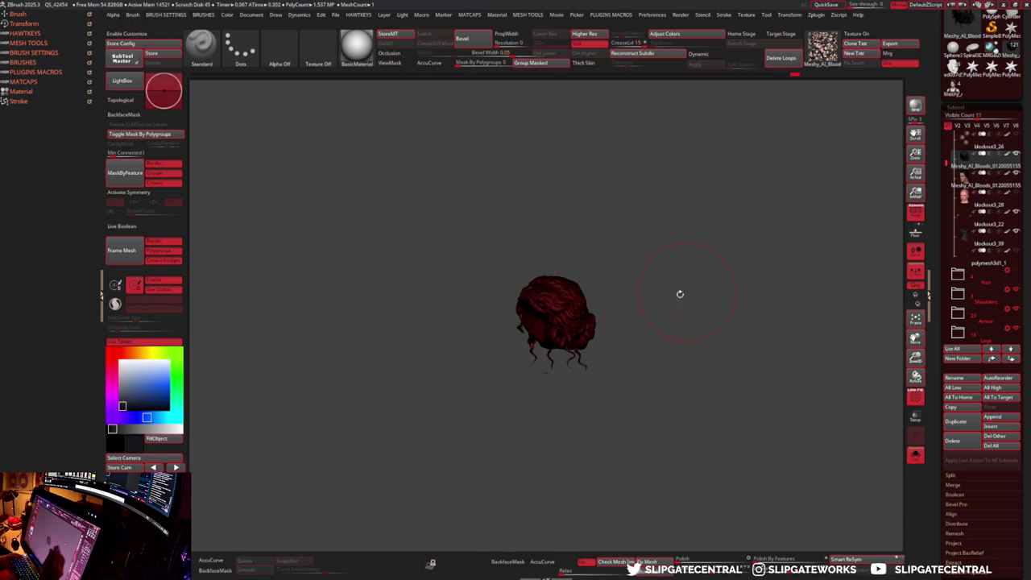
- Turn Solo off, try zbro_Paint, then settle back on BasicMaterial
key(shift+s)
key(m)
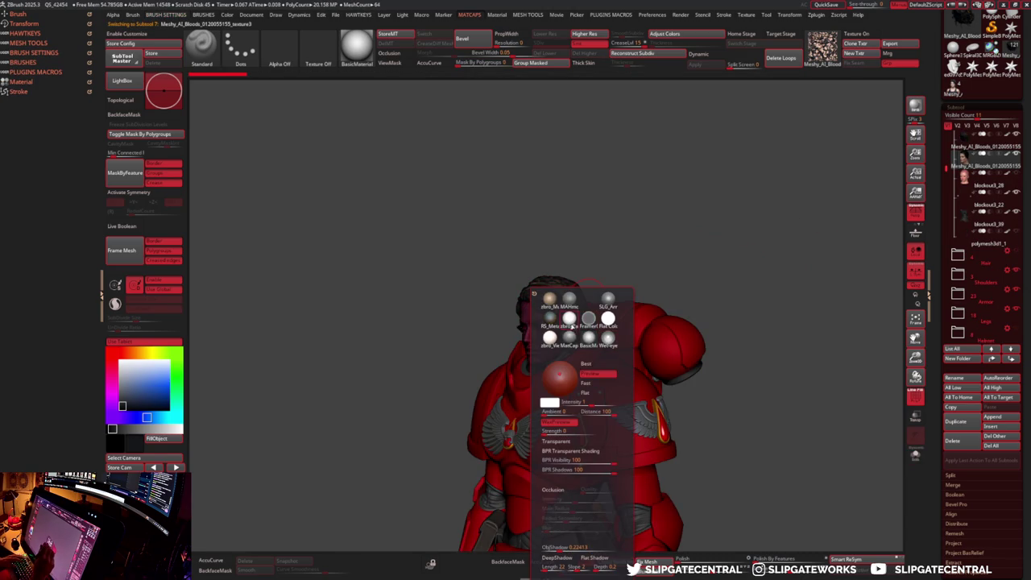
click(570, 320)
key(space)
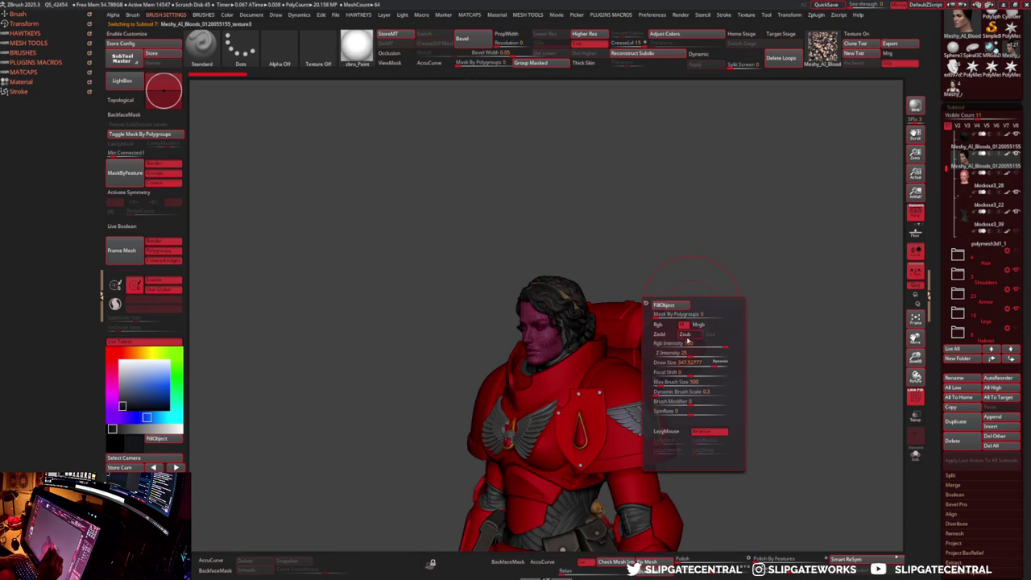
key(m)
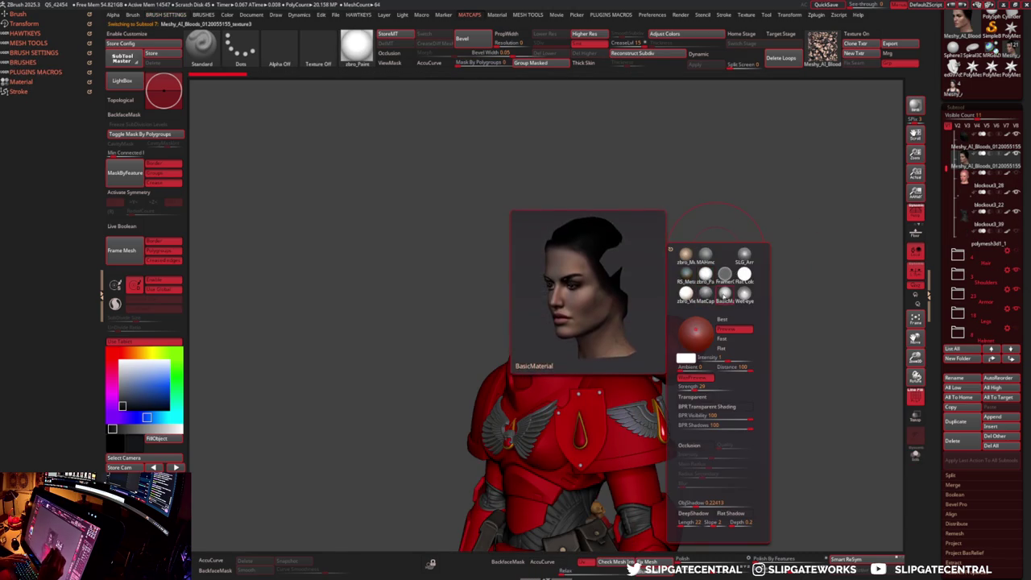
click(704, 292)
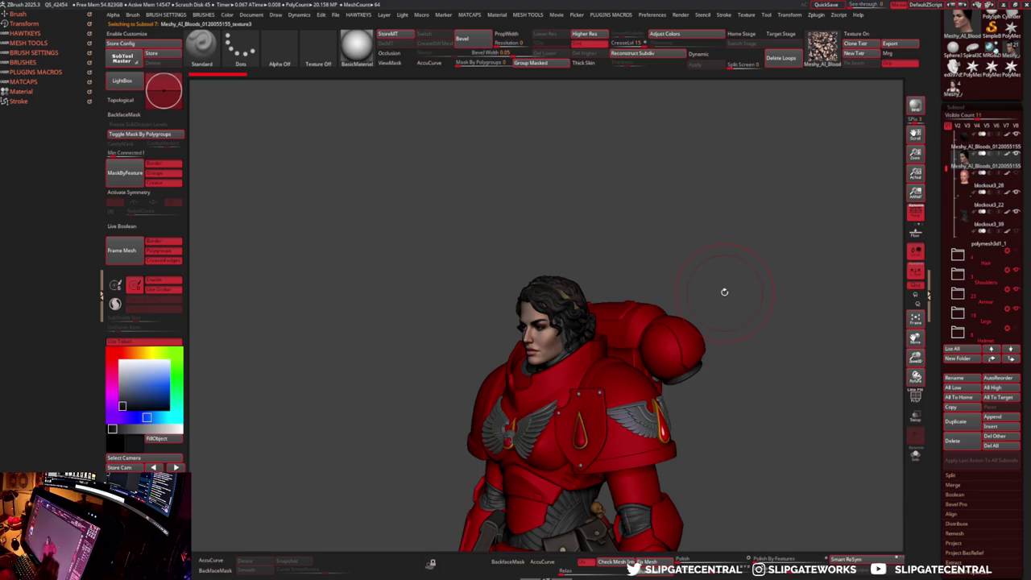
right_click(724, 291)
key(shift)
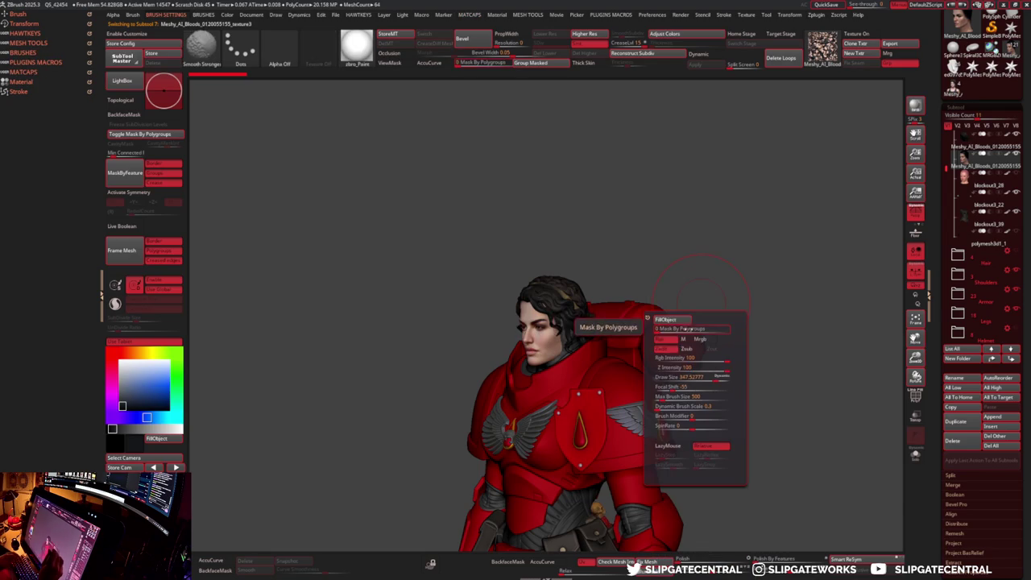
- Switch between the DamStandard and Move brushes while orbiting the figure to a left profile
key(m)
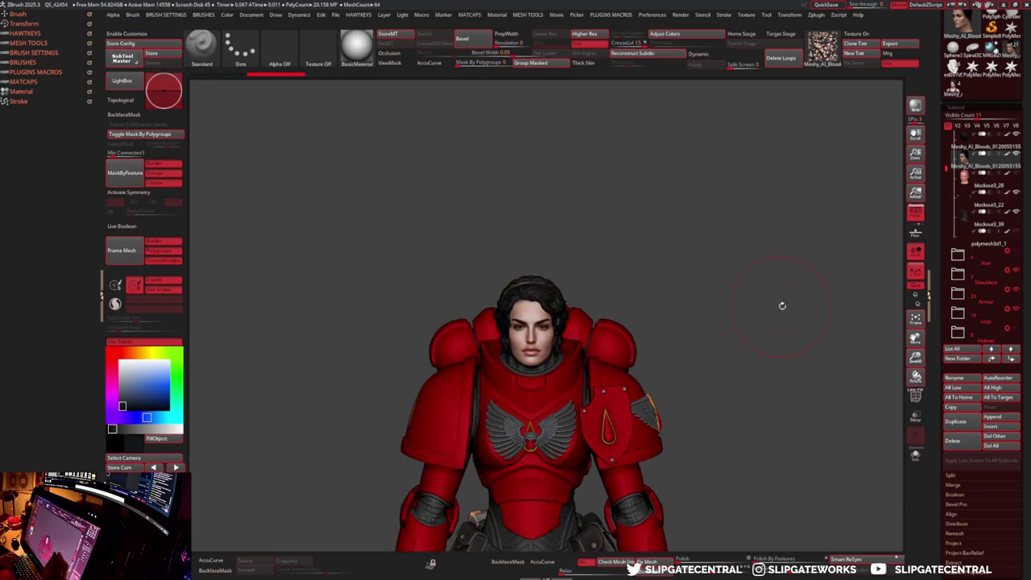
key(b)
key(d)
key(s)
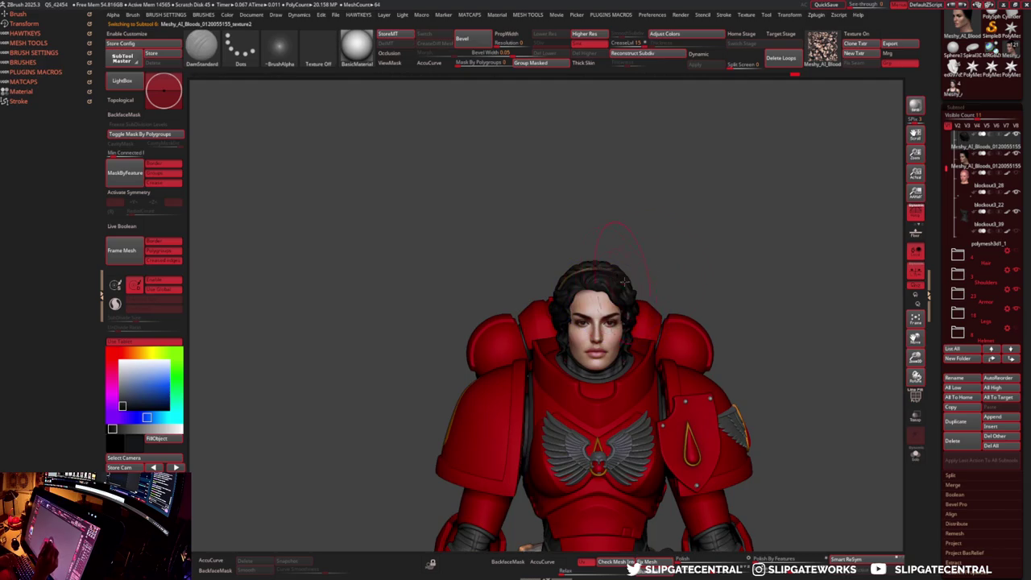
right_drag(619, 283, 579, 286)
key(b)
key(m)
key(v)
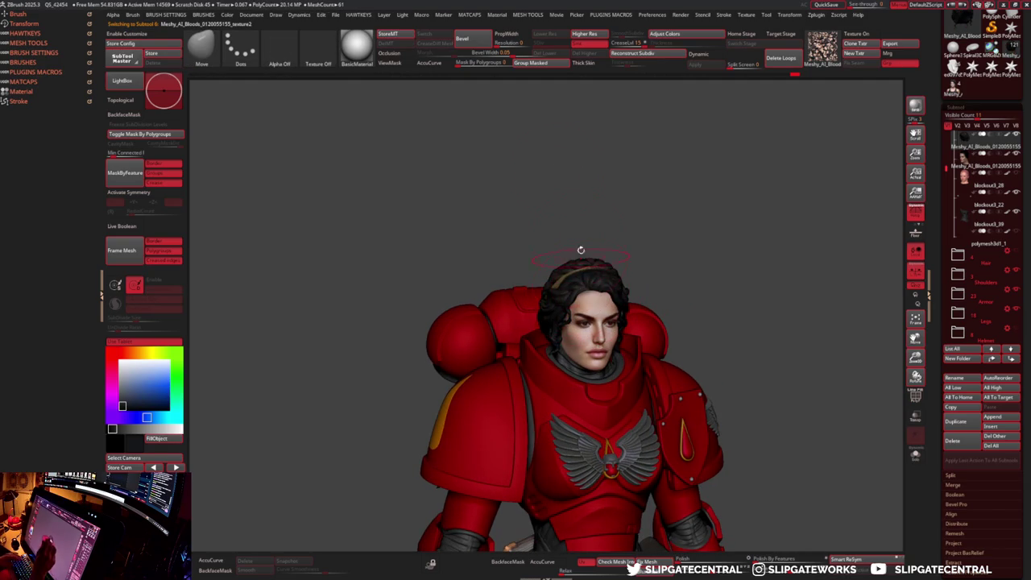
drag(676, 279, 582, 299)
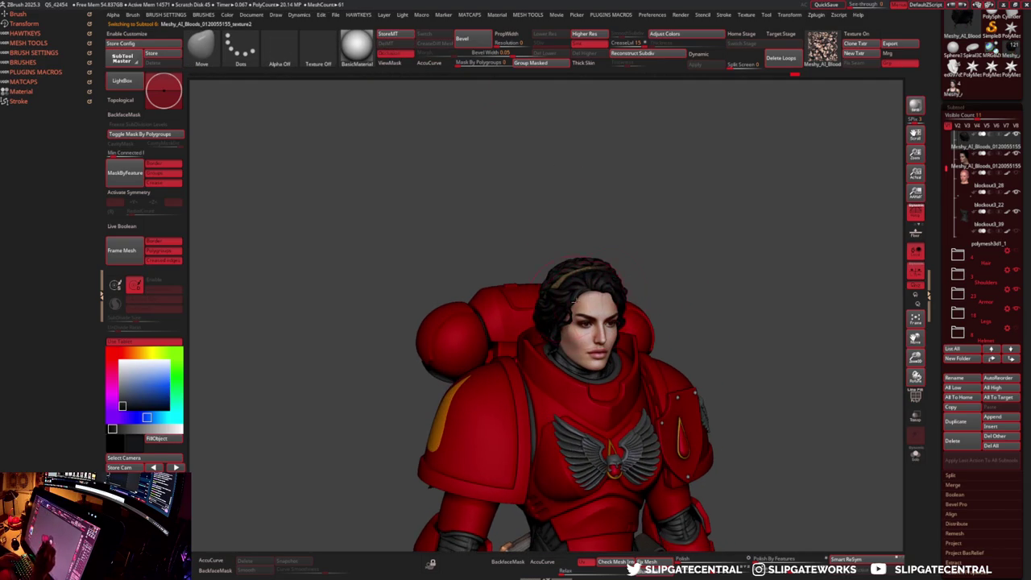
drag(671, 276, 569, 302)
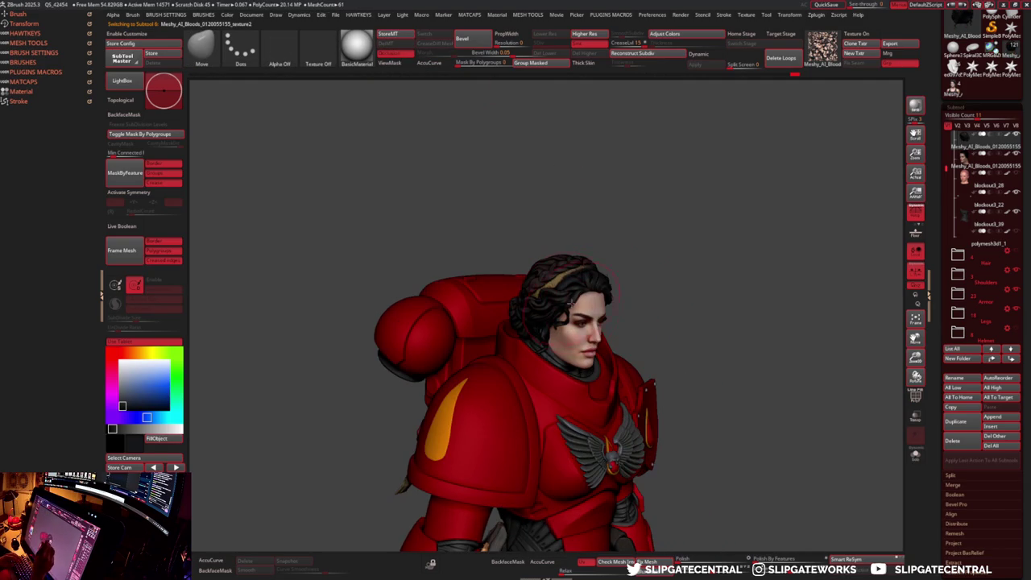
mouse_move(674, 306)
mouse_down()
mouse_move(672, 281)
mouse_move(567, 327)
mouse_up()
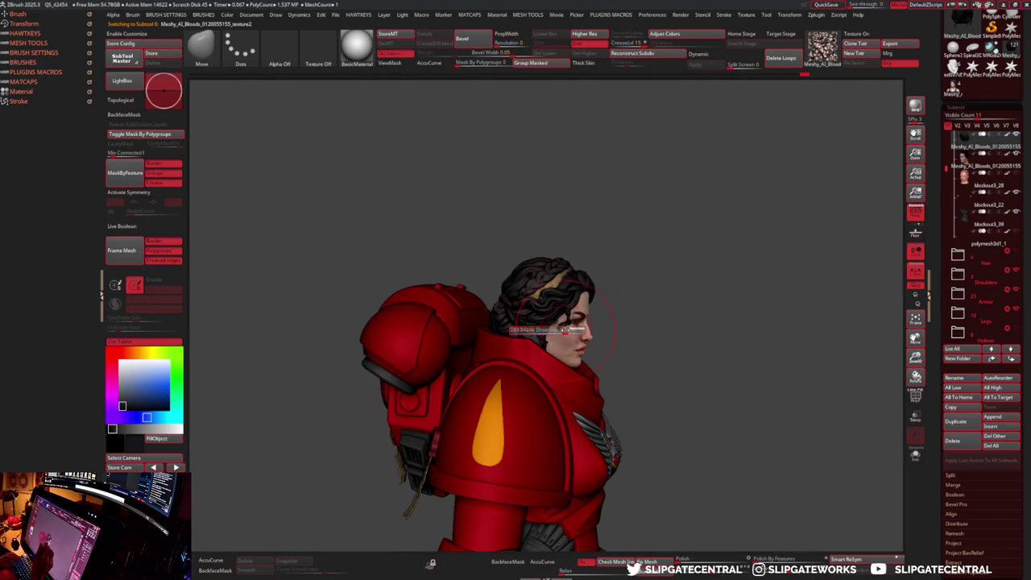
- Turn the figure front-on, select the face as Subtool 7, and zoom in close
key(s)
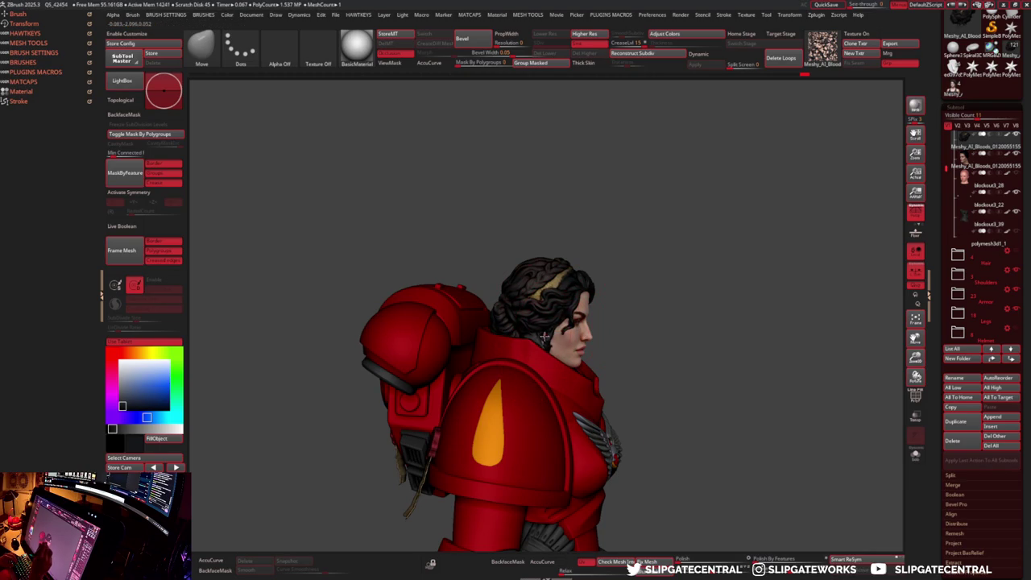
mouse_move(550, 330)
mouse_down()
mouse_move(594, 319)
mouse_move(603, 330)
mouse_up()
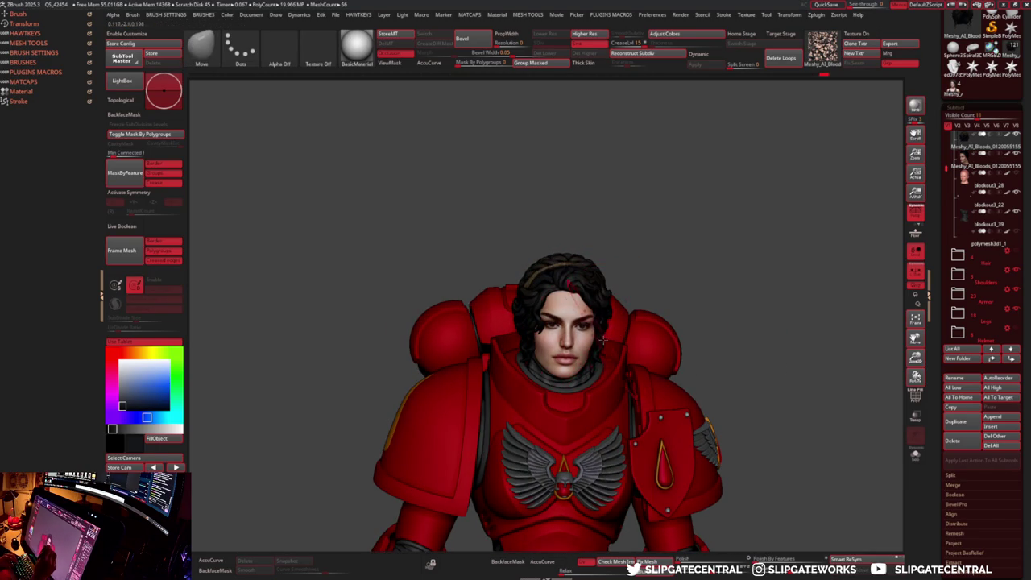
alt+click(596, 321)
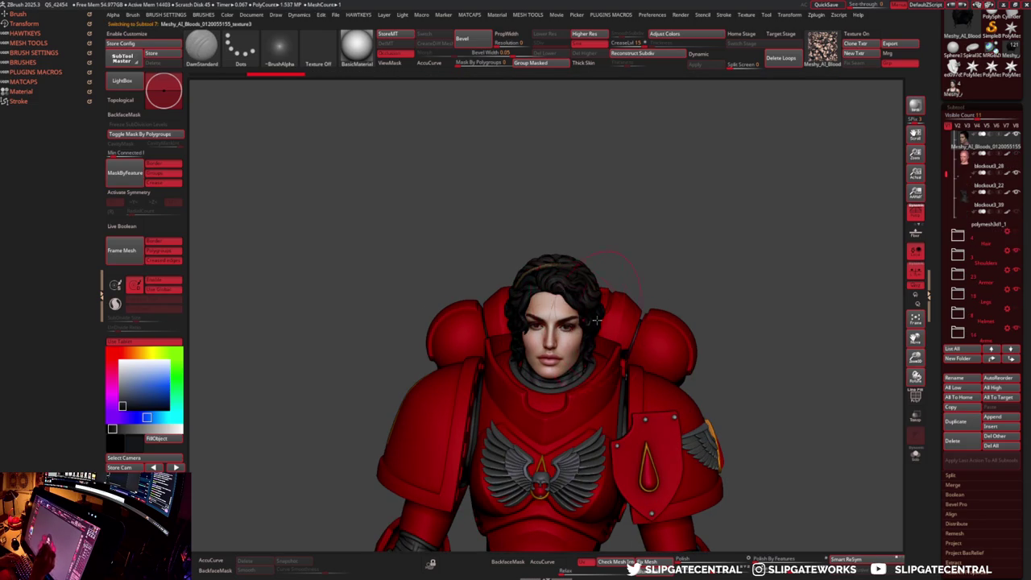
key(shift)
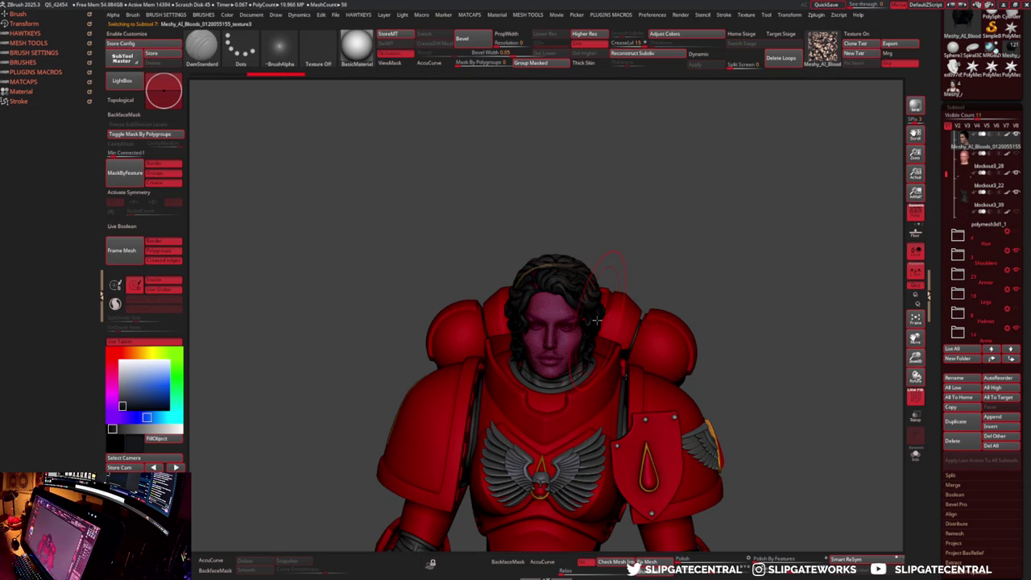
ctrl+right_drag(596, 320, 580, 372)
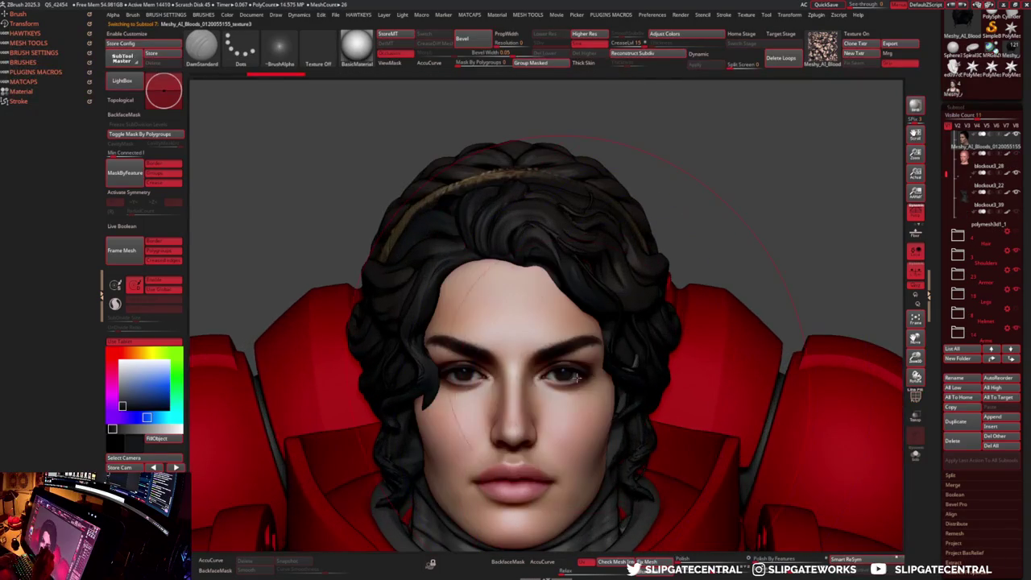
- Pick the Move brush, zoom in on the eyes, and set Dynamic Brush Scale to 0.1
key(b)
key(m)
key(v)
drag(580, 373, 577, 362)
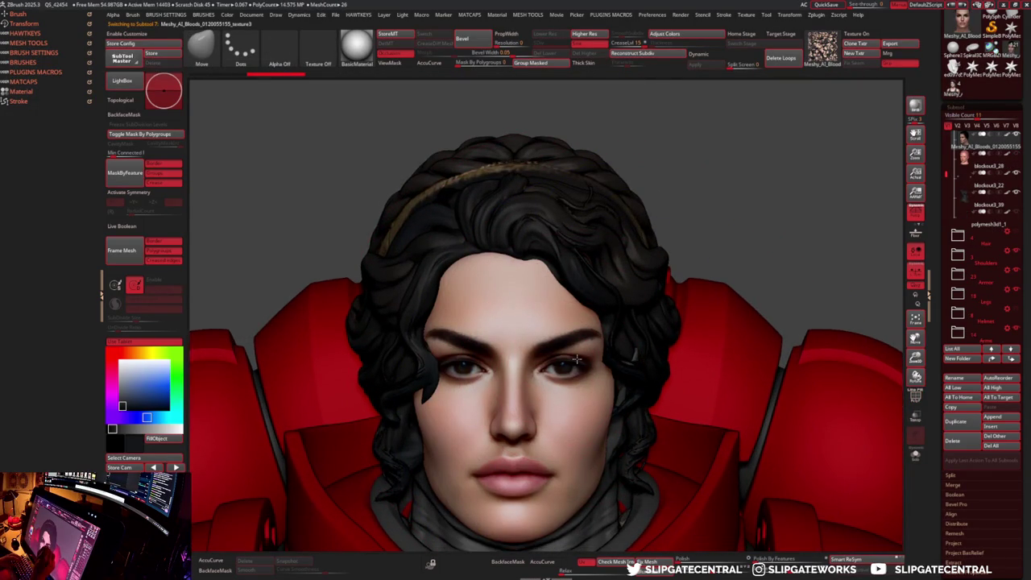
ctrl+right_drag(578, 362, 564, 358)
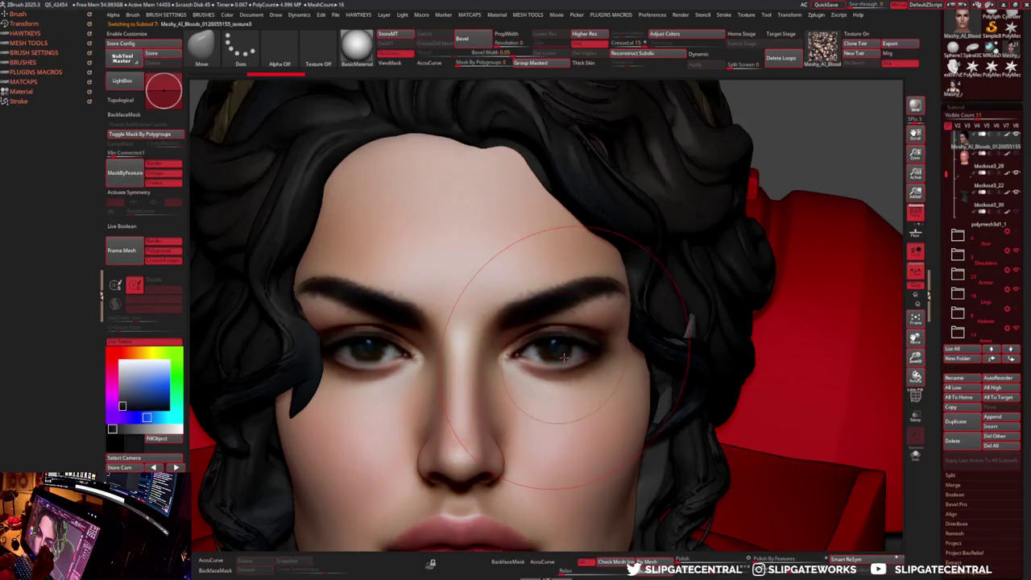
alt+click(566, 359)
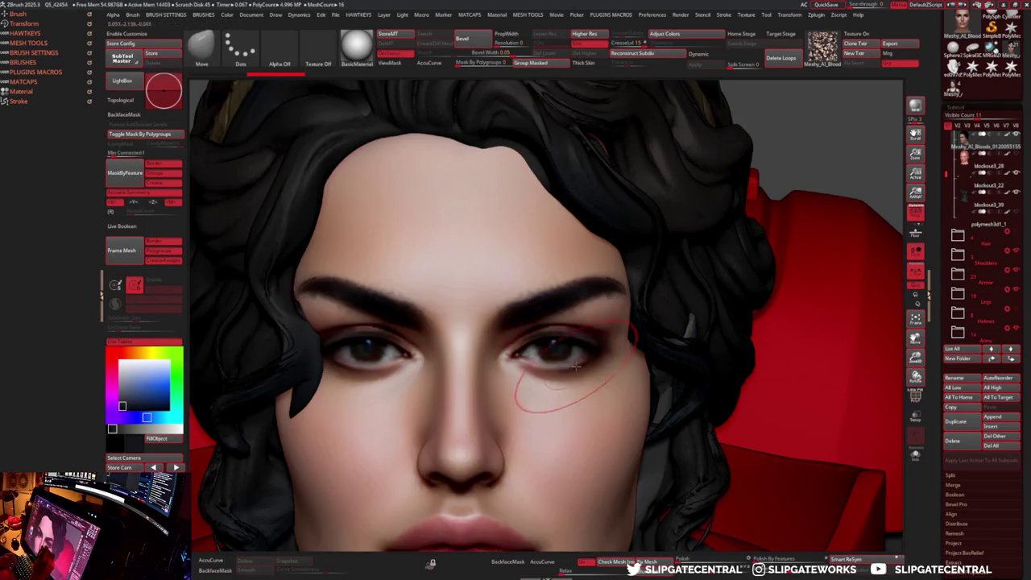
right_click(529, 358)
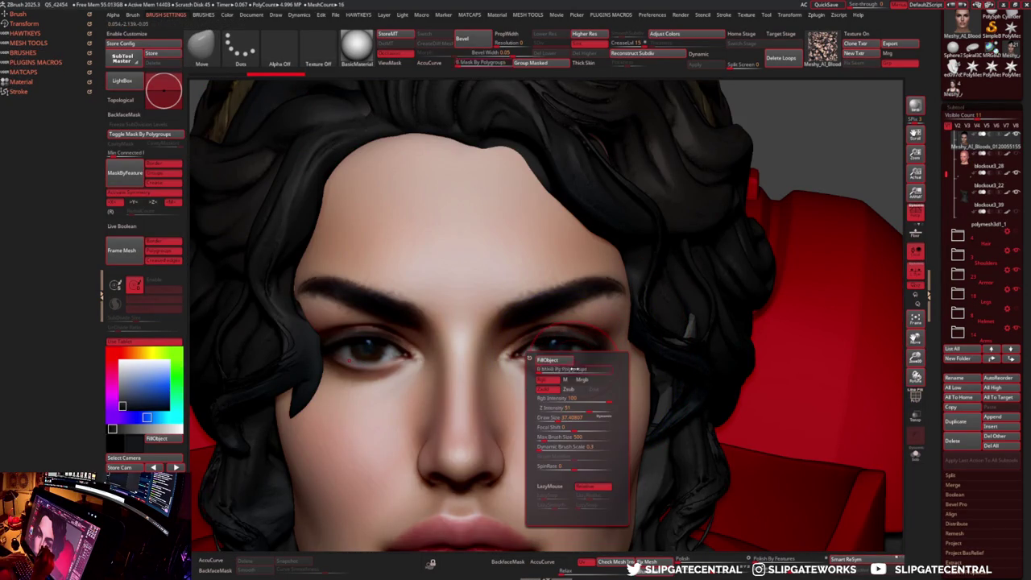
click(592, 446)
text(0.1)
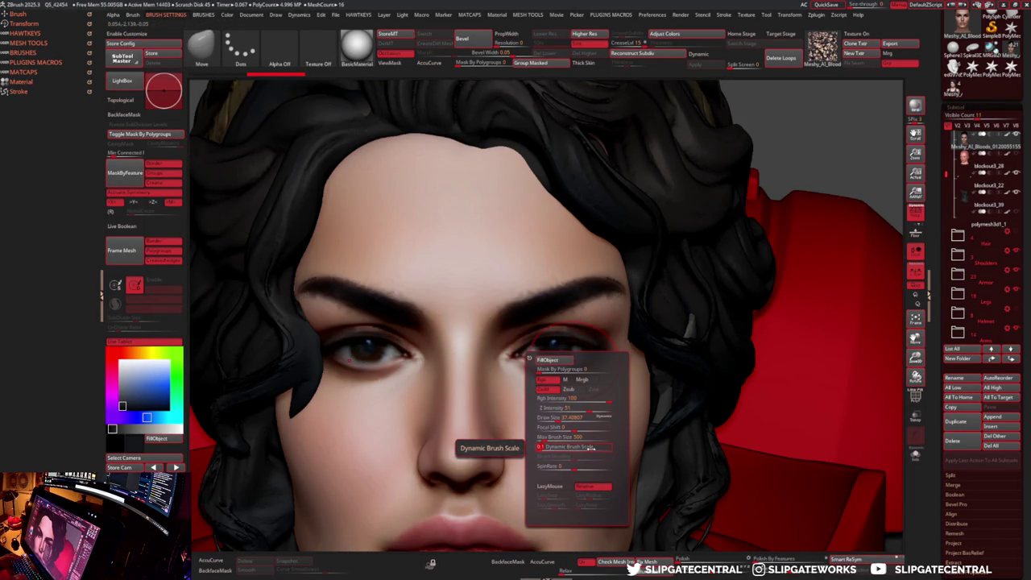
key(Return)
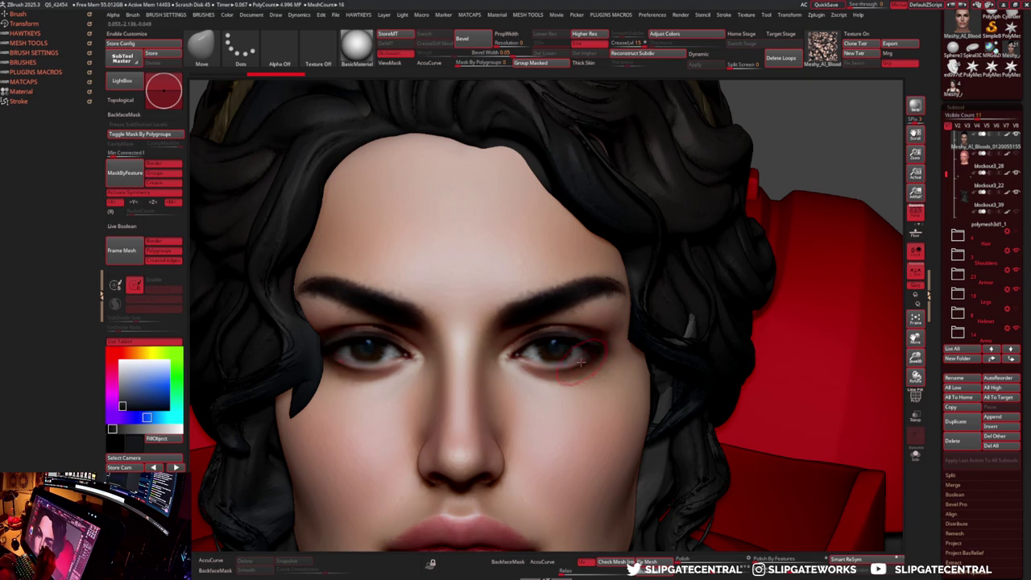
- Reshape the outer corner of the right eye's lower lid with the Move brush
right_click(580, 362)
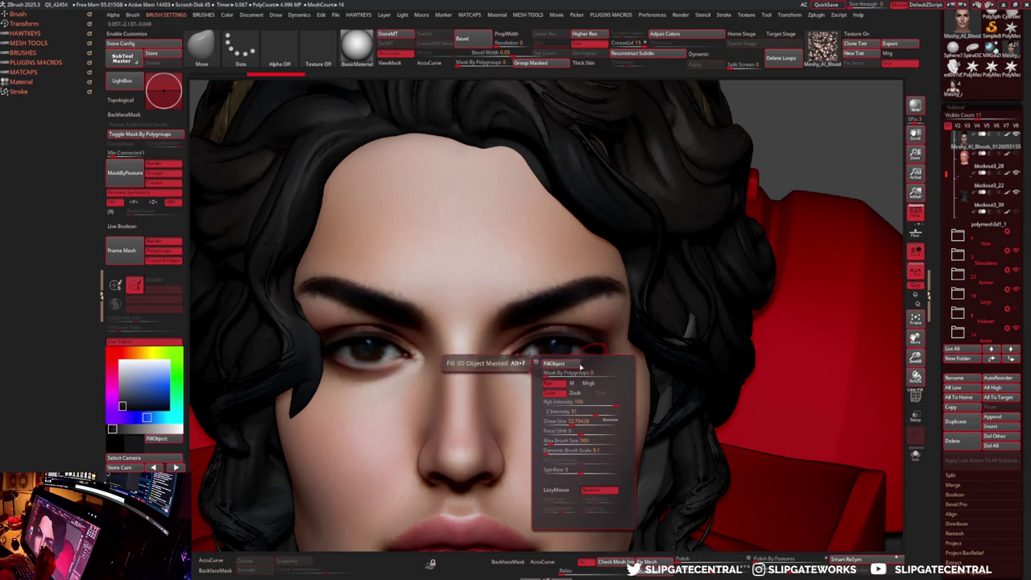
right_click(582, 355)
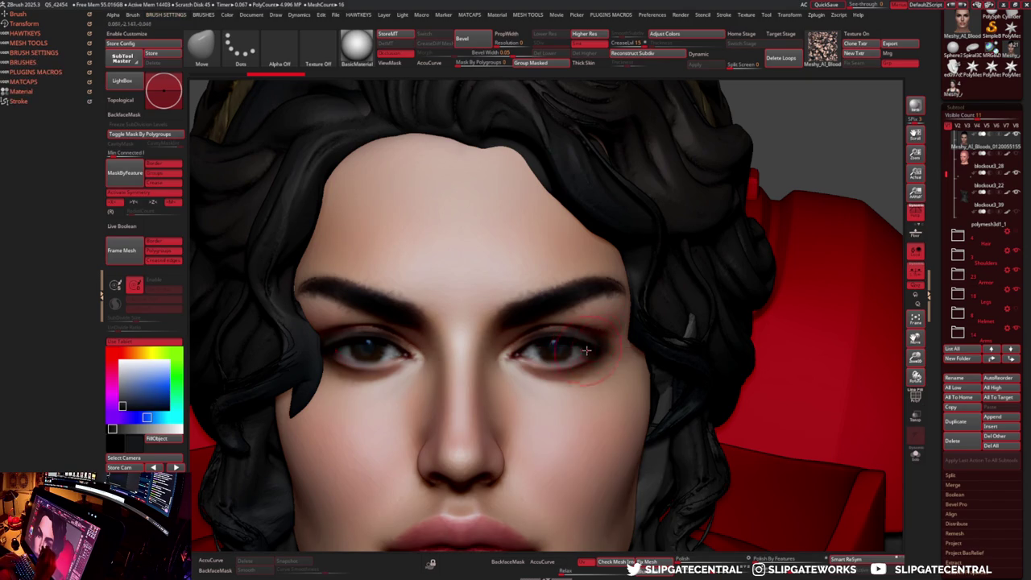
scroll(579, 370, up, 3)
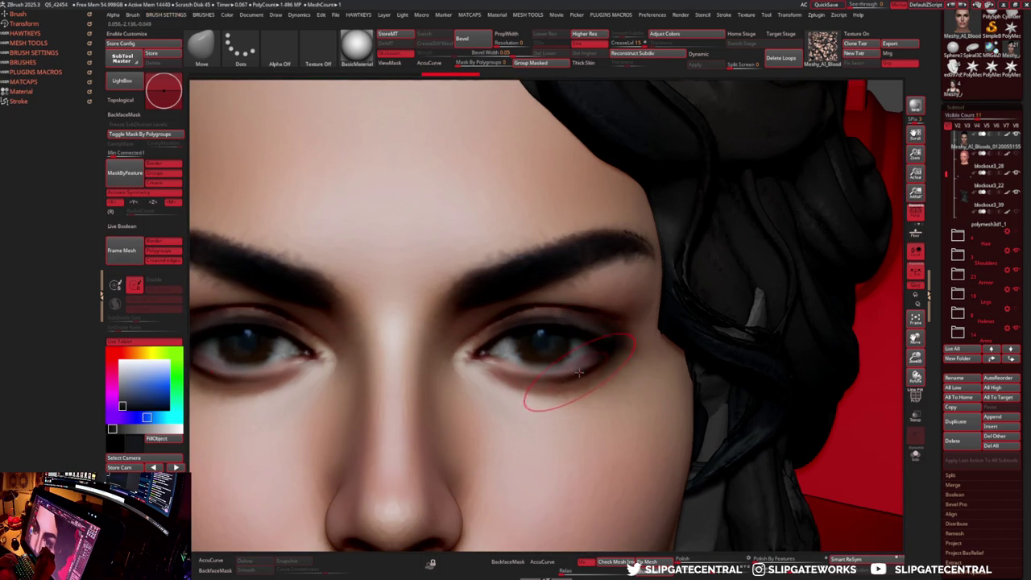
drag(554, 379, 588, 377)
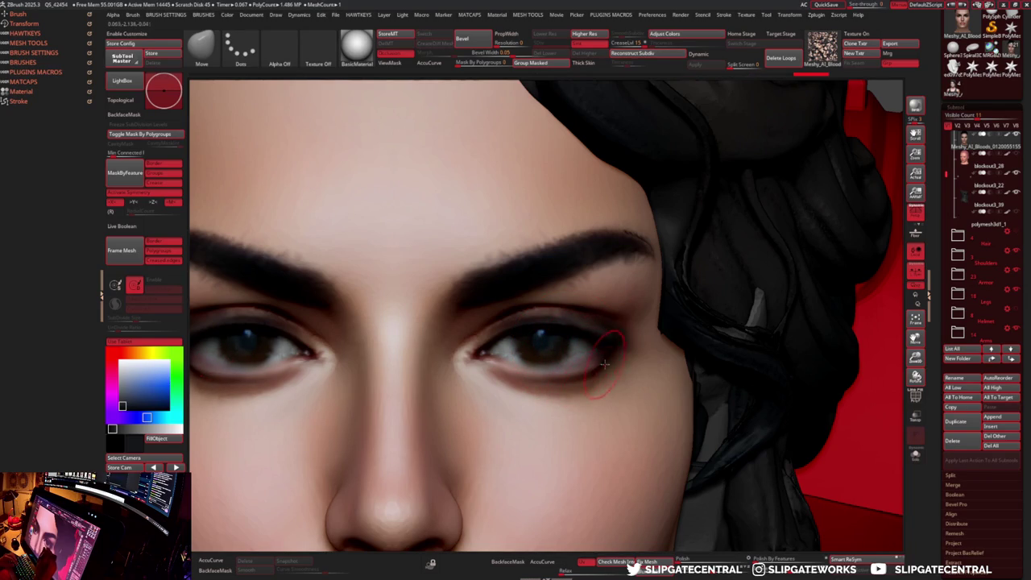
scroll(604, 365, down, 5)
scroll(634, 364, up, 4)
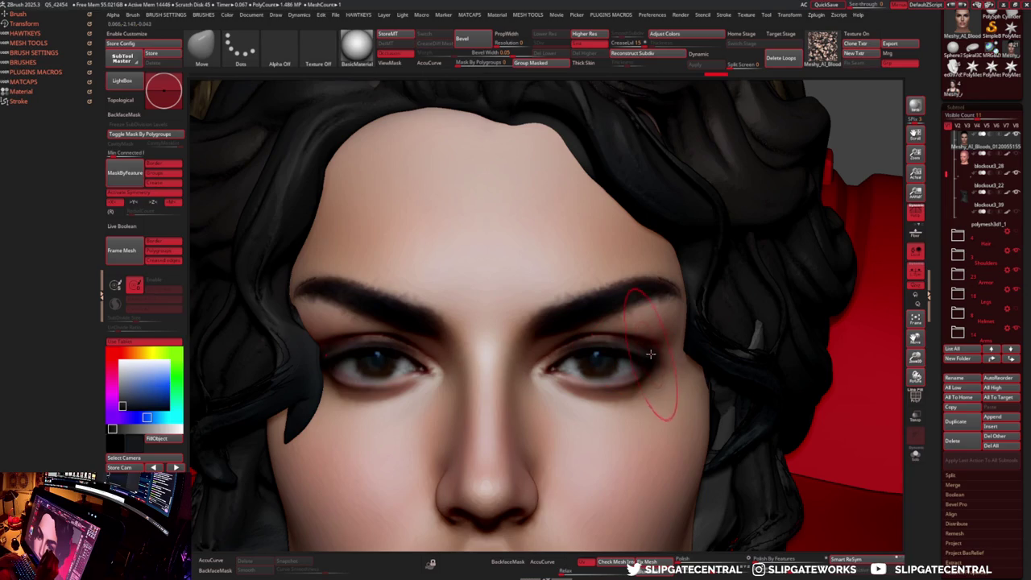
- Nudge both eyebrow tops symmetrically and frame the whole head and armour
mouse_move(679, 274)
mouse_down()
mouse_move(618, 264)
mouse_move(564, 232)
mouse_up()
mouse_move(544, 178)
alt+mouse_down()
mouse_move(527, 171)
mouse_move(608, 310)
alt+mouse_up()
key(f)
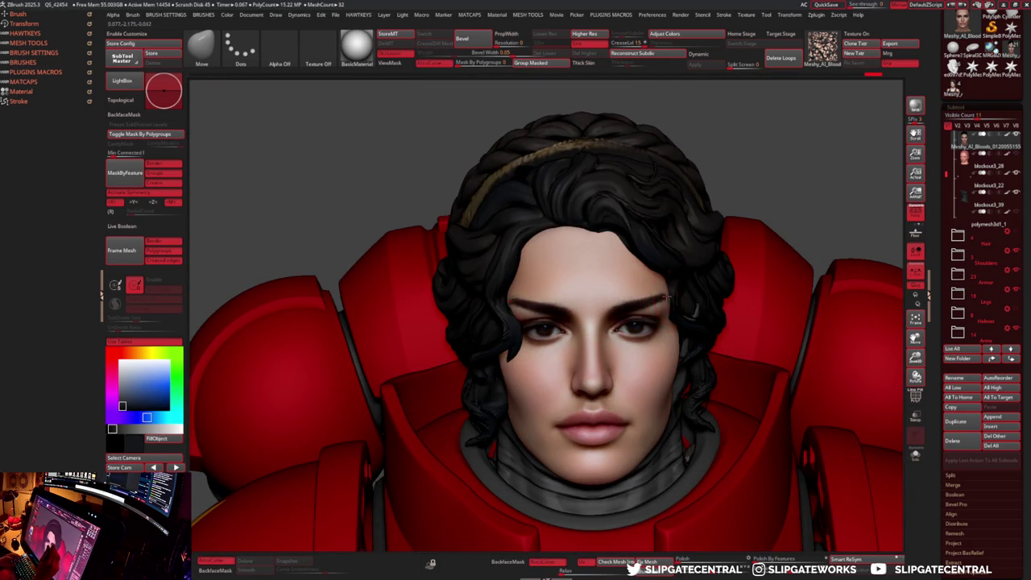
- Try the DamStandard and skin-tone paint brushes while turning the head front-on
key(b)
key(d)
key(s)
mouse_move(648, 387)
mouse_down()
mouse_move(692, 338)
mouse_move(690, 349)
mouse_up()
key(b)
key(s)
key(t)
key(space)
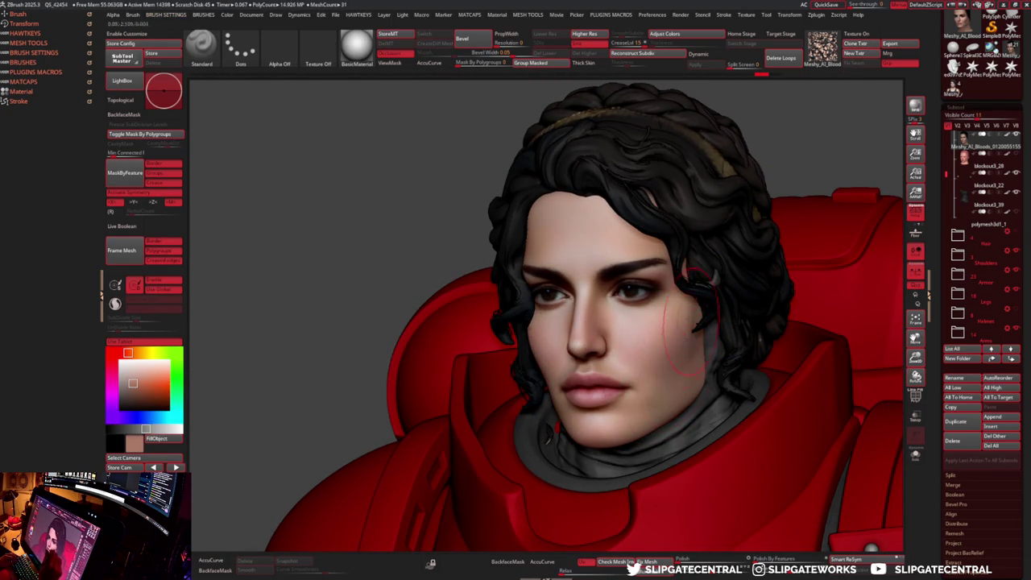
right_drag(700, 327, 647, 349)
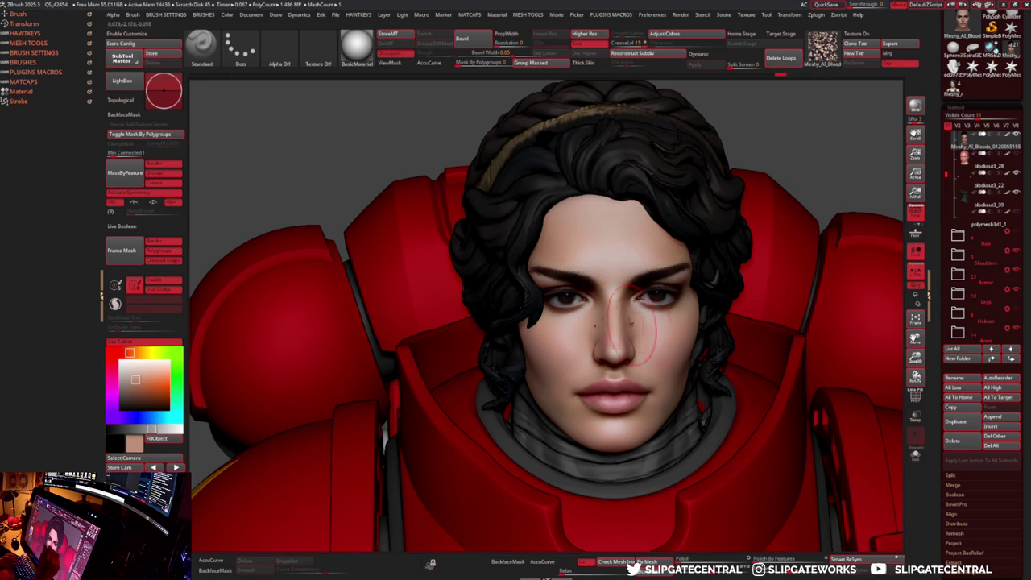
- Review the face paint in Fast, then Flat render shading
key(m)
click(689, 383)
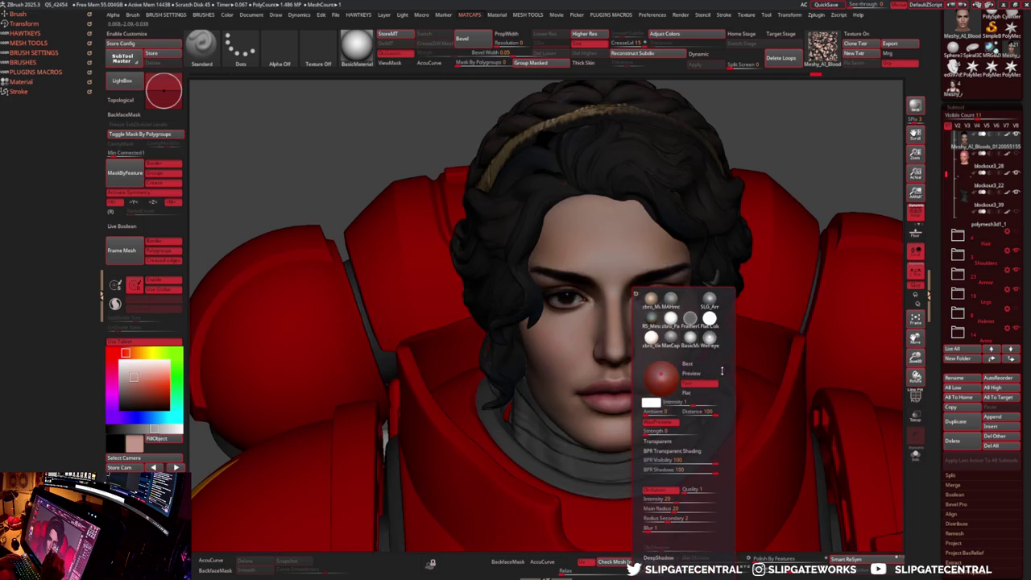
click(689, 392)
mouse_move(622, 330)
right_down()
mouse_move(610, 307)
mouse_move(664, 409)
right_up()
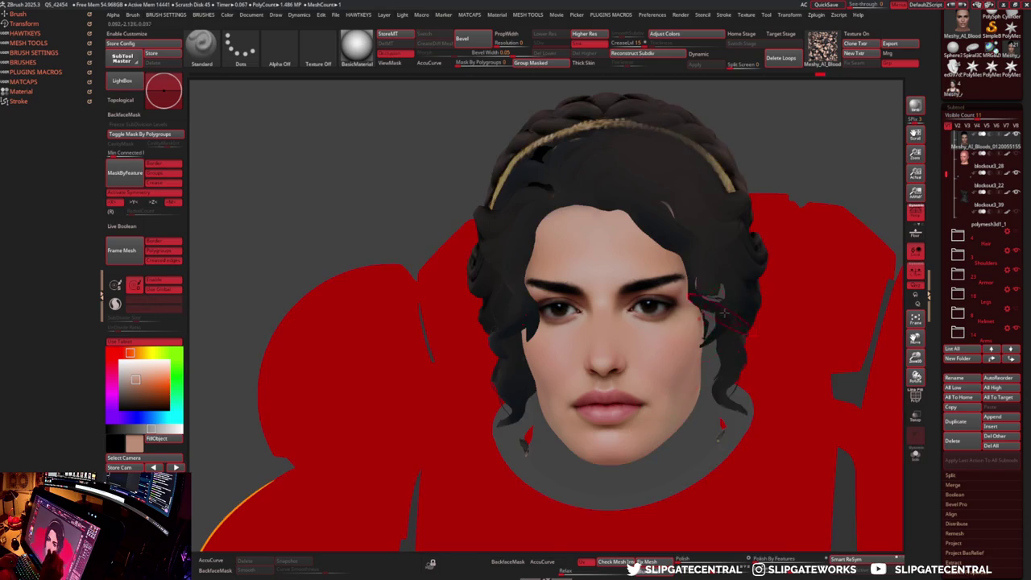
key(m)
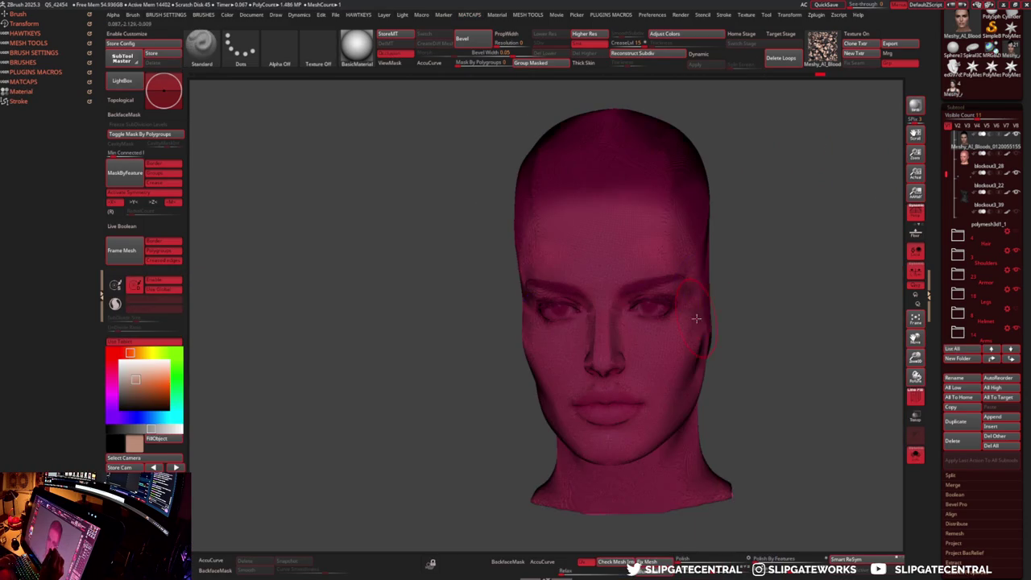
- Toggle Solo and restore full Preview render shading, viewing the head from the front
key(shift+s)
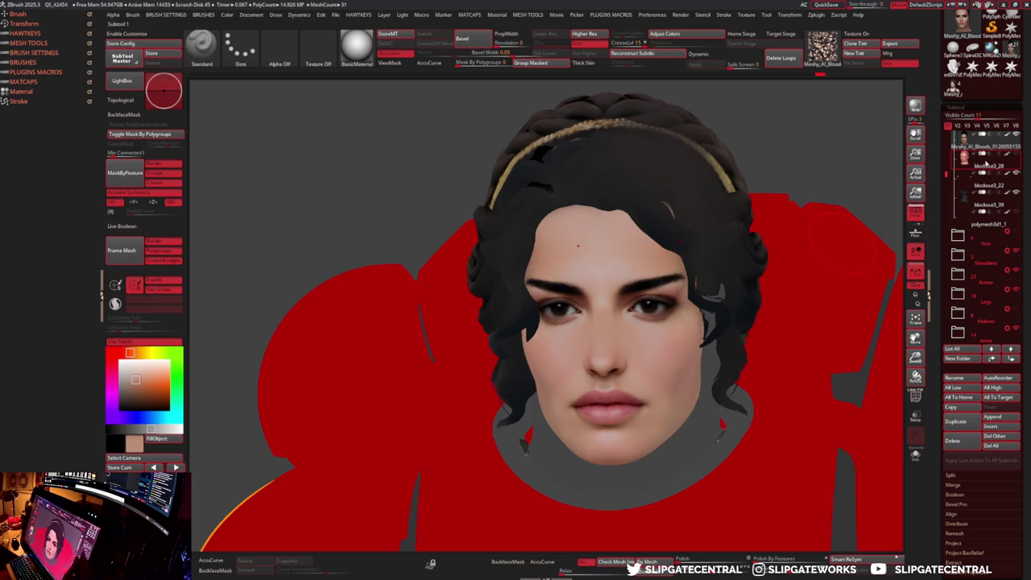
mouse_move(685, 338)
mouse_down()
mouse_move(712, 292)
mouse_move(708, 318)
mouse_up()
key(m)
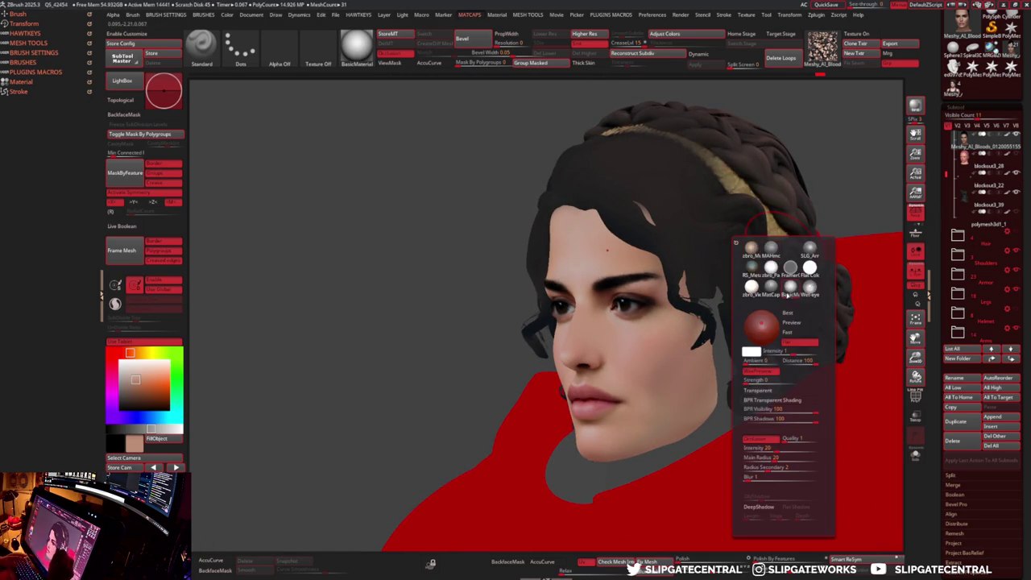
key(m)
click(808, 373)
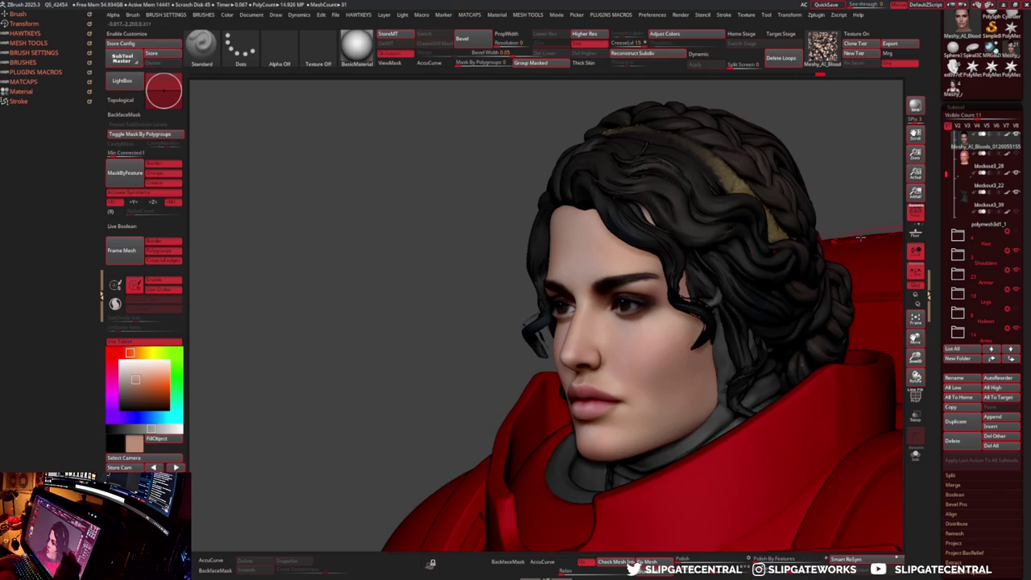
mouse_move(808, 372)
mouse_down()
mouse_move(675, 318)
mouse_move(663, 229)
mouse_up()
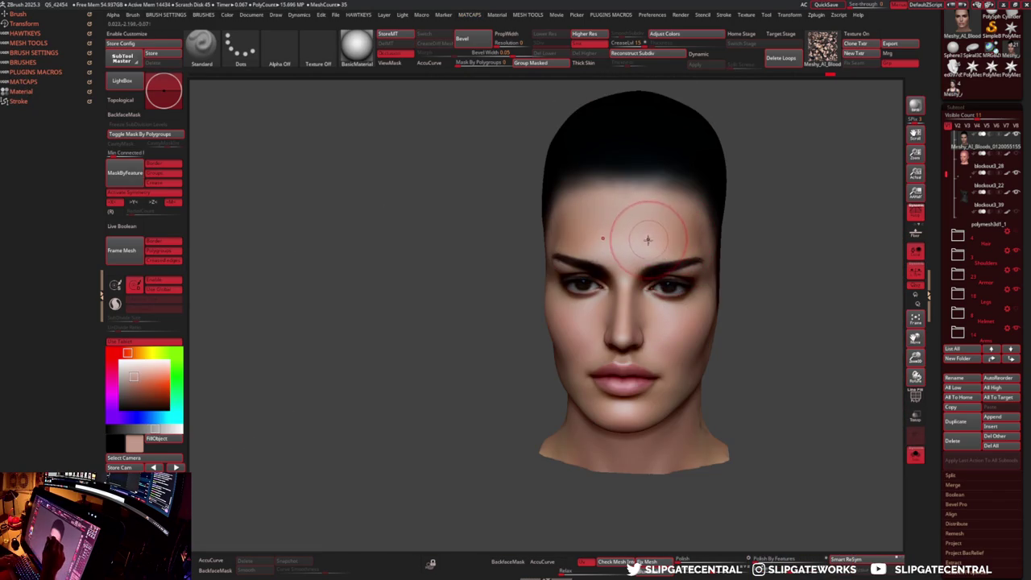
- Polypaint near-black dark red makeup along the eyelid with the Standard brush
mouse_move(668, 248)
mouse_down()
mouse_move(702, 242)
mouse_move(690, 219)
mouse_up()
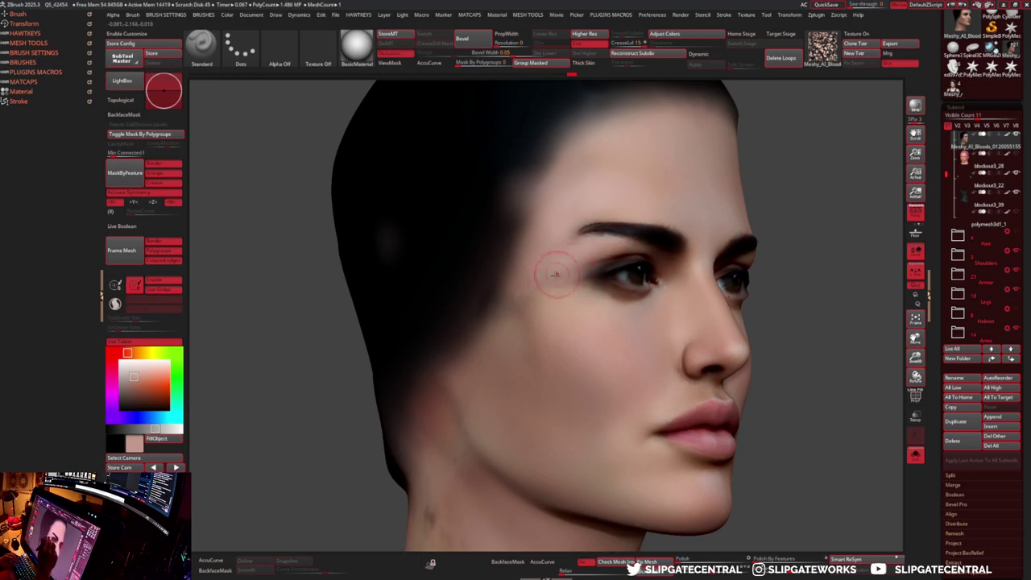
key(c)
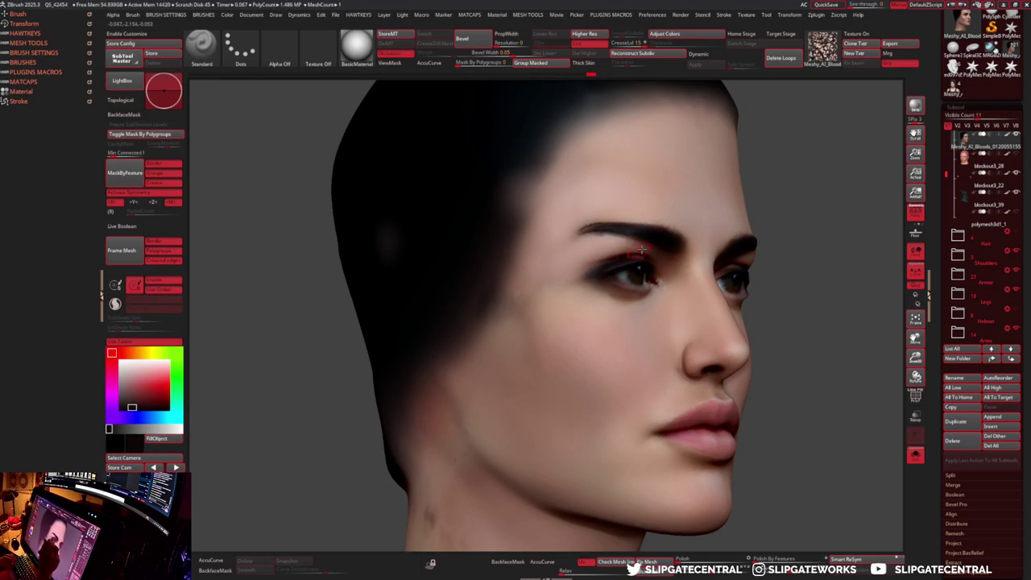
mouse_move(631, 258)
right_down()
mouse_move(619, 303)
mouse_move(566, 323)
mouse_move(576, 310)
mouse_move(565, 223)
mouse_move(853, 221)
mouse_move(697, 307)
mouse_move(628, 331)
right_up()
key(c)
key(c)
key(c)
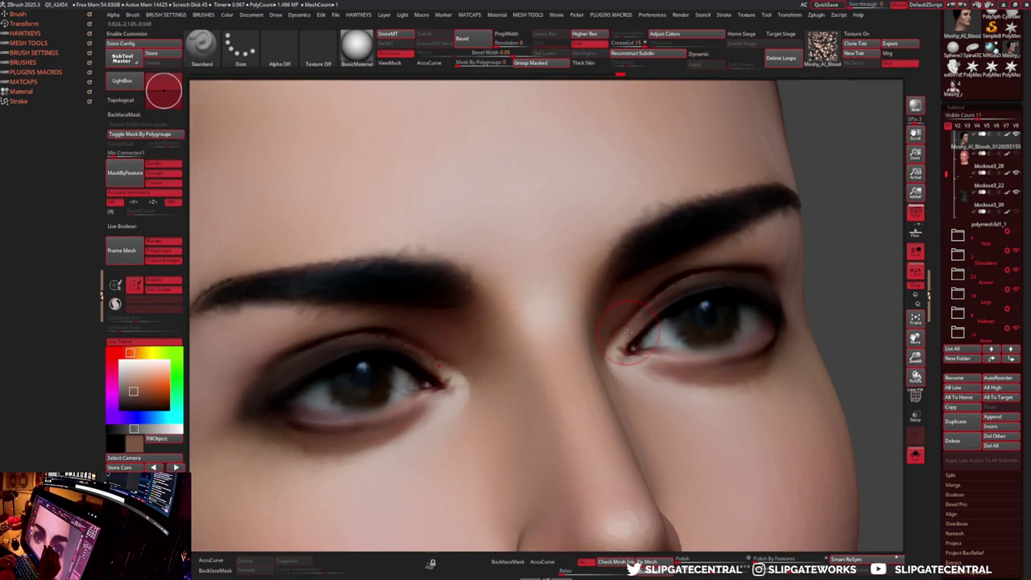
mouse_move(678, 298)
ctrl+right_down()
mouse_move(725, 282)
mouse_move(757, 285)
mouse_move(737, 266)
ctrl+right_up()
key(c)
- Pinch and reshape the outer eye corner, then frame the head and turn Solo off
right_drag(671, 280, 648, 286)
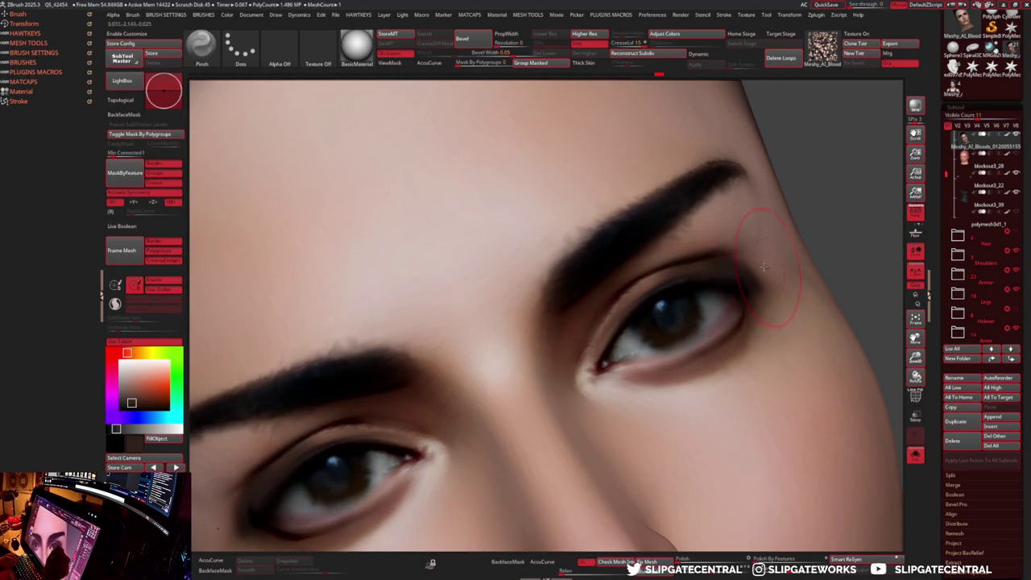
key(b)
key(m)
key(v)
mouse_move(825, 212)
ctrl+right_down()
mouse_move(703, 245)
mouse_move(802, 228)
ctrl+right_up()
key(f)
key(shift+alt+s)
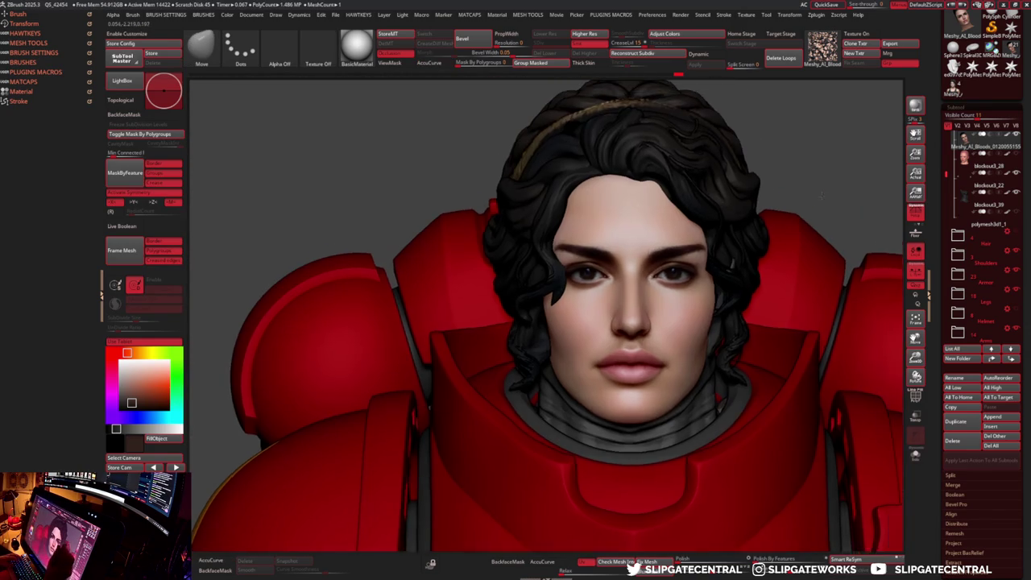
- Sample a skin tone with Standard, then pick a dark brown and resize the brush
drag(816, 200, 658, 272)
key(b)
key(s)
key(t)
key(c)
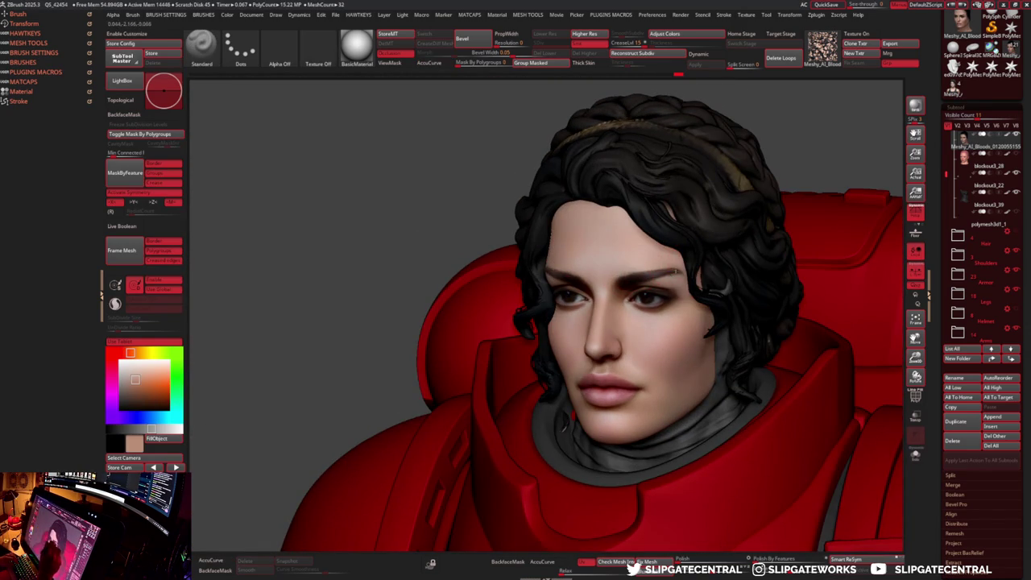
mouse_move(709, 284)
right_down()
mouse_move(638, 316)
mouse_move(648, 319)
right_up()
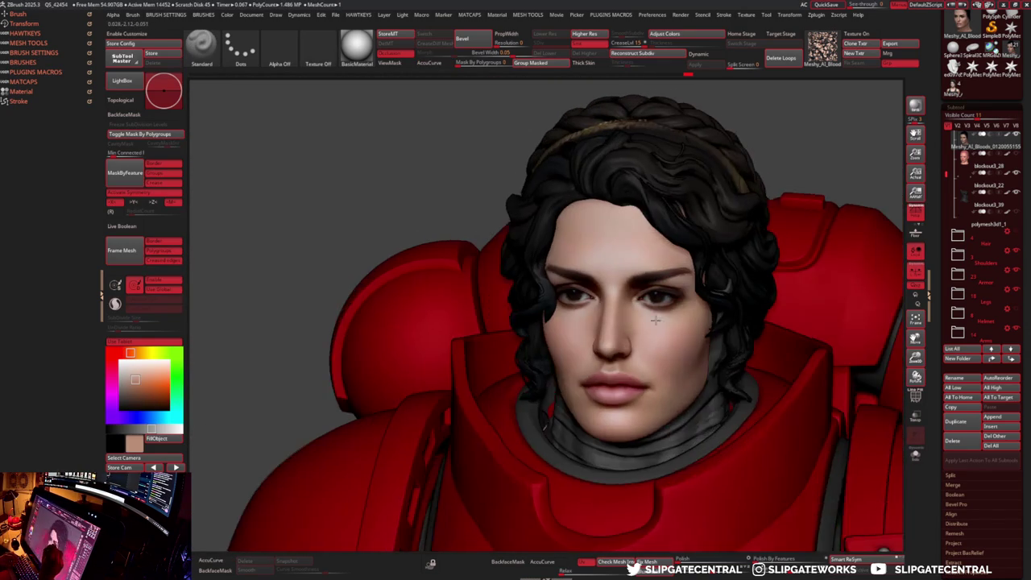
scroll(660, 321, up, 2)
scroll(656, 314, up, 2)
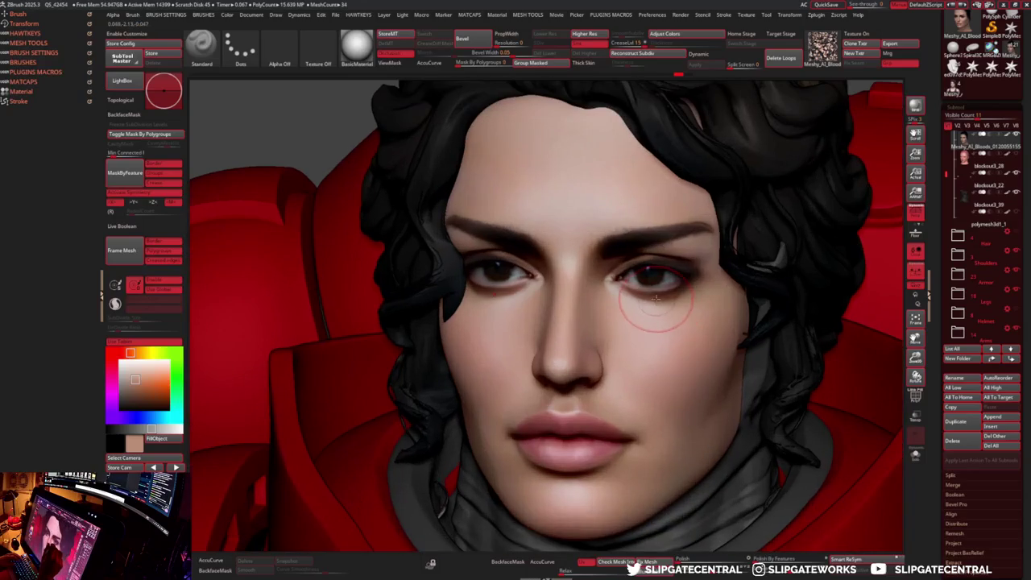
scroll(682, 420, up, 5)
key(shift+d)
key(c)
key(s)
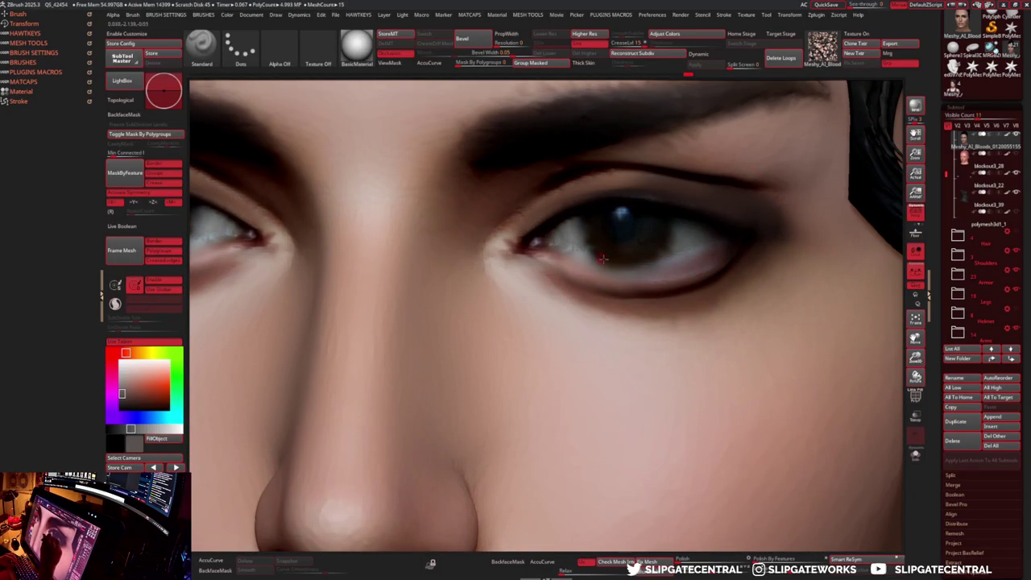
key(c)
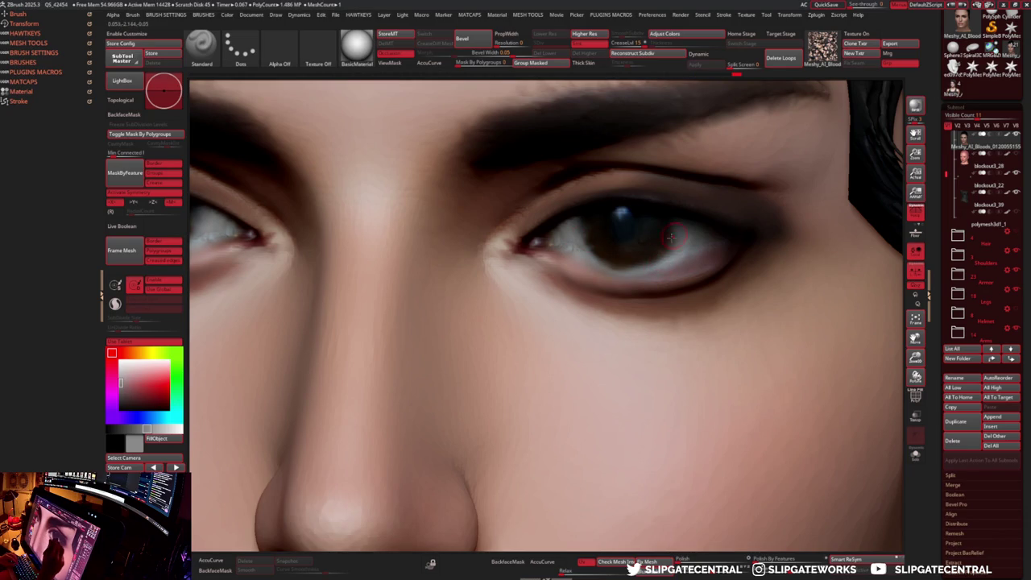
- Shift the paint colour between a red shade and skin tone while reframing the eyes
right_drag(598, 216, 598, 266)
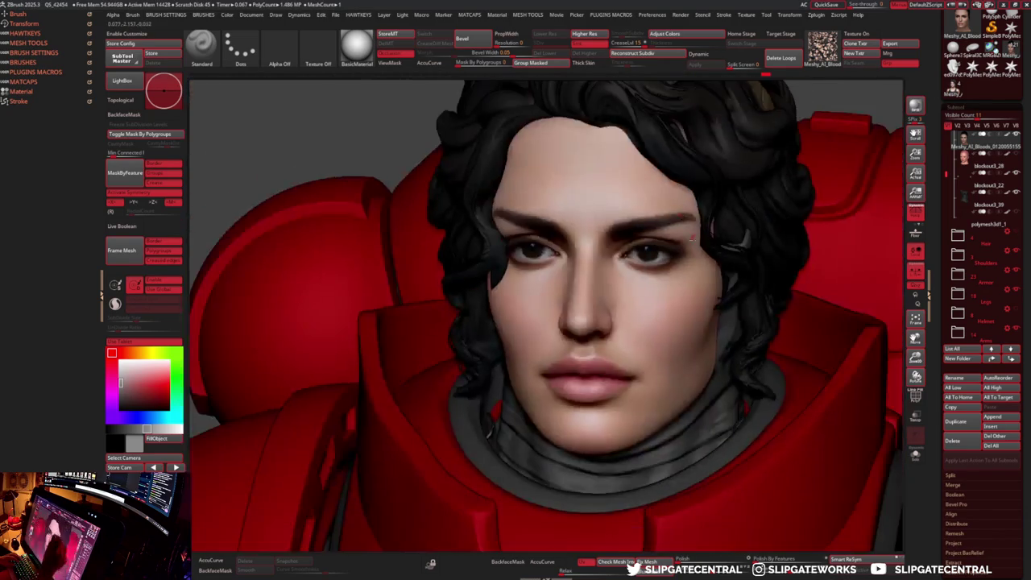
right_drag(612, 201, 644, 256)
key(c)
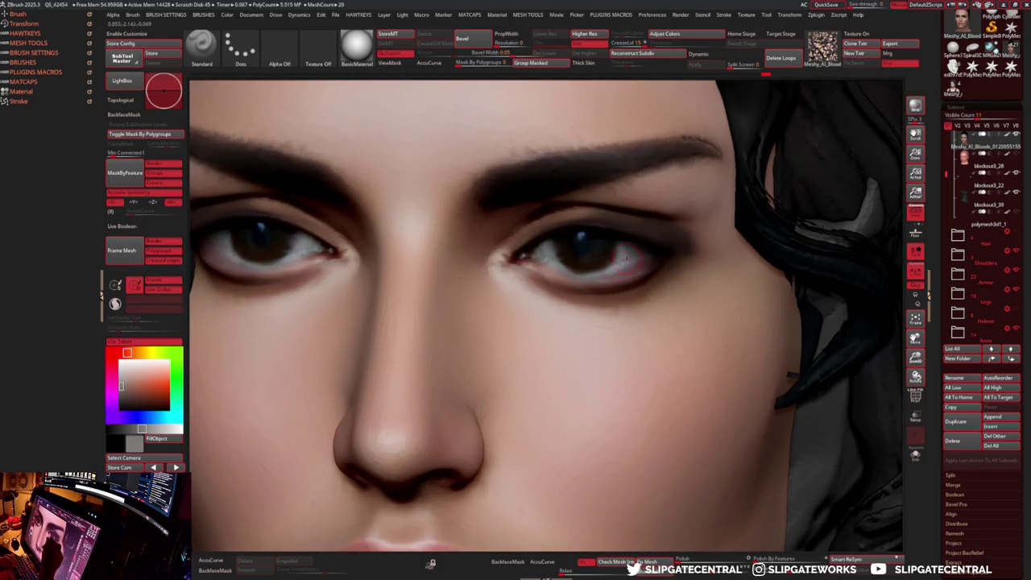
click(112, 353)
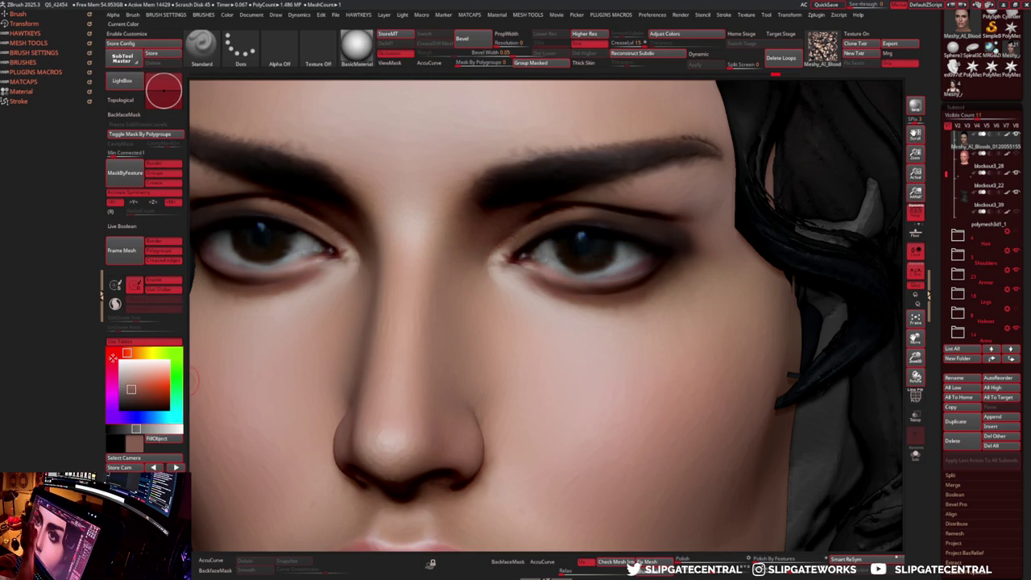
drag(153, 392, 140, 387)
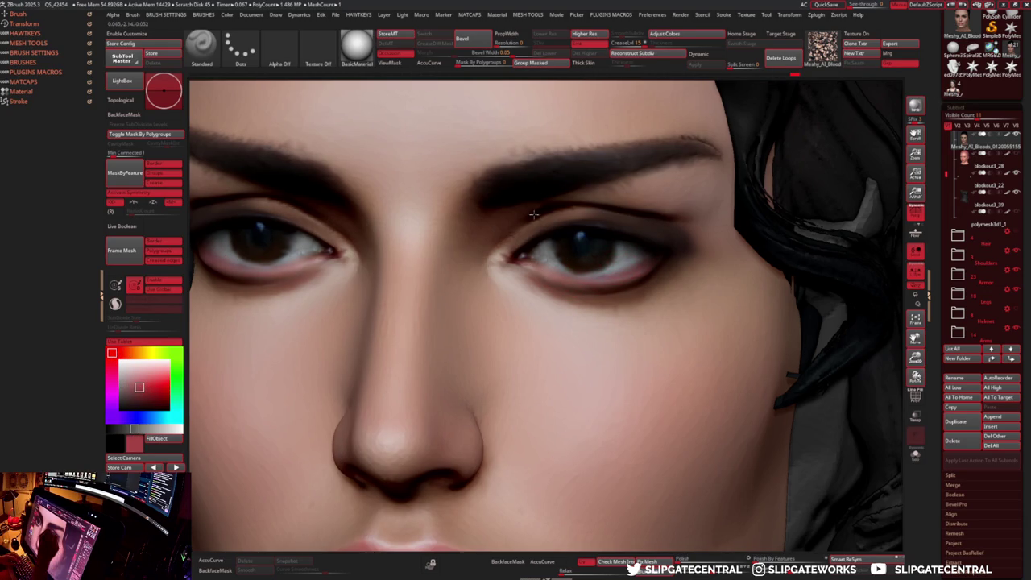
alt+right_drag(592, 266, 567, 296)
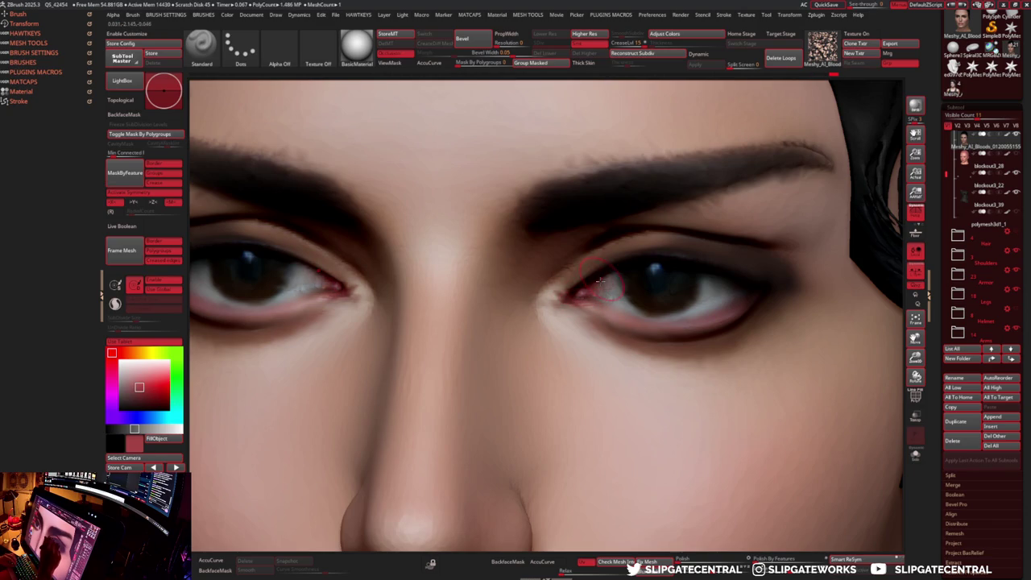
key(c)
right_drag(590, 270, 562, 304)
- Reshape the inner eye corners with Move and refine the upper eyelid creases with Standard
key(b)
key(m)
key(v)
mouse_move(562, 304)
mouse_down()
mouse_move(554, 314)
mouse_move(558, 306)
mouse_up()
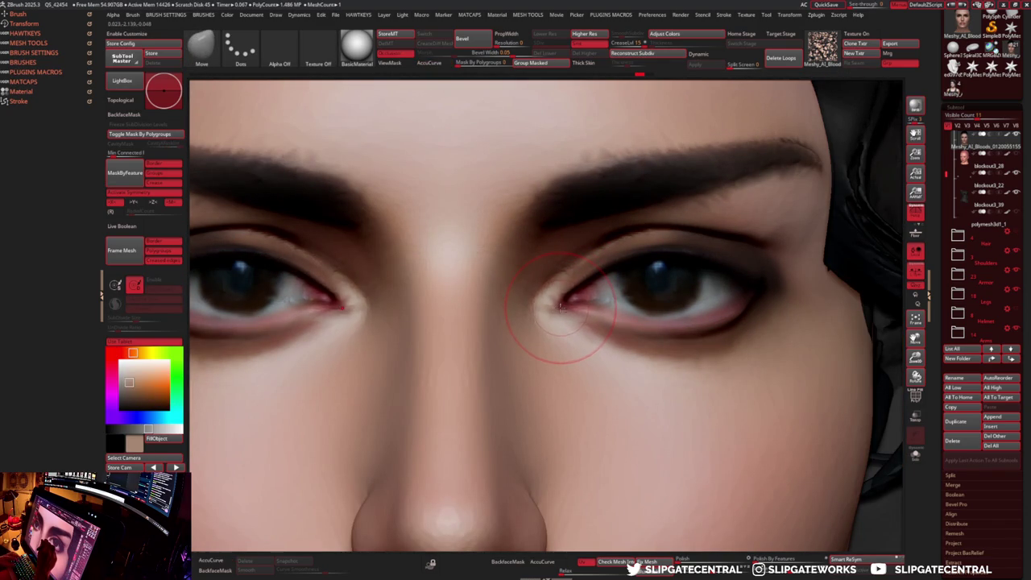
key(b)
key(s)
key(t)
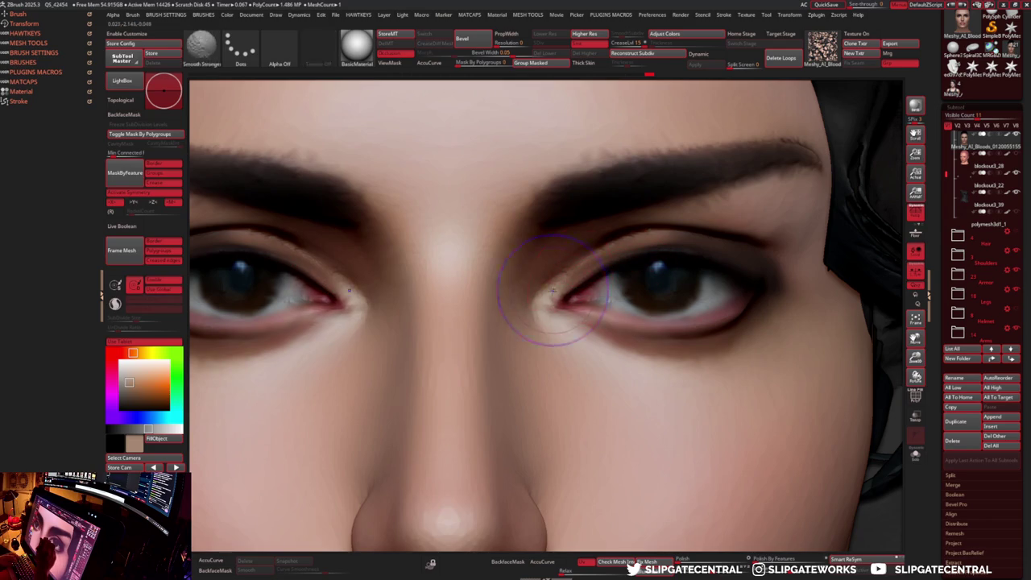
drag(624, 241, 578, 273)
- Frame the whole character with the Move brush active and rotate the face toward the viewer
key(f)
scroll(641, 407, up, 3)
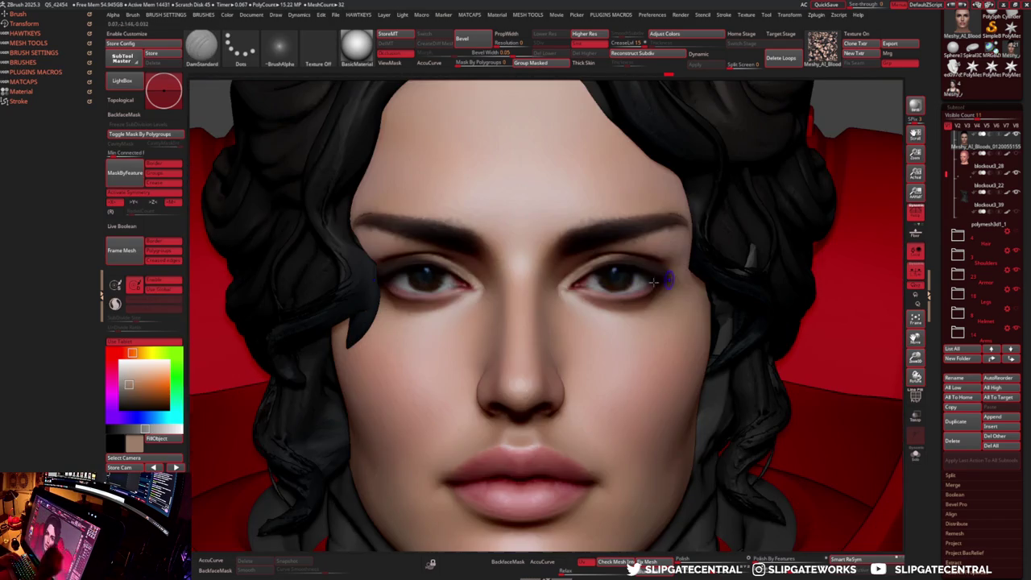
key(s)
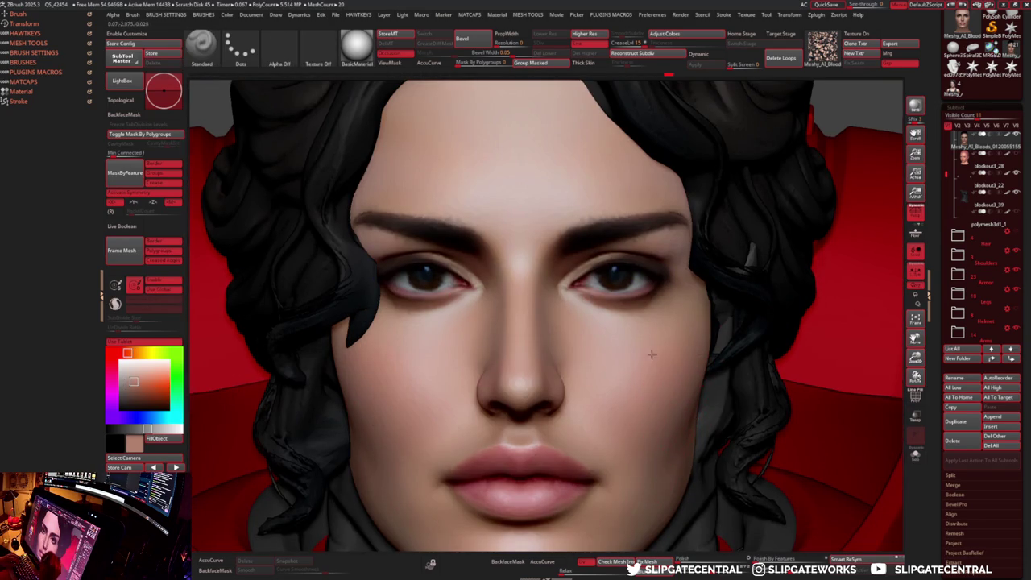
key(b)
key(m)
key(v)
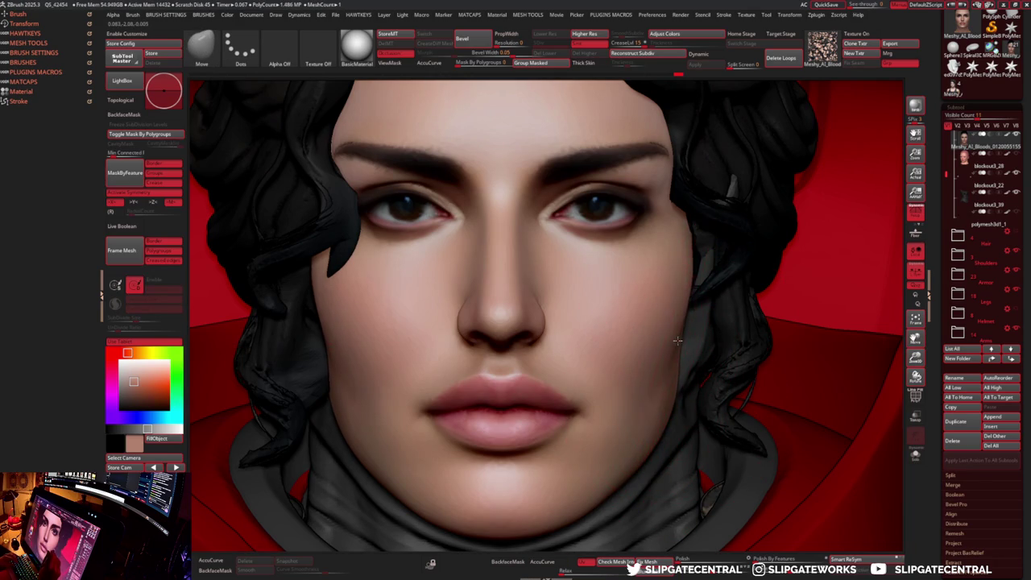
right_drag(673, 348, 678, 343)
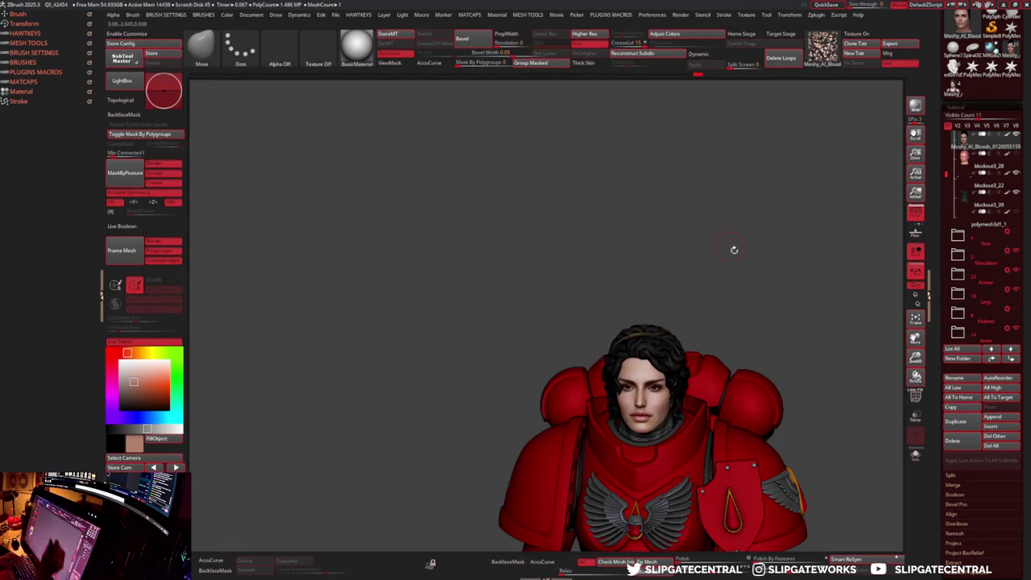
right_drag(734, 250, 668, 255)
scroll(628, 415, up, 5)
right_drag(629, 386, 633, 349)
right_drag(625, 396, 622, 390)
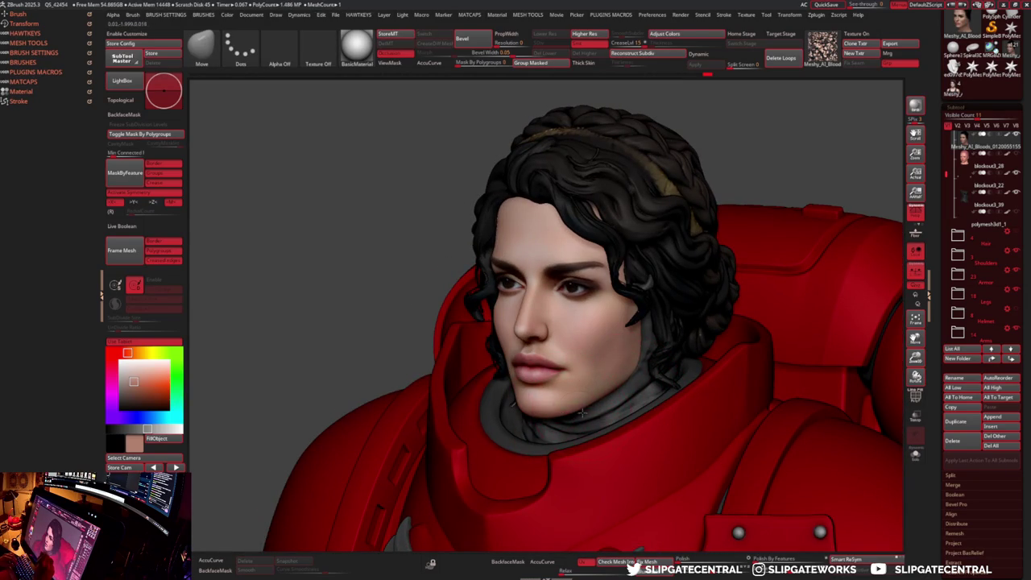
- Isolate the head mesh in Solo mode and turn it to a straight front view
right_drag(624, 375, 636, 362)
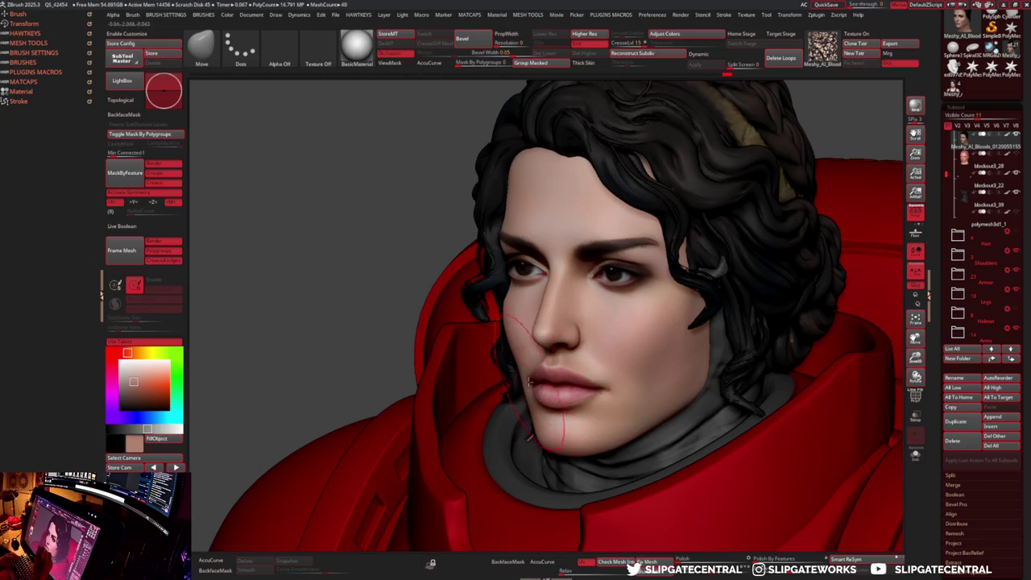
ctrl+shift+click(523, 362)
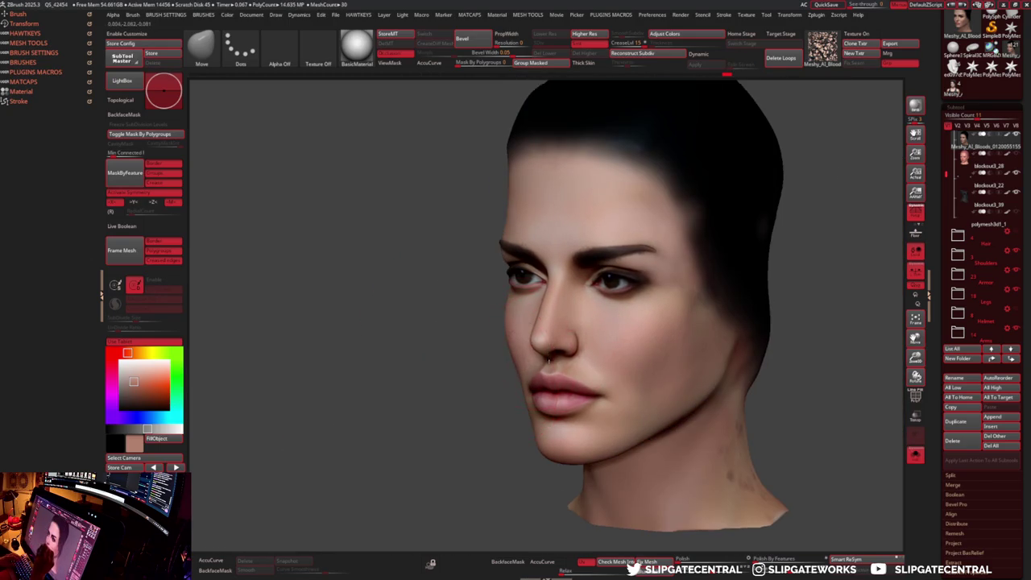
ctrl+shift+click(496, 385)
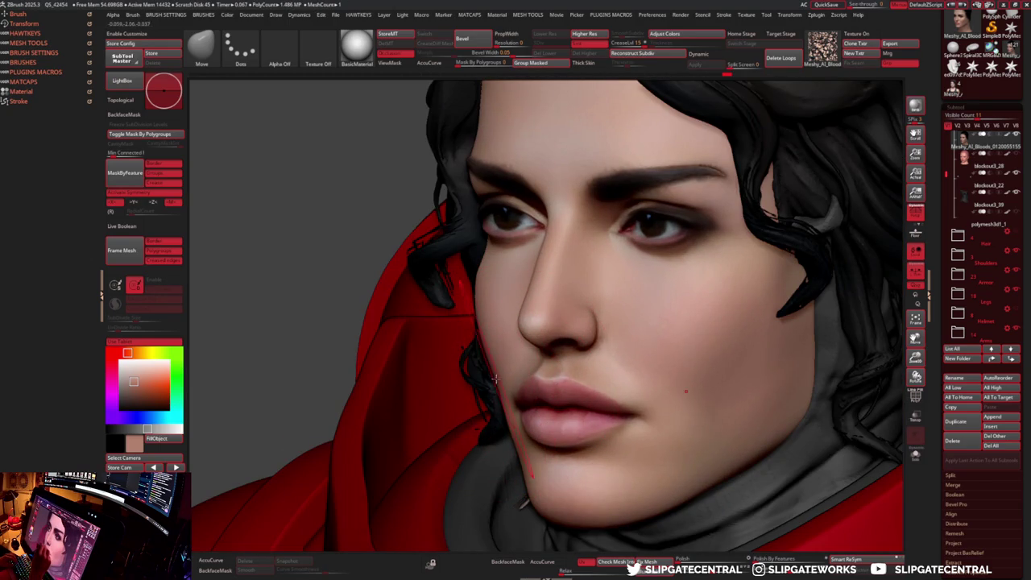
key(f)
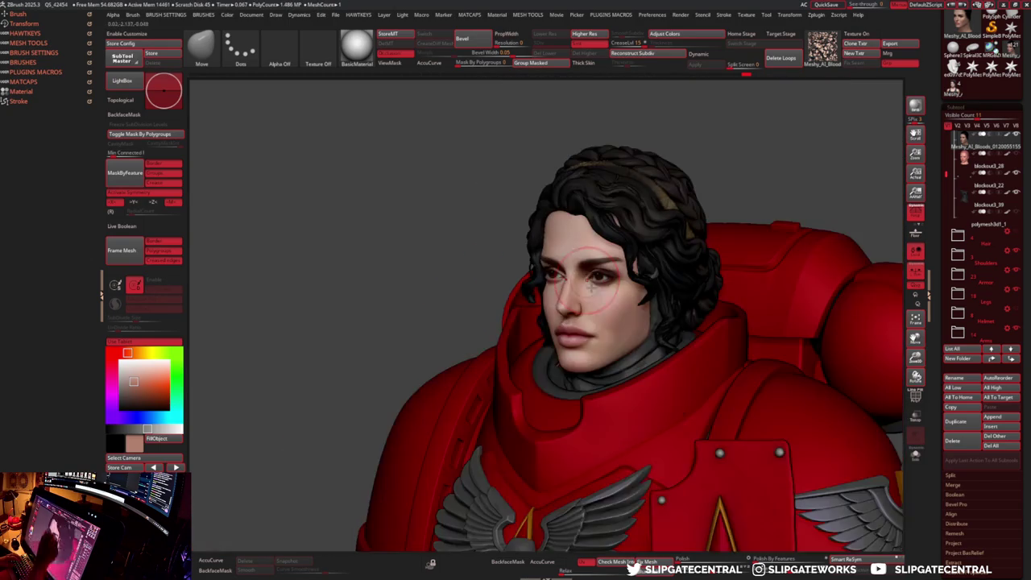
drag(573, 299, 670, 329)
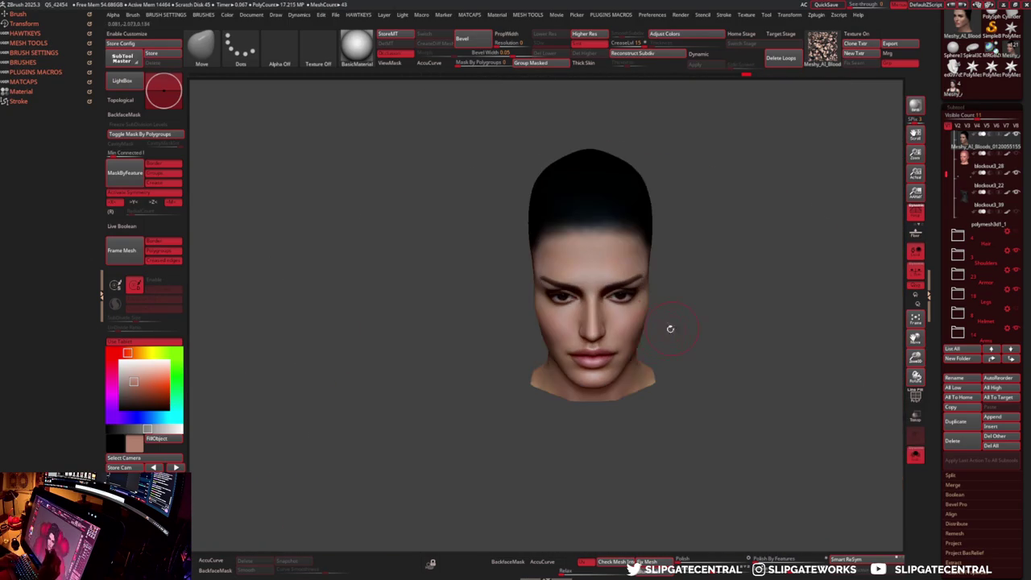
key(alt+s)
key(alt+s)
key(f)
drag(669, 338, 686, 311)
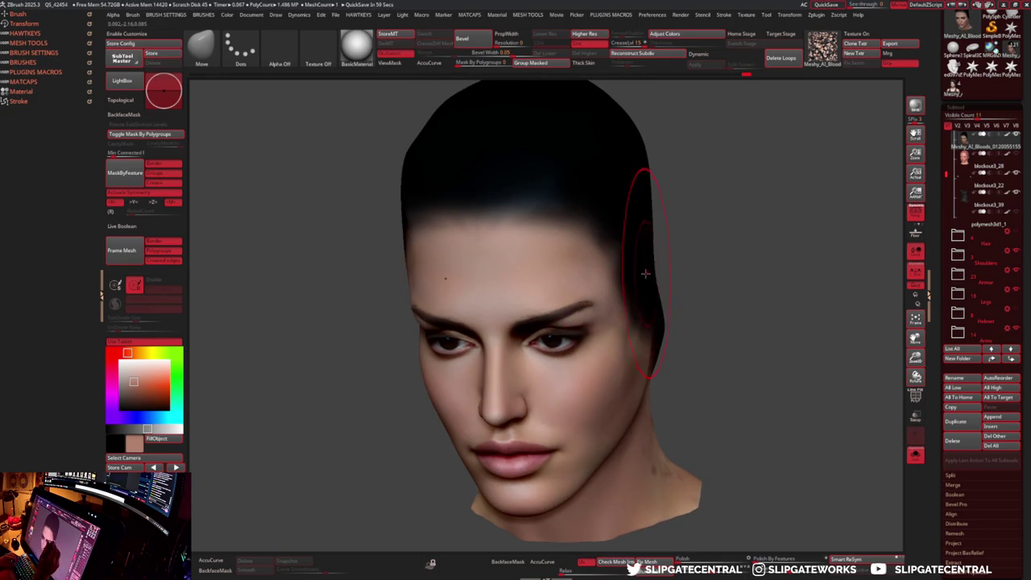
mouse_move(646, 271)
mouse_down()
mouse_move(660, 266)
mouse_move(661, 292)
mouse_up()
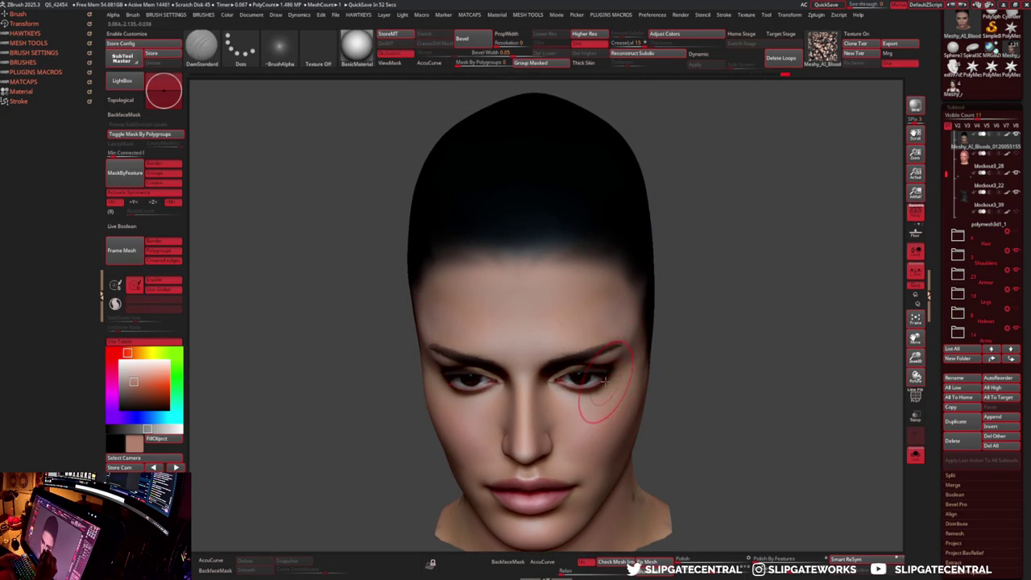
- Smooth away the rough strokes on the nose and cheek of the isolated head
alt+drag(603, 381, 600, 367)
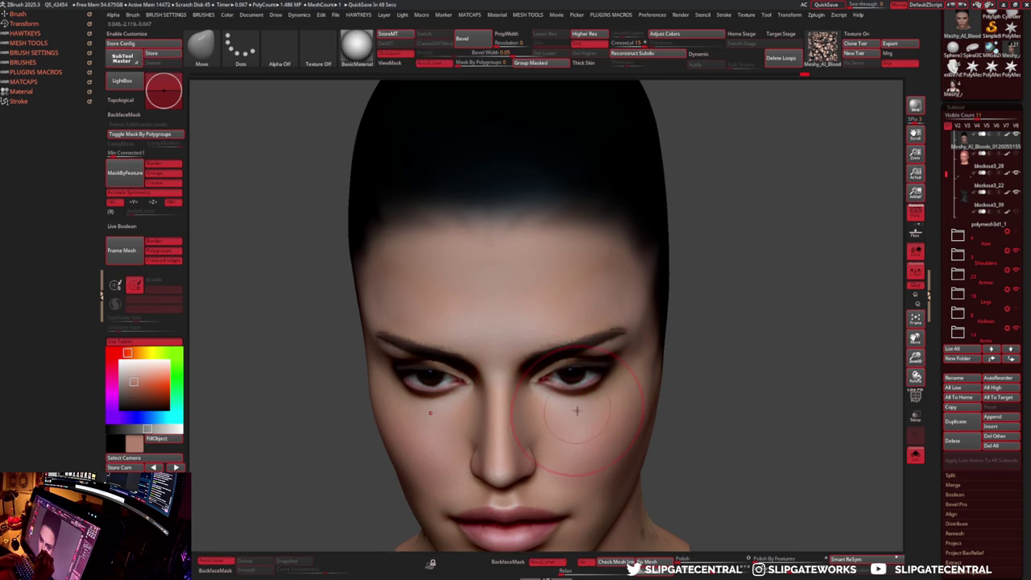
right_drag(576, 411, 653, 294)
key(f)
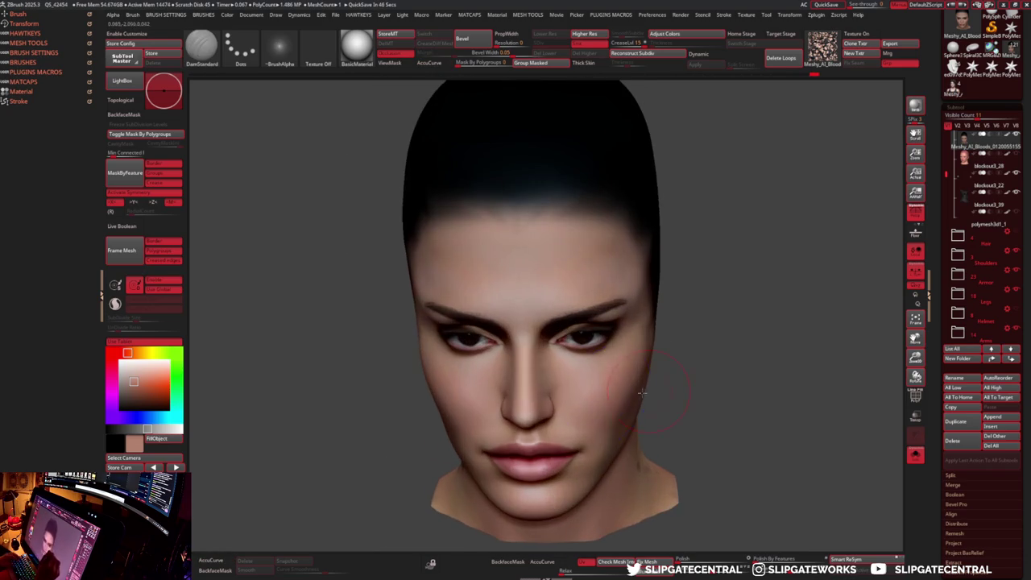
right_drag(657, 387, 557, 389)
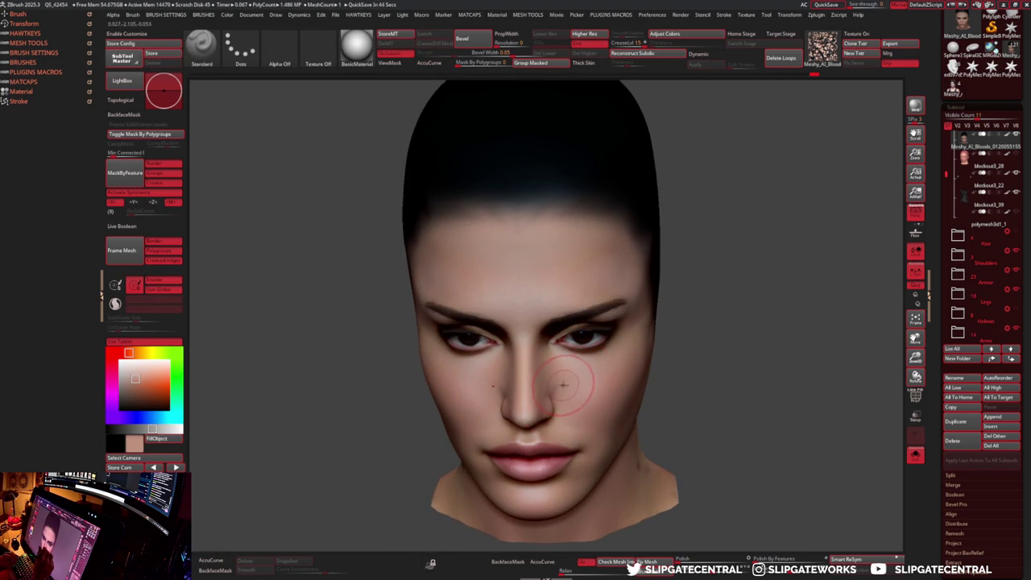
mouse_move(567, 378)
right_down()
mouse_move(547, 383)
mouse_move(655, 346)
mouse_move(567, 383)
right_up()
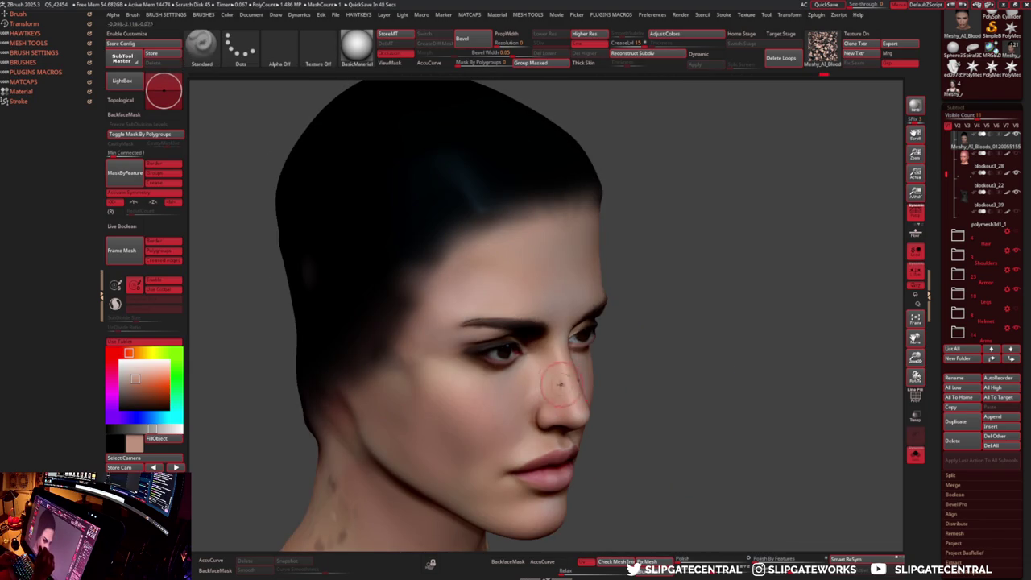
shift+drag(509, 393, 508, 422)
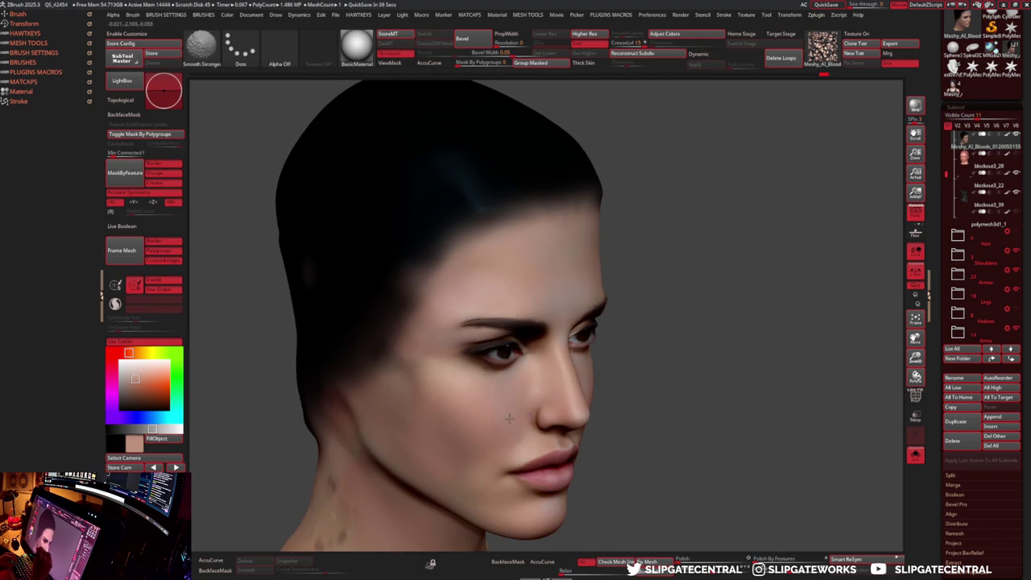
right_drag(509, 422, 357, 461)
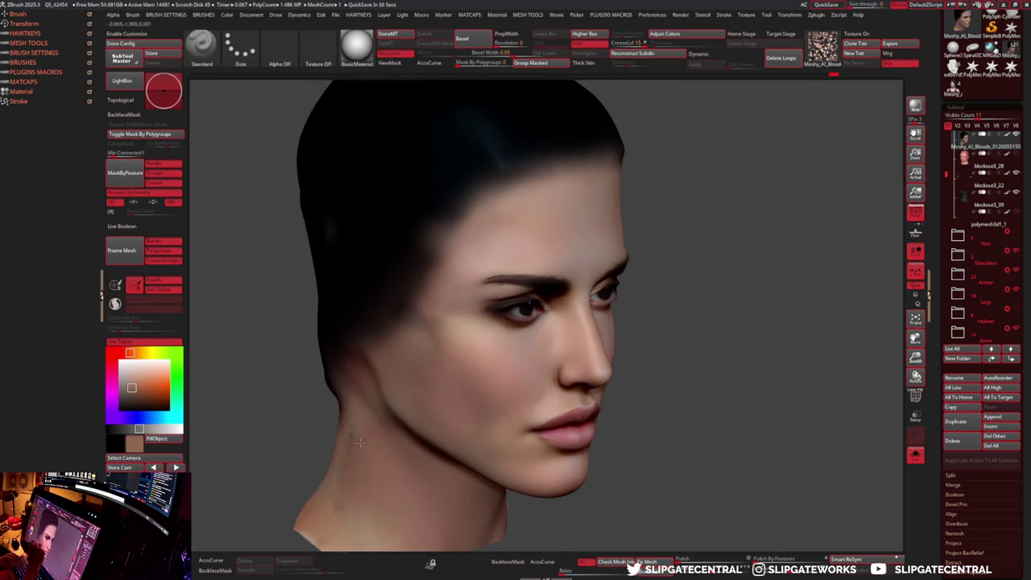
- Toggle Solo to show the full armoured character again in side profile
key(f)
key(alt+s)
right_drag(491, 392, 650, 266)
key(alt+s)
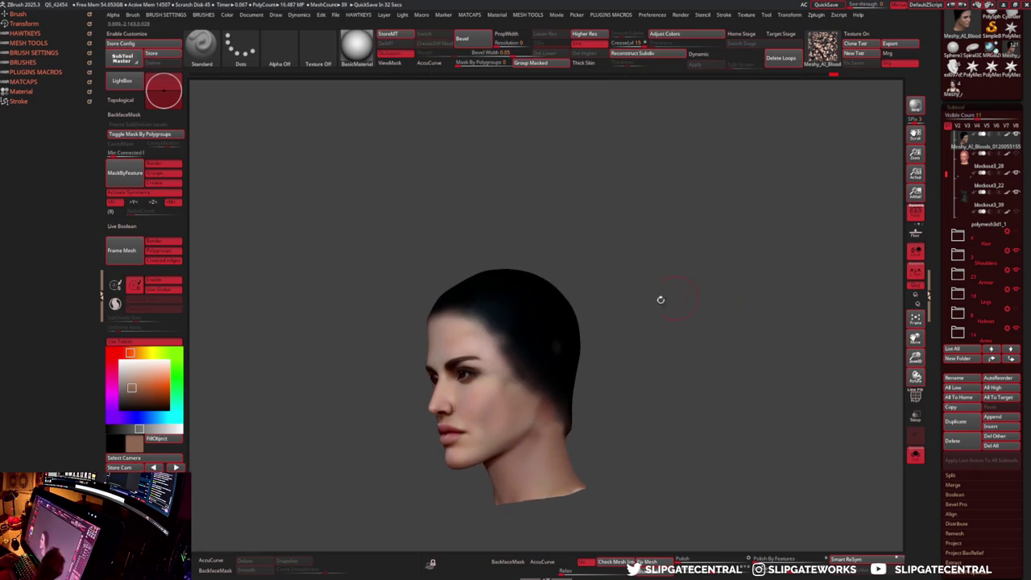
key(alt+s)
- Lighten the viewport background to grey with the head turned to side profile
mouse_move(489, 326)
right_down()
mouse_move(524, 299)
mouse_move(571, 293)
mouse_move(594, 311)
mouse_move(635, 310)
mouse_move(764, 252)
mouse_move(891, 223)
right_up()
mouse_move(832, 246)
ctrl+right_down()
mouse_move(591, 304)
mouse_move(582, 330)
mouse_move(540, 361)
ctrl+right_up()
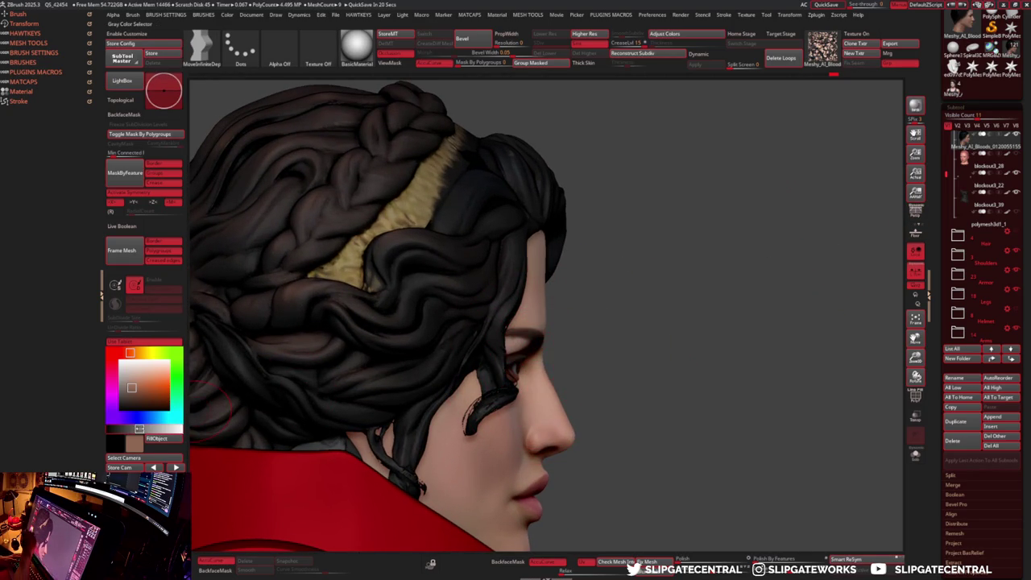
key(b)
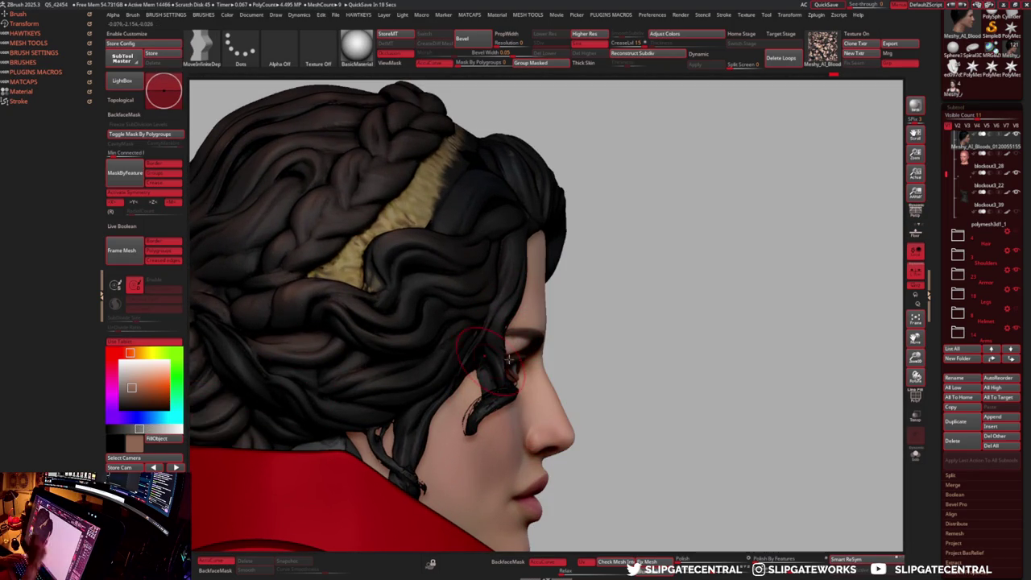
right_drag(556, 354, 575, 341)
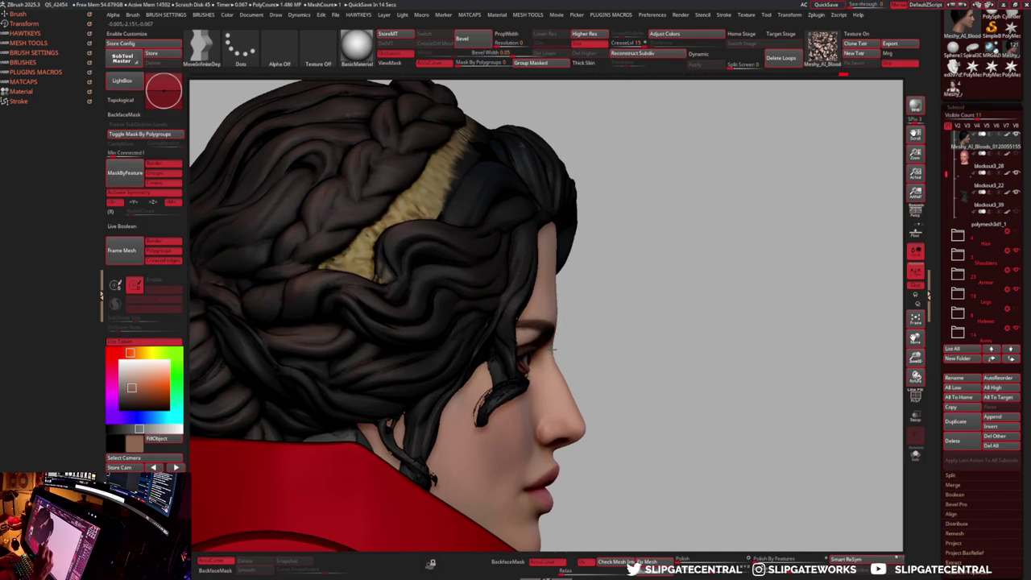
- Adjust the side profile near the eye and nose with the Move brush
key(b)
key(m)
key(v)
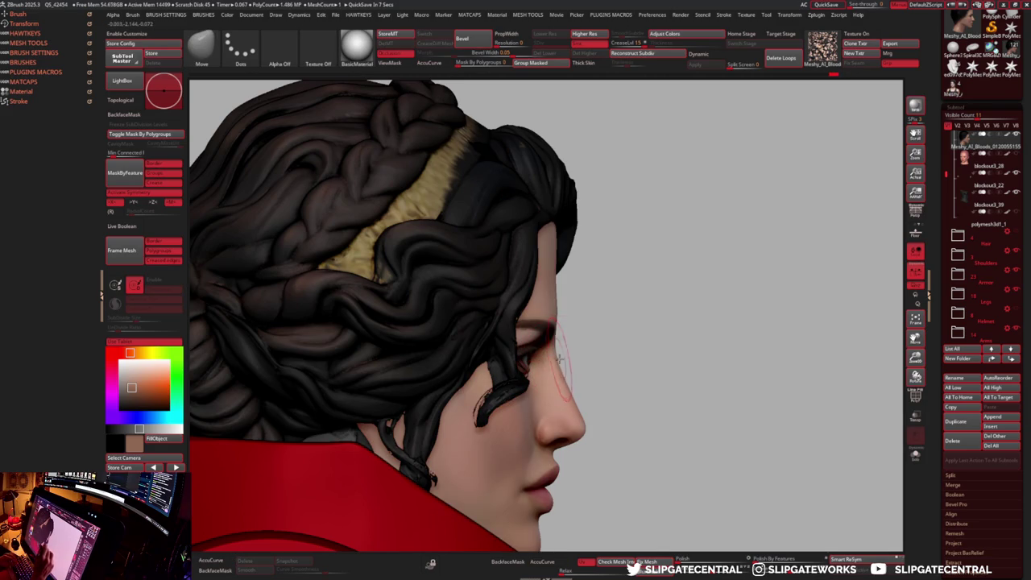
mouse_move(615, 361)
mouse_down()
mouse_move(607, 338)
mouse_move(617, 348)
mouse_move(566, 353)
mouse_up()
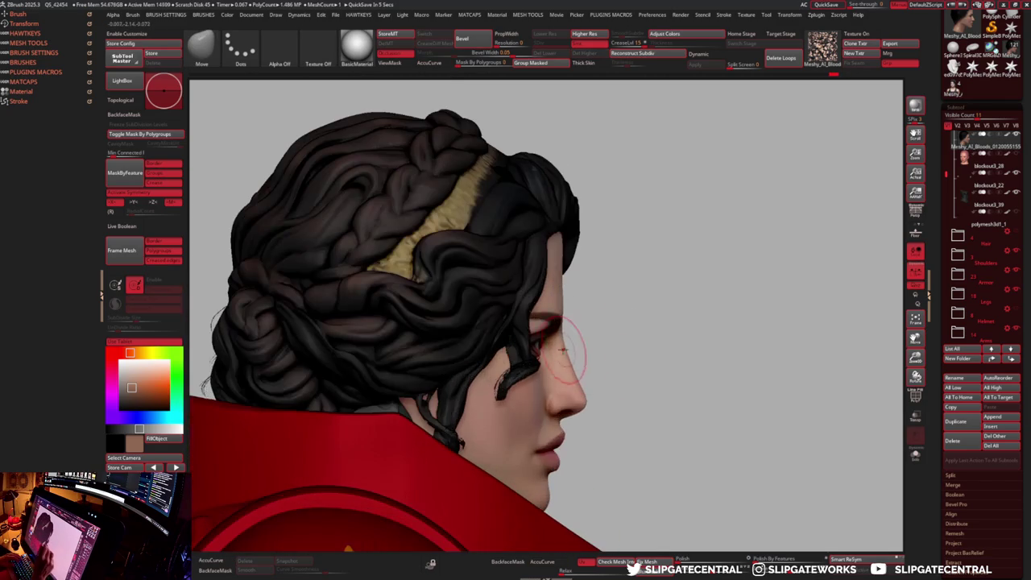
mouse_move(586, 389)
mouse_down()
mouse_move(685, 402)
mouse_move(537, 398)
mouse_up()
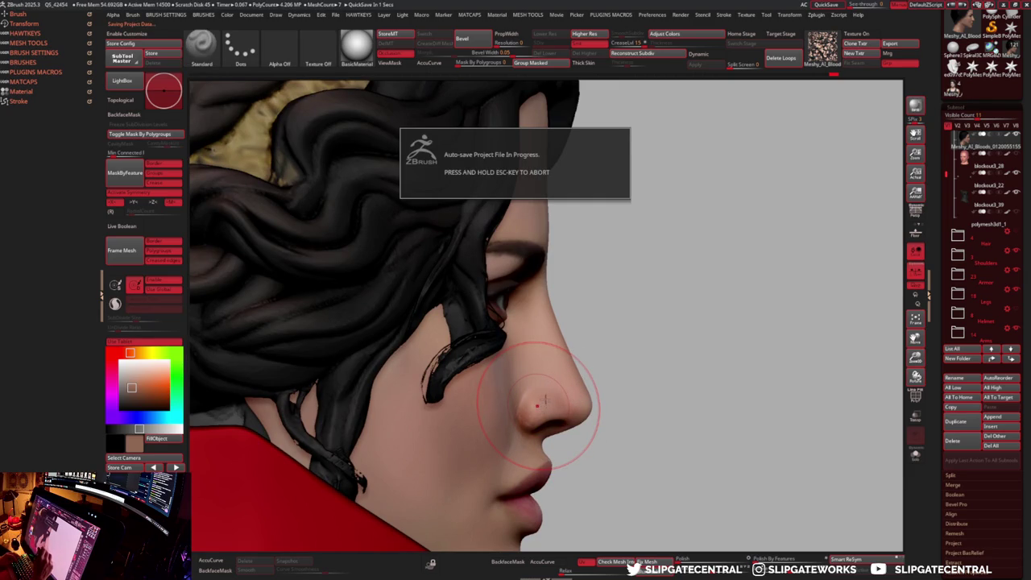
scroll(540, 402, up, 2)
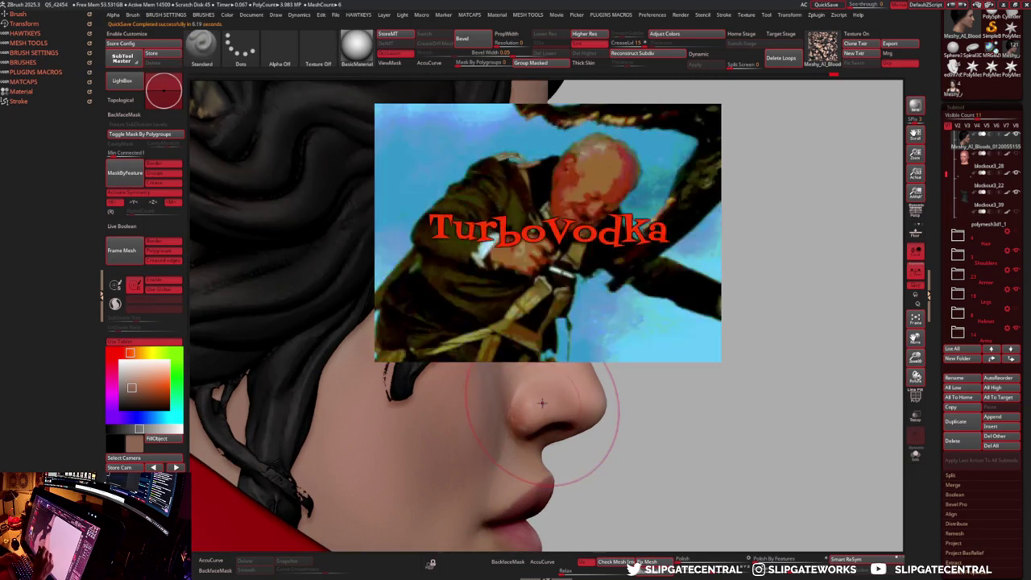
mouse_move(724, 338)
mouse_down()
mouse_move(588, 330)
mouse_move(612, 339)
mouse_up()
key(f)
mouse_move(757, 392)
mouse_down()
mouse_move(693, 379)
mouse_move(599, 401)
mouse_move(609, 346)
mouse_up()
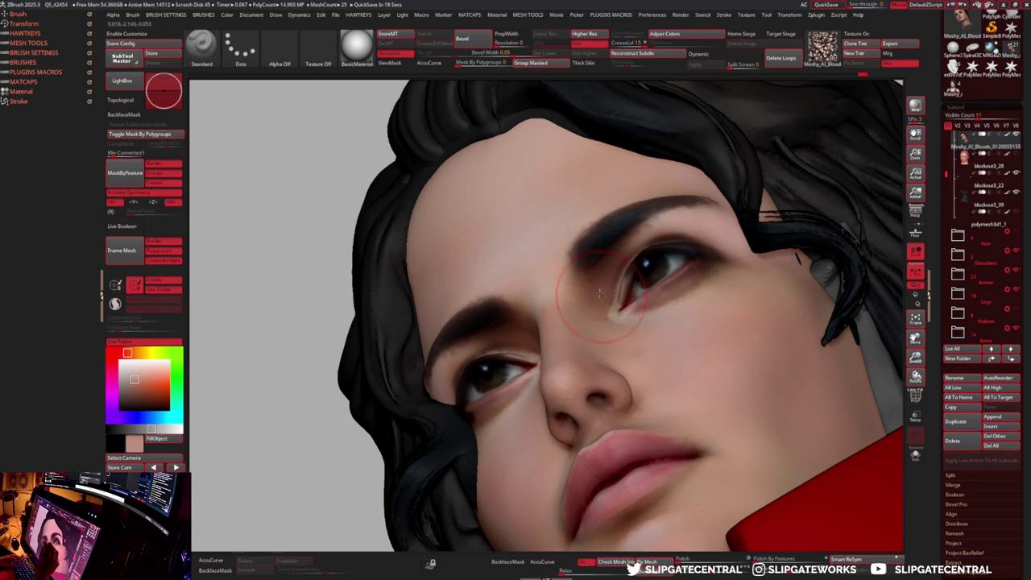
- Refine the area around the nose bridge and inner eye
drag(609, 308, 601, 286)
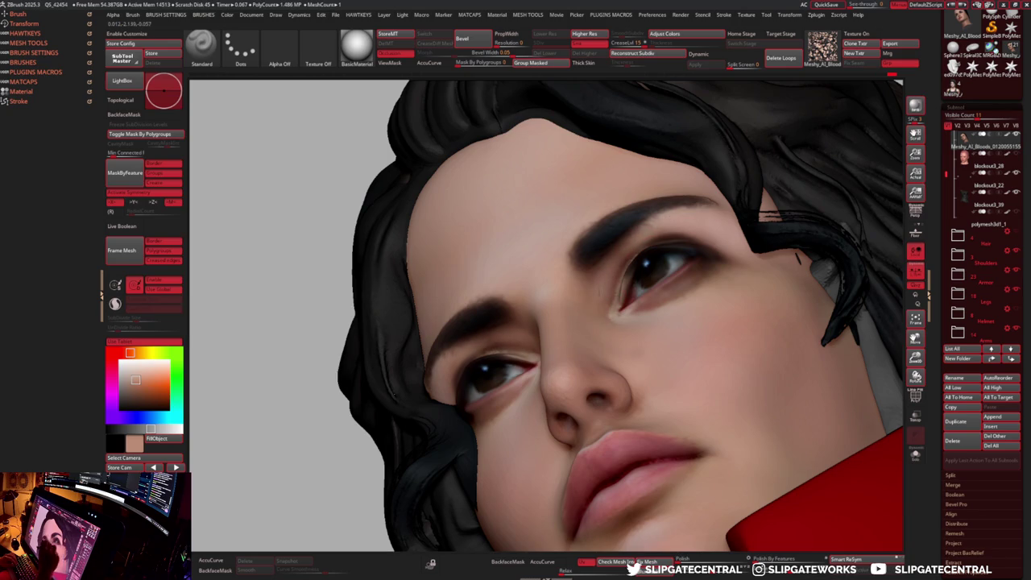
right_drag(661, 222, 524, 281)
key(space)
- Paint black eyebrows with the Standard brush, then zoom out to the whole bust
key(b)
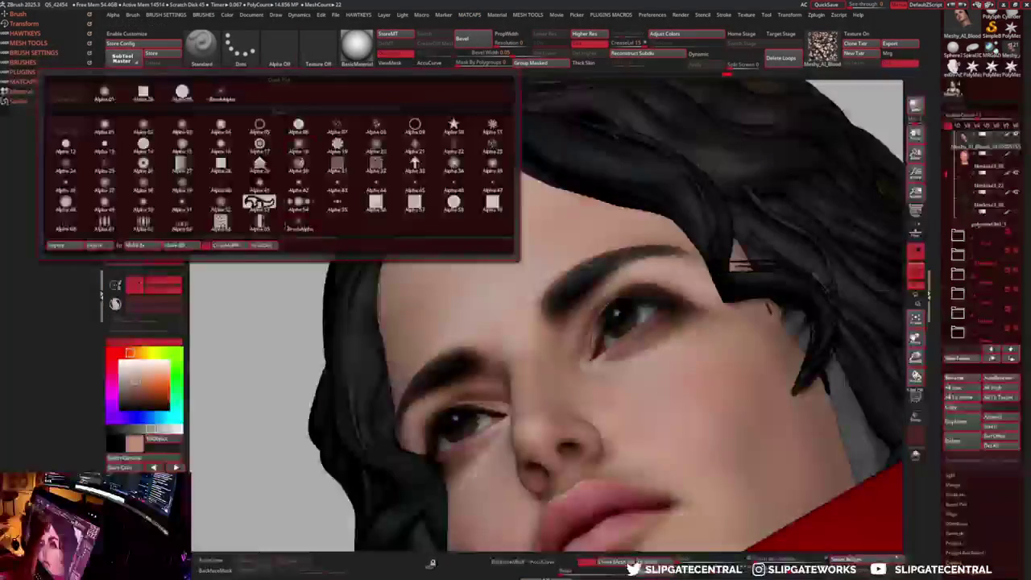
key(s)
key(t)
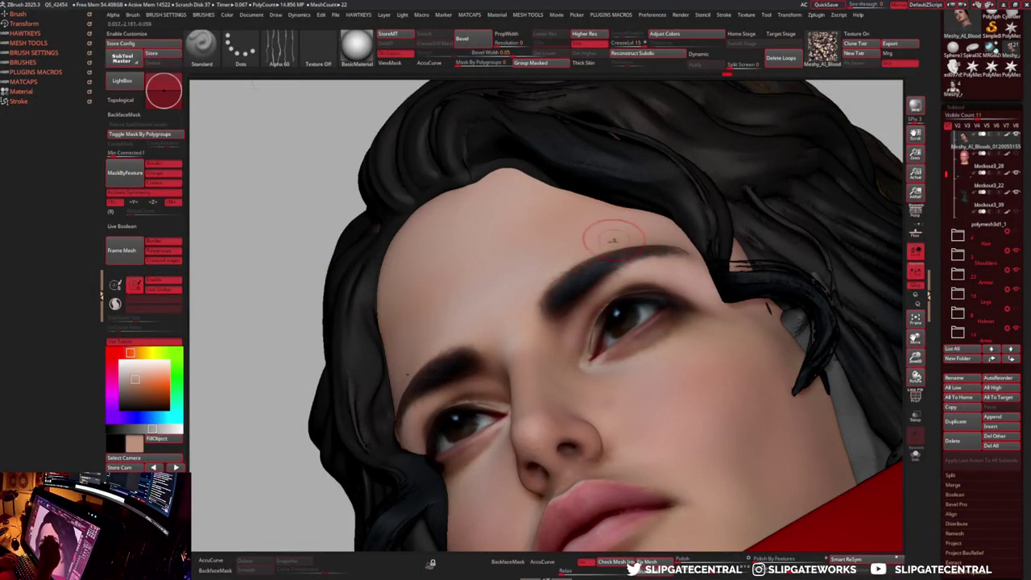
right_drag(620, 257, 684, 254)
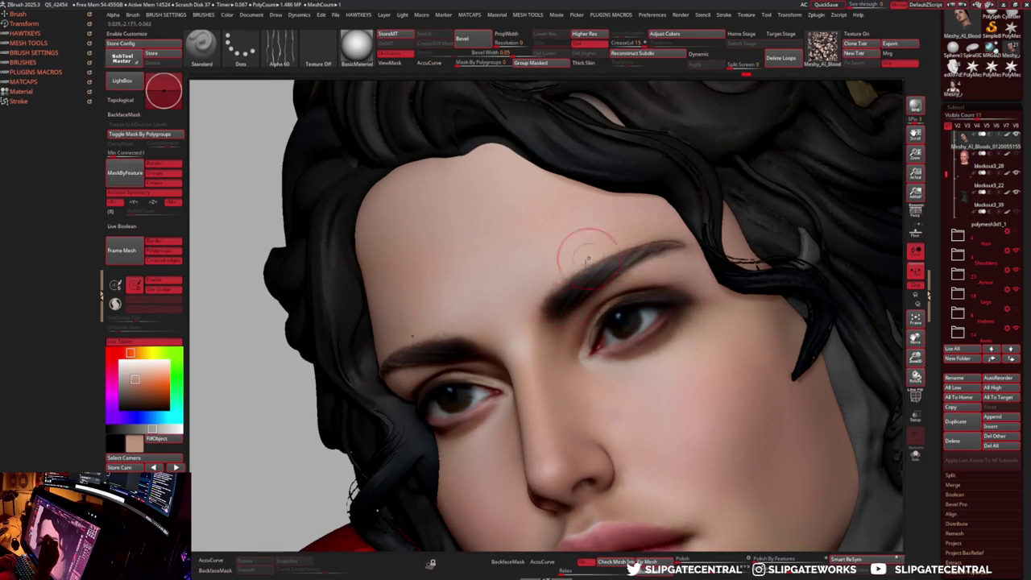
right_drag(533, 330, 529, 266)
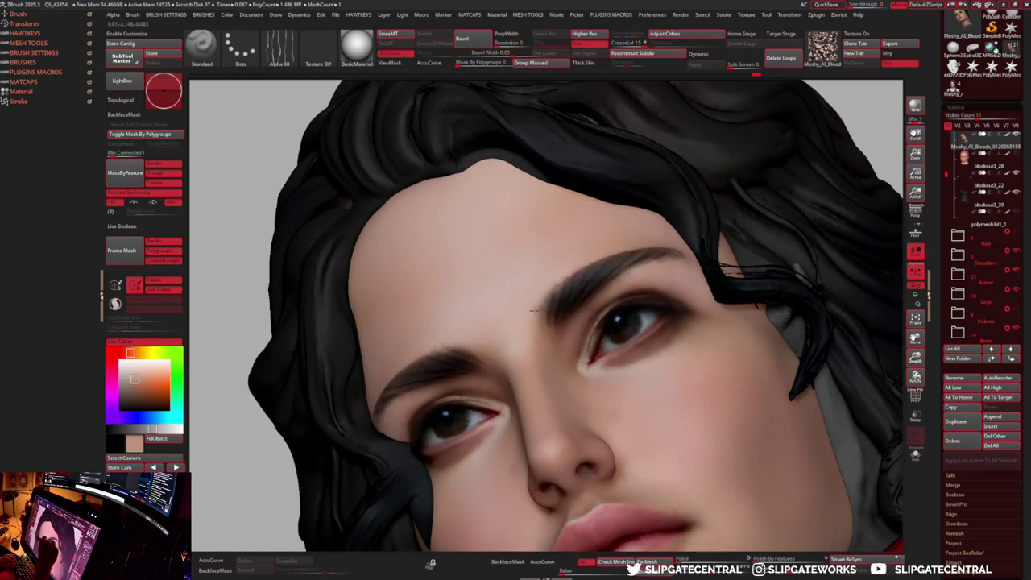
key(c)
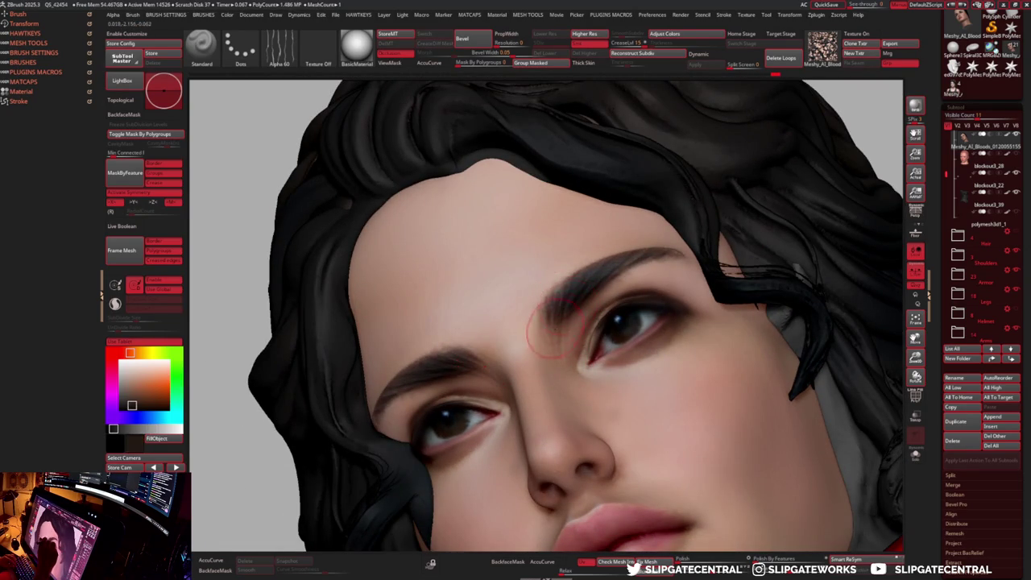
key(c)
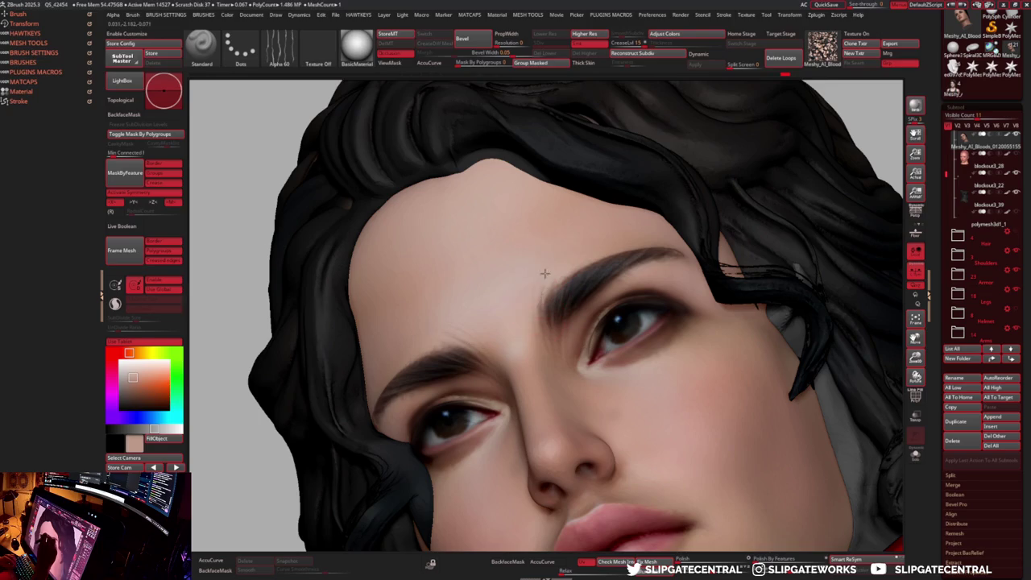
key(c)
mouse_move(608, 294)
right_down()
mouse_move(603, 282)
mouse_move(615, 319)
right_up()
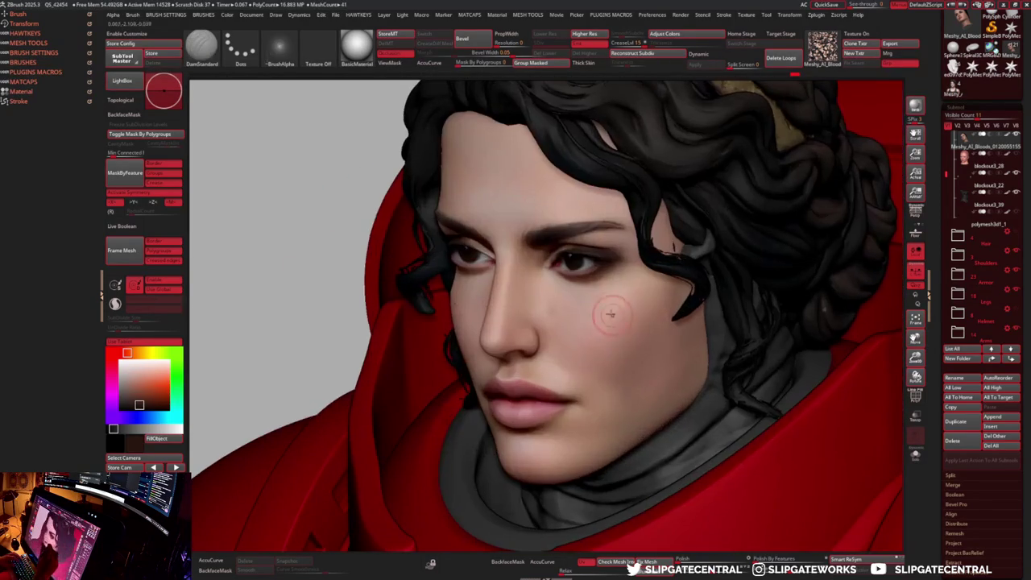
- Turn off the brush alpha and zoom in close on the eyes
key(space)
click(280, 53)
click(64, 95)
mouse_move(639, 319)
right_down()
mouse_move(629, 310)
mouse_move(636, 314)
mouse_move(615, 329)
mouse_move(652, 268)
right_up()
key(c)
- Flatten the upper eyelid with Move, Pinch and AccuCurve, then hide polypaint to show clay
key(b)
key(m)
key(v)
key(a)
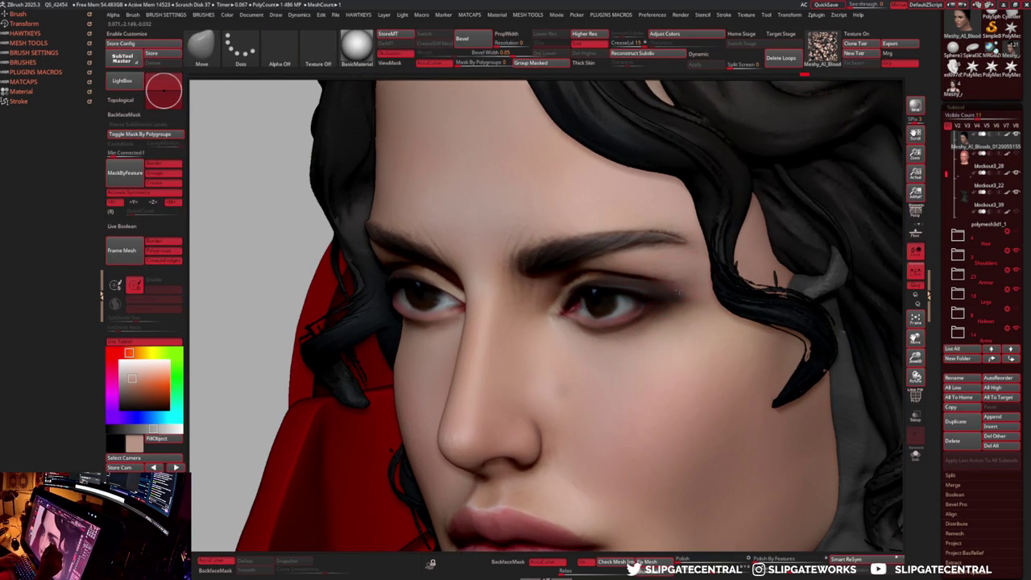
key(b)
key(p)
key(i)
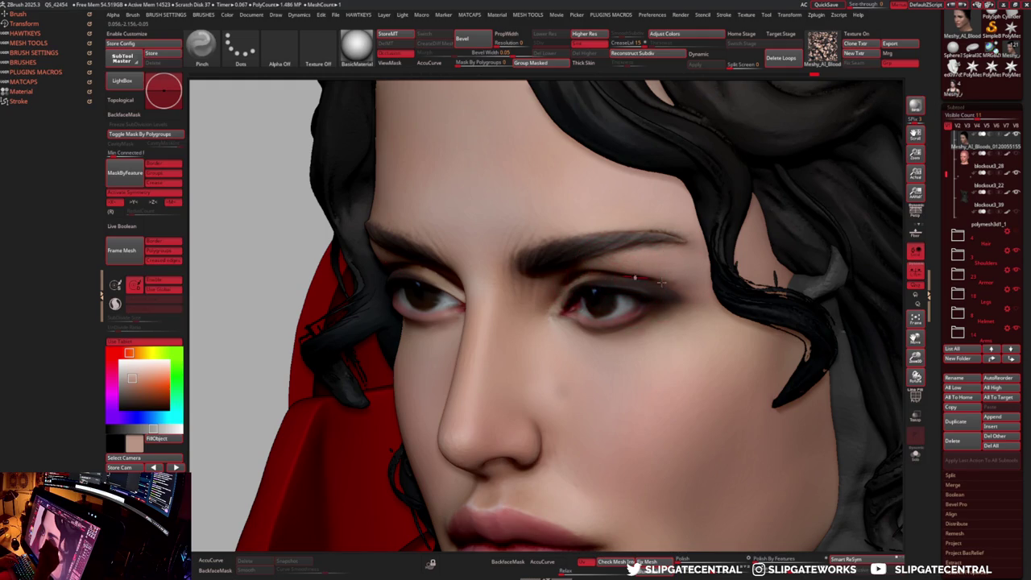
key(b)
key(m)
key(v)
mouse_move(641, 279)
right_down()
mouse_move(278, 316)
mouse_move(451, 323)
mouse_move(870, 252)
right_up()
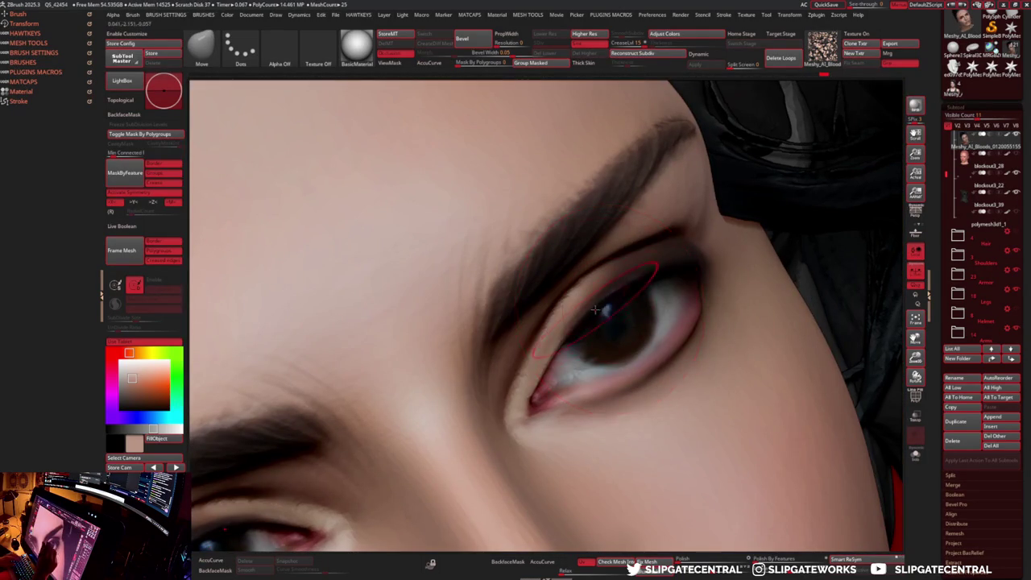
key(Escape)
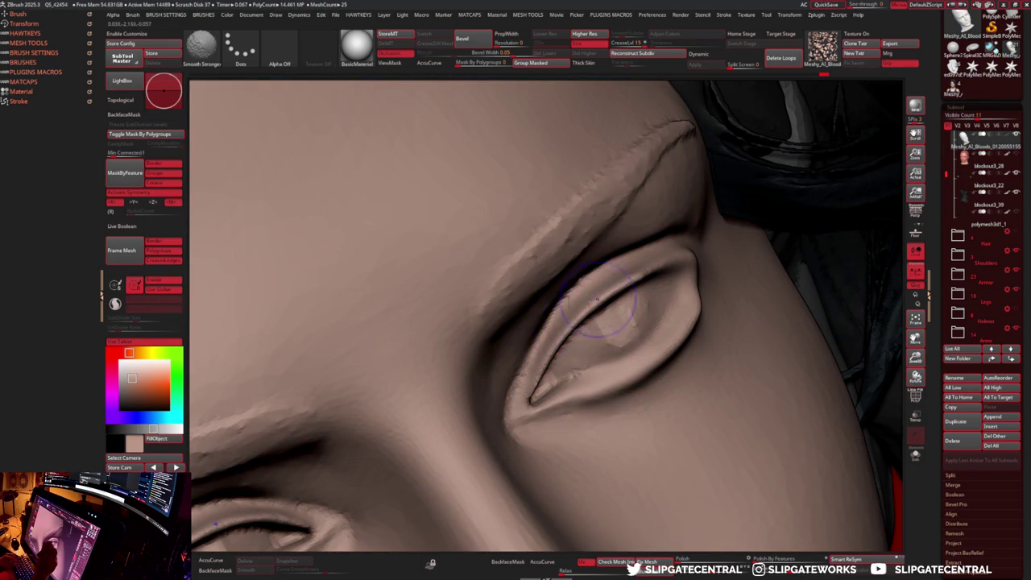
- Flatten the inner lower eyelid and carve a DamStandard crease along the inner upper lid
drag(616, 331, 564, 336)
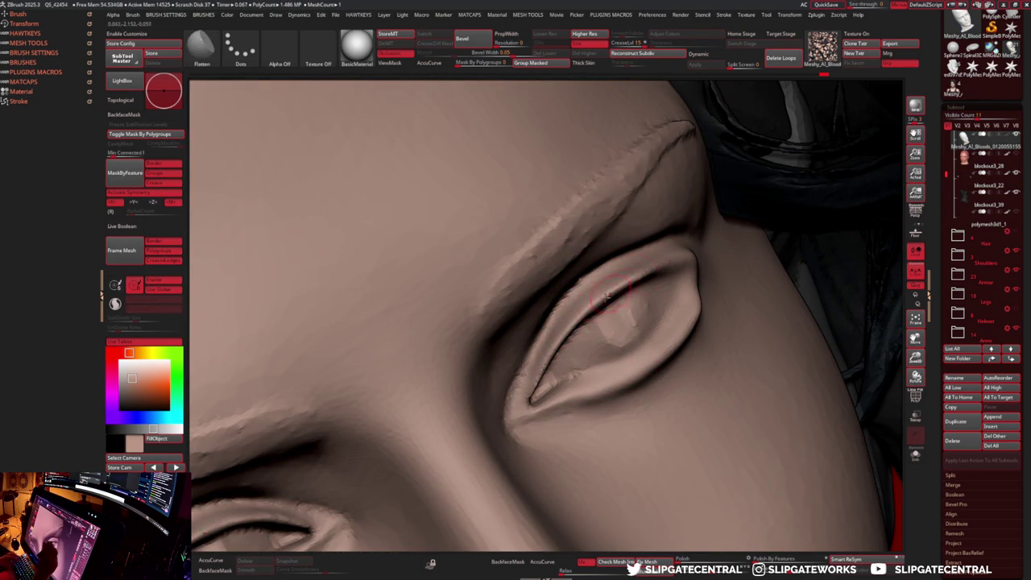
middle_drag(658, 263, 729, 237)
middle_drag(619, 275, 559, 339)
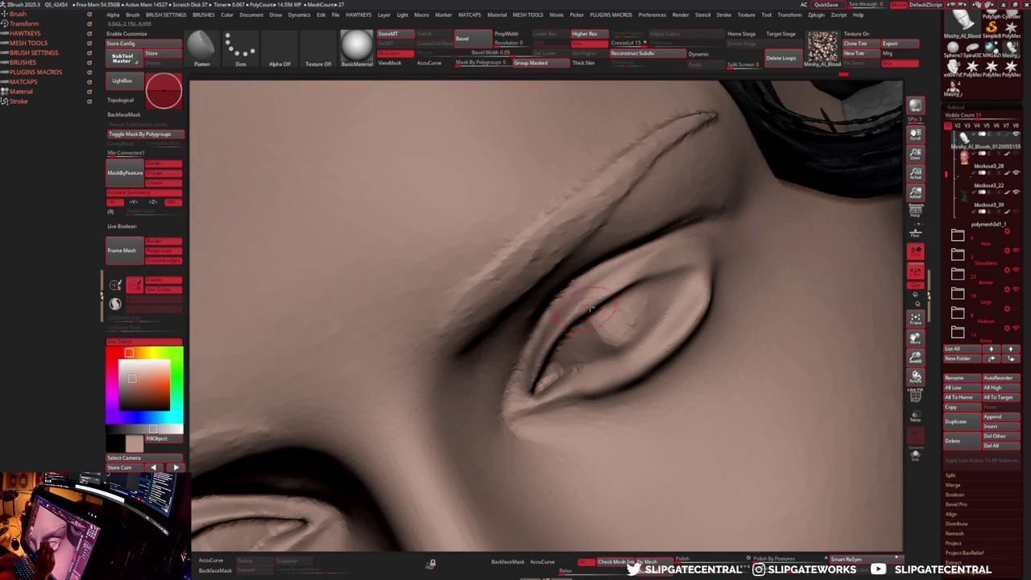
key(b)
key(d)
key(s)
middle_drag(588, 310, 694, 268)
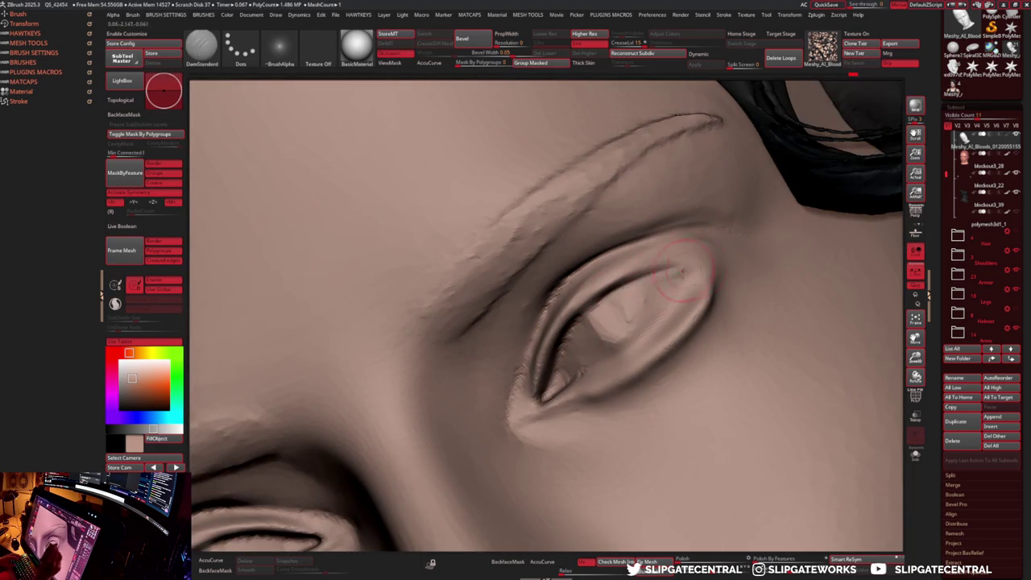
drag(694, 268, 680, 302)
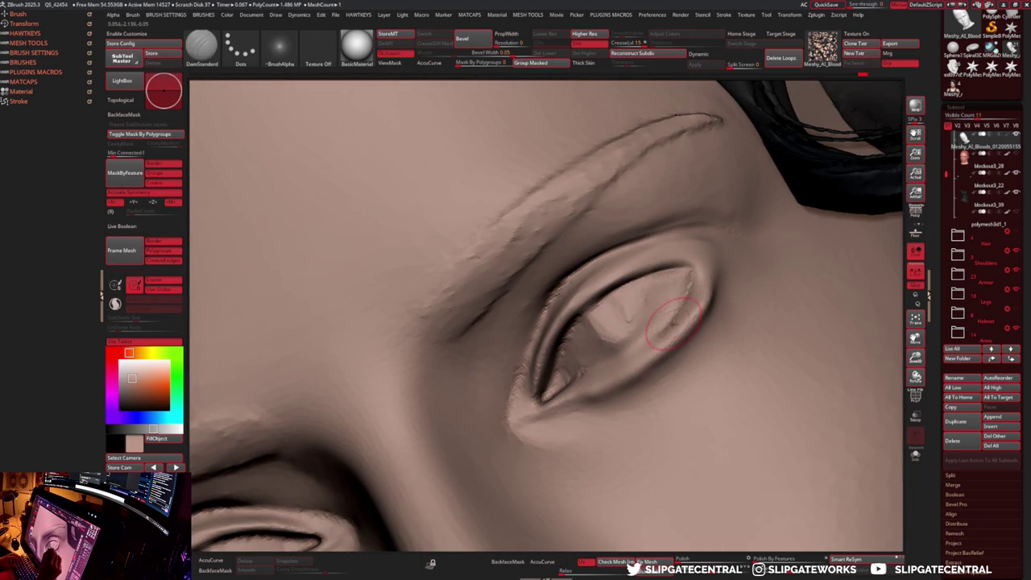
- Build up and smooth the lower eyelids on both eyes with the Clay and Smooth brushes
key(b)
key(f)
key(l)
key(f)
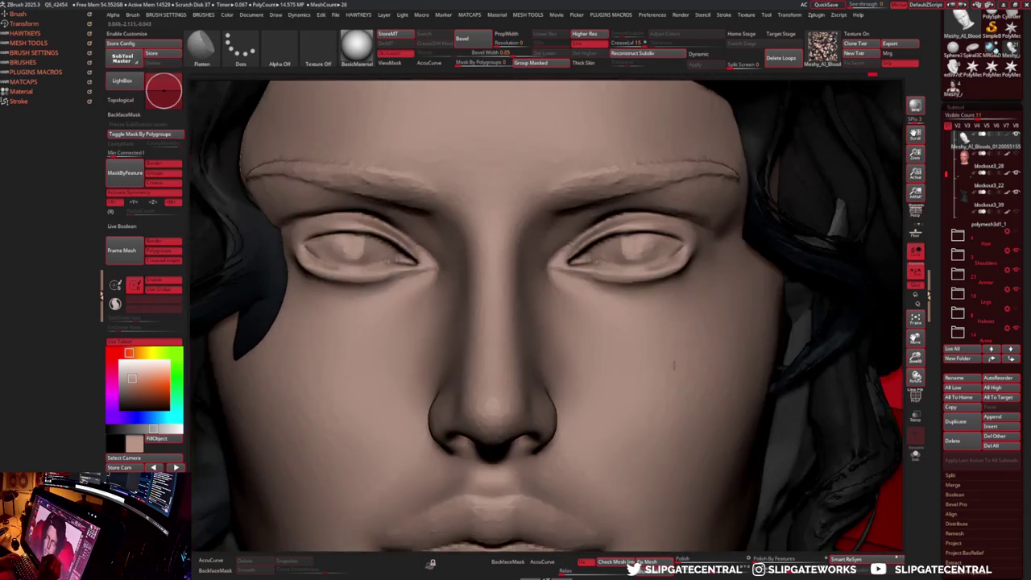
mouse_move(673, 365)
right_down()
mouse_move(668, 295)
mouse_move(652, 298)
right_up()
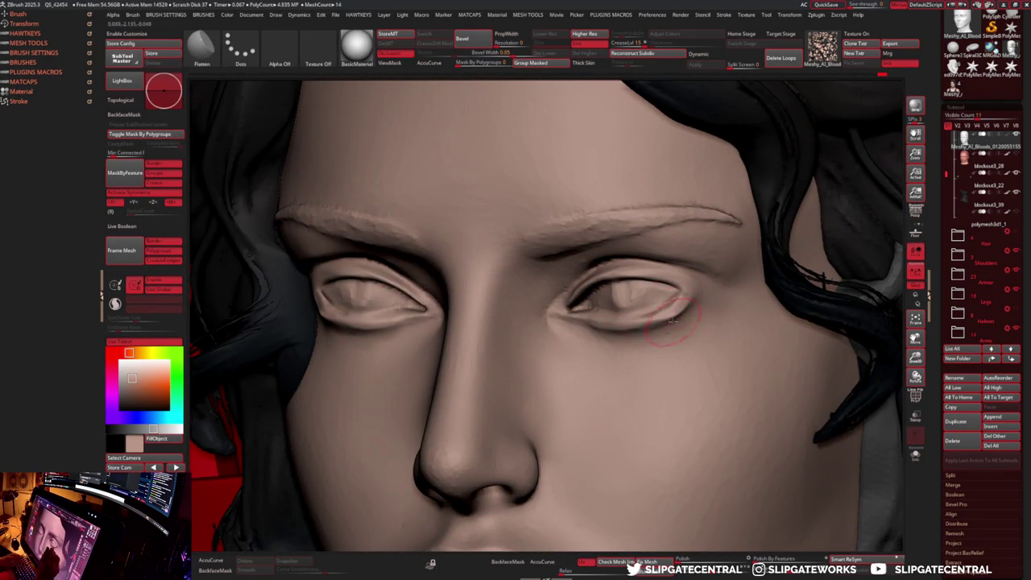
key(b)
key(c)
key(l)
mouse_move(640, 315)
mouse_down()
mouse_move(624, 330)
mouse_move(665, 317)
mouse_up()
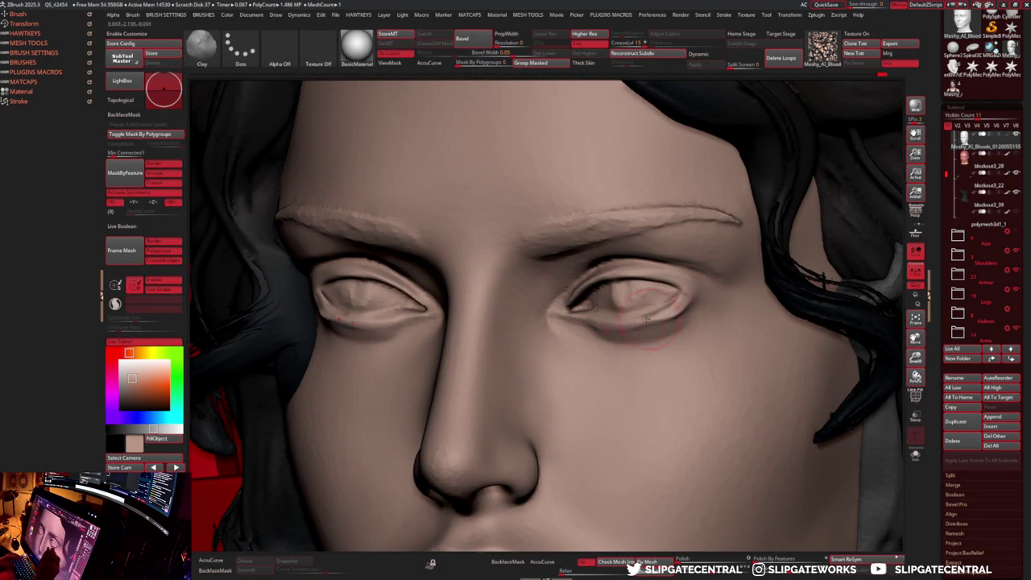
key(shift)
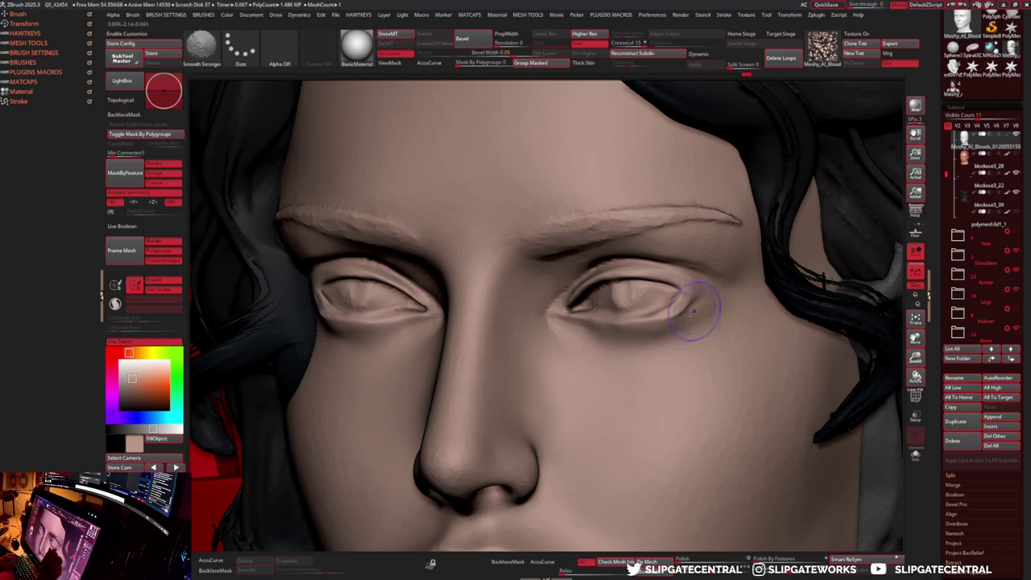
drag(648, 308, 698, 303)
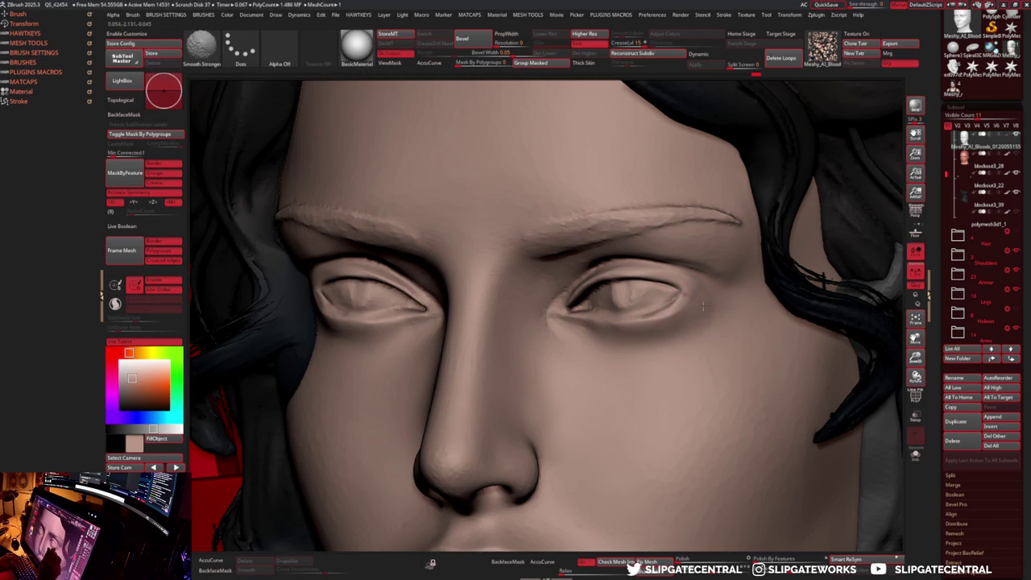
- Smooth the eyelids again and reframe the face square-on from the front
mouse_move(672, 328)
ctrl+right_down()
mouse_move(584, 318)
mouse_move(597, 339)
ctrl+right_up()
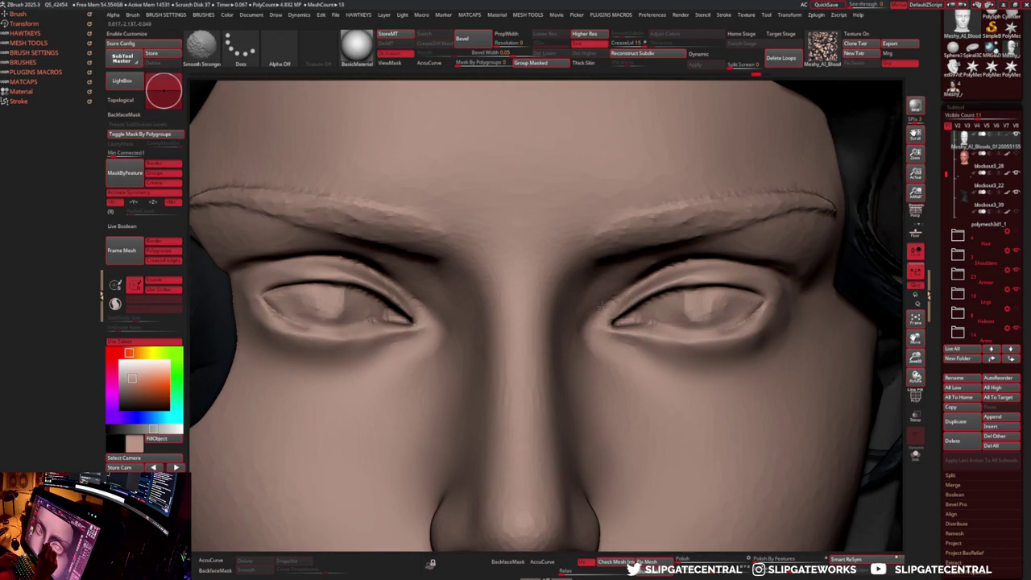
key(shift)
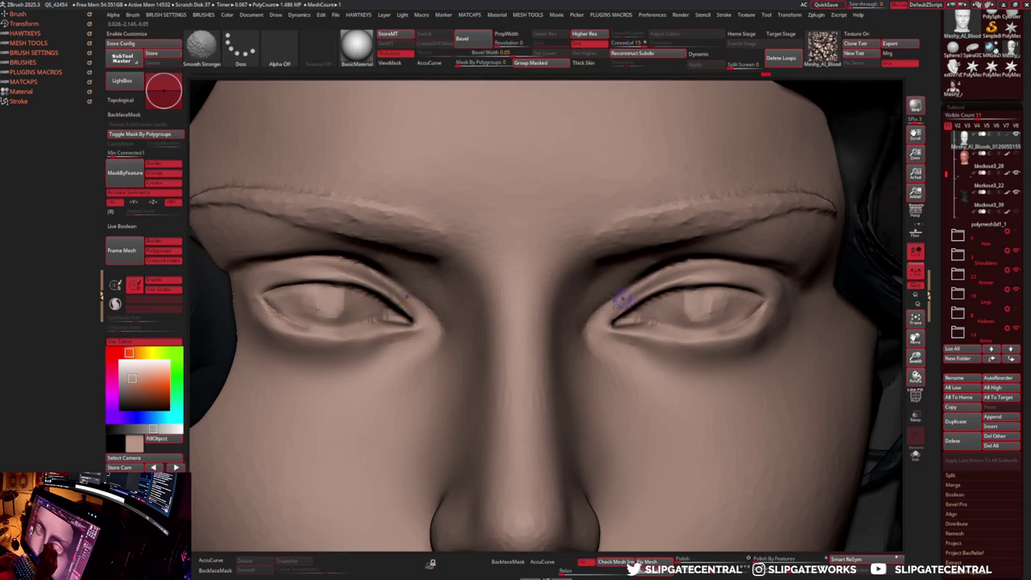
shift+right_drag(620, 296, 594, 337)
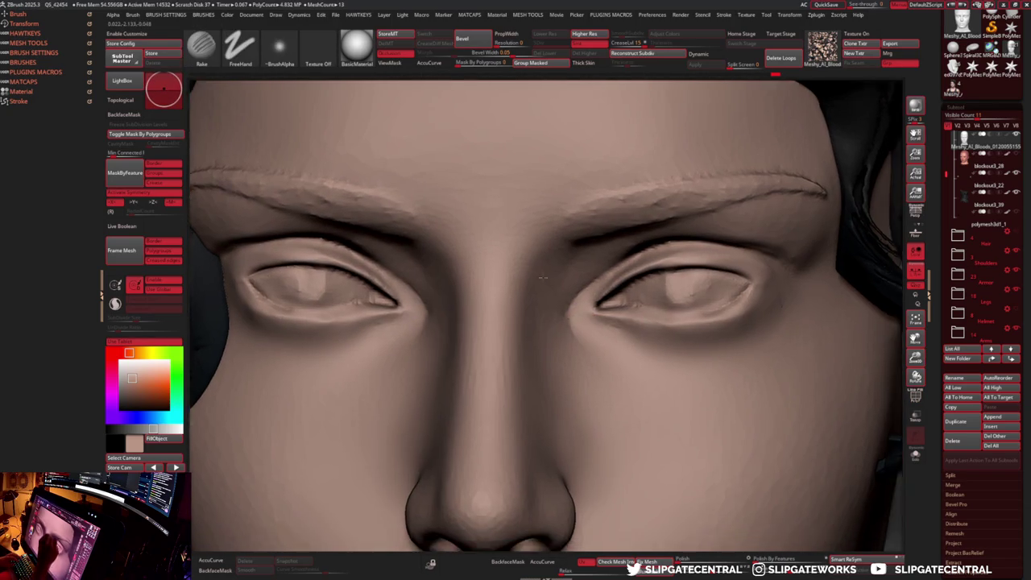
key(f)
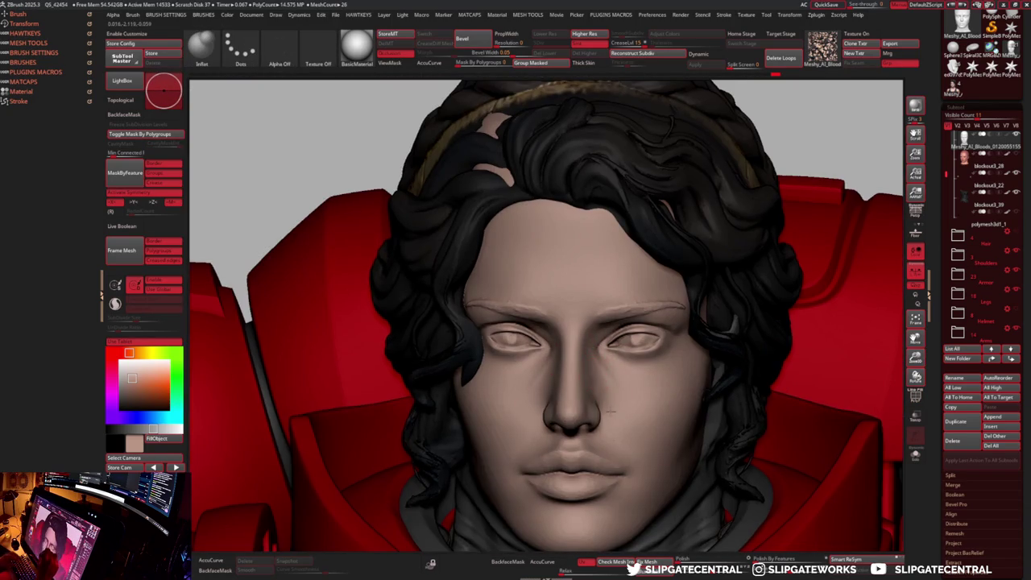
ctrl+right_drag(604, 358, 578, 377)
key(b)
key(m)
key(v)
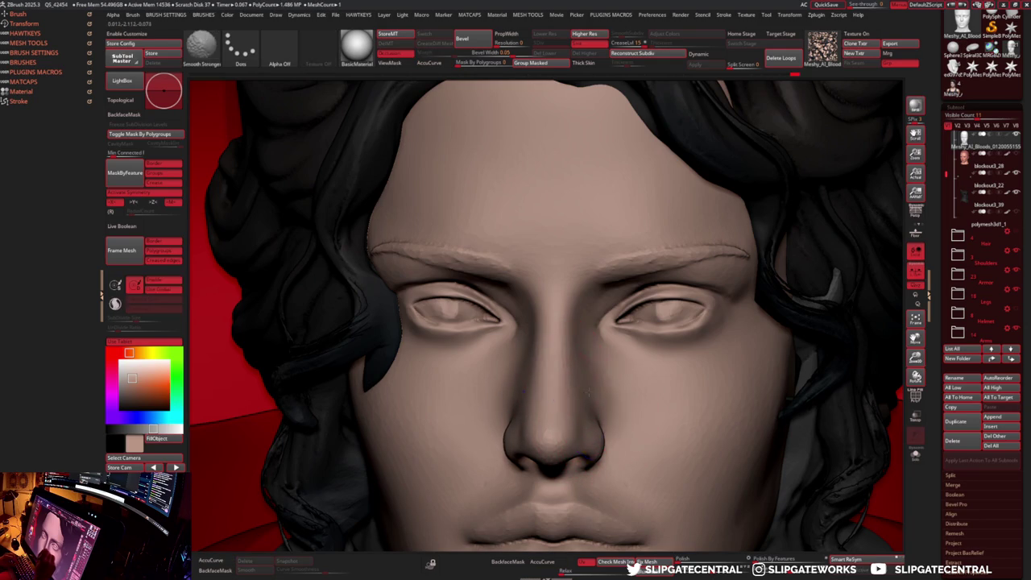
right_drag(547, 334, 560, 344)
- Toggle Solo to check the head, smooth it, and mask both lips
key(f)
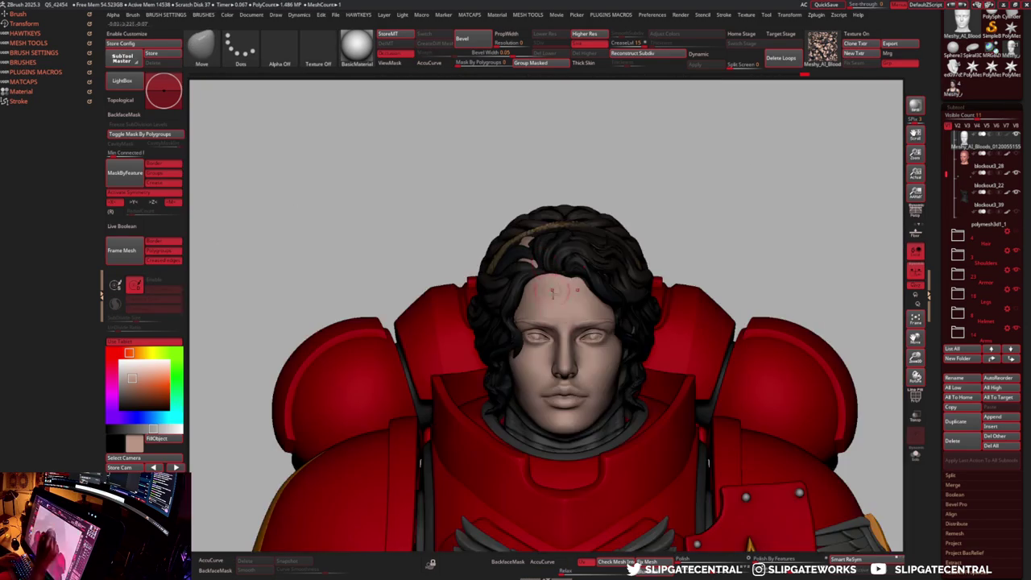
scroll(568, 344, up, 3)
key(f)
key(f)
scroll(568, 345, up, 3)
scroll(576, 306, up, 2)
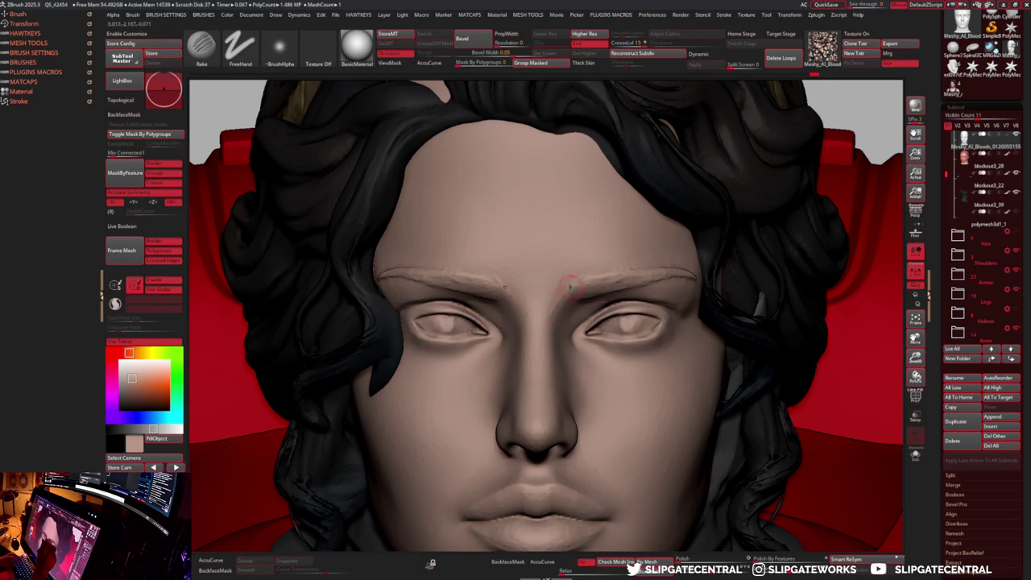
key(shift)
right_drag(554, 288, 579, 314)
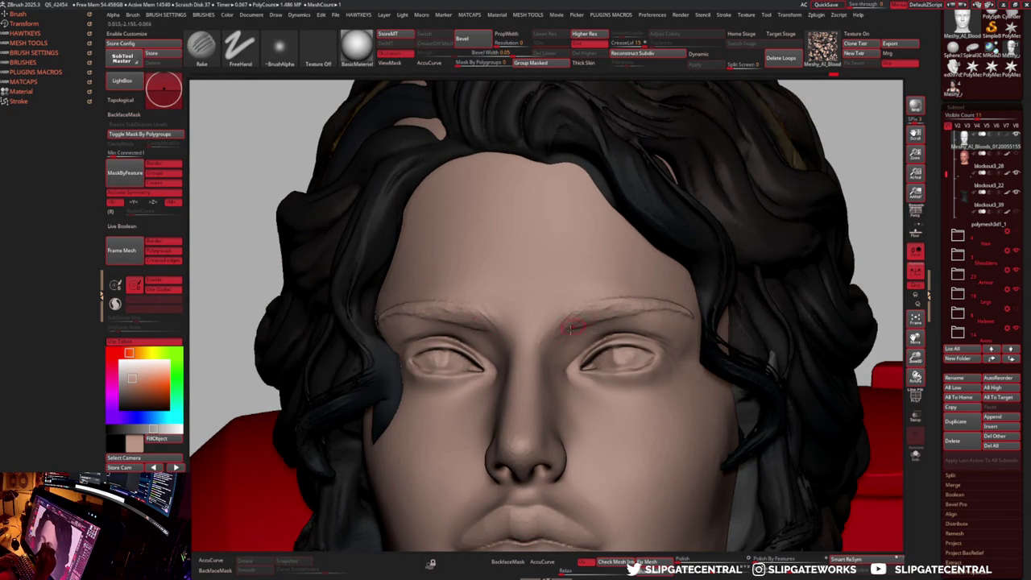
mouse_move(637, 315)
right_down()
mouse_move(703, 305)
mouse_move(708, 274)
mouse_move(782, 253)
mouse_move(698, 133)
mouse_move(749, 211)
mouse_move(649, 345)
mouse_move(693, 343)
mouse_move(705, 313)
mouse_move(579, 378)
right_up()
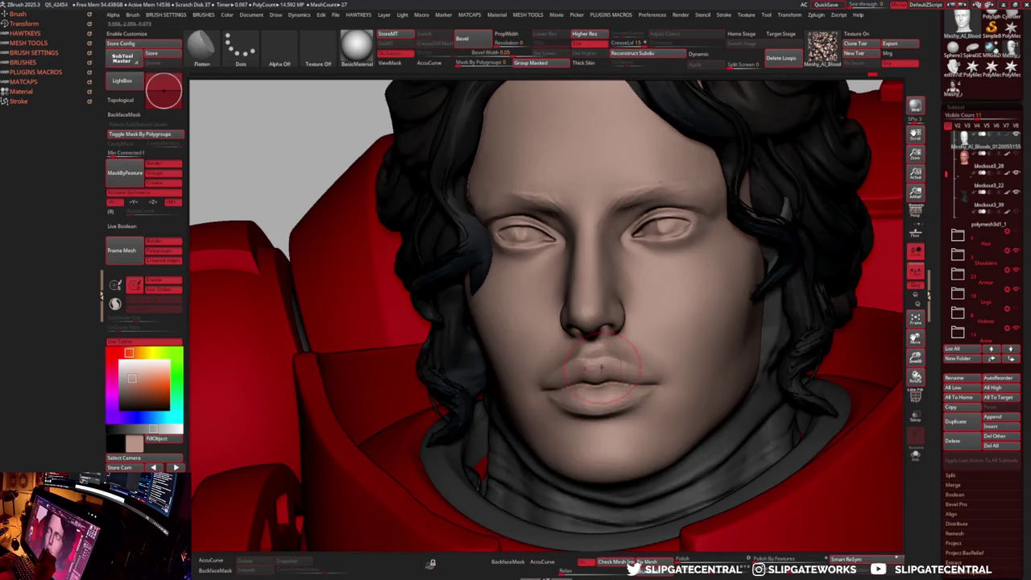
ctrl+drag(579, 379, 634, 391)
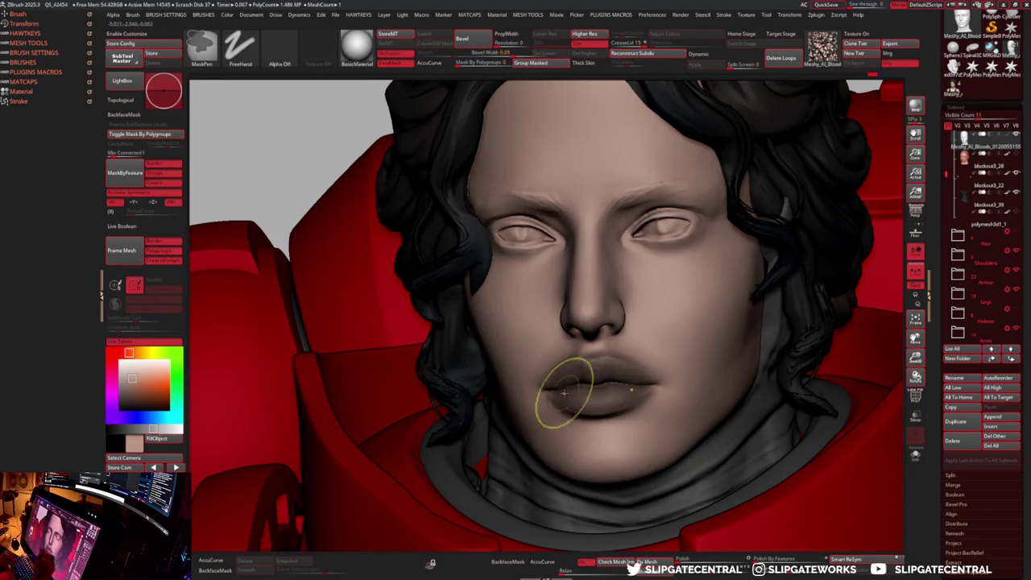
- Invert the mask to isolate the lips and place the Transpose gizmo on them
right_drag(570, 384, 595, 367)
ctrl+click(679, 343)
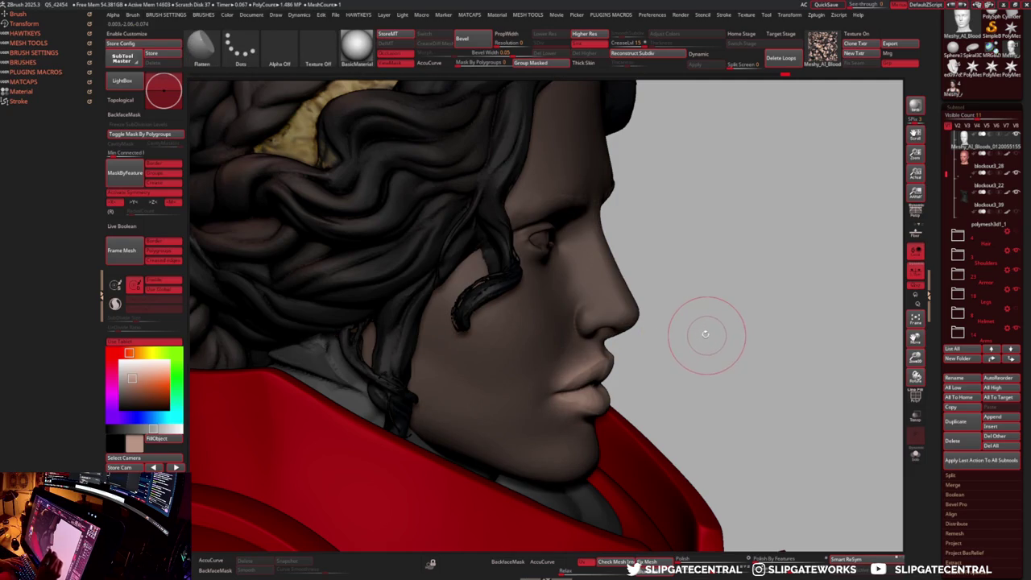
shift+right_drag(730, 339, 696, 350)
key(w)
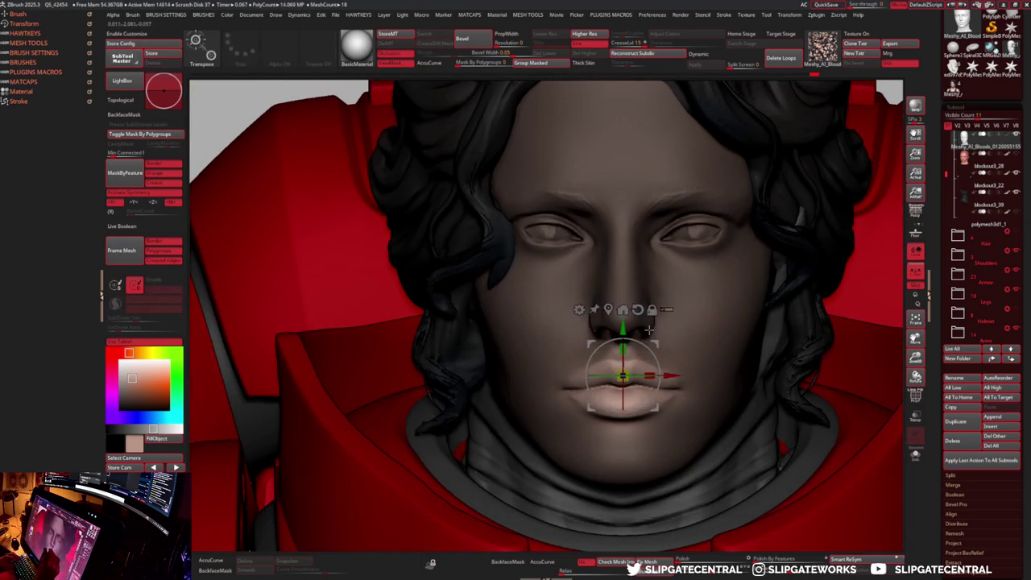
ctrl+drag(622, 384, 622, 386)
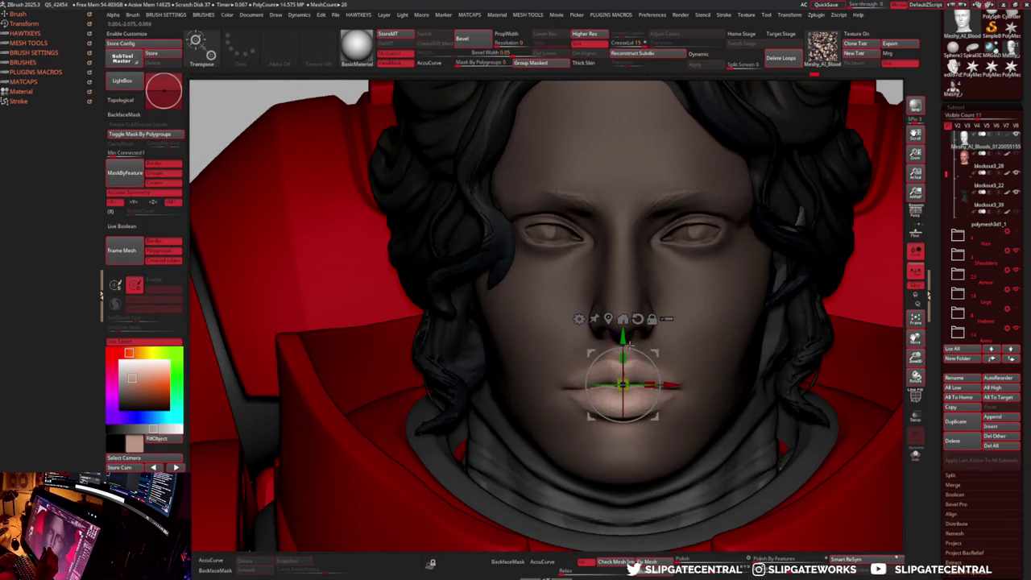
shift+right_drag(622, 385, 624, 386)
alt+drag(393, 384, 612, 389)
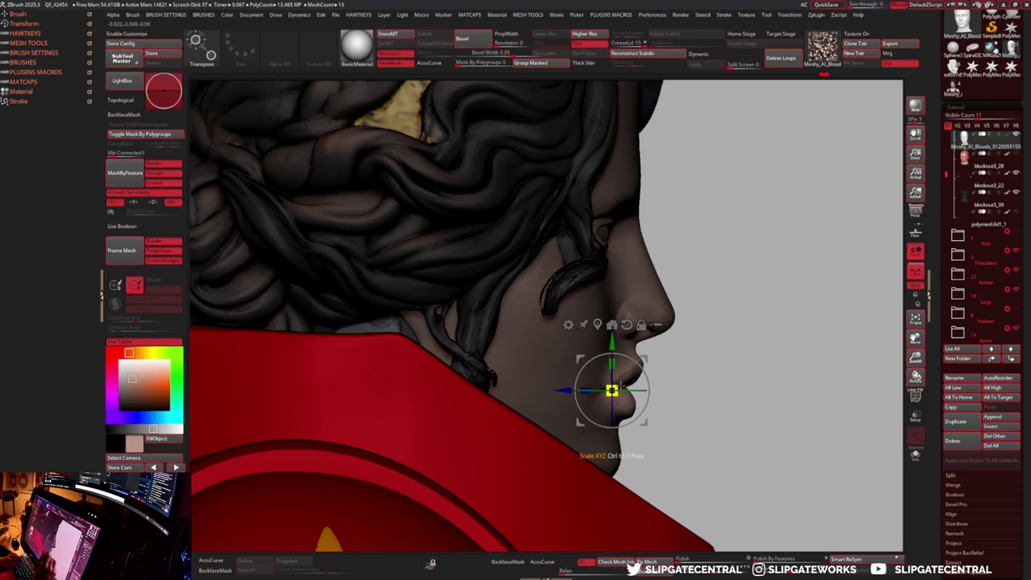
- Scale the lips up slightly with Transpose, then orbit to the front to review
key(q)
mouse_move(720, 368)
right_down()
mouse_move(690, 358)
mouse_move(656, 374)
right_up()
key(w)
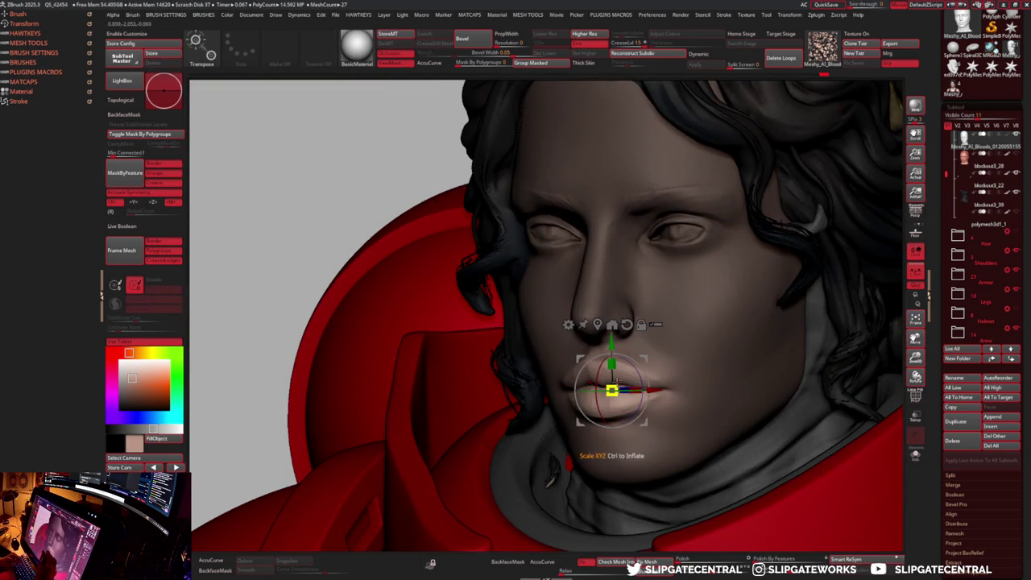
key(q)
right_drag(656, 368, 658, 390)
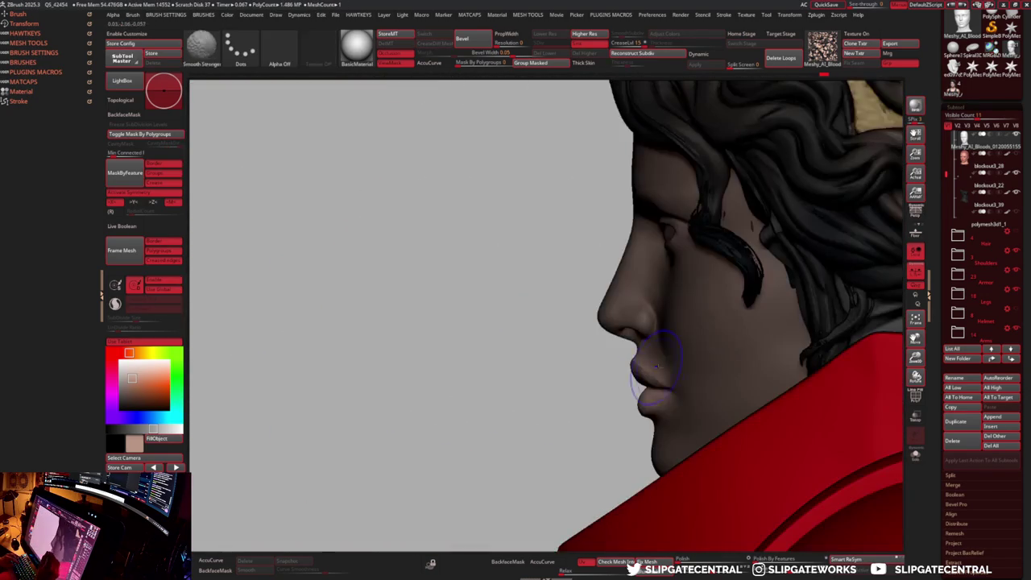
key(w)
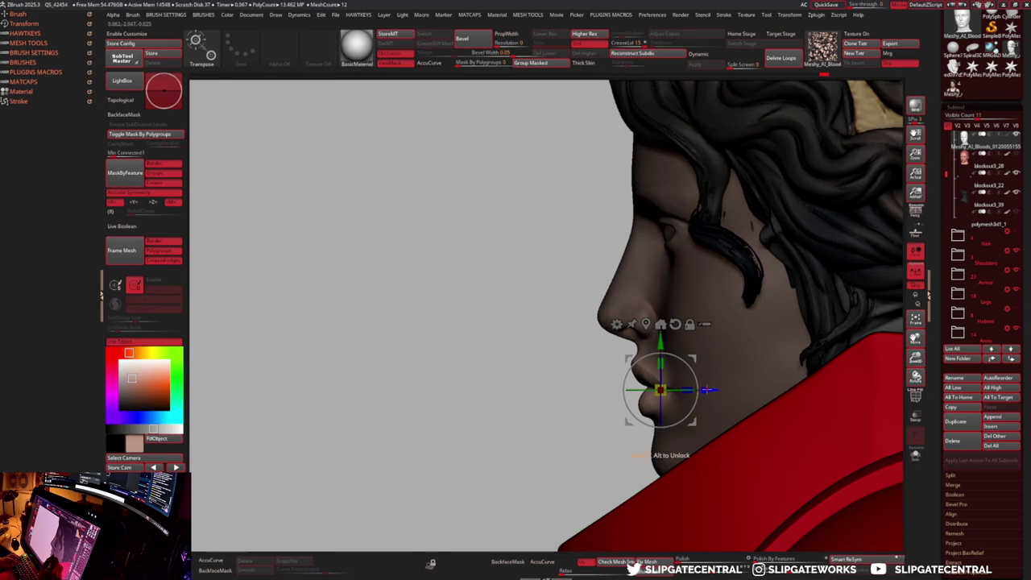
key(q)
key(w)
drag(687, 389, 688, 390)
key(q)
right_drag(686, 389, 807, 259)
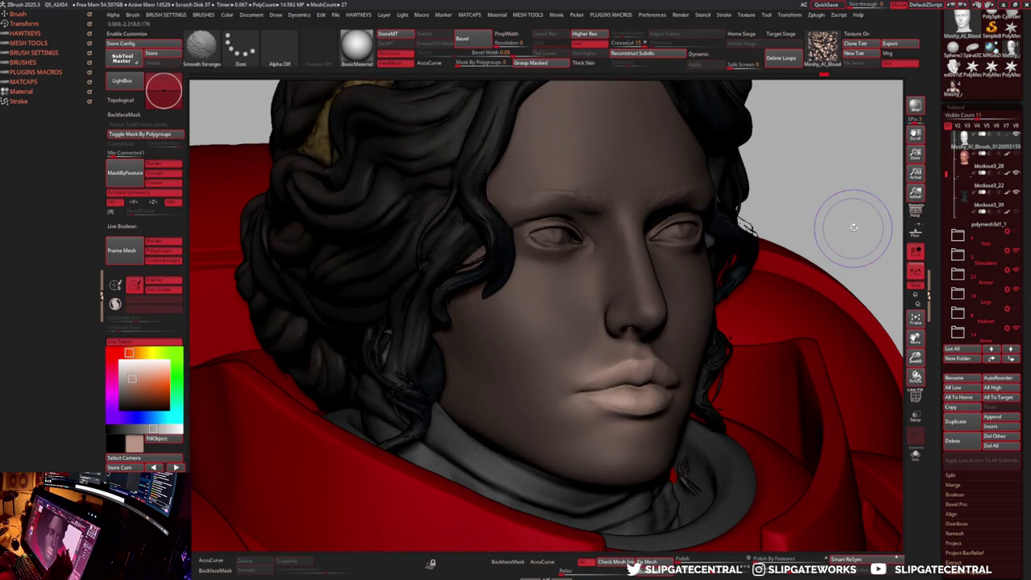
- Frame the figure, turn it three-quarter, and select the Standard brush for the face
key(f)
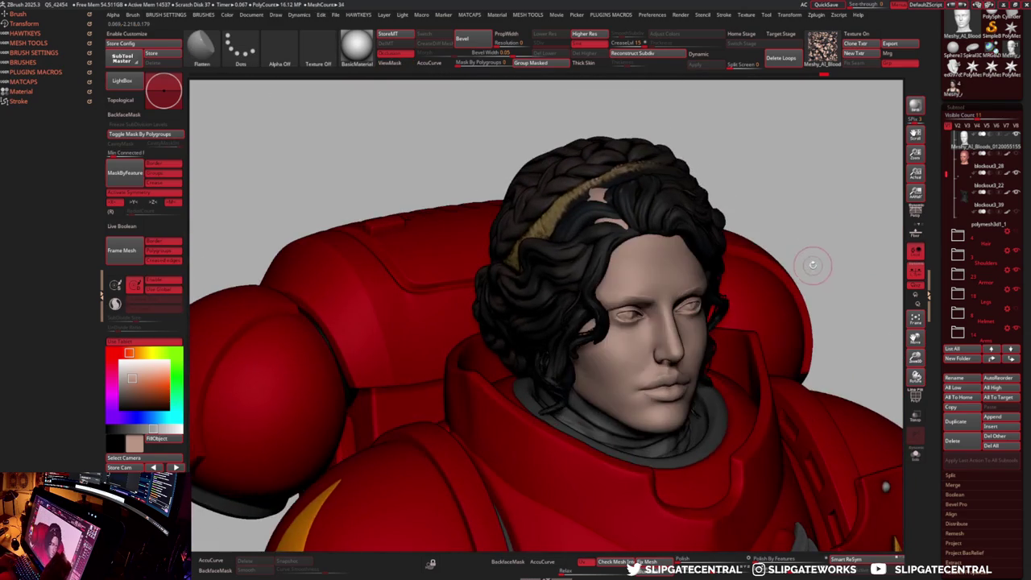
right_drag(810, 225, 655, 369)
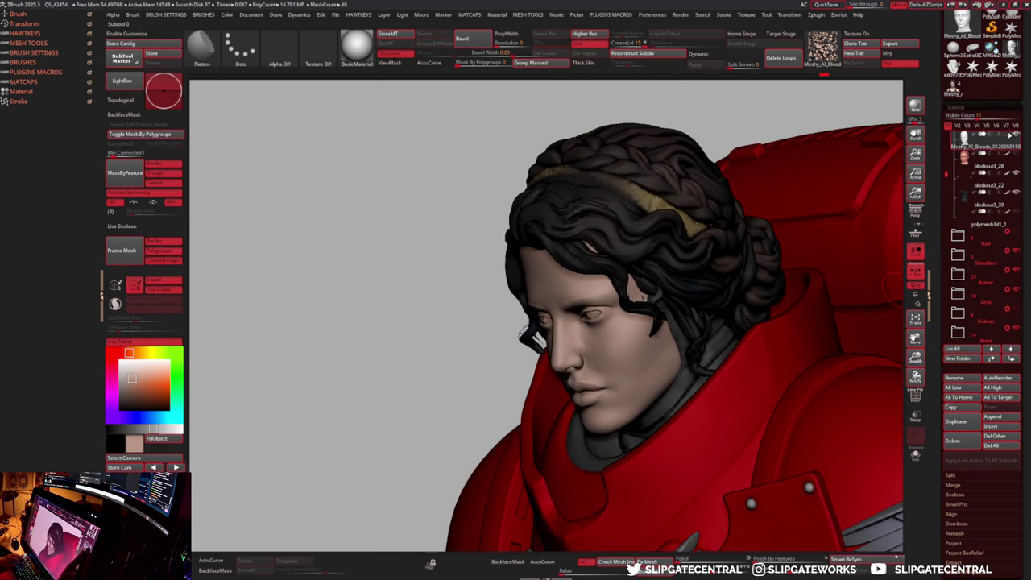
right_drag(656, 368, 894, 233)
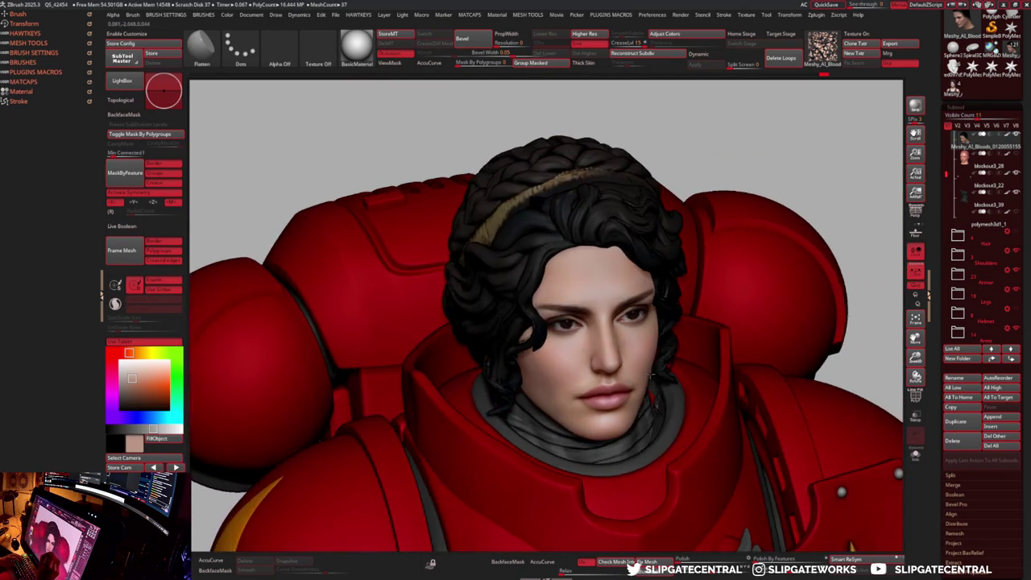
key(b)
key(s)
key(t)
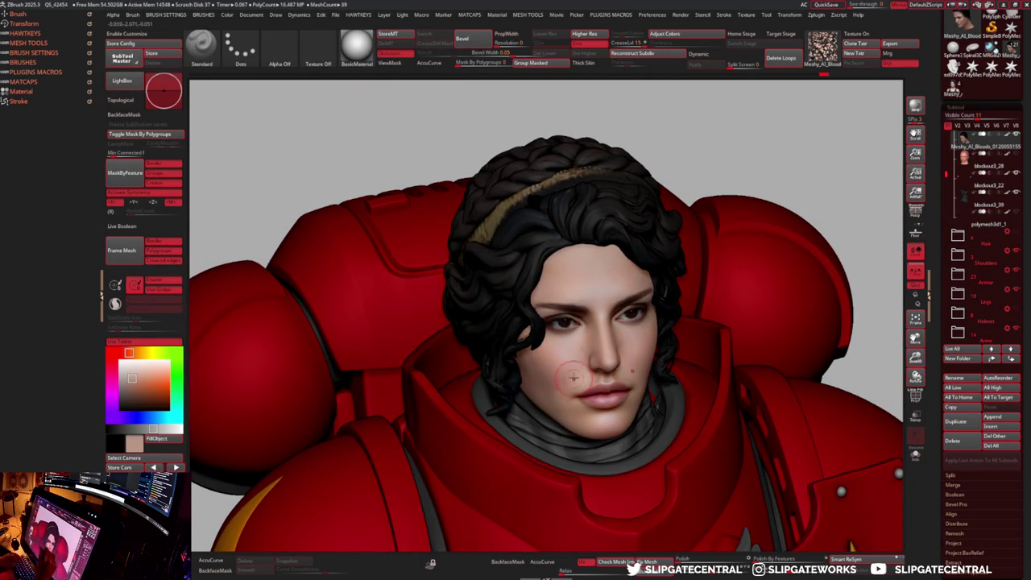
alt+right_drag(569, 371, 574, 393)
- Set the brush stroke to Color Spray with Alpha 23
key(space)
click(292, 52)
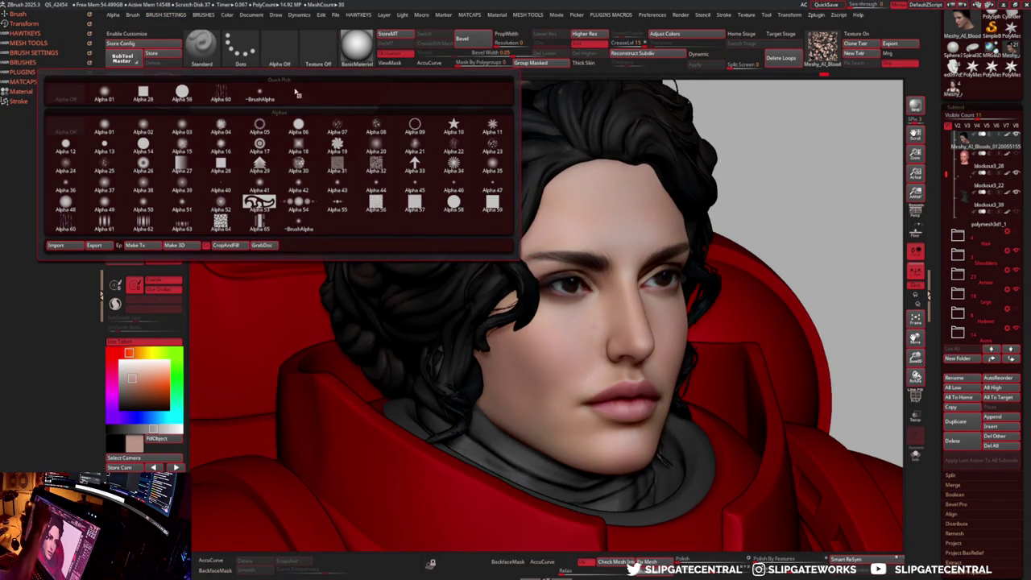
click(375, 125)
click(248, 53)
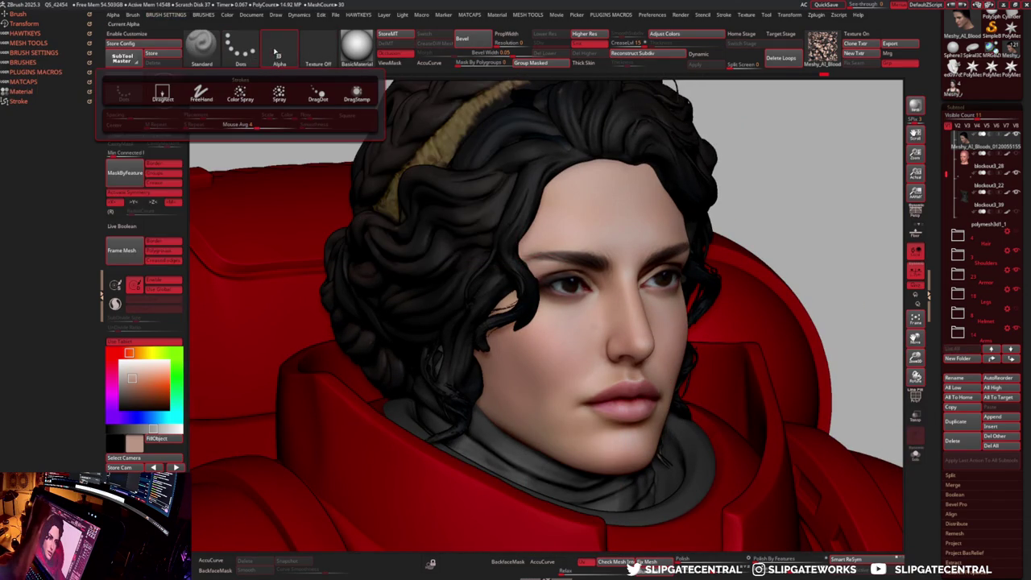
click(240, 93)
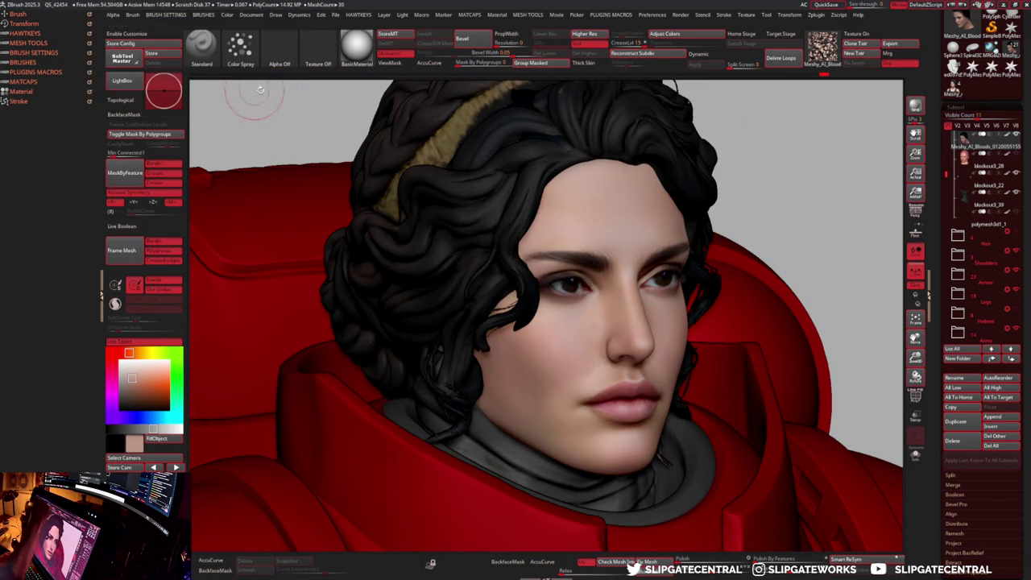
alt+drag(564, 378, 347, 88)
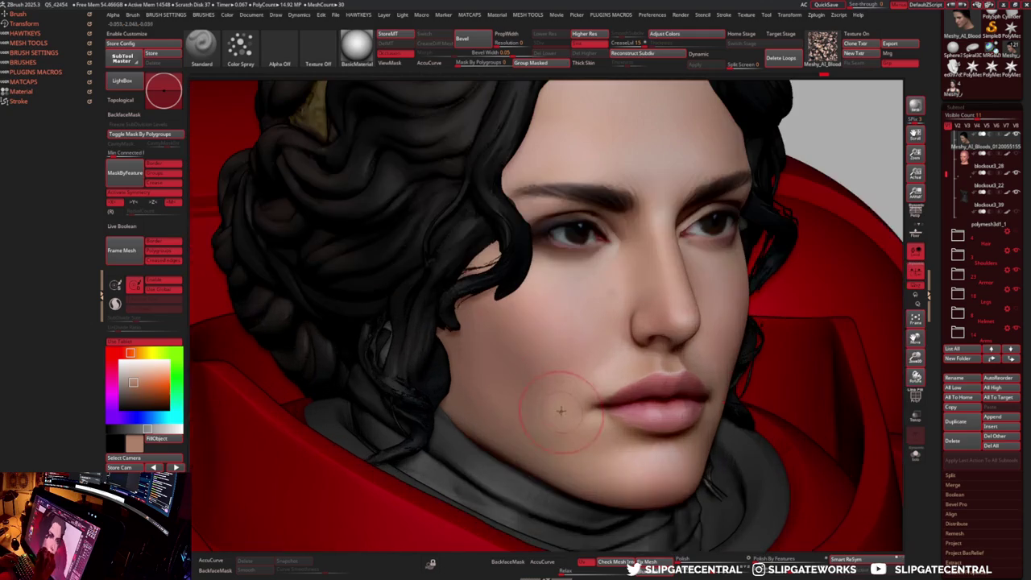
click(279, 47)
mouse_move(492, 146)
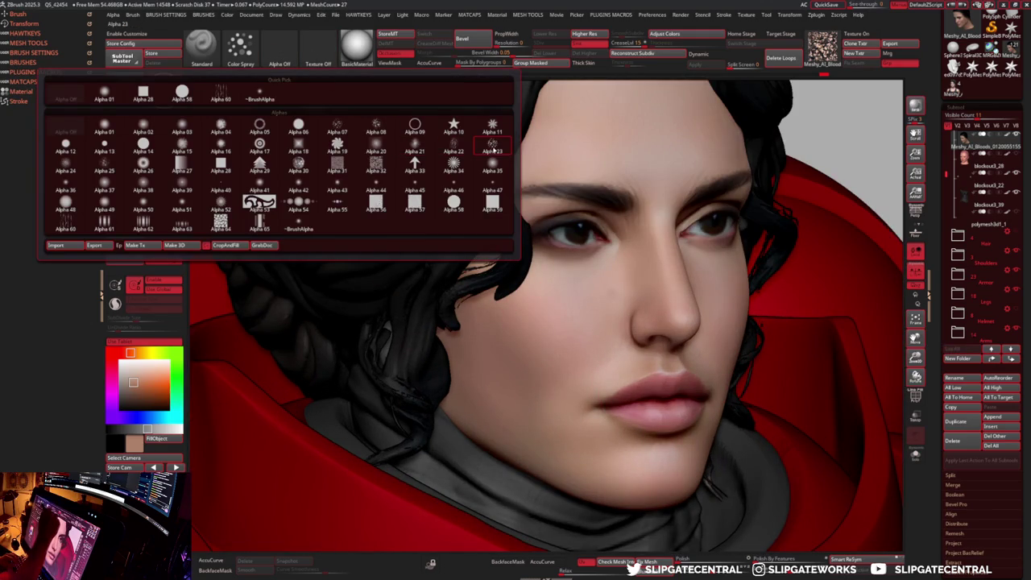
click(492, 146)
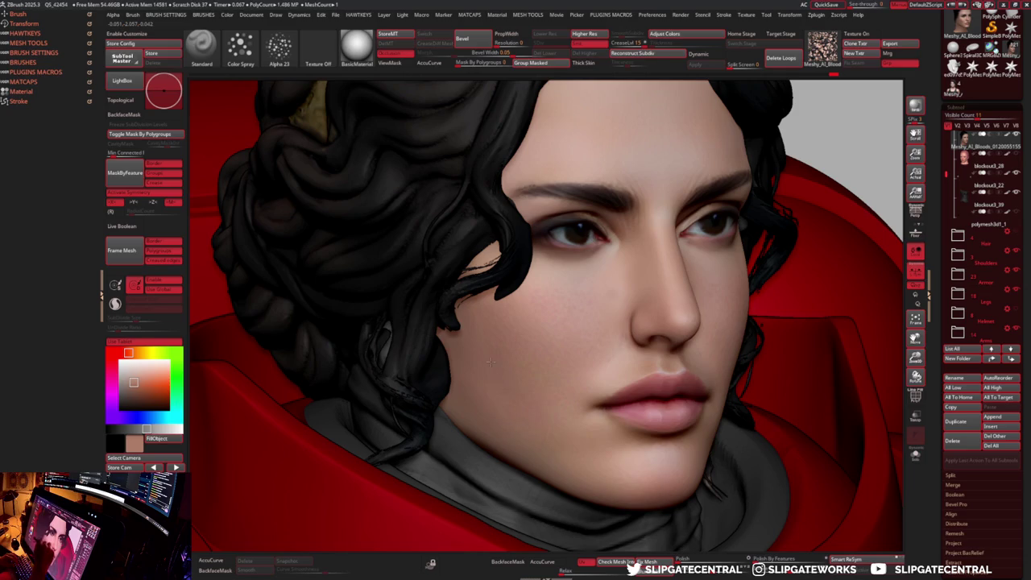
- Sample skin tones from the cheek and Solo the face so only it shows
key(c)
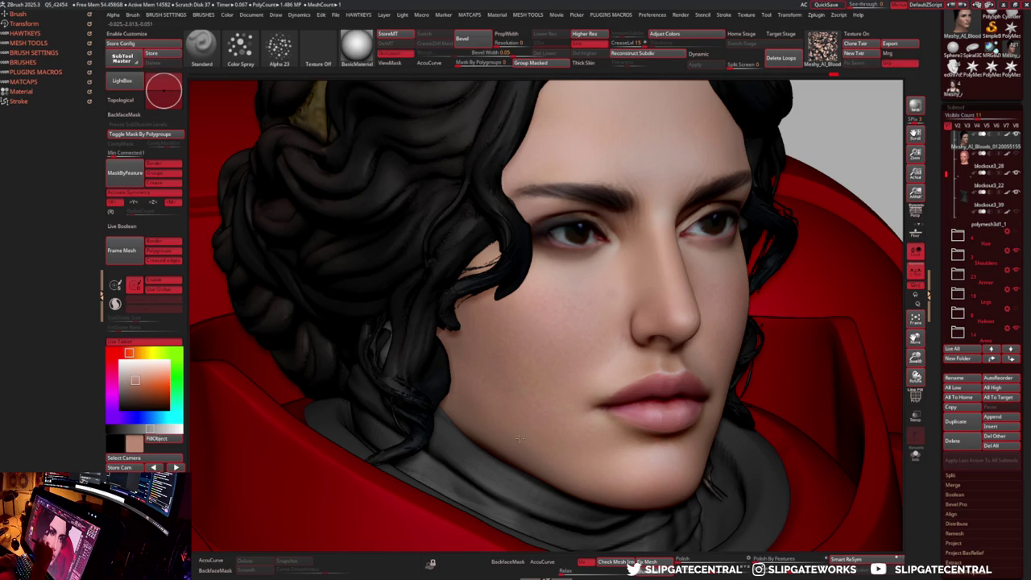
key(c)
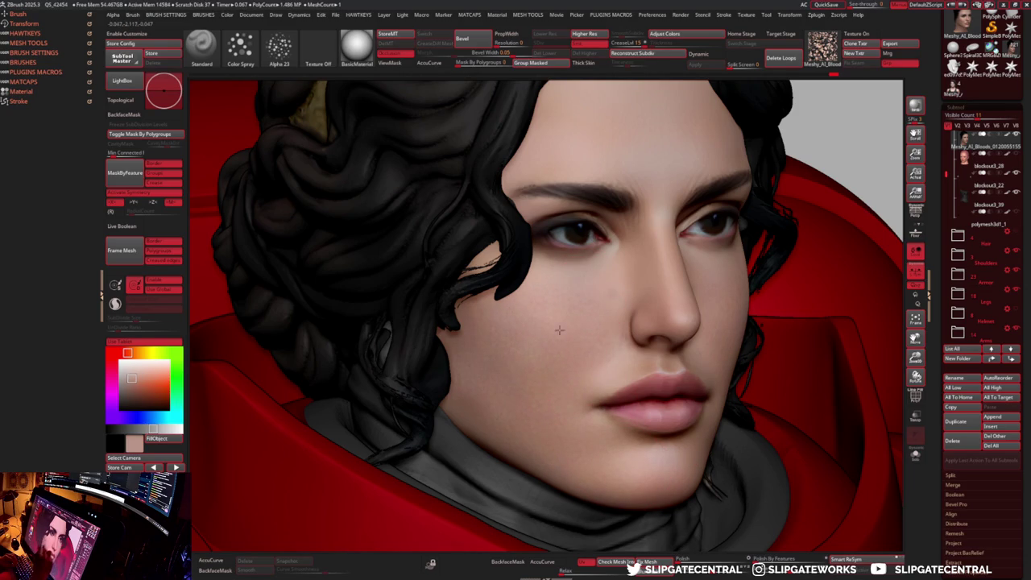
mouse_move(596, 438)
shift+right_down()
mouse_move(597, 372)
mouse_move(560, 419)
shift+right_up()
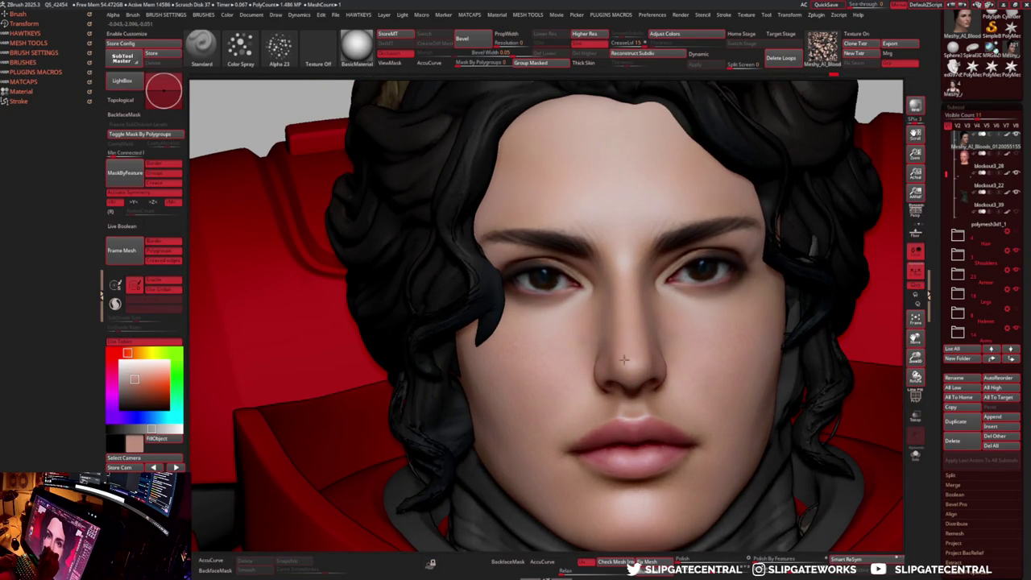
right_drag(658, 359, 612, 284)
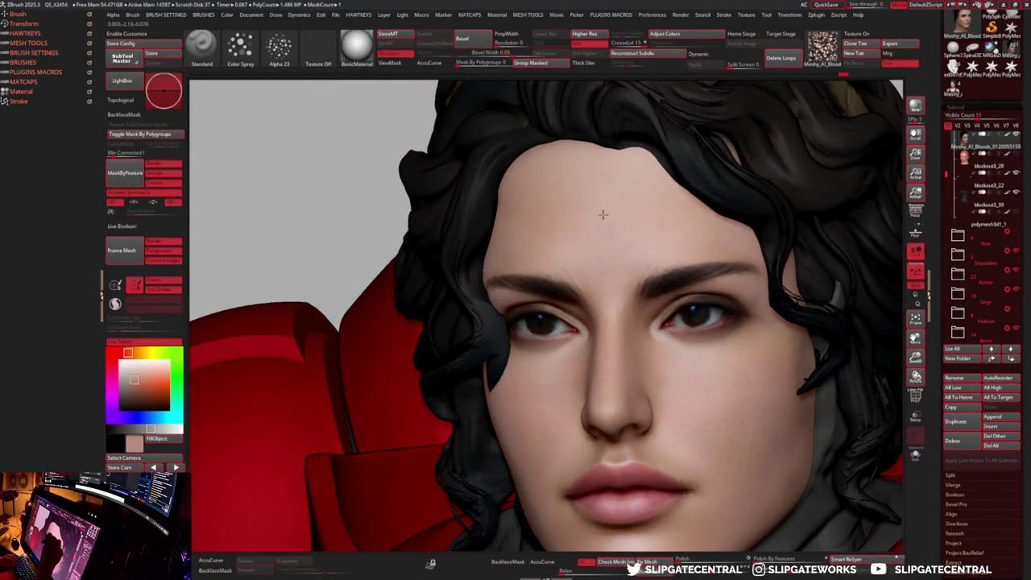
key(alt+s)
alt+right_drag(706, 223, 617, 281)
key(alt+s)
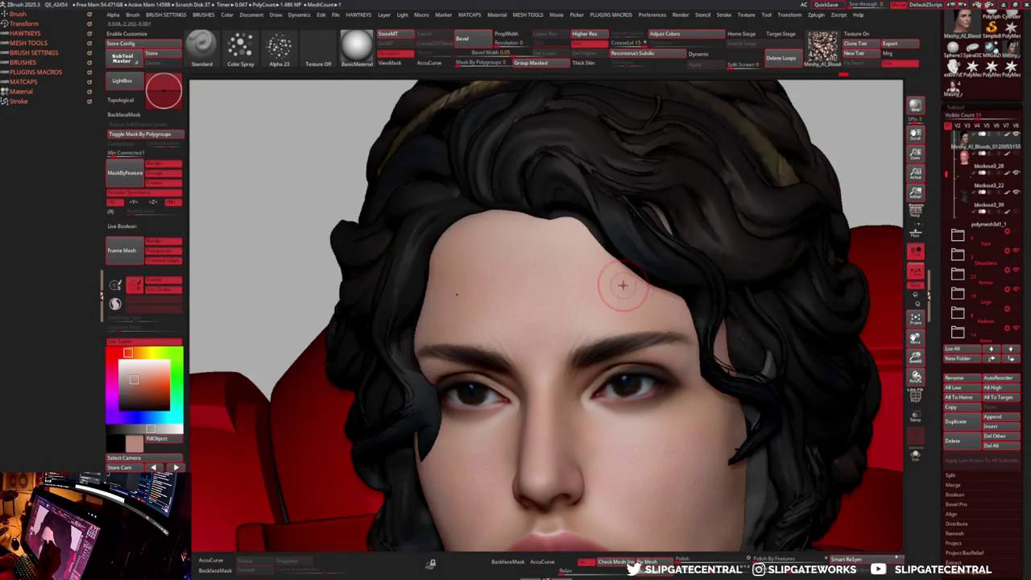
key(alt+s)
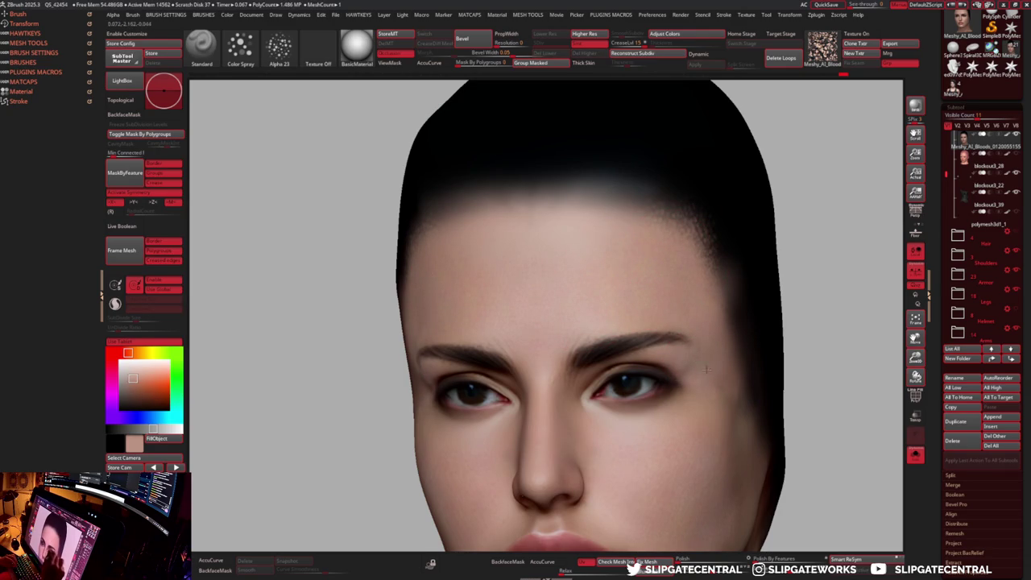
- Switch perspective, zoom close on the left eye, and shrink the Draw Size for eye detail
alt+right_drag(699, 362, 678, 354)
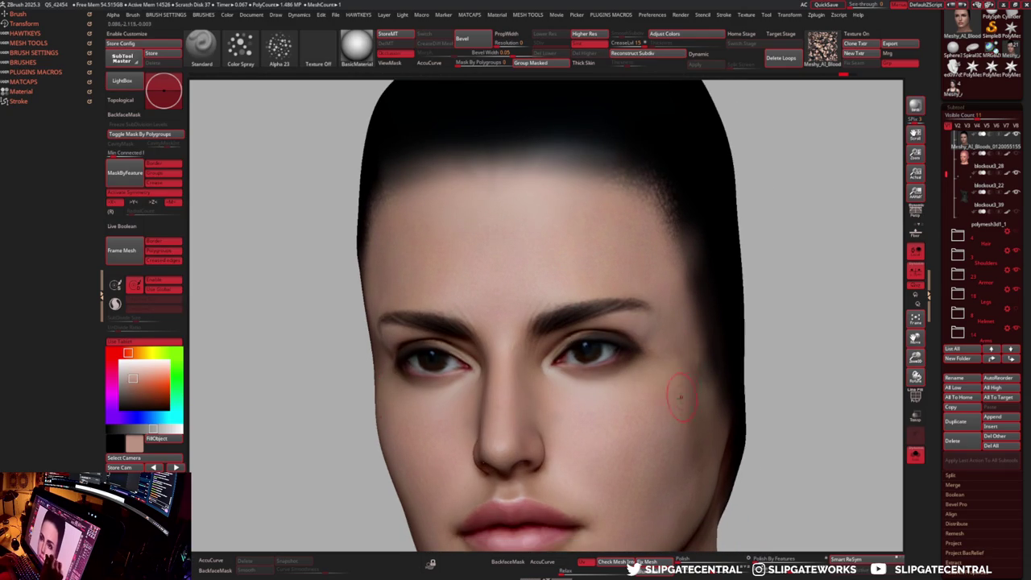
right_drag(686, 390, 683, 391)
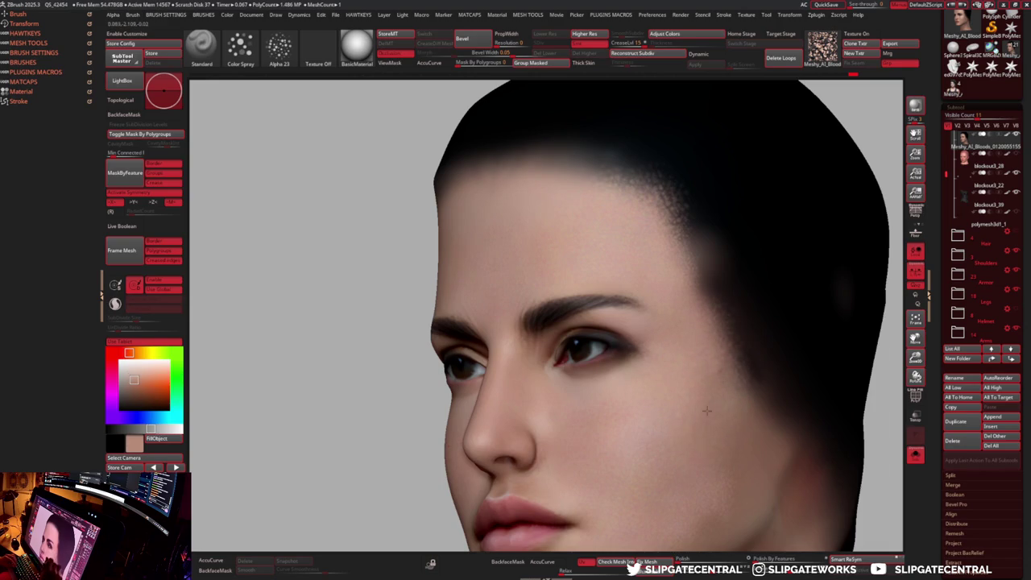
alt+right_drag(731, 444, 724, 368)
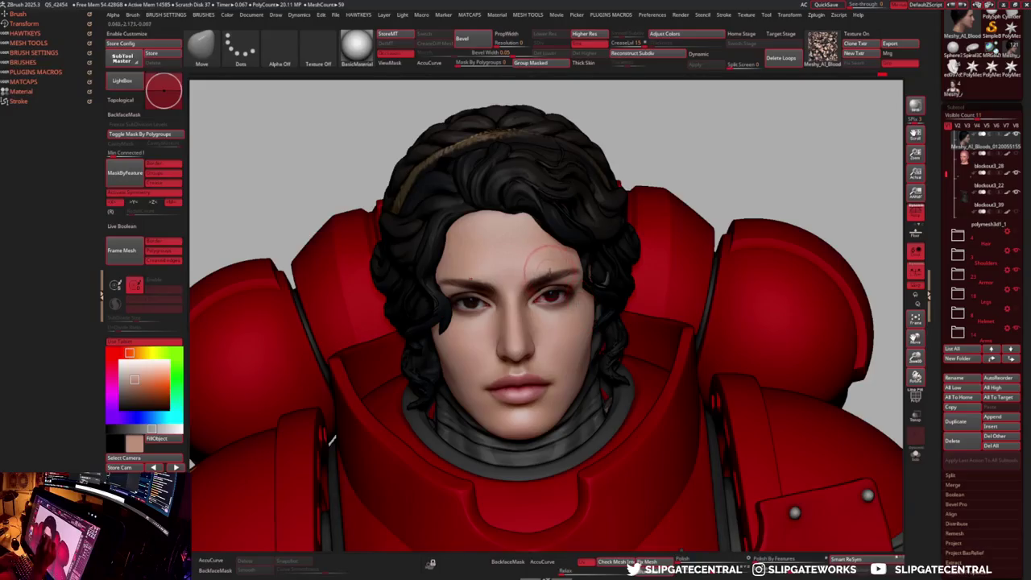
alt+right_drag(548, 265, 556, 354)
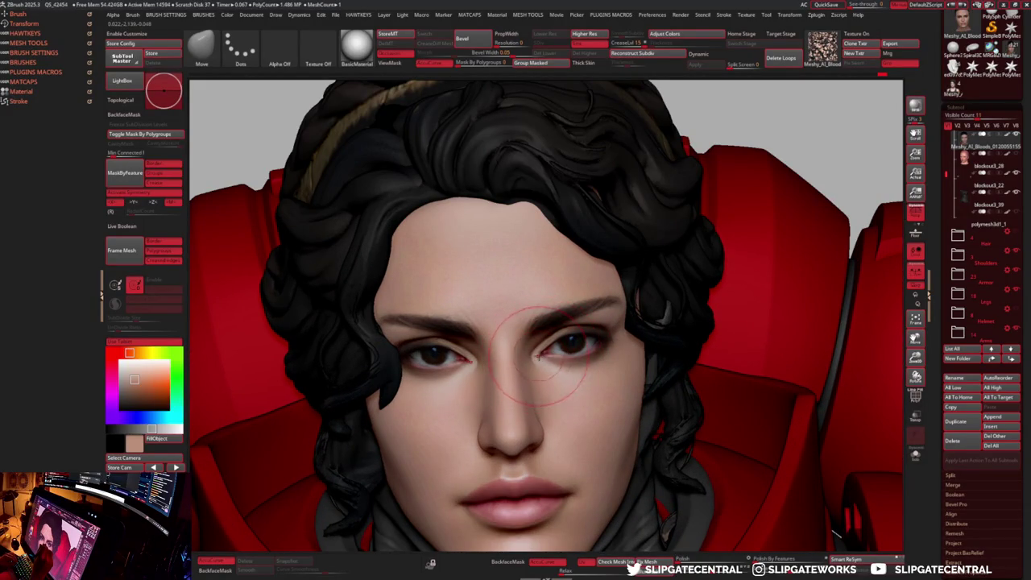
key(p)
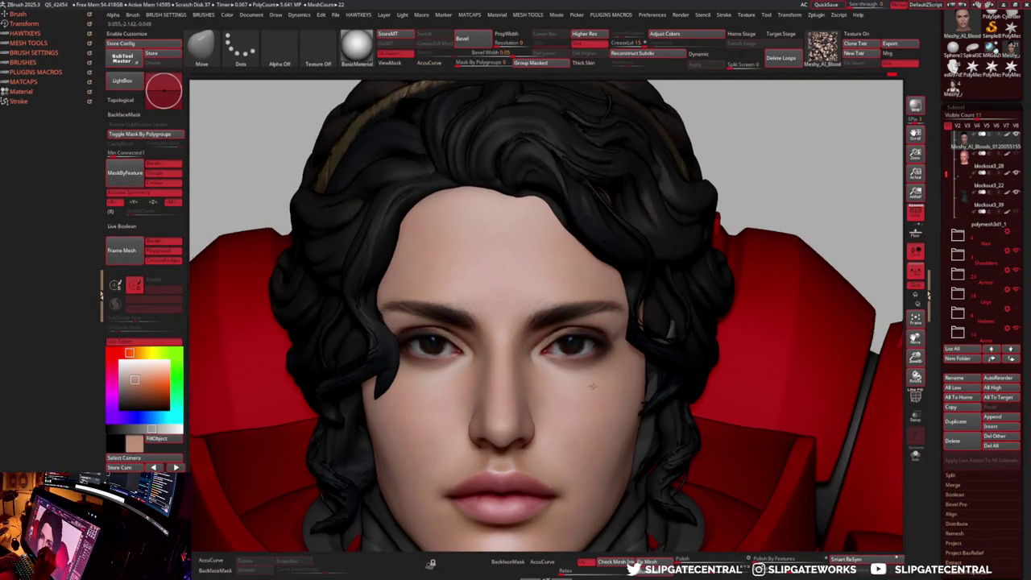
ctrl+right_drag(563, 367, 592, 413)
key(bracketleft)
key(bracketleft)
key(bracketleft)
key(bracketleft)
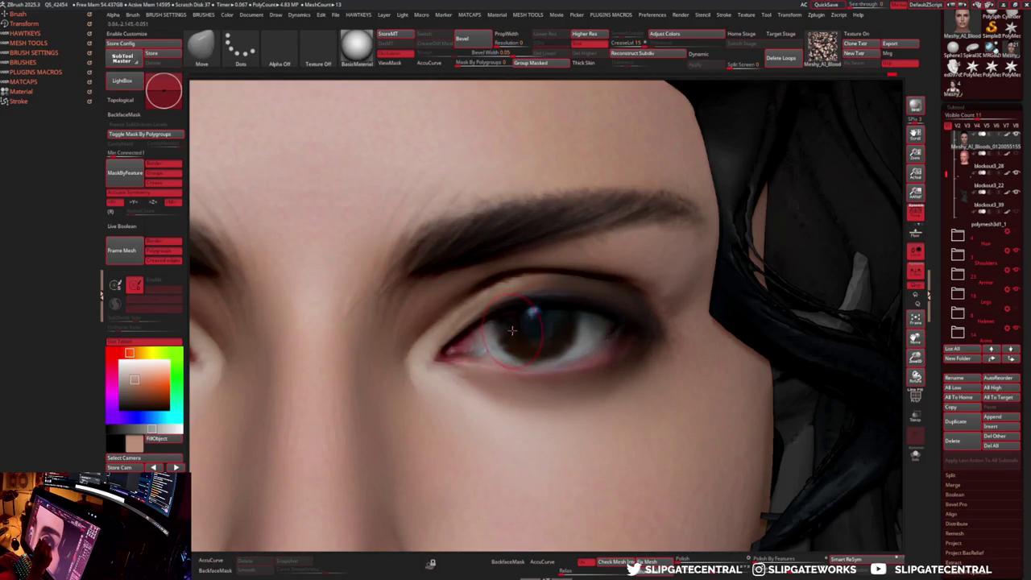
- Use the Standard brush with Alpha Off and a Dots stroke
key(b)
key(s)
key(t)
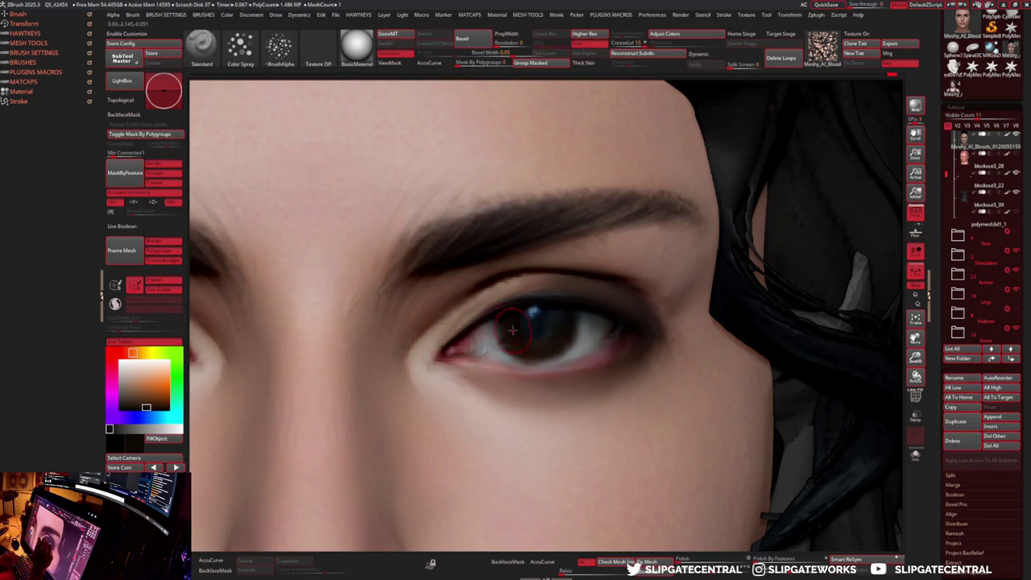
click(280, 46)
click(66, 129)
click(240, 46)
click(126, 95)
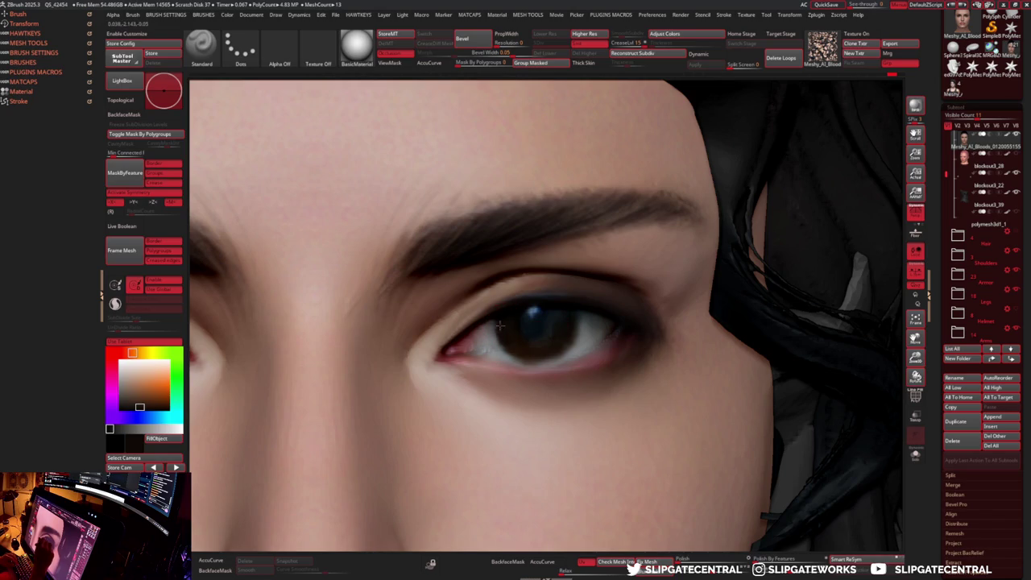
- Paint the iris darker, sampling a pale bluish highlight and deep browns
drag(543, 346, 561, 349)
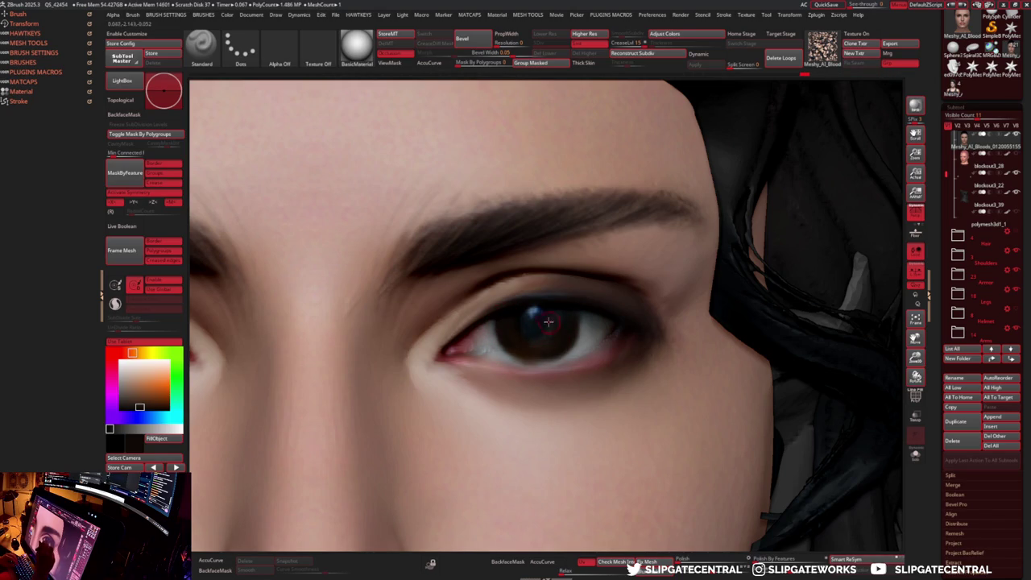
key(c)
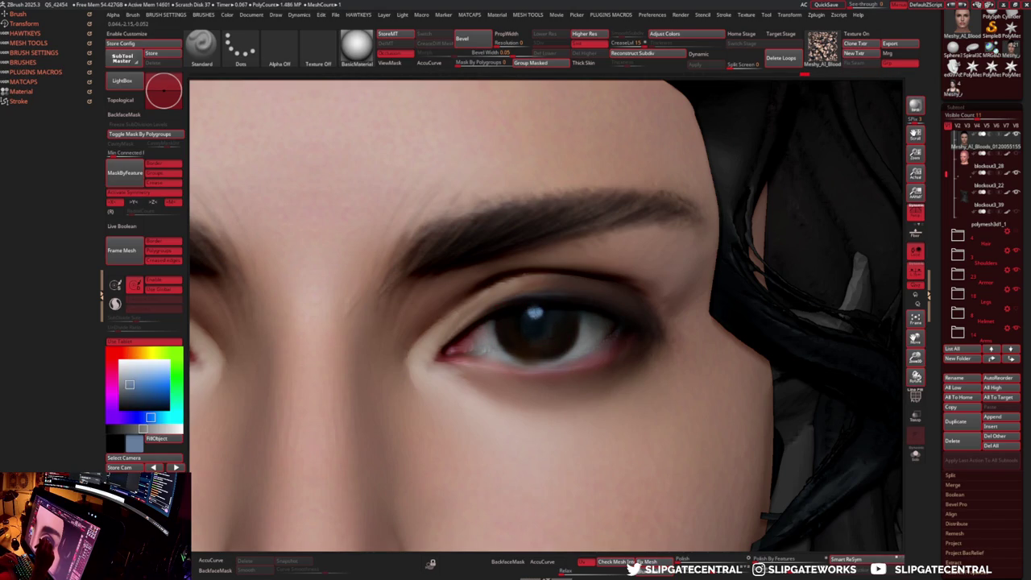
key(c)
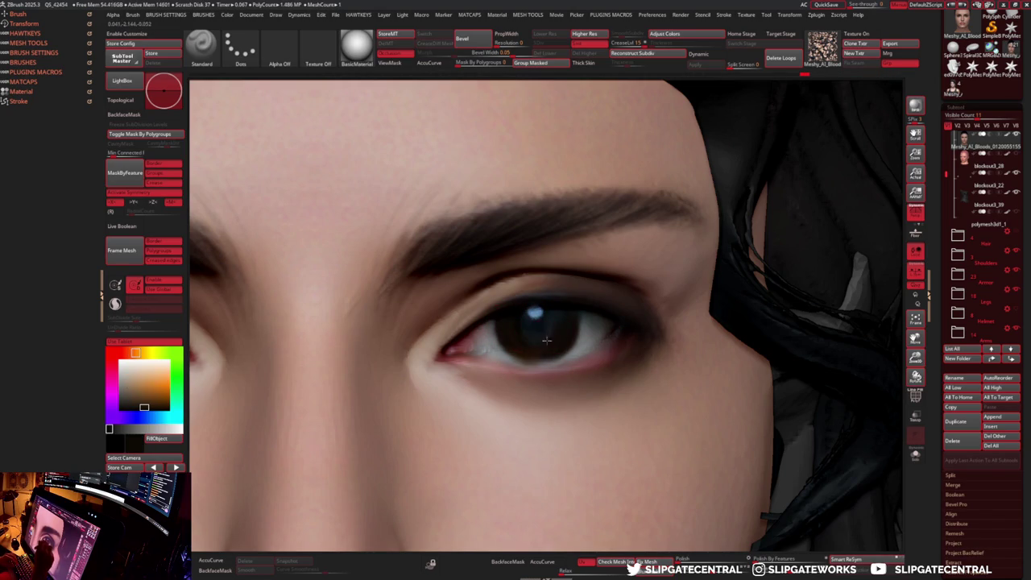
key(c)
key(c)
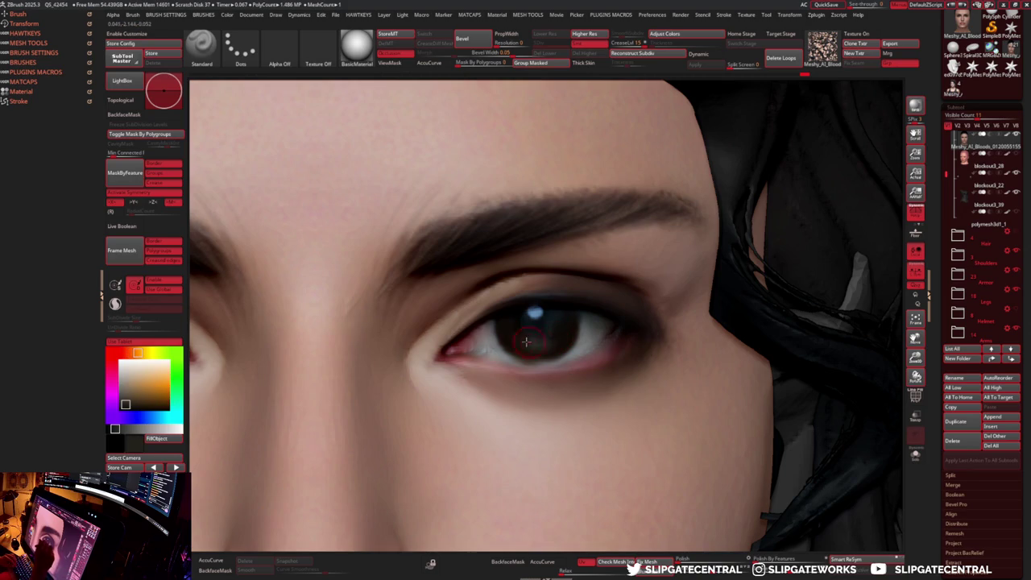
key(c)
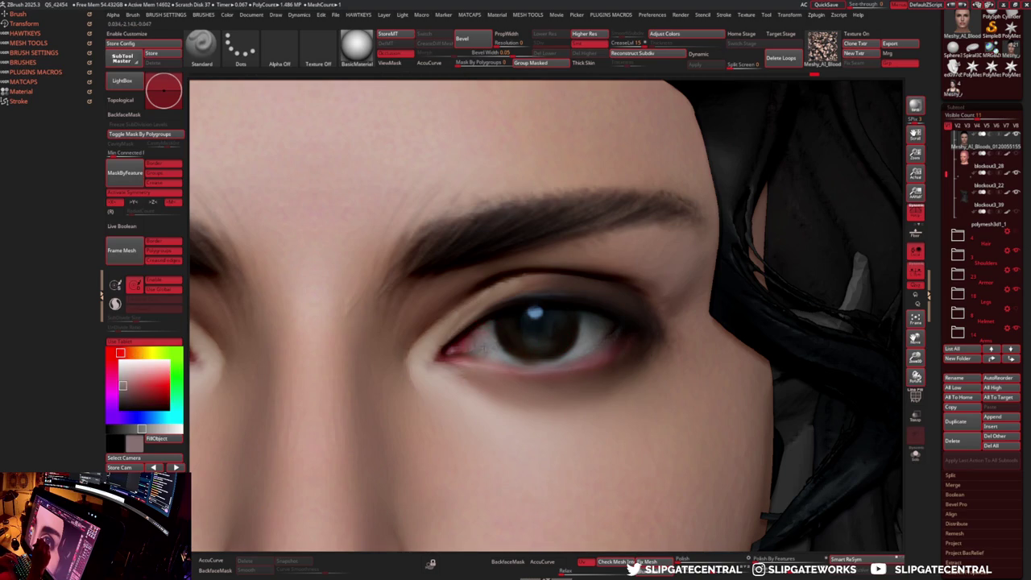
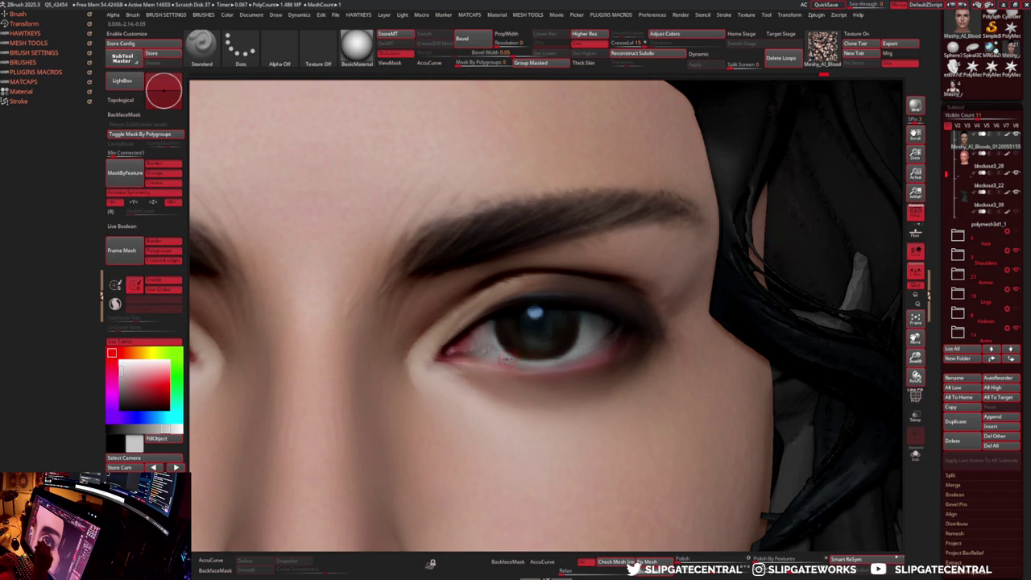
- Sample a brown and then a darker tone from the painted eye, repositioning the close-up between picks
key(c)
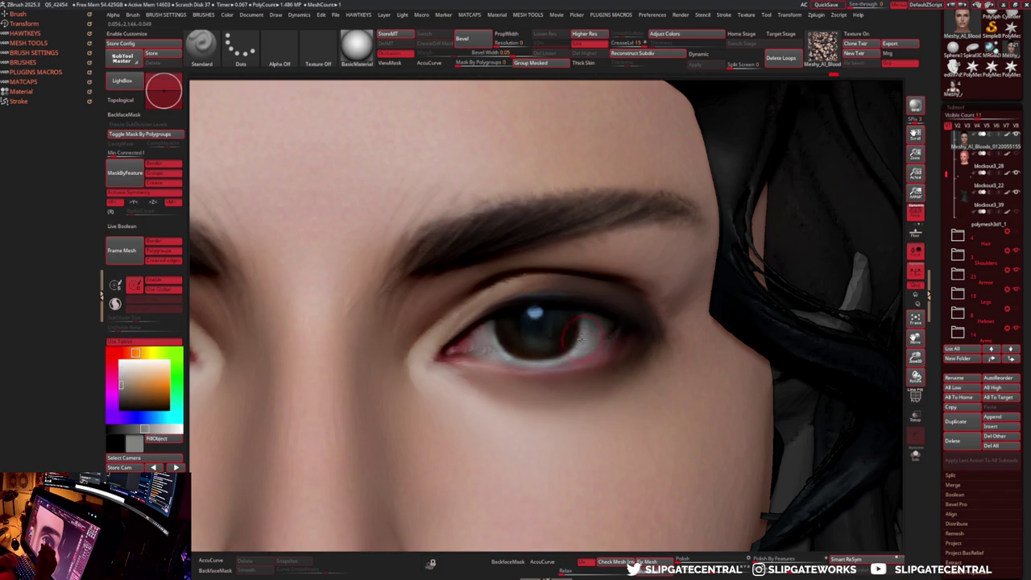
alt+right_drag(605, 337, 629, 364)
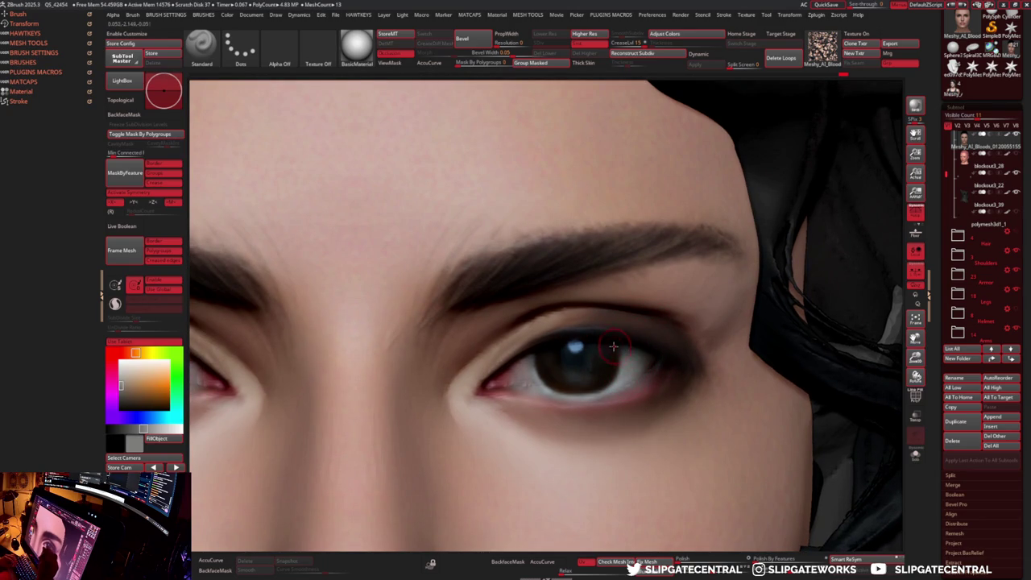
key(c)
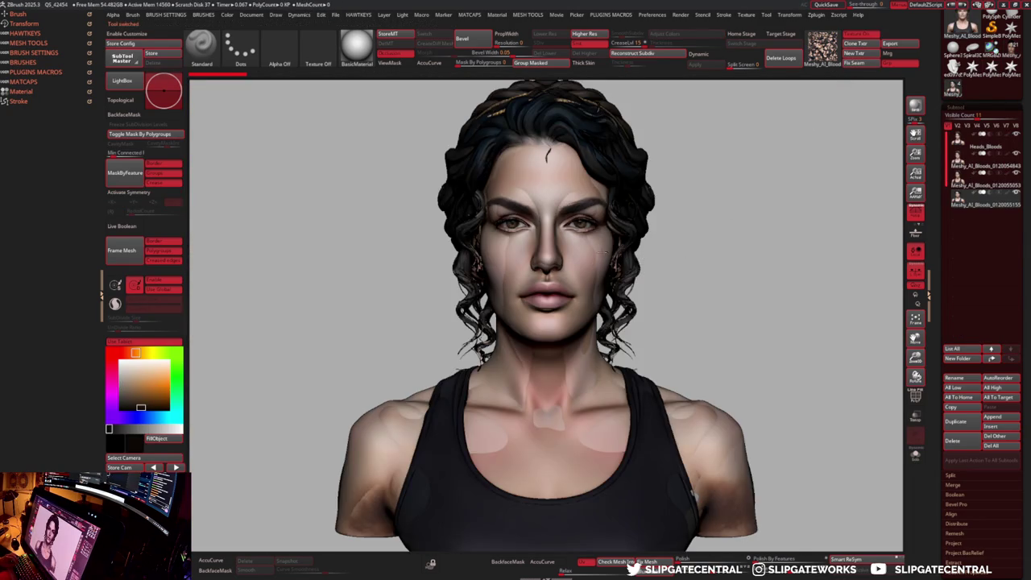
- Apply a brighter skin MatCap to the tank-top bust and orbit it to compare angles
drag(725, 242, 602, 247)
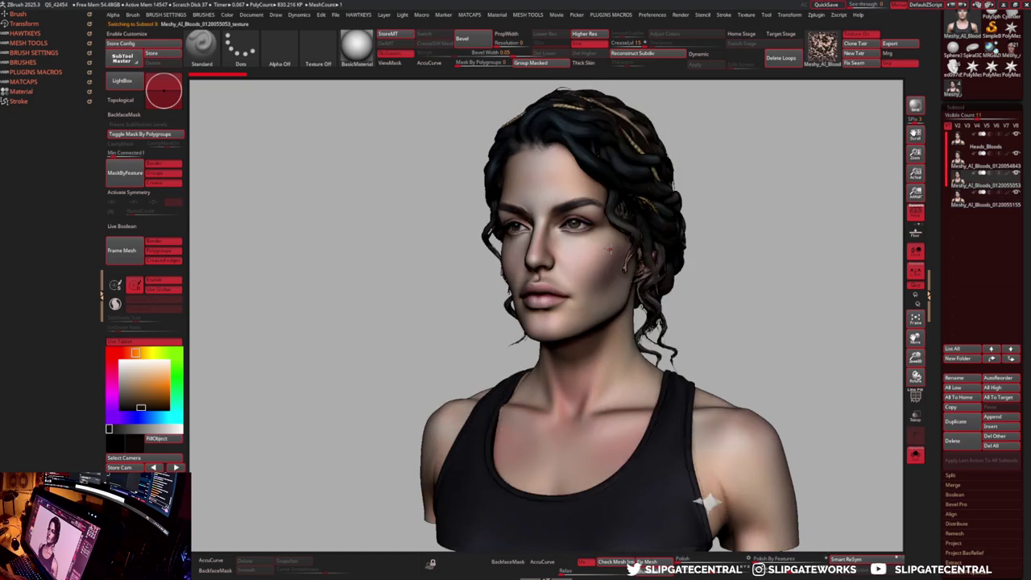
key(m)
click(636, 330)
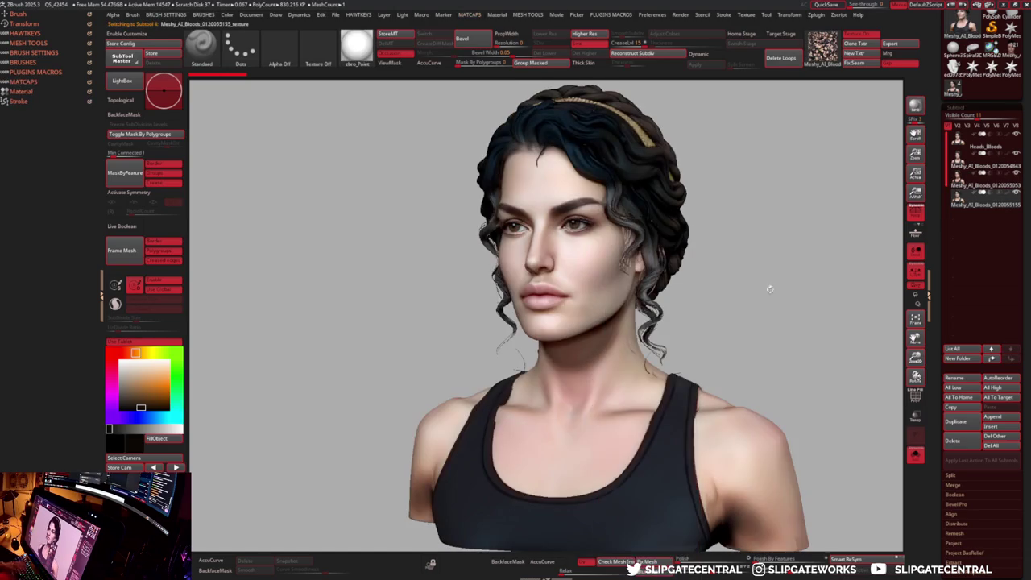
drag(636, 330, 778, 302)
drag(660, 318, 572, 229)
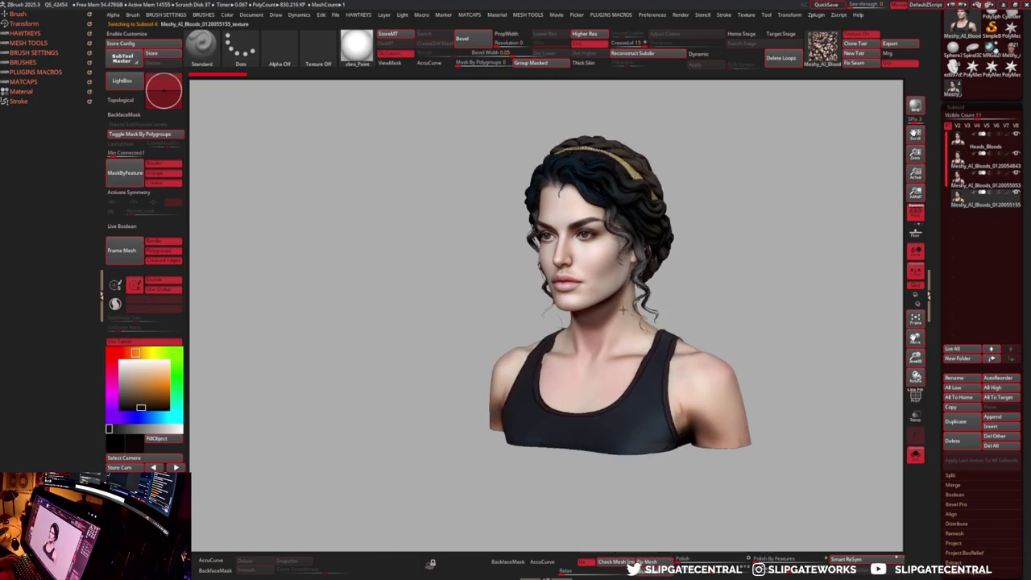
mouse_move(644, 259)
mouse_down()
mouse_move(601, 251)
mouse_move(608, 275)
mouse_up()
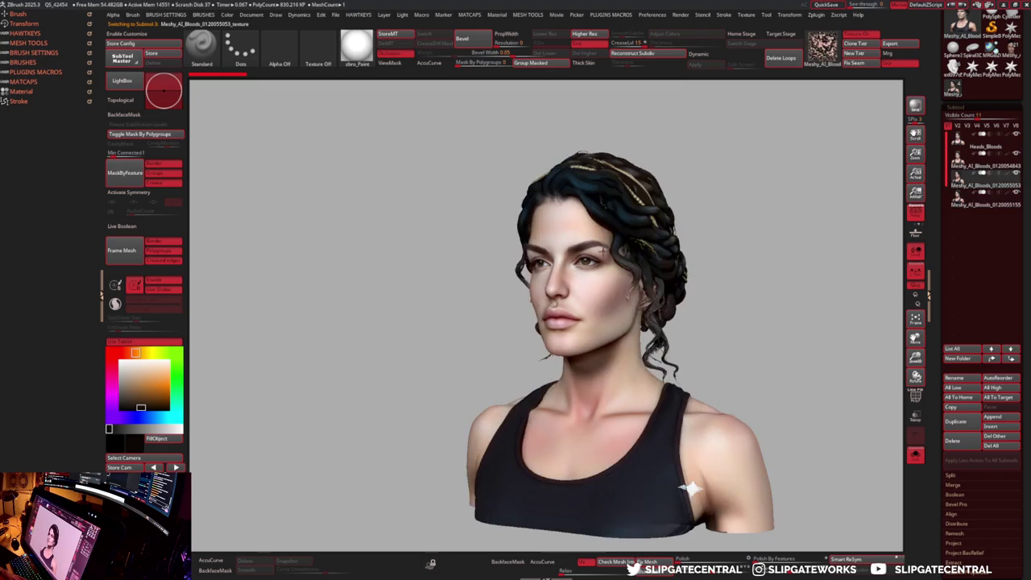
- Cycle through the bust variants from Heads_Bloods to the smaller front-facing bust
key(Up)
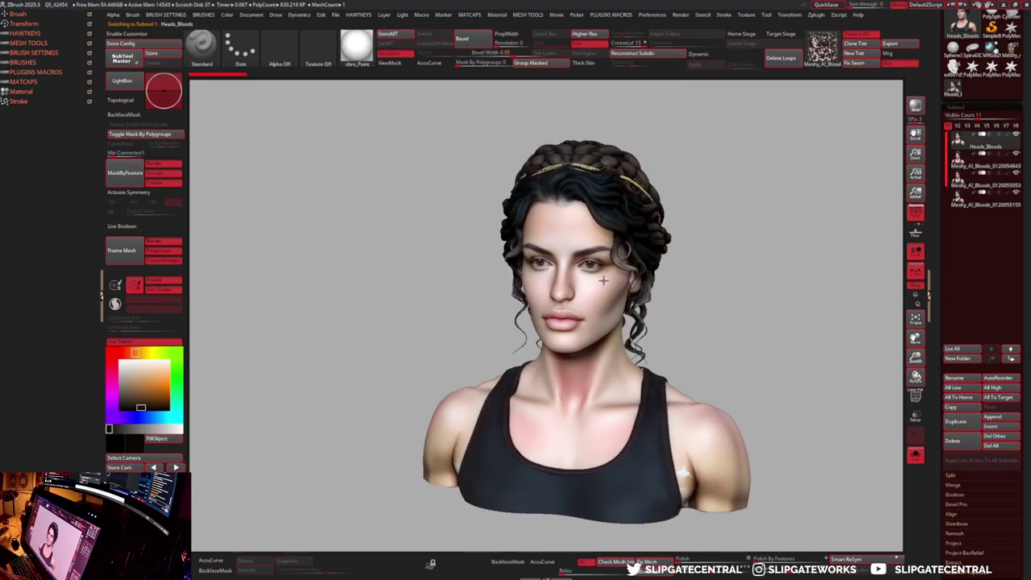
key(Down)
key(Down)
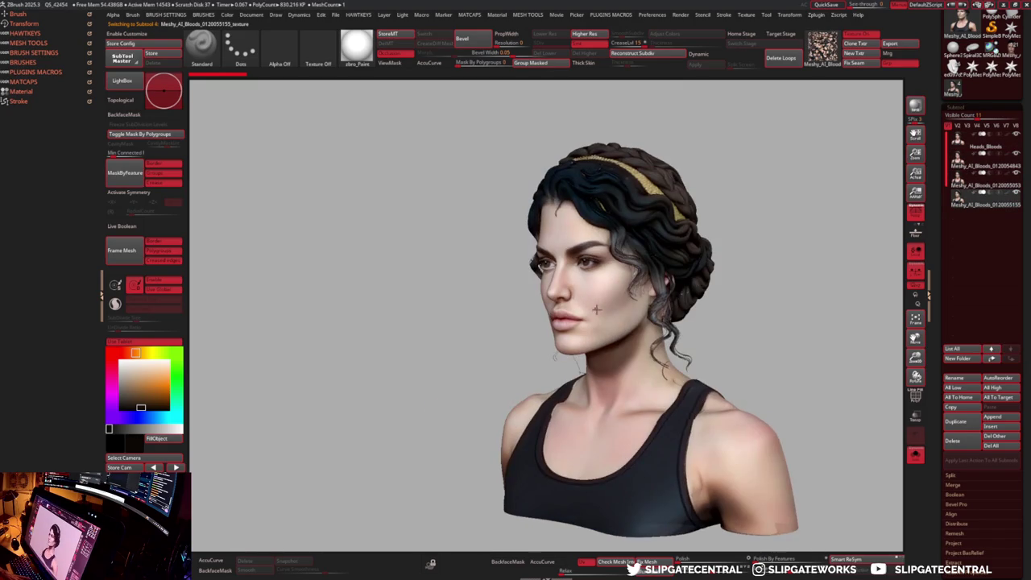
key(Down)
key(Up)
key(Down)
key(Down)
key(Down)
key(Down)
key(Down)
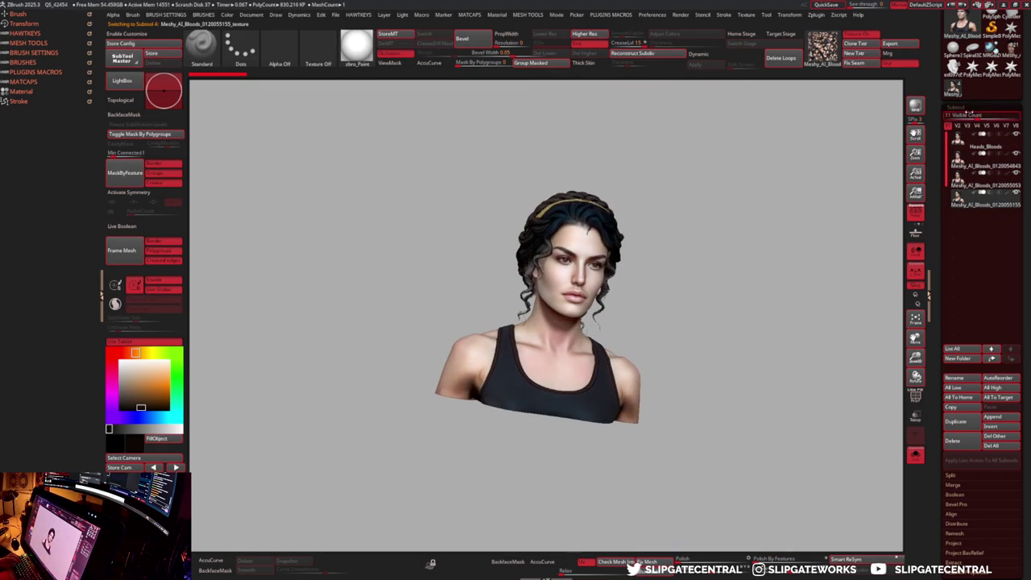
key(Down)
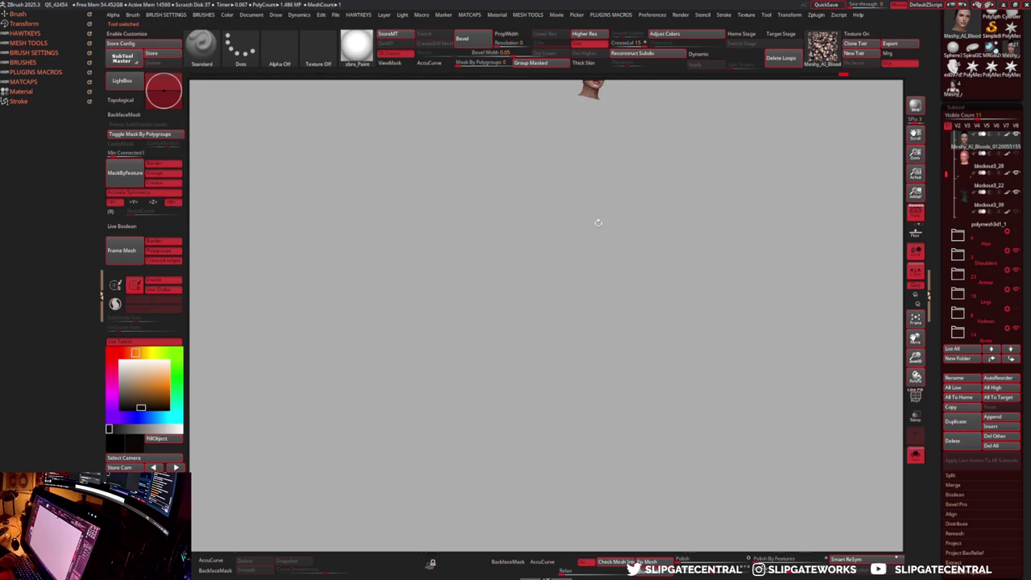
- Return to the armoured space marine, zoom in on her face, and select the DamStandard brush
key(Down)
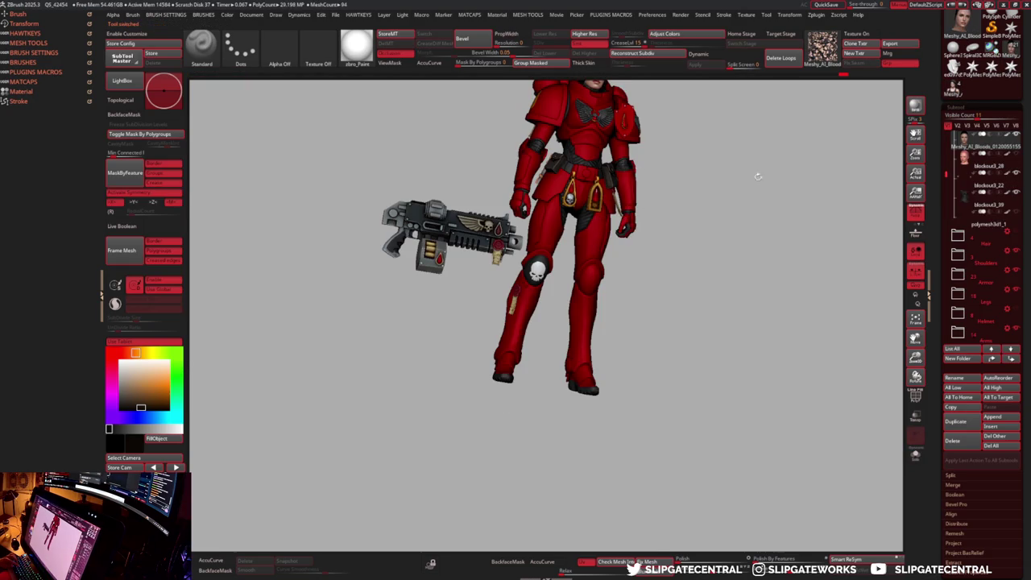
key(Down)
key(Down)
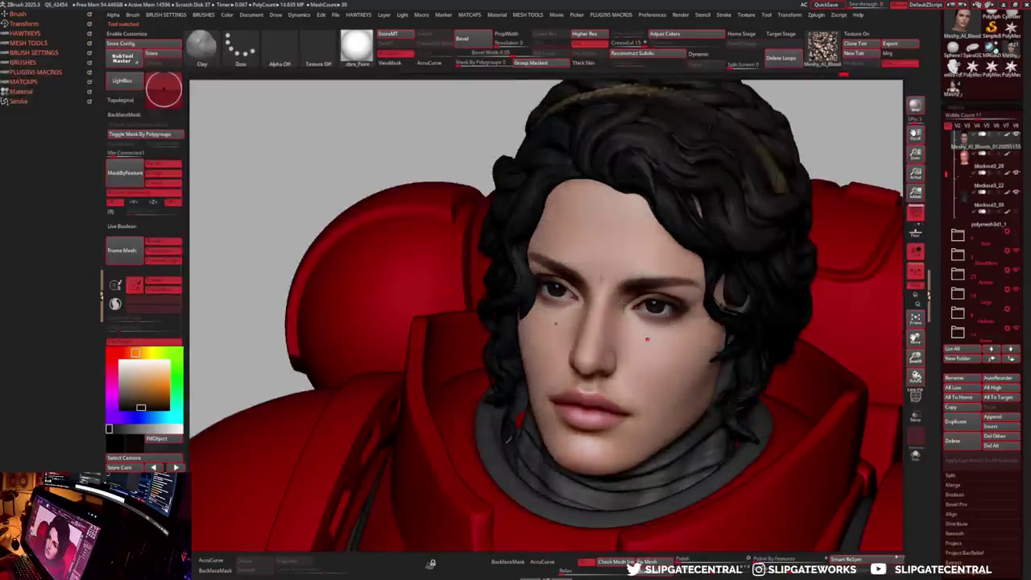
key(Down)
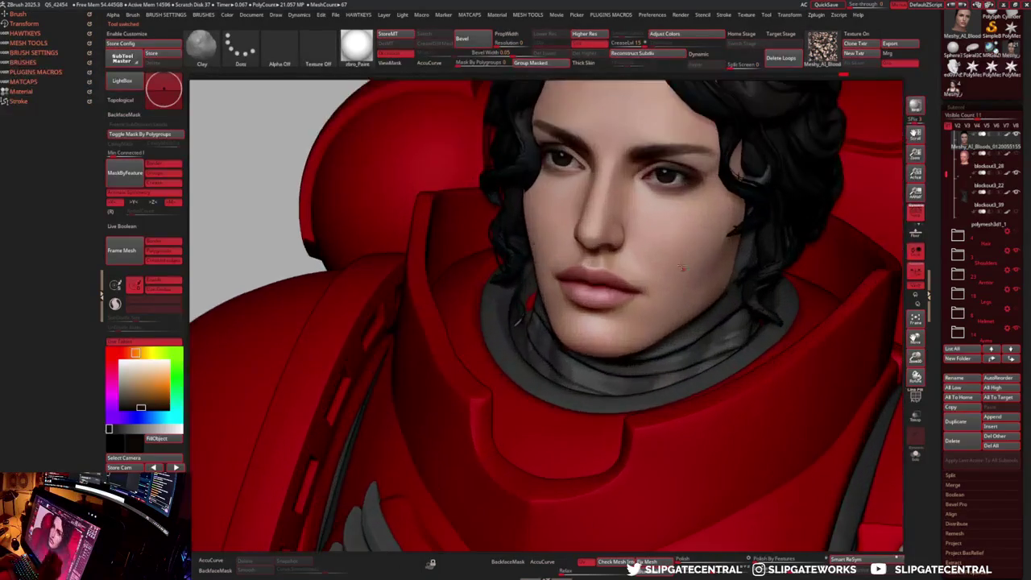
key(m)
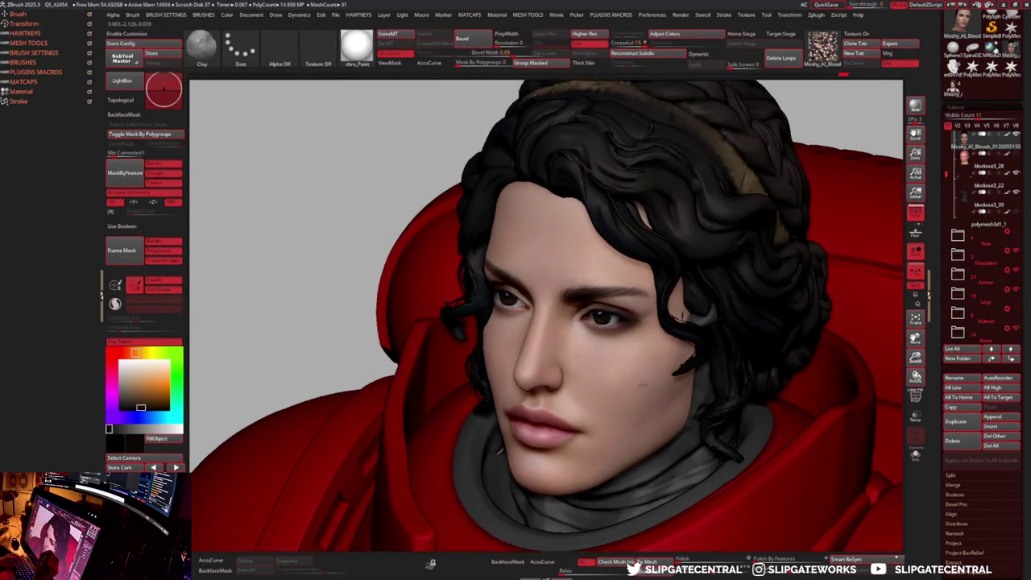
key(b)
key(d)
key(s)
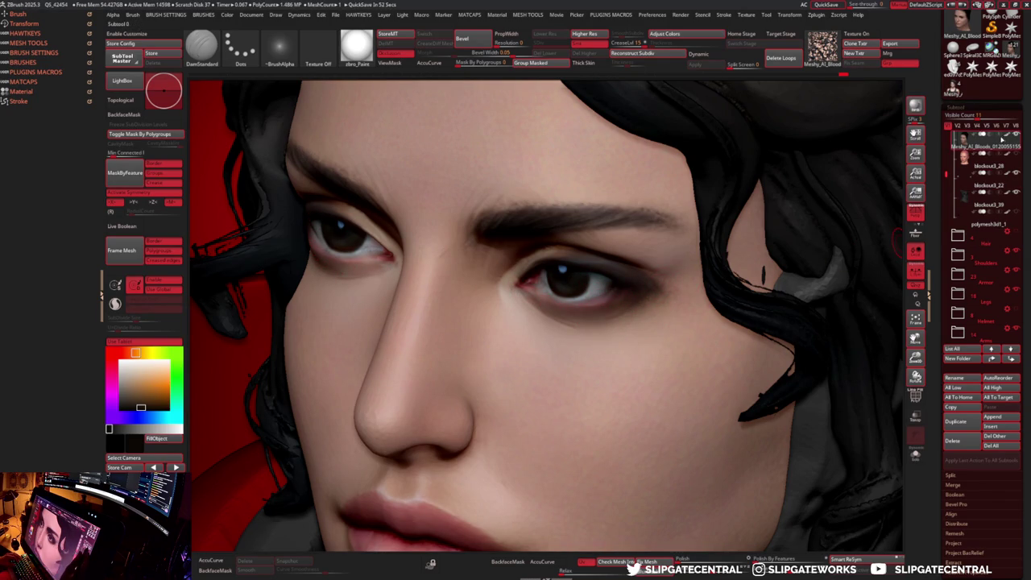
- Paint a sampled dark red along the lower lash line of the eye
mouse_move(612, 274)
right_down()
mouse_move(563, 242)
mouse_move(612, 248)
mouse_move(564, 278)
right_up()
key(s)
key(c)
drag(530, 339, 593, 273)
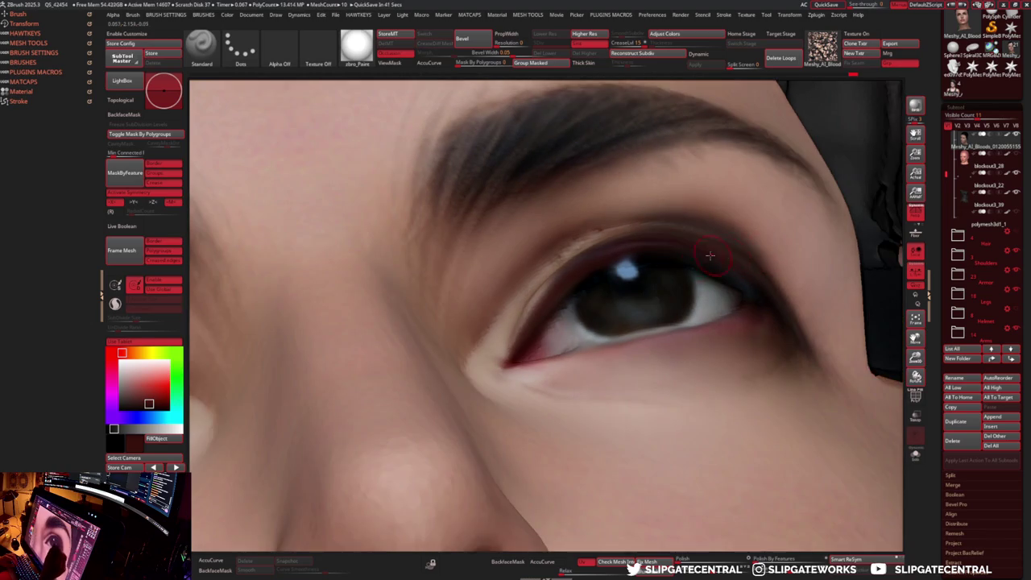
right_drag(715, 257, 711, 268)
key(c)
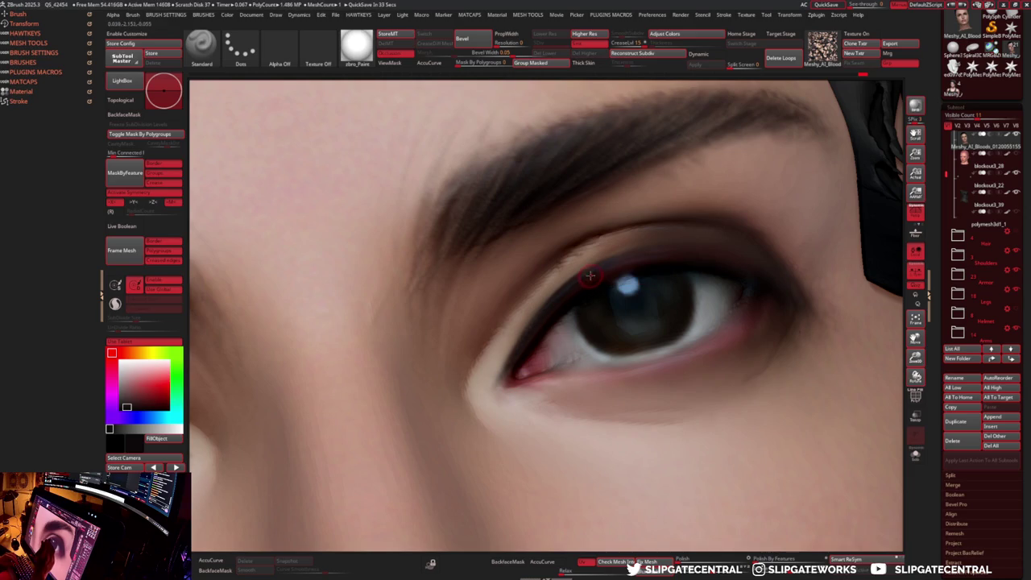
right_drag(668, 268, 461, 387)
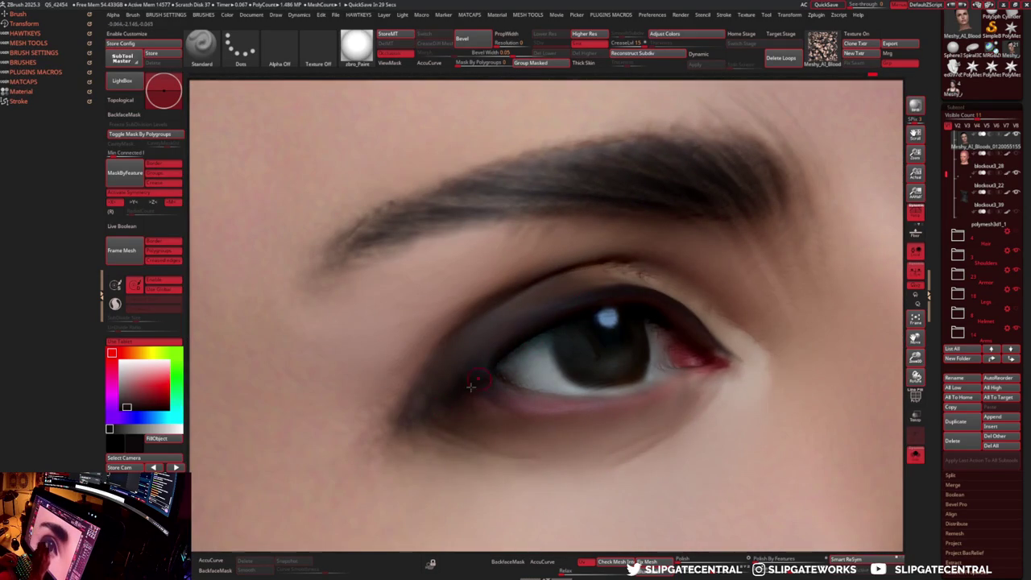
right_drag(517, 362, 489, 354)
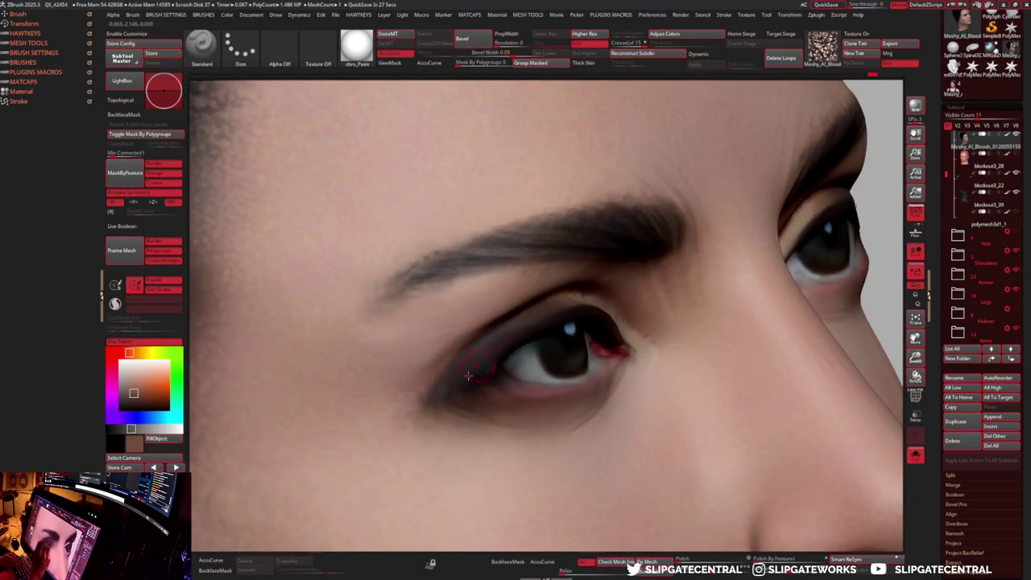
right_drag(445, 393, 459, 336)
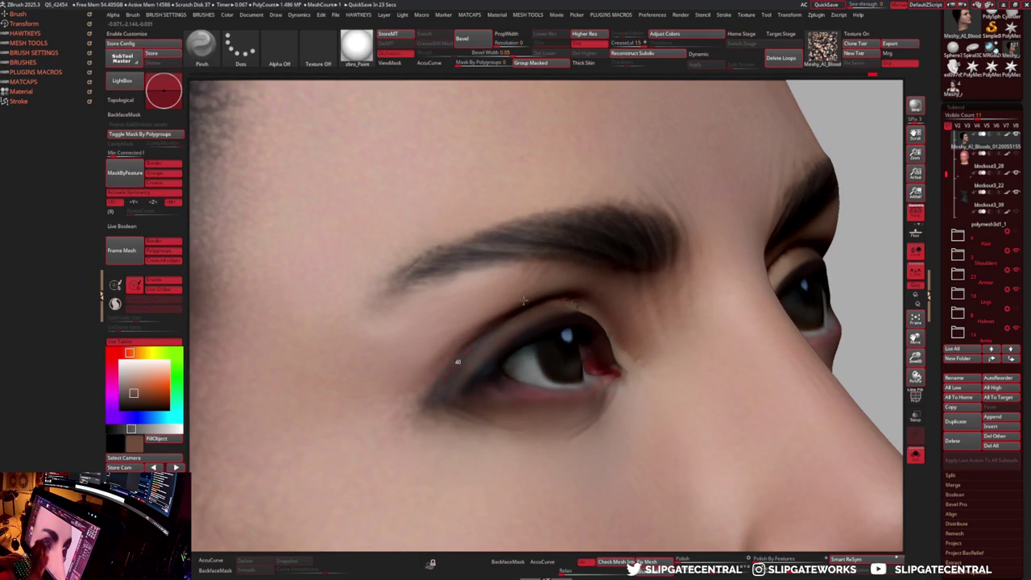
- Push the outer eye corner slightly downward with the Move brush
key(b)
key(m)
key(v)
drag(454, 388, 449, 399)
mouse_move(456, 401)
ctrl+right_down()
mouse_move(641, 214)
mouse_move(437, 391)
mouse_move(607, 371)
mouse_move(597, 362)
ctrl+right_up()
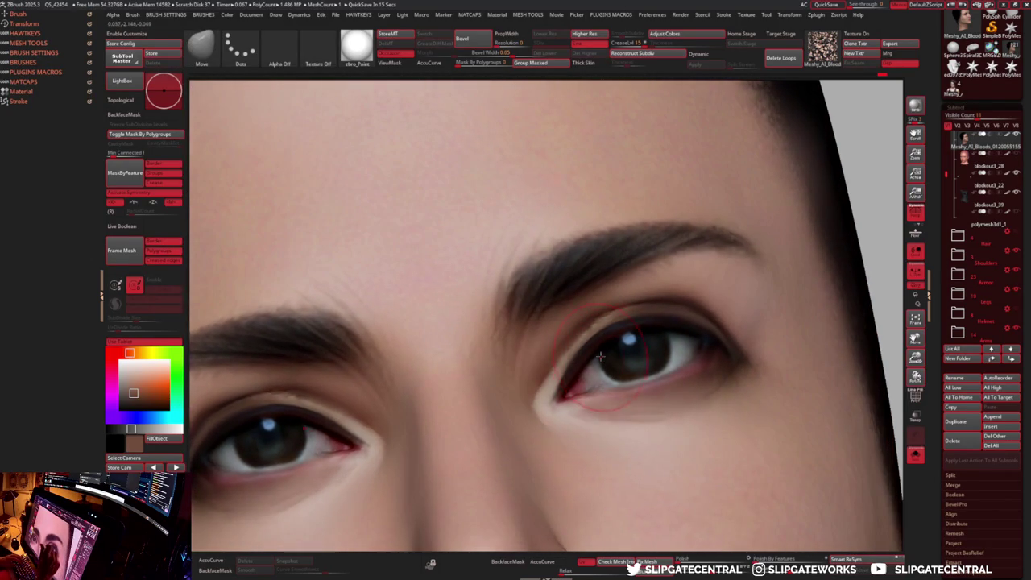
key(b)
key(d)
key(s)
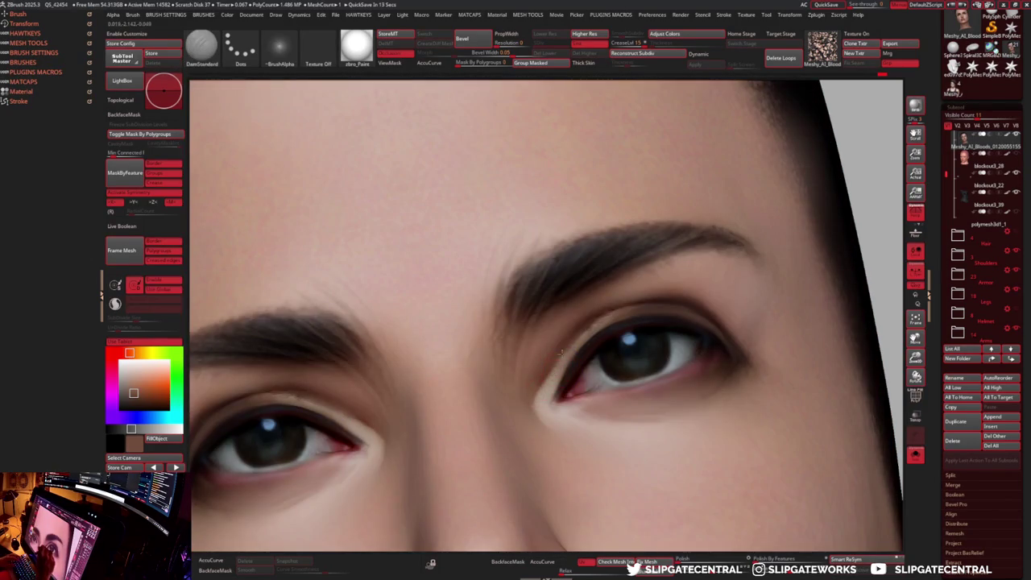
- Reframe the eye close-up and try the Flatten and Pinch brushes on it
mouse_move(572, 377)
ctrl+right_down()
mouse_move(582, 326)
mouse_move(555, 368)
mouse_move(563, 386)
mouse_move(605, 345)
mouse_move(563, 363)
mouse_move(606, 379)
ctrl+right_up()
key(b)
key(f)
key(l)
key(b)
key(p)
key(i)
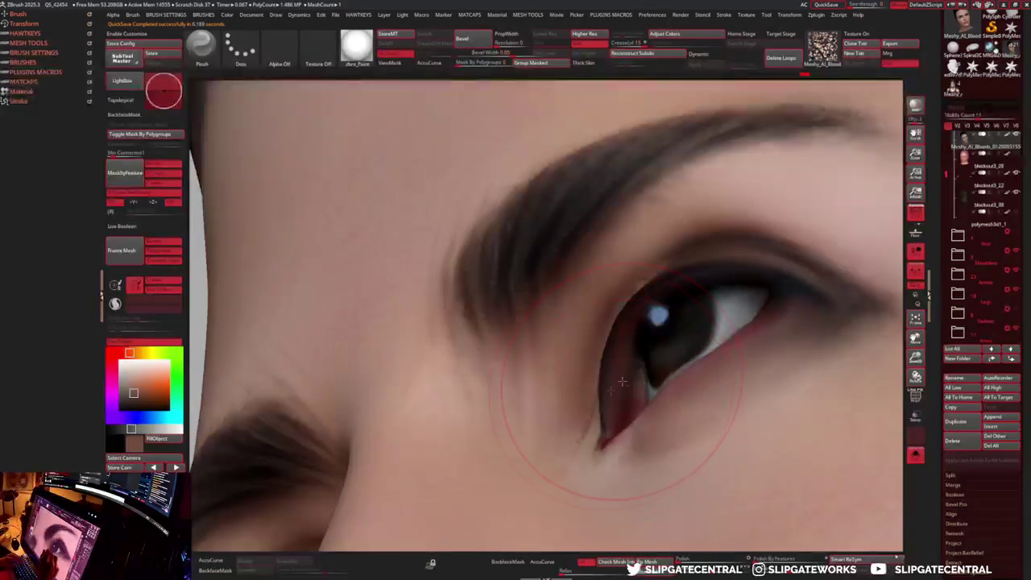
key(s)
- Pull the inner eye corner down and tweak the upper inner lid with the Move brush
key(b)
key(m)
key(v)
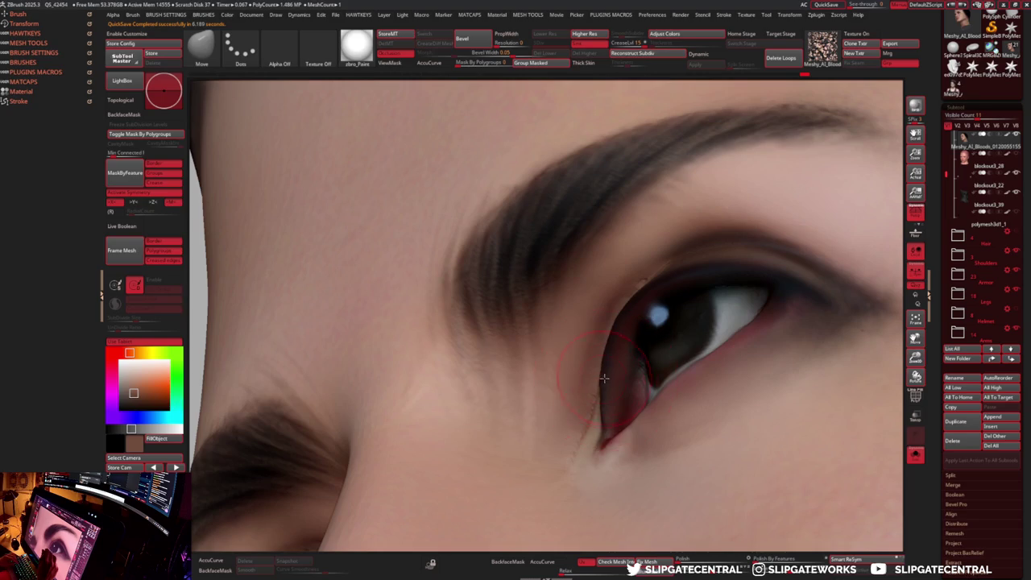
mouse_move(606, 409)
mouse_down()
mouse_move(602, 434)
mouse_move(599, 426)
mouse_up()
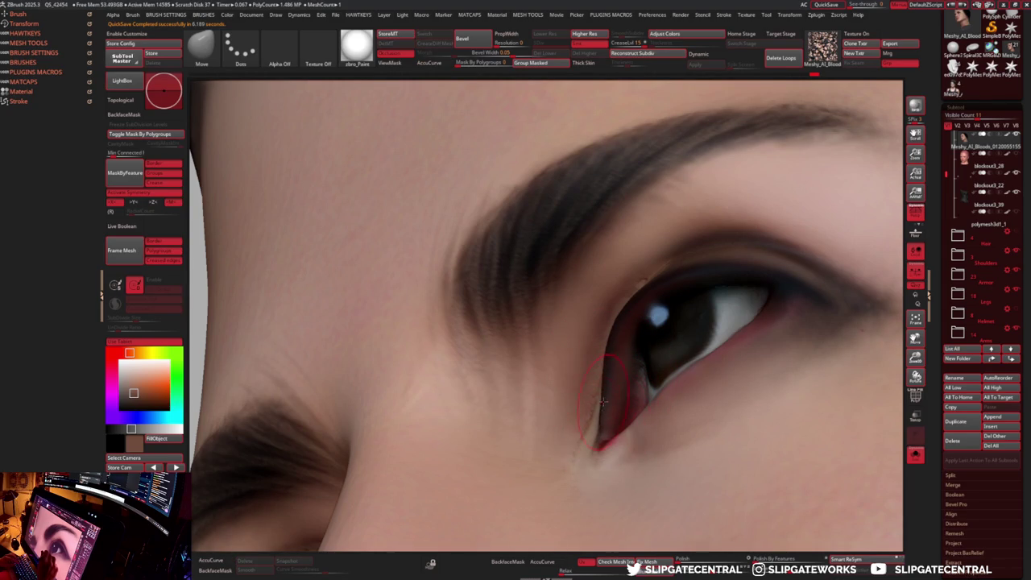
drag(596, 330, 616, 338)
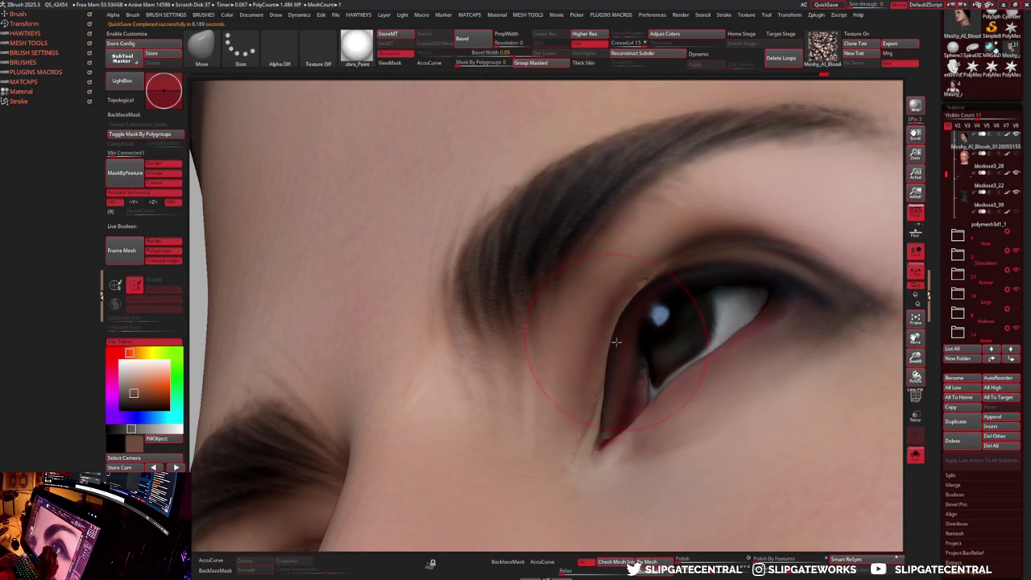
right_drag(622, 331, 642, 387)
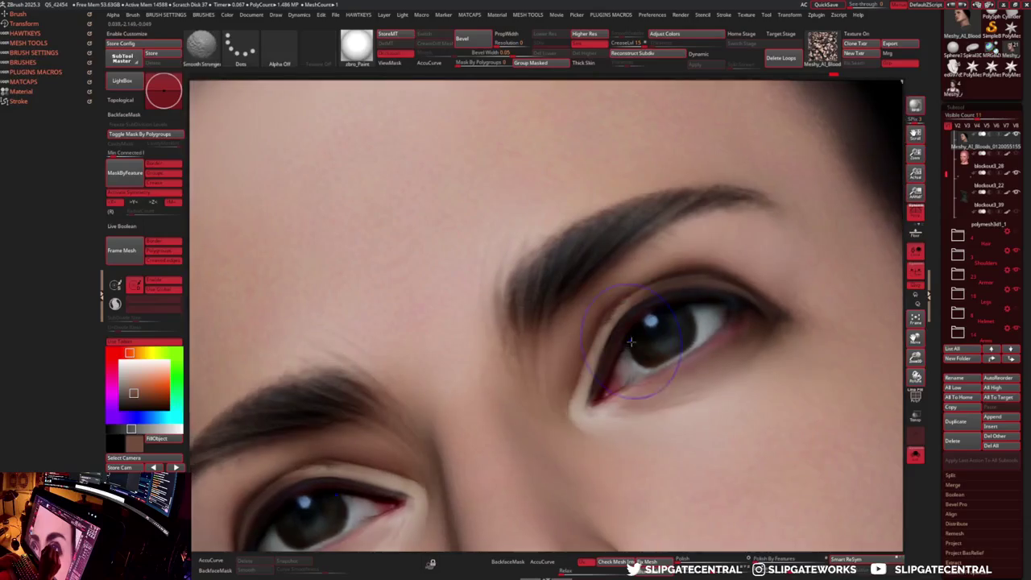
- Reshape the upper eyelid with the Standard brush
key(b)
key(s)
key(t)
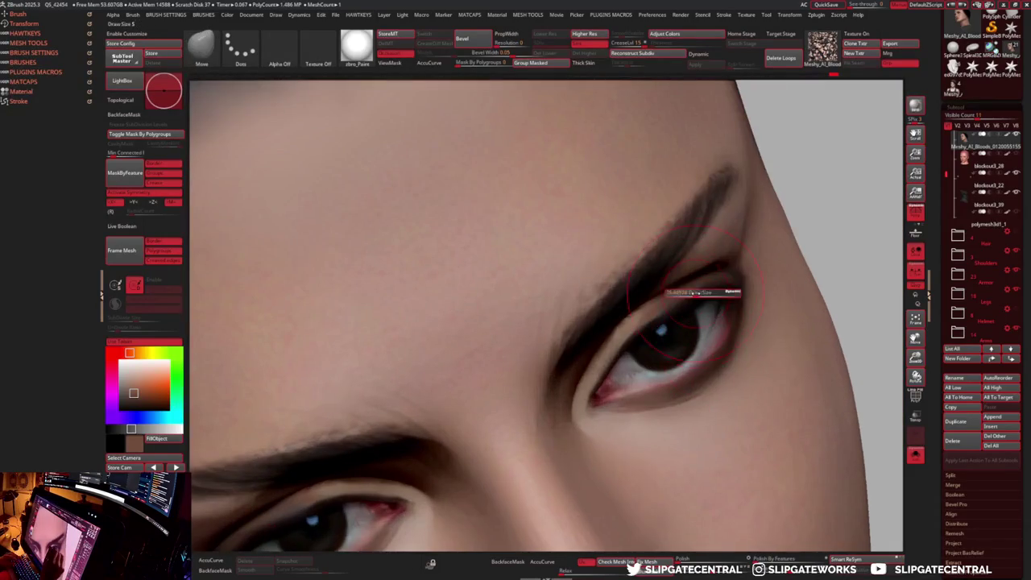
drag(588, 330, 632, 314)
right_drag(632, 314, 627, 284)
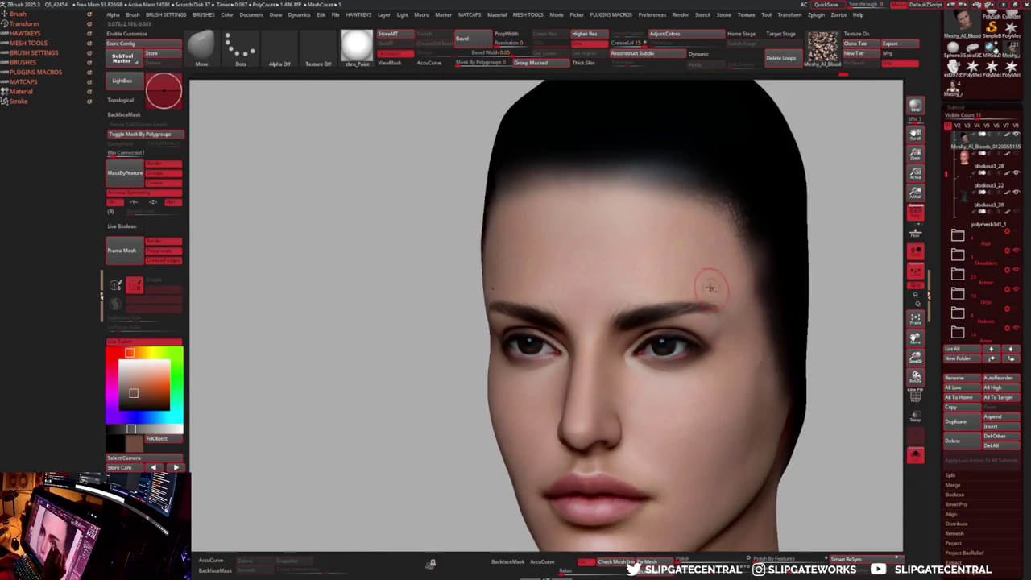
- Solo the bare head without hair and armour and give it a plain grey clay MatCap
key(ctrl+shift+s)
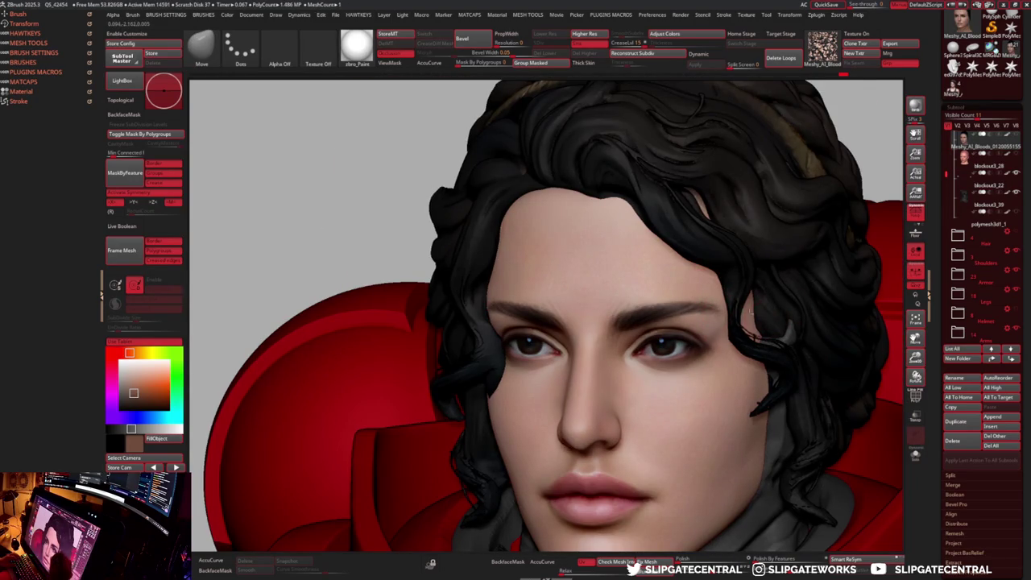
key(ctrl+shift+s)
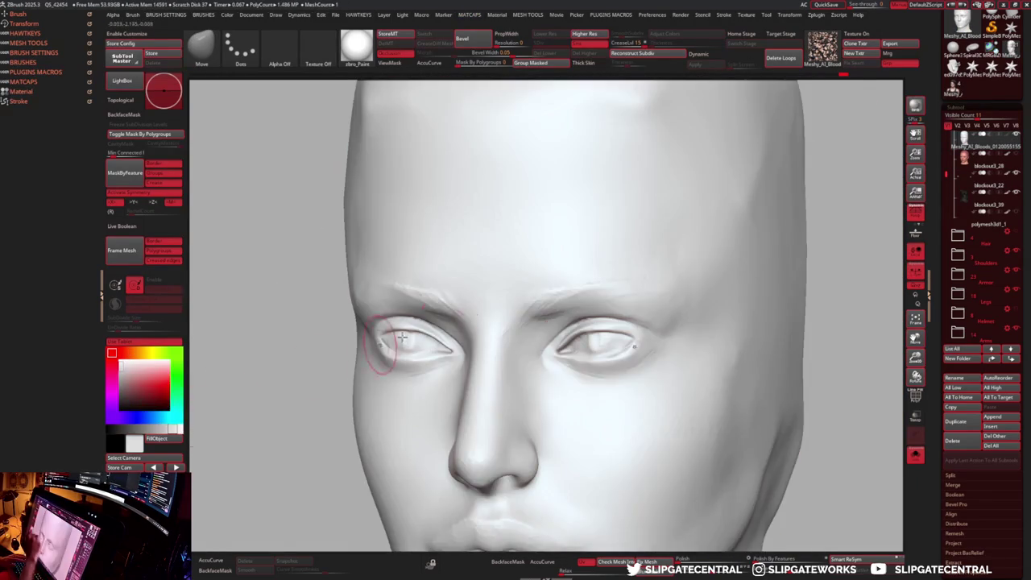
key(space)
drag(799, 230, 659, 319)
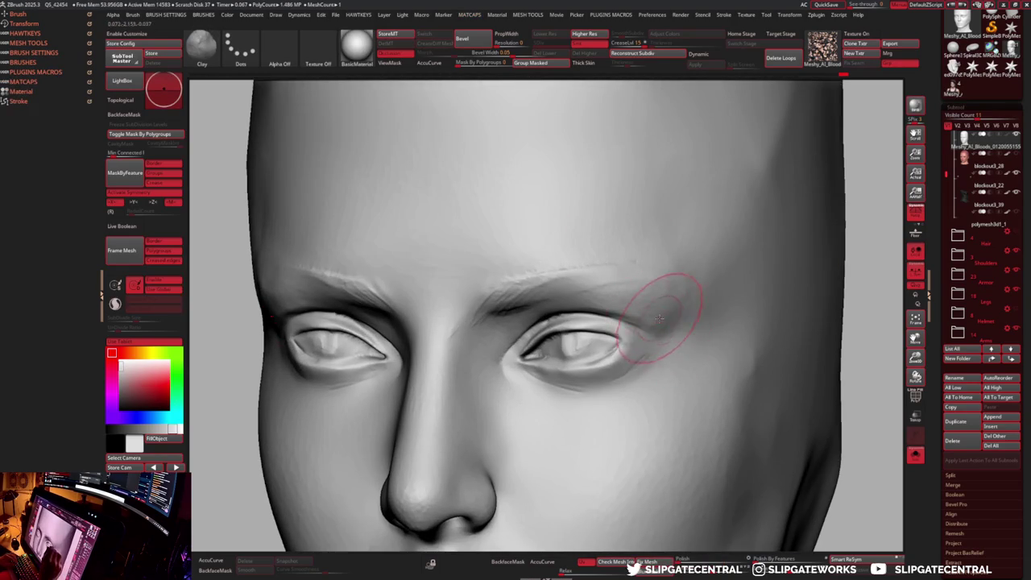
key(space)
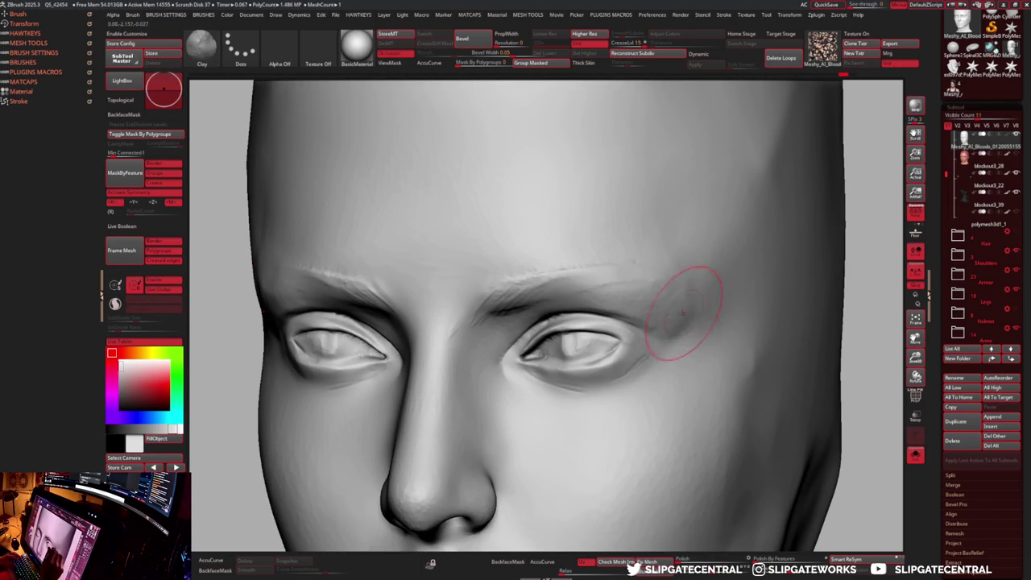
- Sculpt the inner eye corner with Flatten, DamStandard and Clay, undoing one stroke
key(b)
key(f)
key(l)
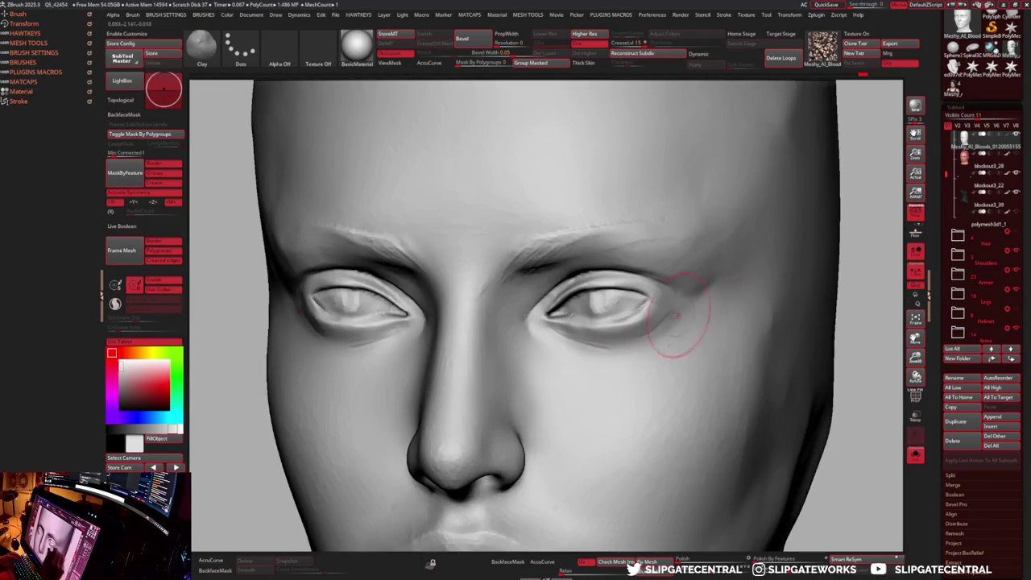
key(b)
key(d)
key(s)
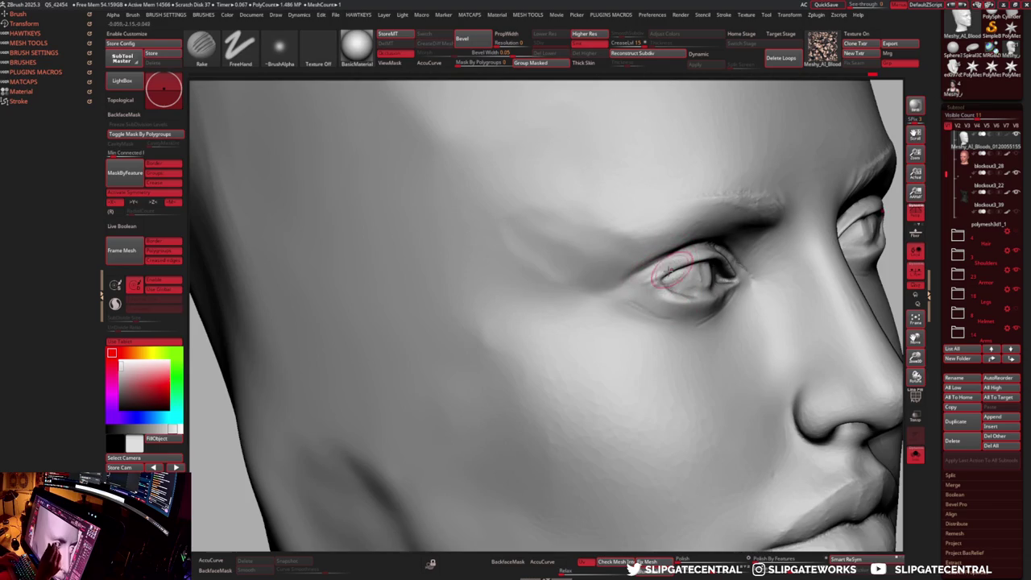
key(b)
key(f)
key(l)
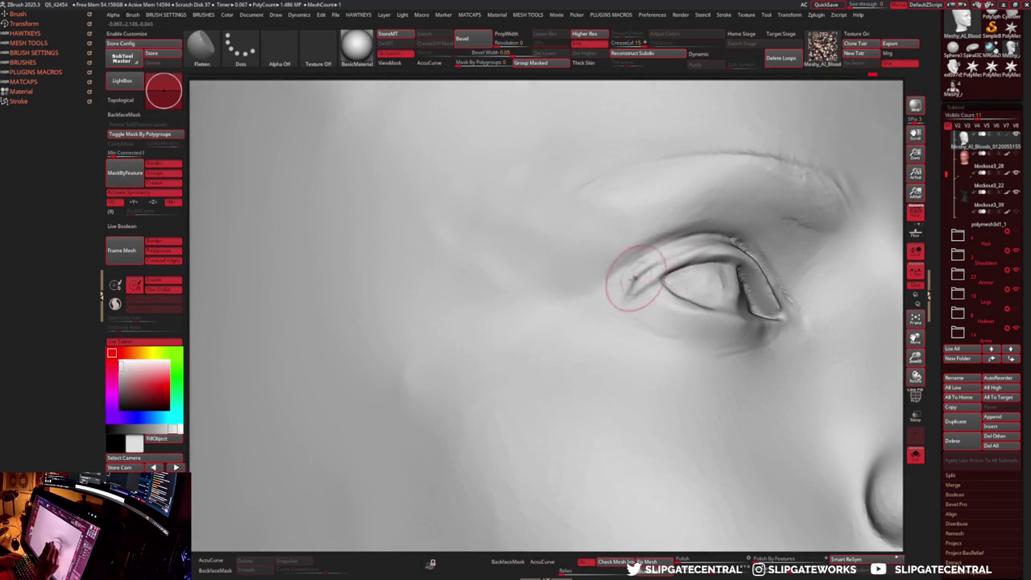
key(b)
key(c)
key(l)
key(ctrl+z)
- Soften the upper eyelid folds by alternating Rake, Clay and Flatten brushes
key(b)
key(r)
key(a)
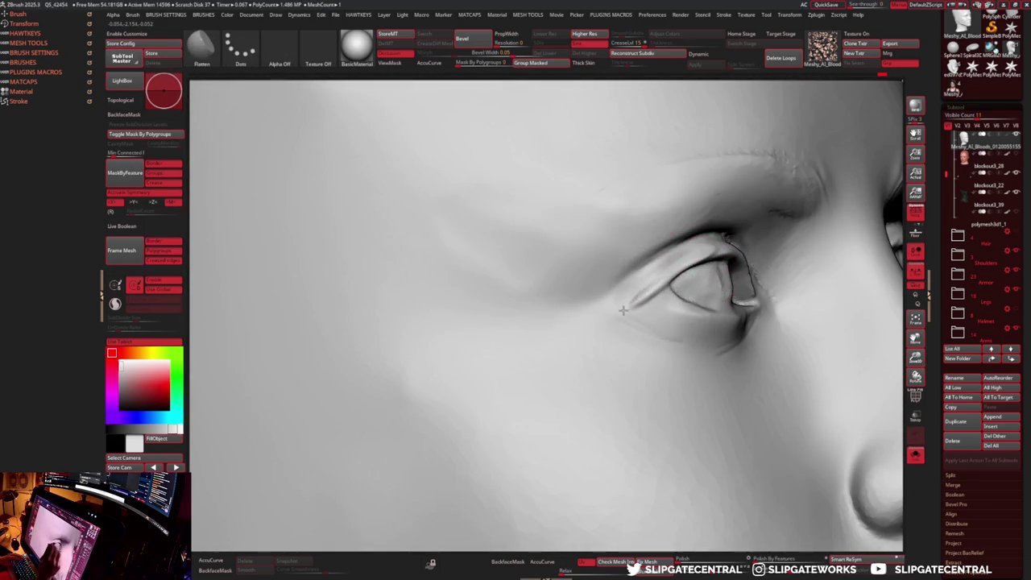
key(b)
key(c)
key(l)
right_drag(690, 258, 715, 253)
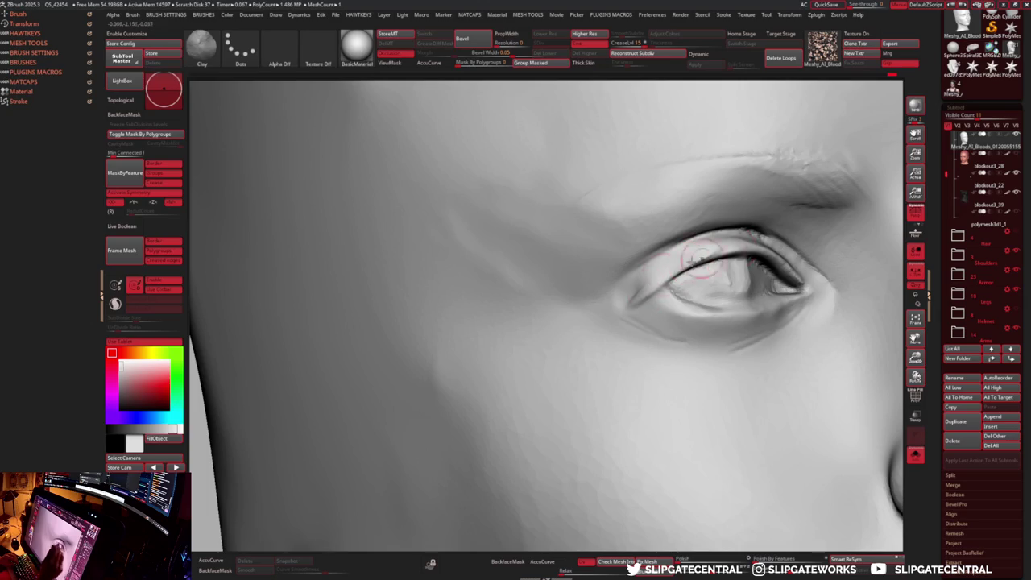
key(b)
key(f)
key(l)
key(b)
key(c)
key(l)
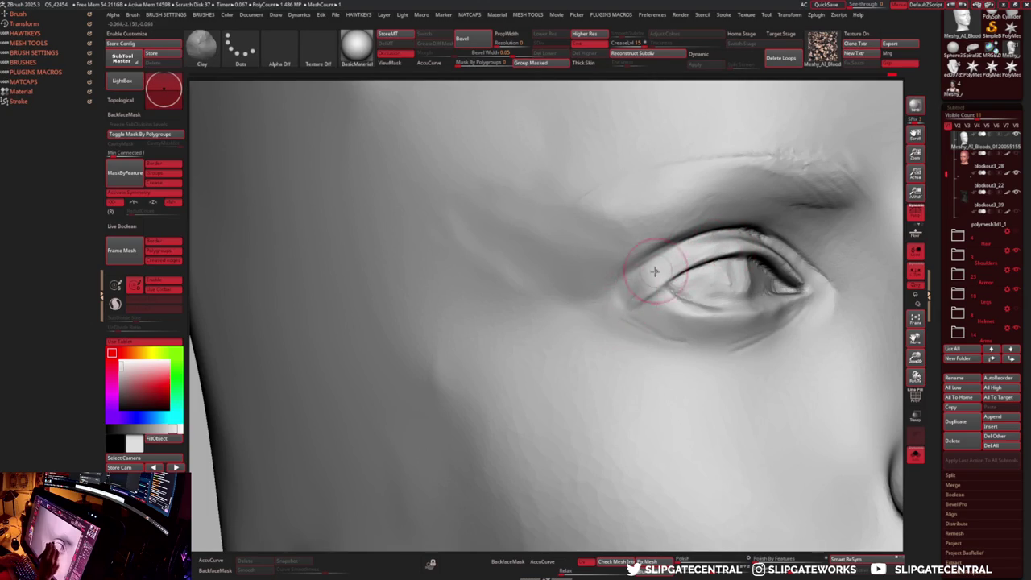
key(b)
key(f)
key(l)
mouse_move(659, 277)
right_down()
mouse_move(621, 298)
mouse_move(676, 293)
mouse_move(709, 341)
right_up()
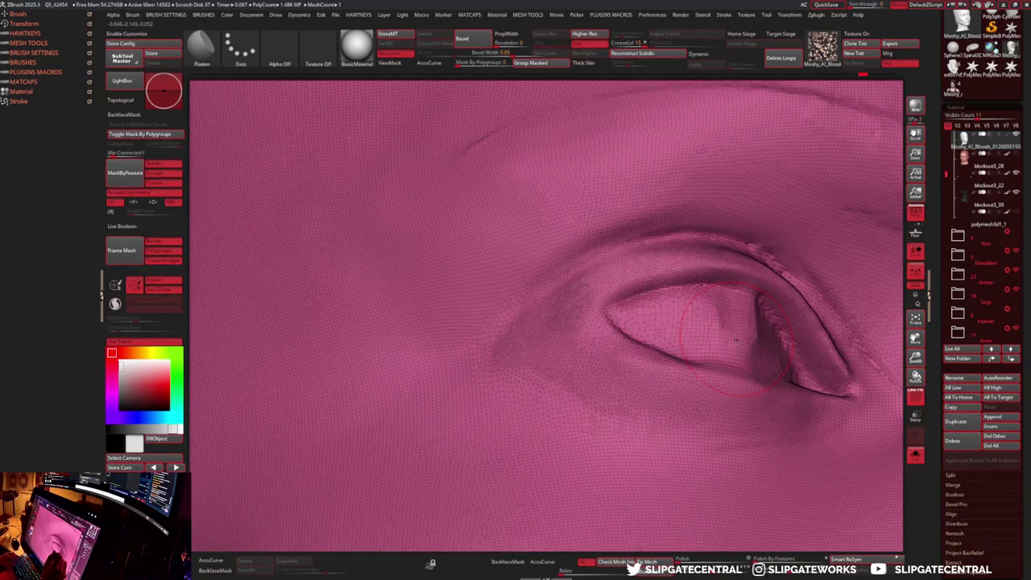
- Shift-smooth the lumpy skin under the lower eyelid with the wireframe hidden
key(shift)
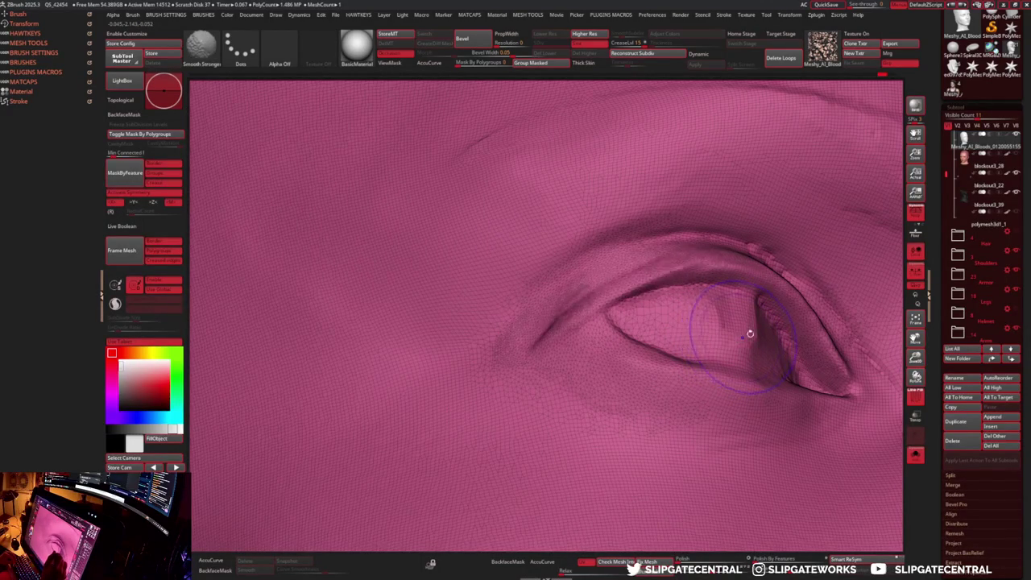
key(shift+f)
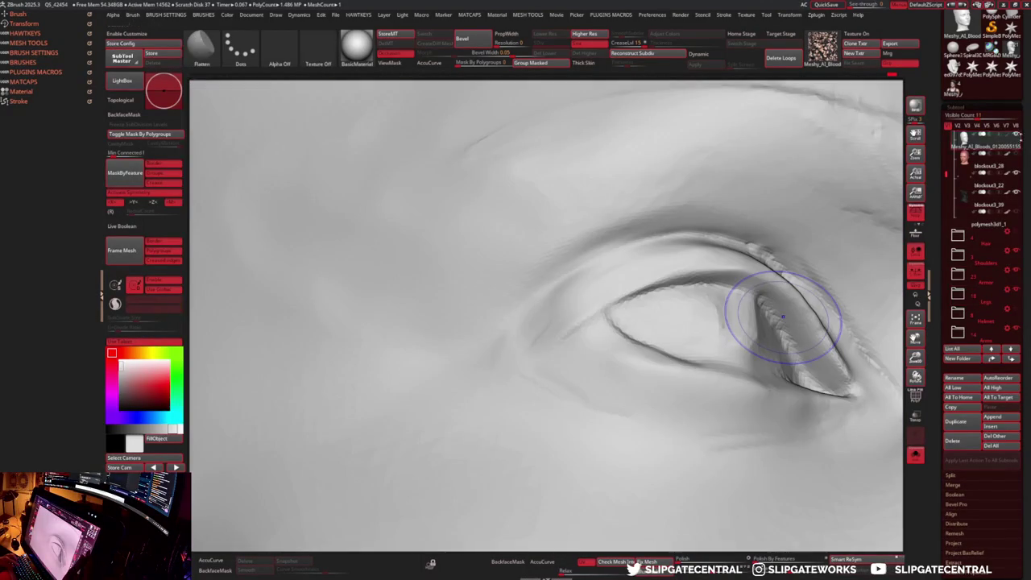
key(m)
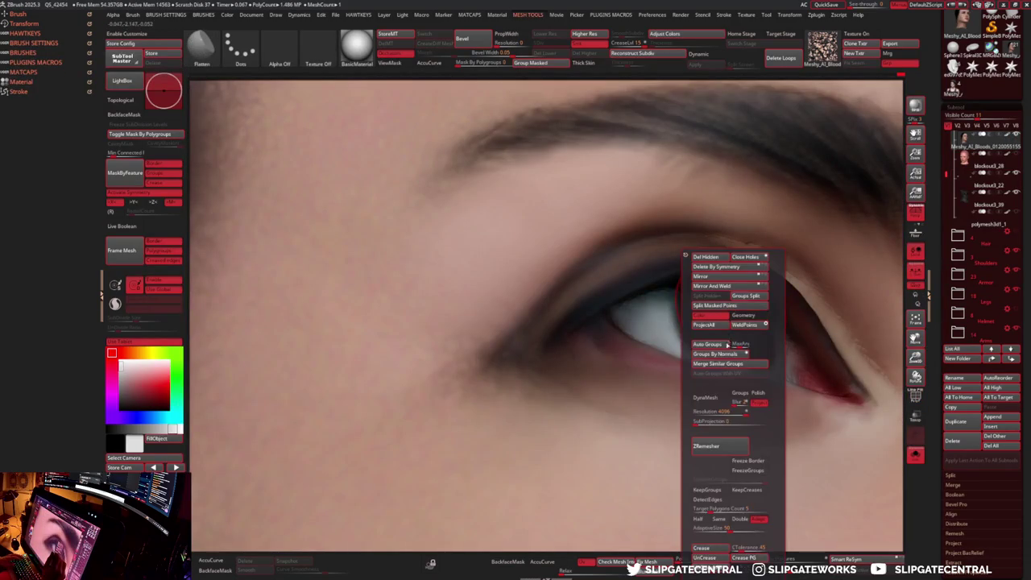
click(716, 398)
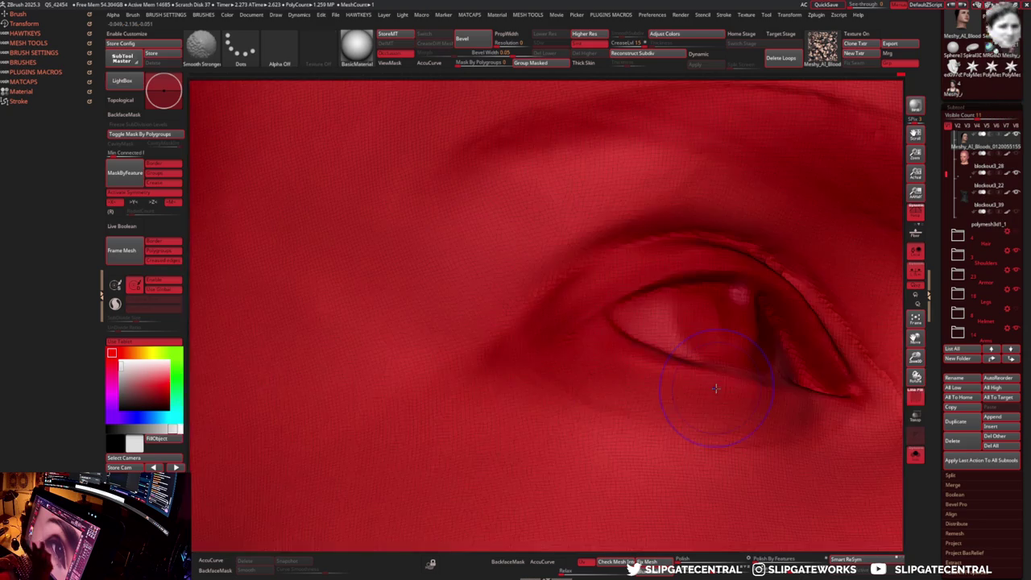
shift+drag(714, 391, 682, 331)
- Toggle Polyframe and smoothing again to check the inner corner against the painted skin
key(shift+f)
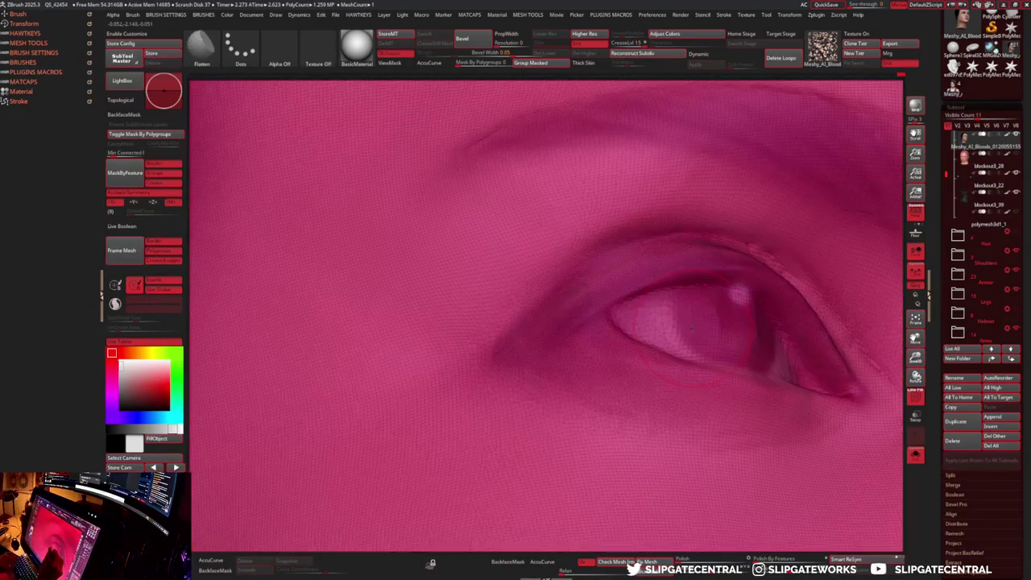
key(shift)
key(shift)
key(g)
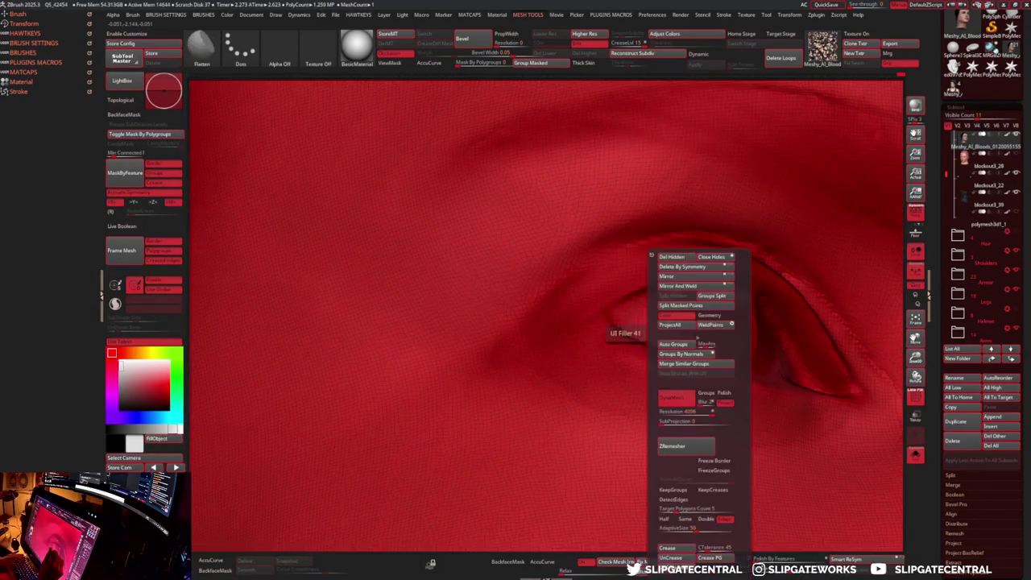
key(shift+f)
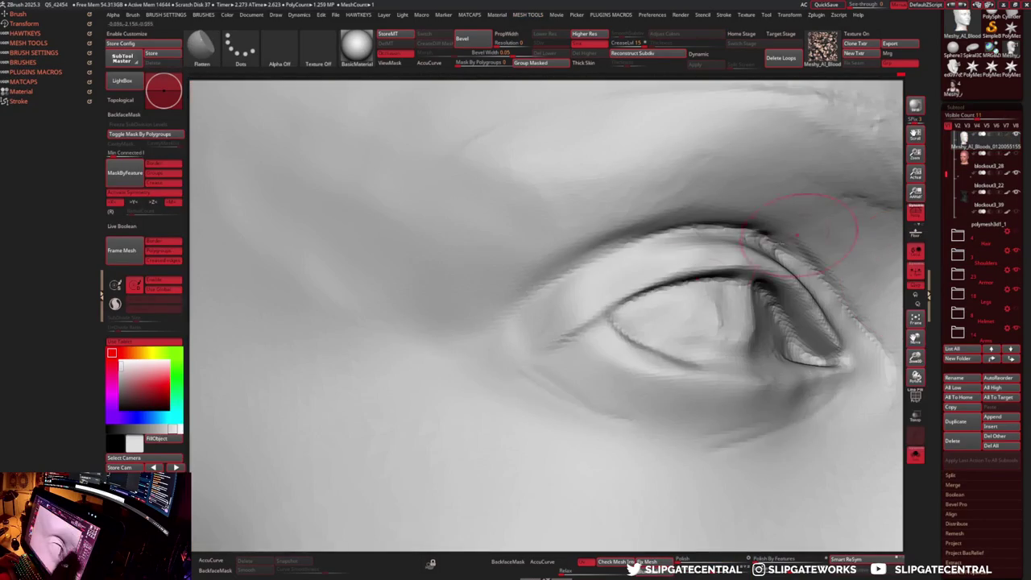
- Undo the inner eye corner stroke and rework the eyelid crease with Clay, Rake and Flatten
key(b)
key(c)
key(l)
key(ctrl+z)
key(b)
key(r)
key(a)
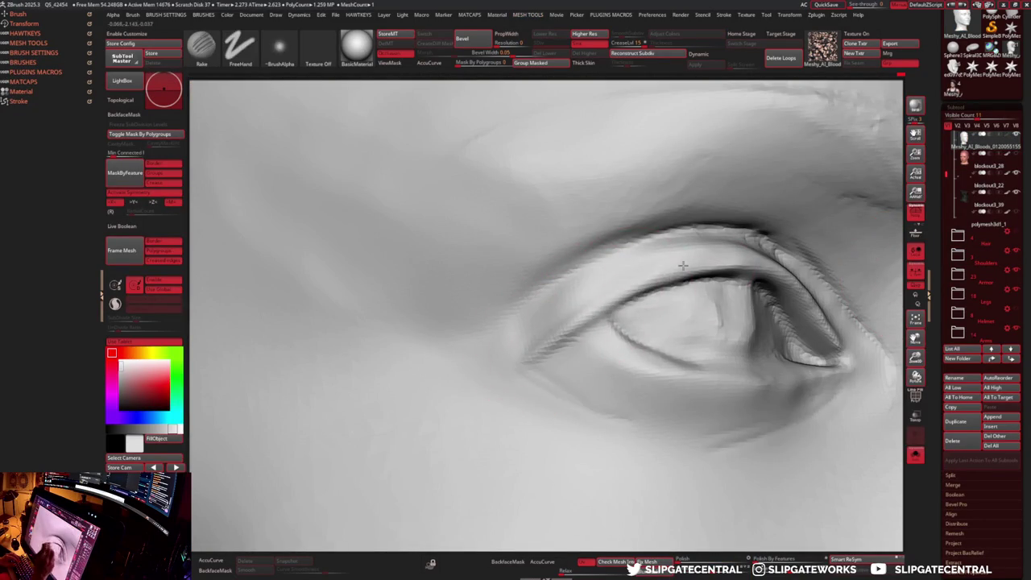
mouse_move(735, 262)
ctrl+right_down()
mouse_move(603, 202)
mouse_move(612, 349)
ctrl+right_up()
key(b)
key(f)
key(l)
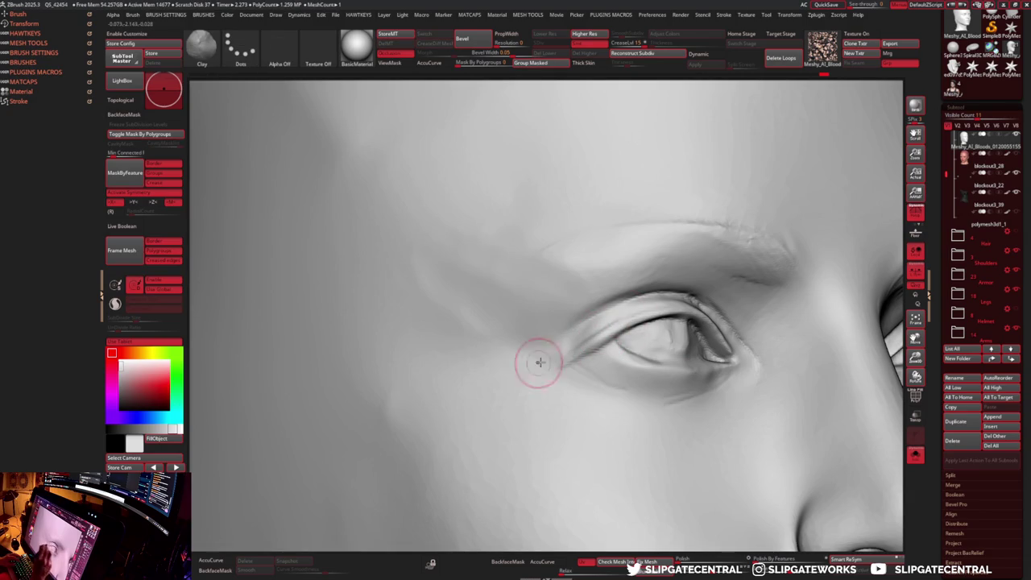
mouse_move(649, 298)
right_down()
mouse_move(761, 346)
mouse_move(594, 342)
right_up()
- Alternate Clay, Flatten and Rake on the eyelid creases from several angles around the eye
key(b)
key(c)
key(l)
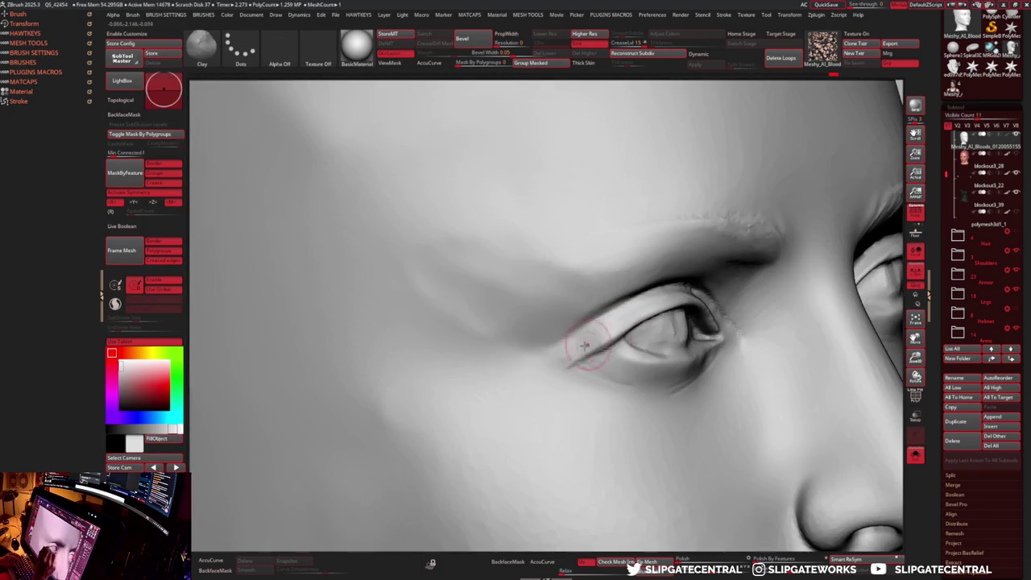
key(b)
key(f)
key(l)
mouse_move(649, 302)
right_down()
mouse_move(603, 328)
mouse_move(667, 311)
mouse_move(665, 296)
right_up()
key(b)
key(c)
key(l)
key(b)
key(r)
key(a)
mouse_move(617, 328)
right_down()
mouse_move(720, 271)
mouse_move(749, 304)
mouse_move(749, 266)
mouse_move(564, 278)
right_up()
- Flatten, rake and smooth the outer eyelid crease from a three-quarter view
key(b)
key(f)
key(l)
key(b)
key(r)
key(a)
right_drag(670, 337, 594, 309)
key(b)
key(c)
key(l)
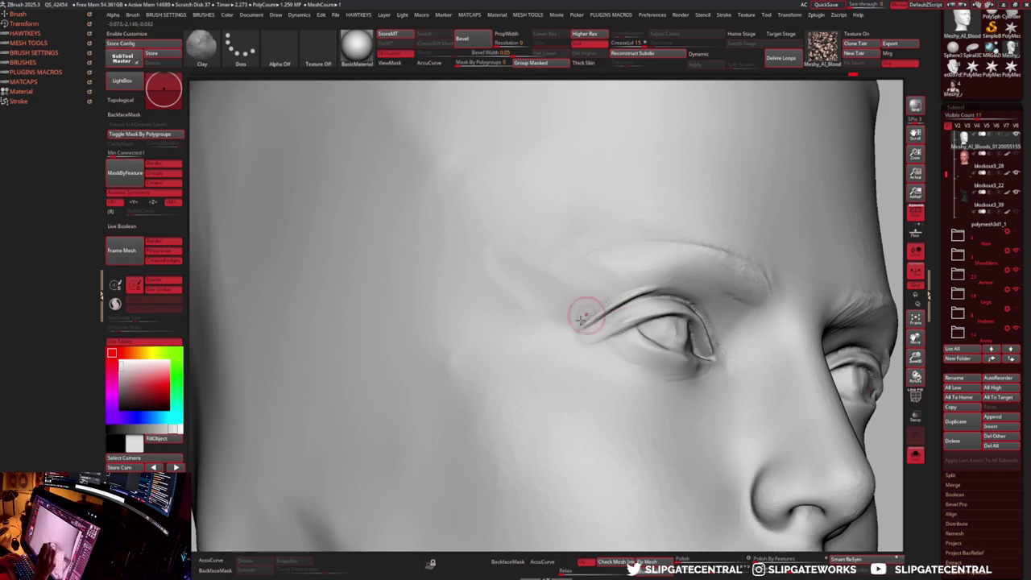
shift+drag(641, 283, 576, 320)
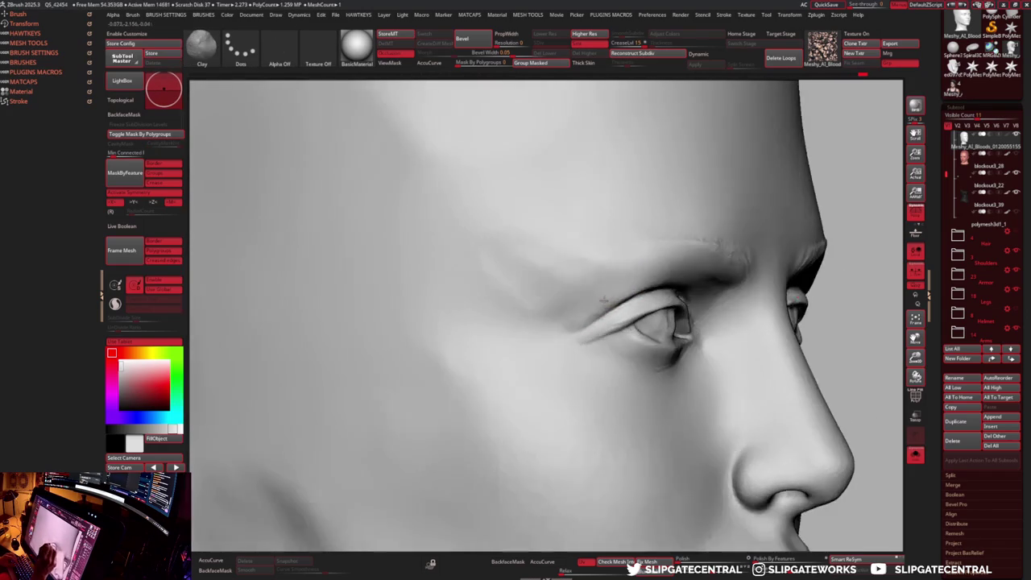
right_drag(610, 272, 597, 279)
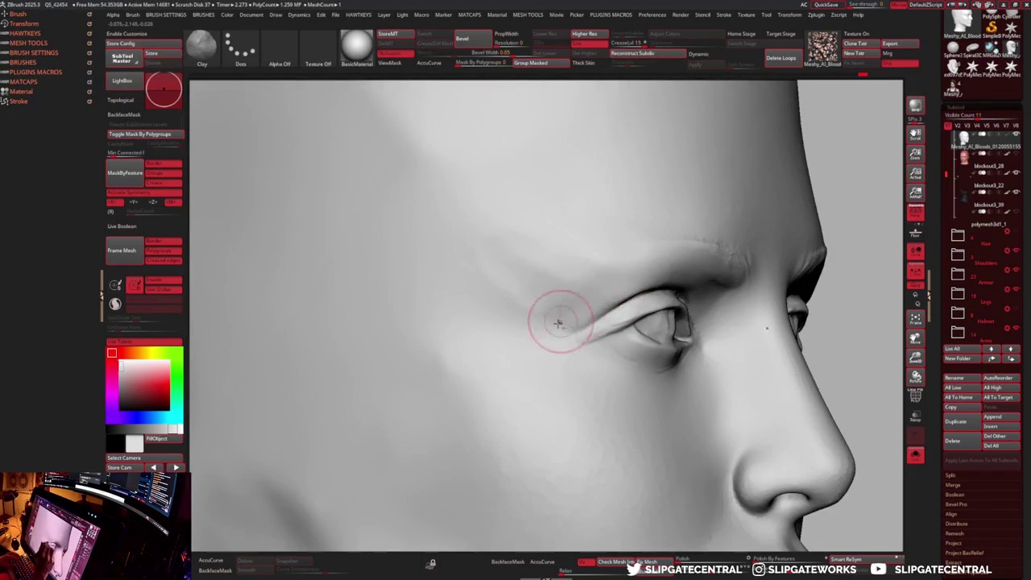
- Polish, flatten and pinch the eyelid folds tighter, working from a near-frontal view
key(b)
key(p)
key(o)
key(f)
mouse_move(686, 156)
right_down()
mouse_move(645, 242)
mouse_move(631, 328)
right_up()
key(b)
key(c)
key(l)
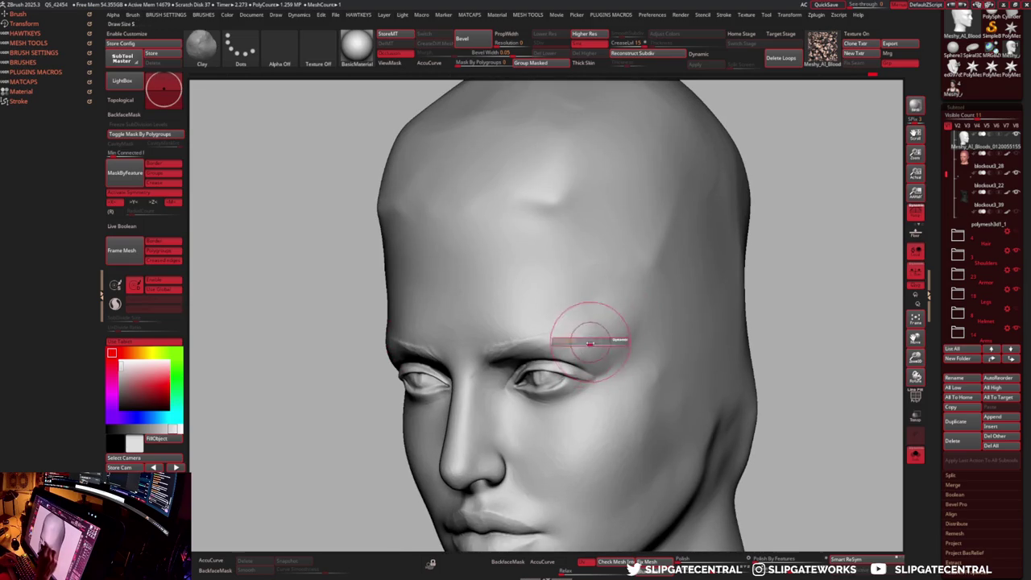
key(b)
key(f)
key(l)
key(b)
key(p)
key(i)
right_drag(610, 364, 619, 320)
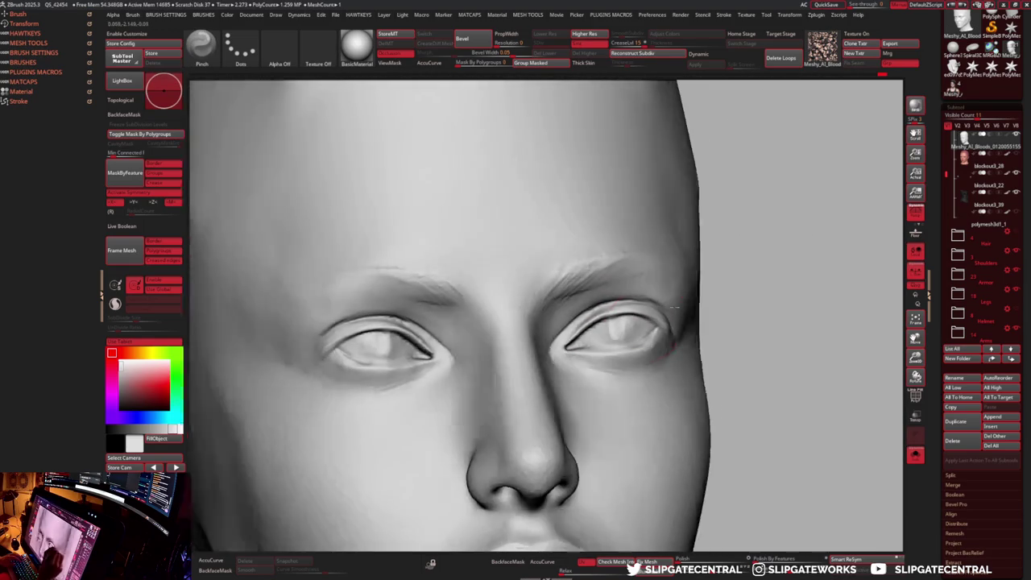
right_drag(667, 326, 633, 293)
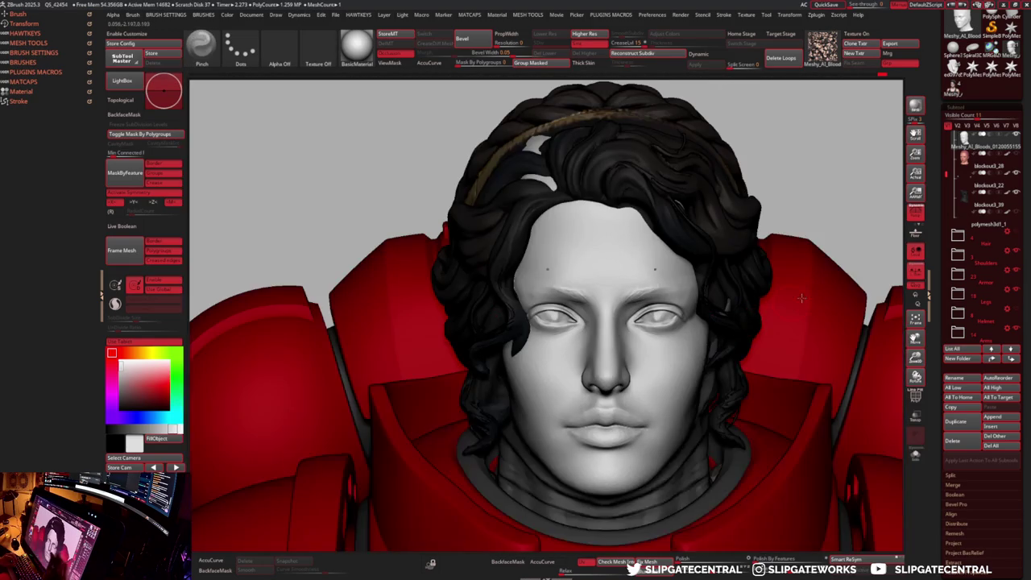
- Apply a different material to the bust from the material choices
key(m)
click(633, 318)
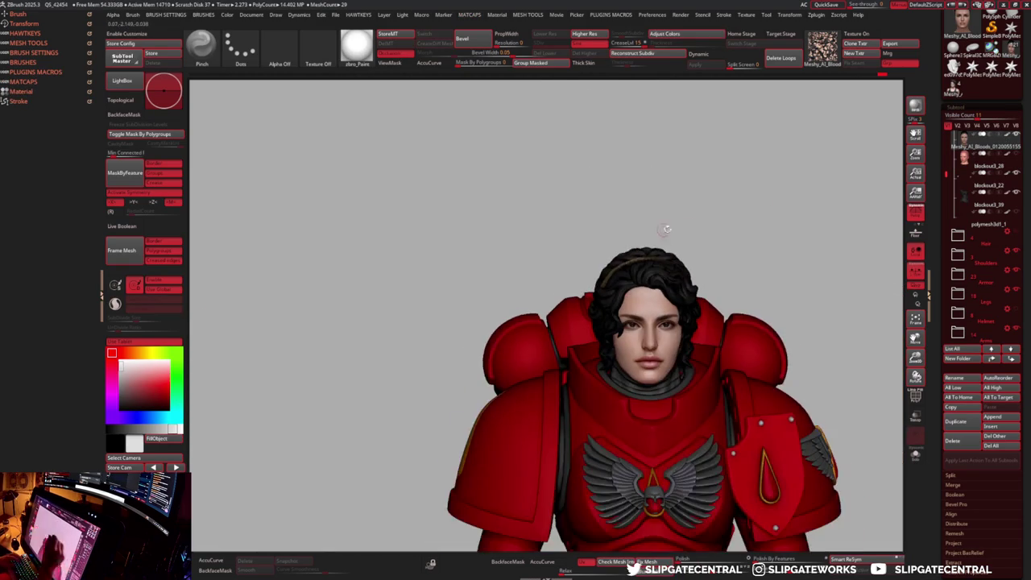
scroll(760, 223, up, 5)
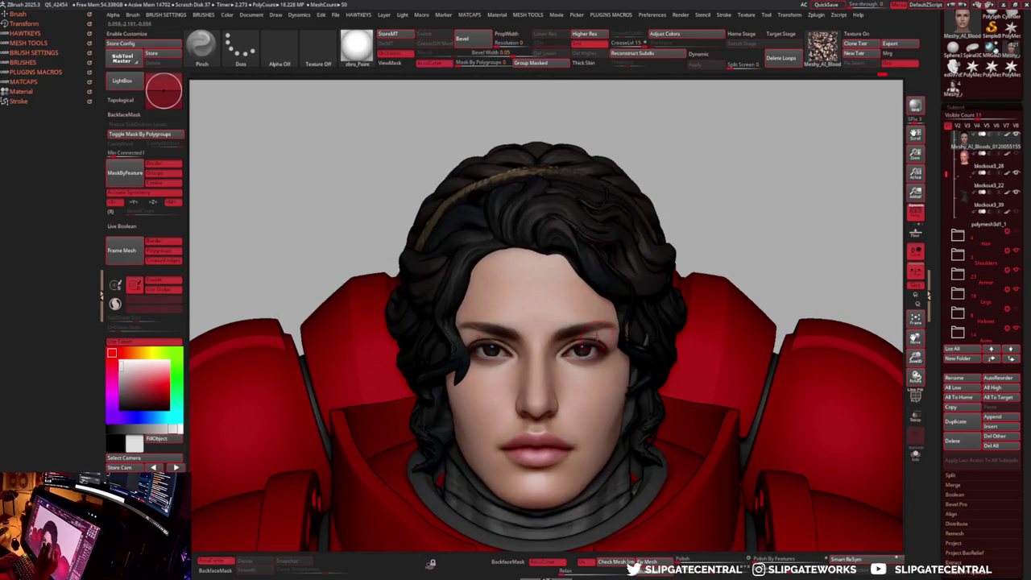
scroll(596, 323, up, 3)
- Switch between the Move and DamStandard brushes while orbiting the whole character
key(b)
key(m)
key(v)
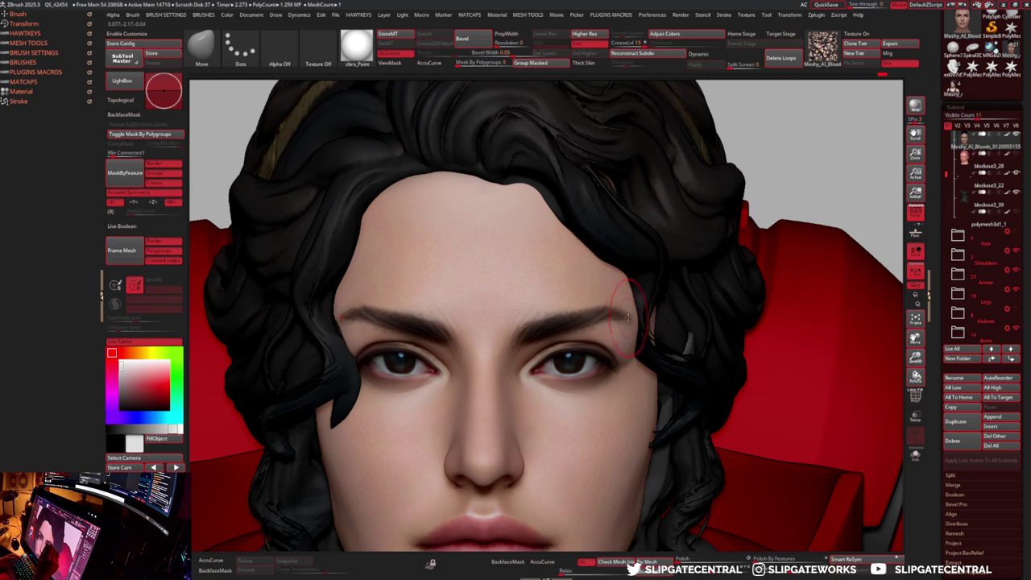
key(f)
key(b)
key(d)
key(s)
mouse_move(773, 256)
mouse_down()
mouse_move(750, 249)
mouse_move(782, 242)
mouse_up()
scroll(620, 310, up, 3)
- With the Move brush, orbit the head through three-quarter, low-profile and back views
key(b)
key(m)
key(v)
scroll(612, 314, up, 3)
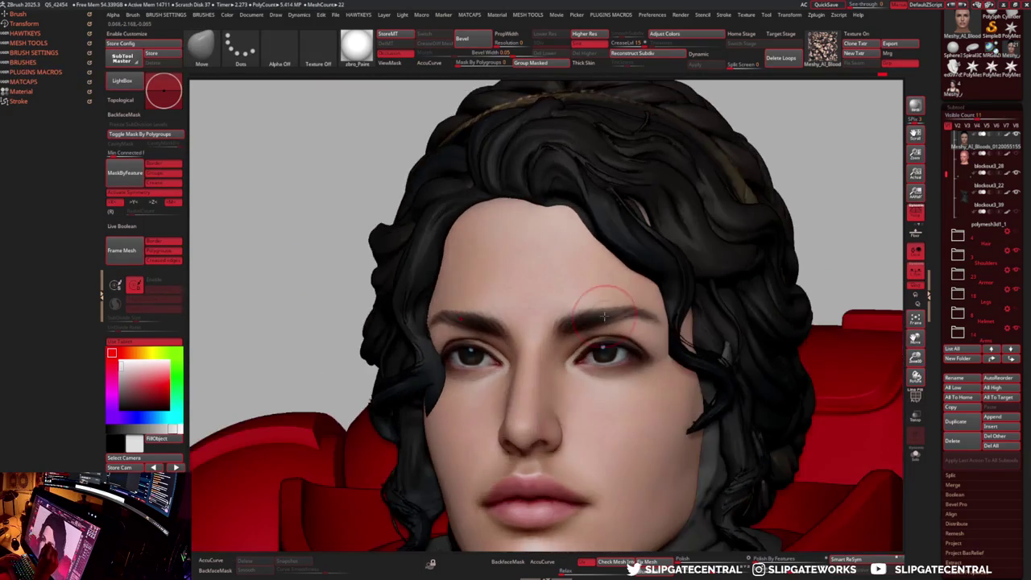
mouse_move(648, 306)
right_down()
mouse_move(652, 326)
mouse_move(598, 250)
mouse_move(612, 388)
right_up()
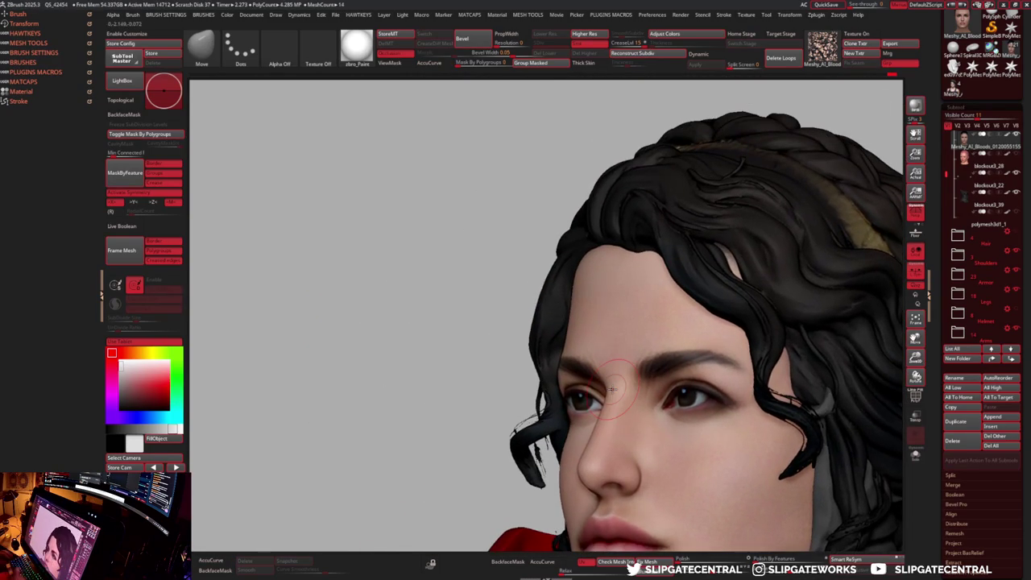
right_drag(612, 389, 634, 394)
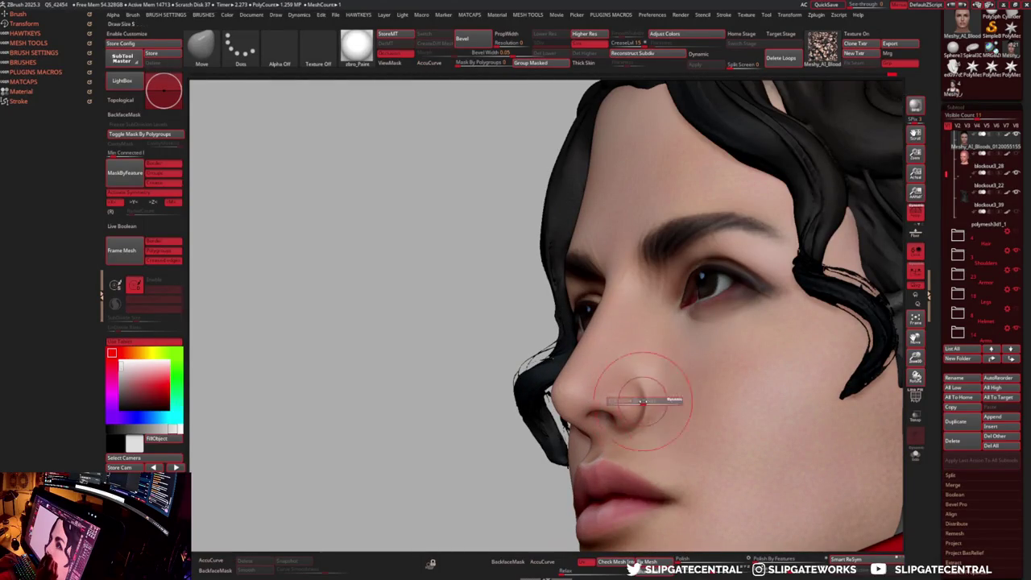
mouse_move(640, 400)
right_down()
mouse_move(612, 407)
mouse_move(671, 394)
mouse_move(640, 421)
mouse_move(724, 414)
right_up()
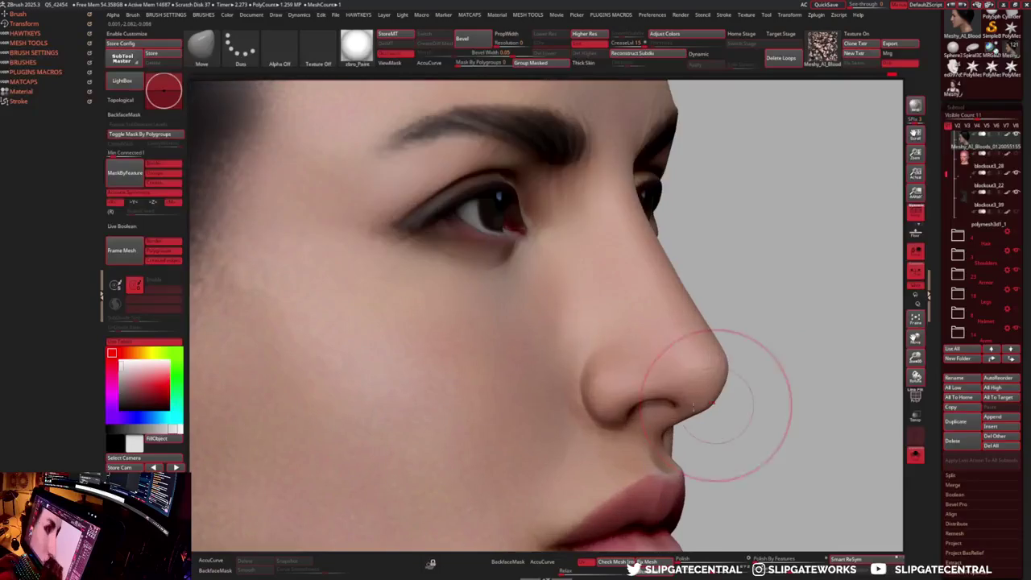
- Drop one subdivision level, toggle the skin colour display, and zoom in on the nose with Flatten
key(shift+d)
key(d)
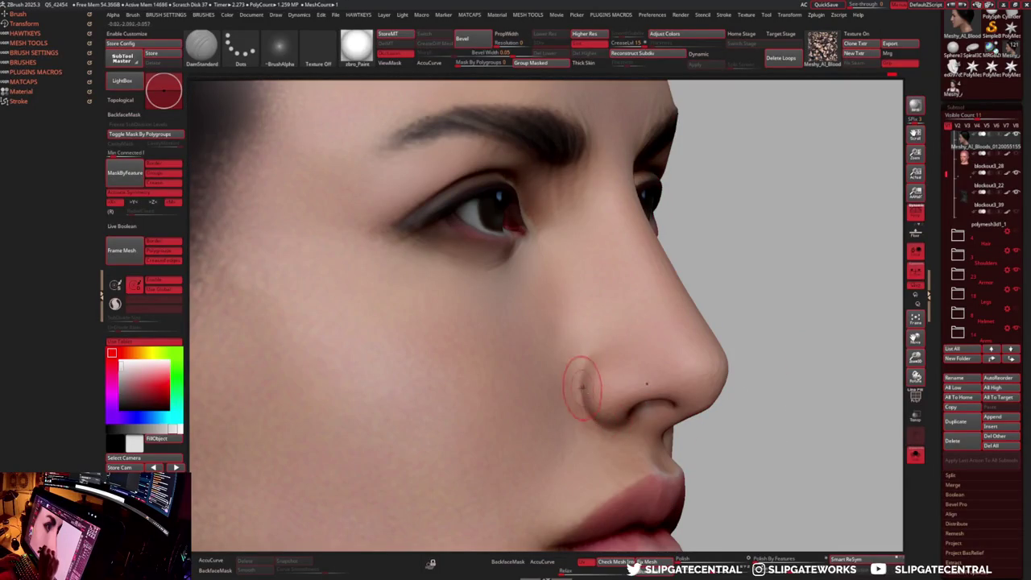
mouse_move(586, 401)
right_down()
mouse_move(606, 436)
mouse_move(622, 434)
mouse_move(587, 341)
right_up()
mouse_move(652, 260)
ctrl+right_down()
mouse_move(748, 207)
mouse_move(576, 397)
ctrl+right_up()
key(b)
key(f)
key(l)
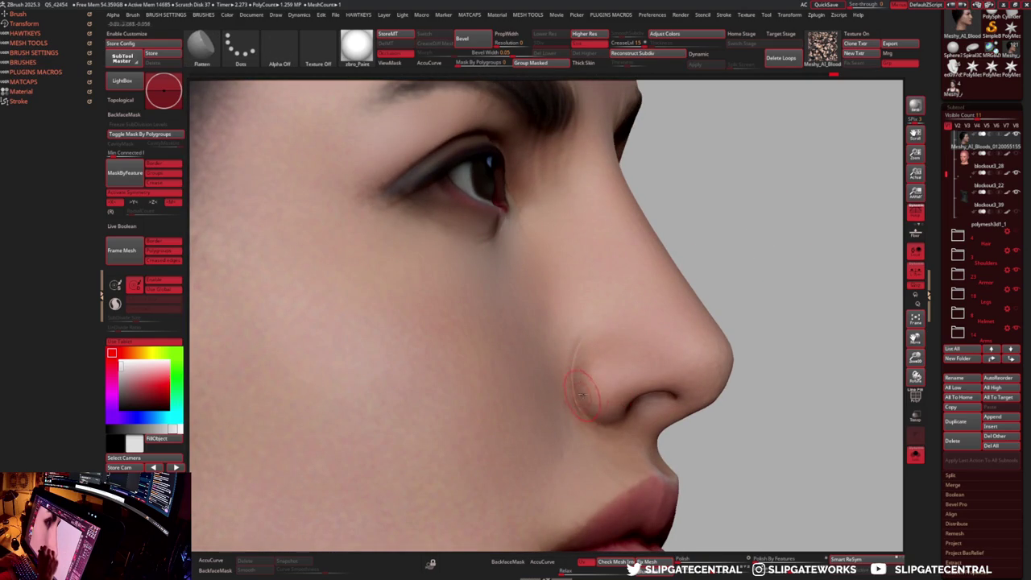
- Apply grey BasicMaterial to the model and shape the nose with Move in side profile
key(m)
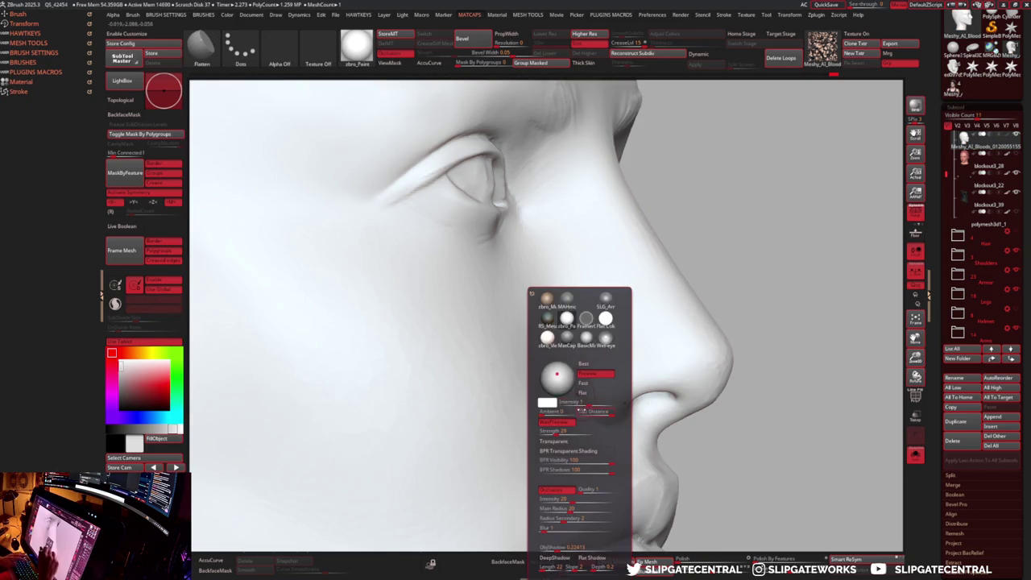
click(586, 338)
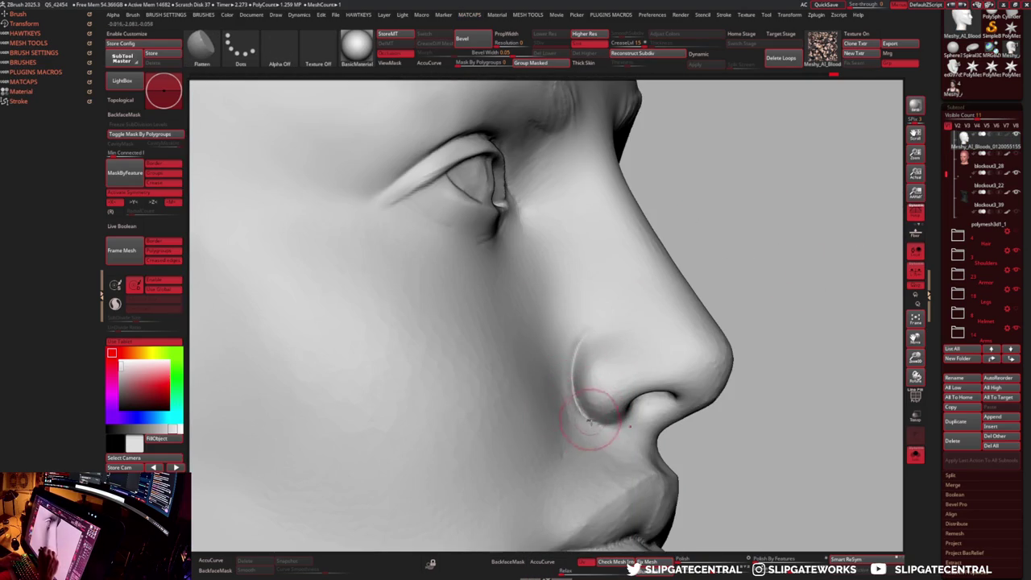
key(b)
key(m)
key(v)
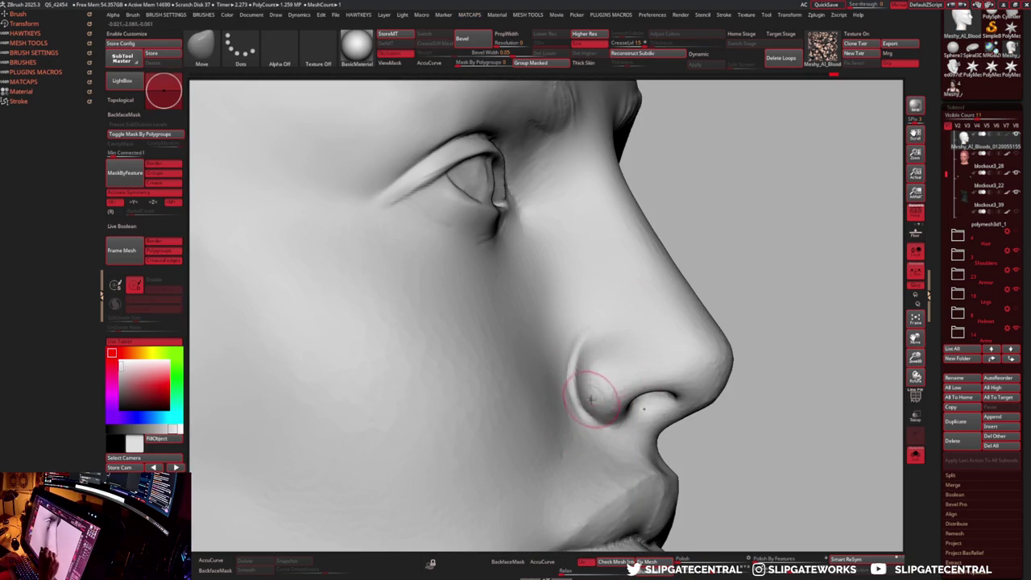
mouse_move(590, 403)
right_down()
mouse_move(744, 239)
mouse_move(665, 326)
right_up()
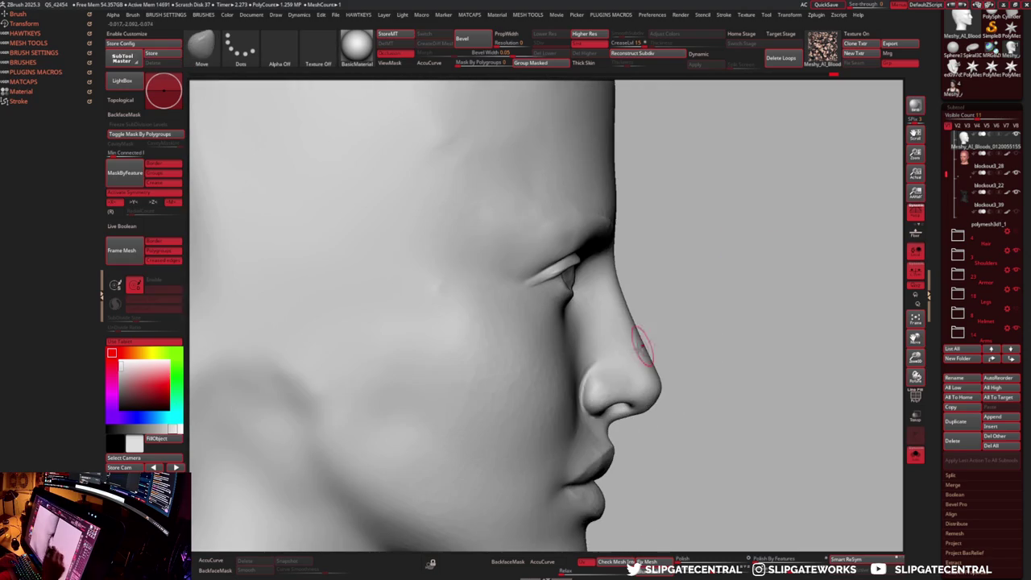
- Build up the nose with the Clay brush from three-quarter and frontal views
key(b)
key(c)
key(l)
right_drag(701, 357, 603, 381)
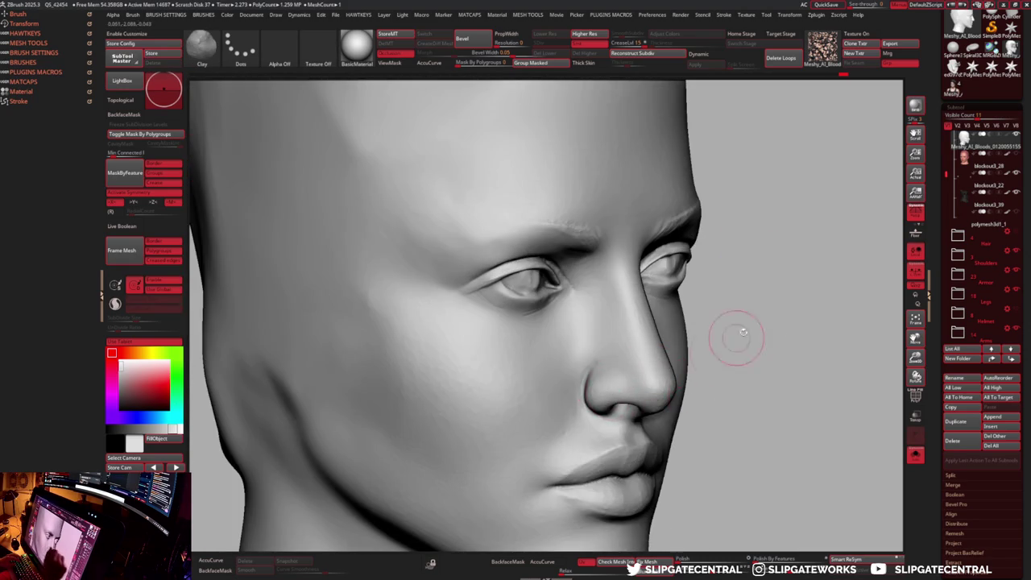
right_drag(720, 347, 650, 381)
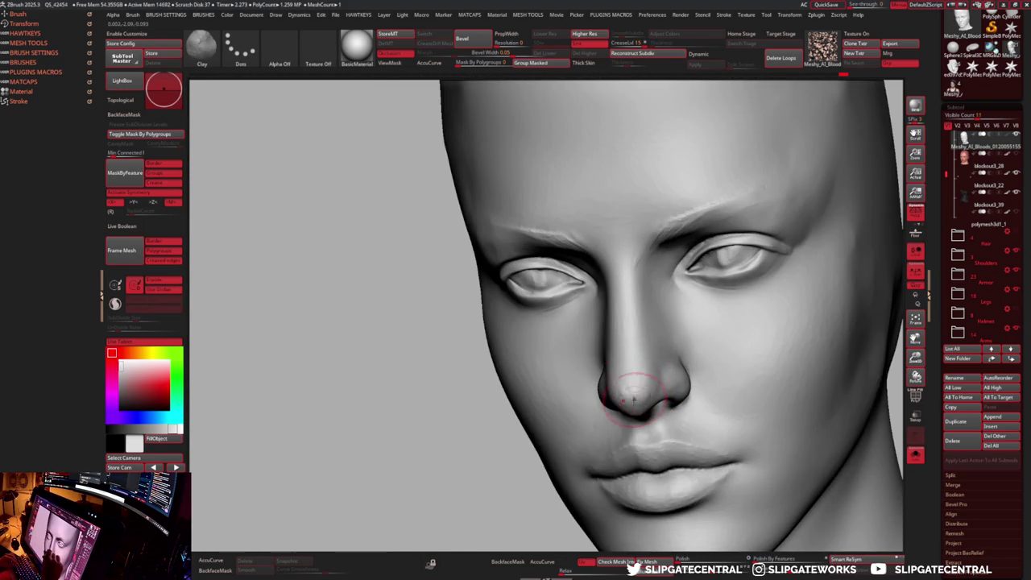
right_click(640, 383)
mouse_move(635, 433)
right_down()
mouse_move(612, 374)
mouse_move(612, 396)
right_up()
- Continue adding Clay to the nose while orbiting to inspect it
key(b)
key(c)
key(l)
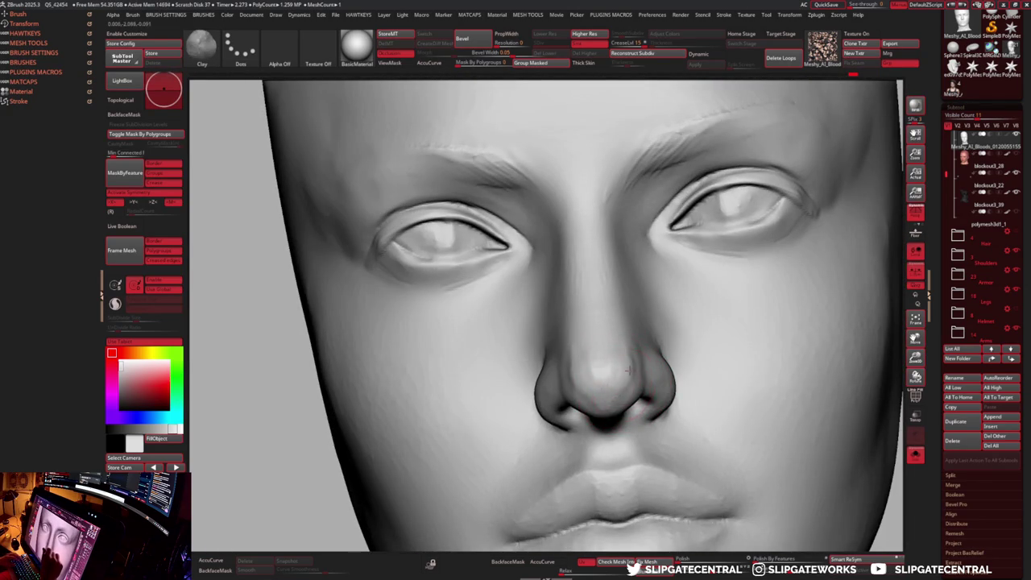
right_drag(636, 364, 625, 363)
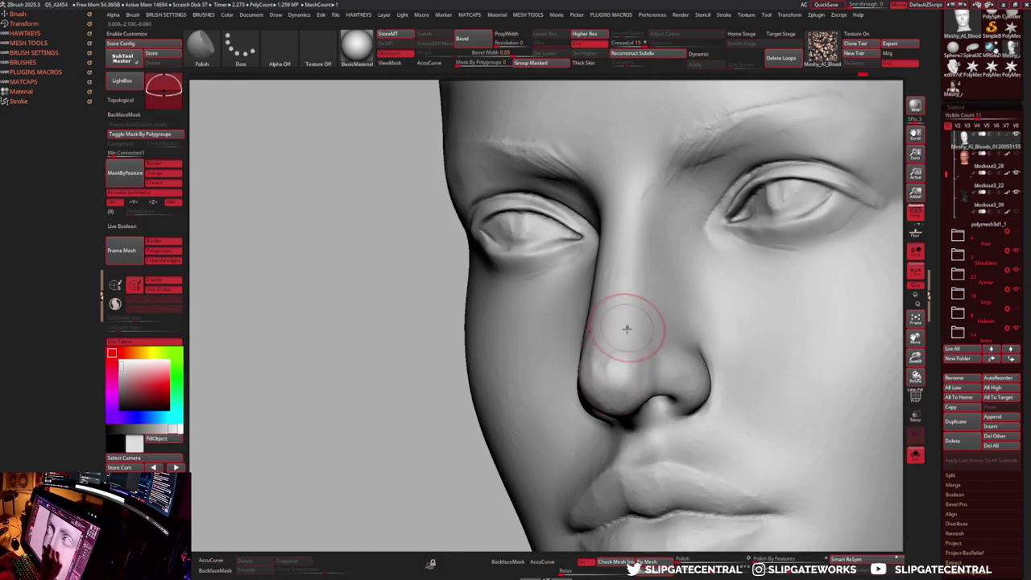
right_drag(617, 325, 628, 378)
right_drag(650, 340, 664, 354)
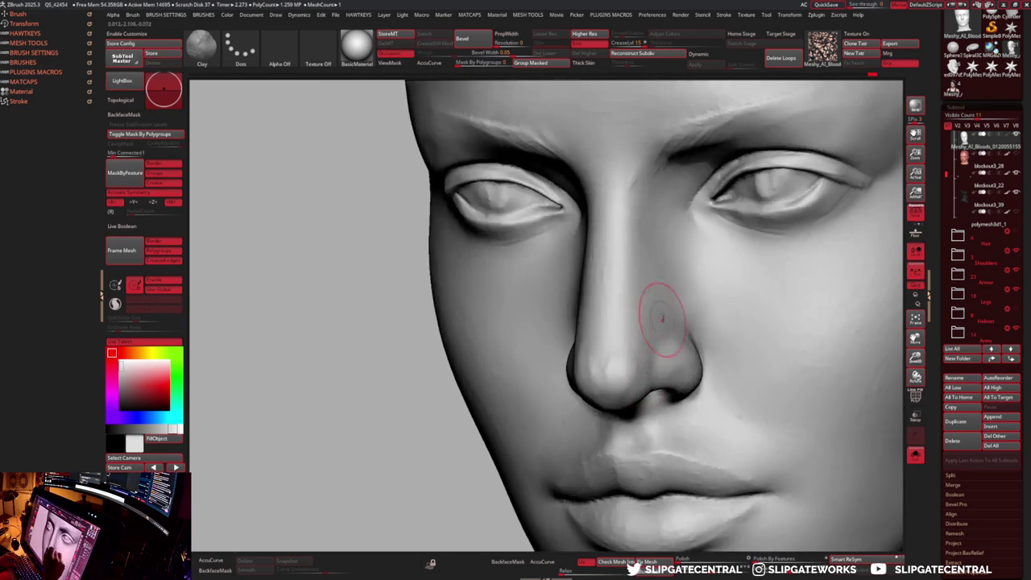
- Polish the nose tip and nostril wings, then bring up the alpha choices
key(b)
key(p)
key(o)
key(b)
key(c)
key(l)
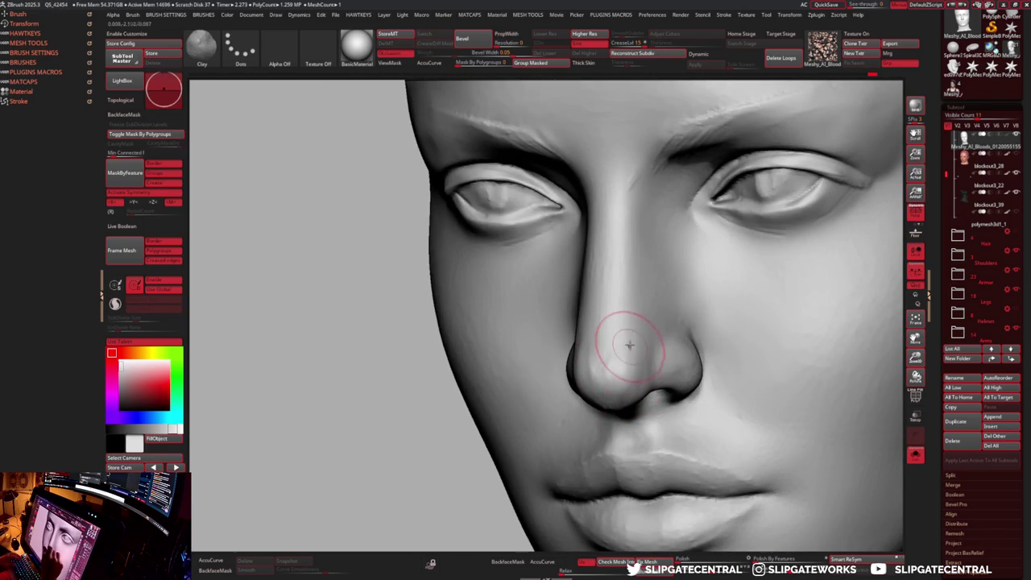
click(282, 52)
click(284, 61)
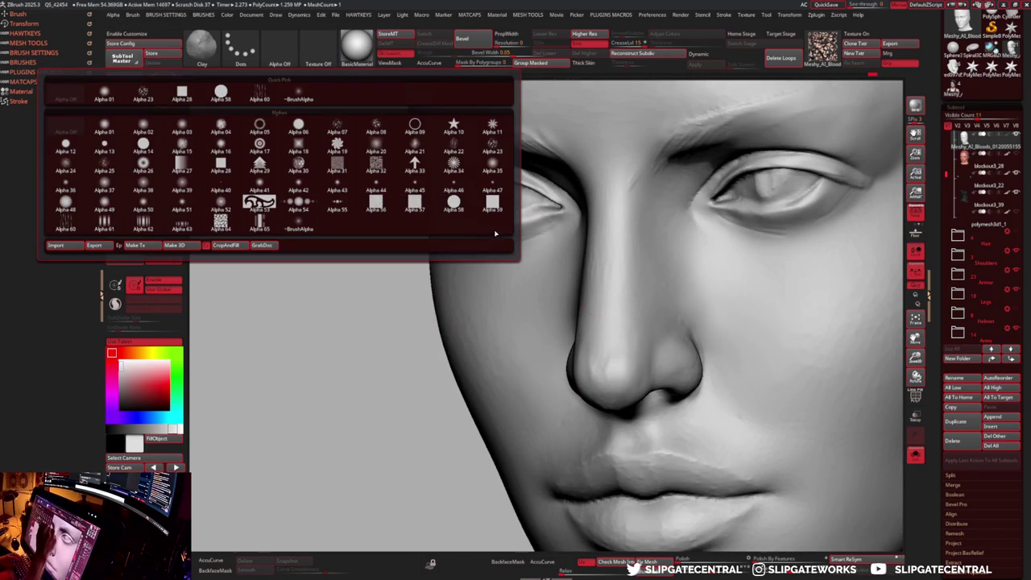
- Give the current brush Alpha 59 with a focal shift of -28
click(493, 206)
right_click(556, 256)
drag(558, 350, 547, 347)
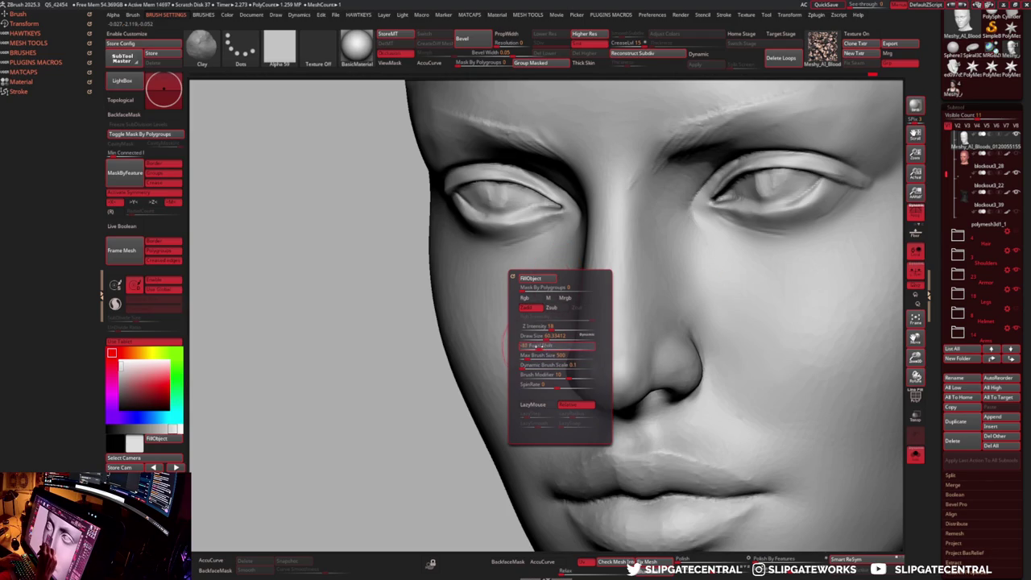
- Set the Flatten brush to Alpha 59 with a negative focal shift
key(b)
key(f)
key(l)
click(295, 48)
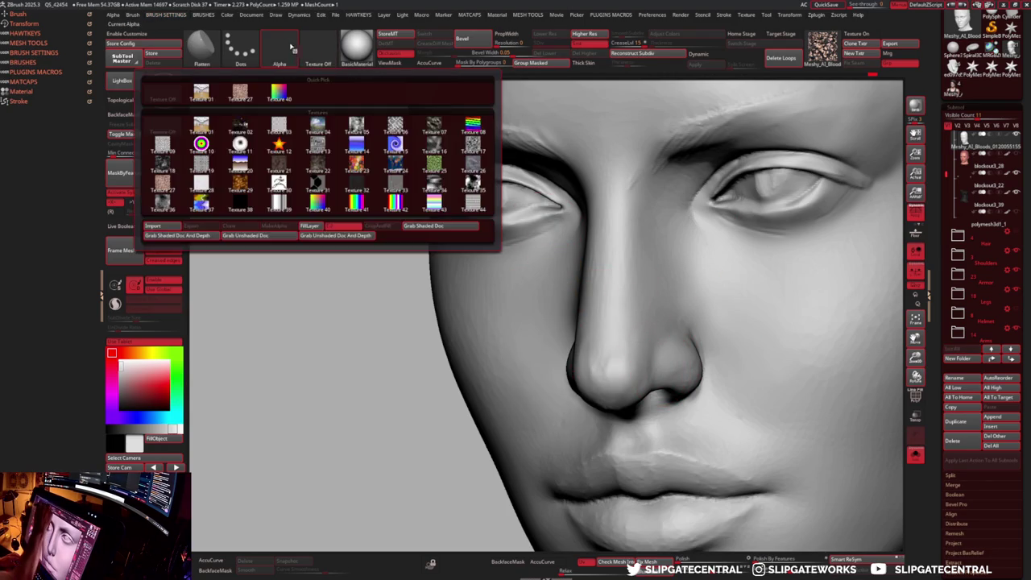
click(281, 49)
click(81, 97)
right_click(623, 304)
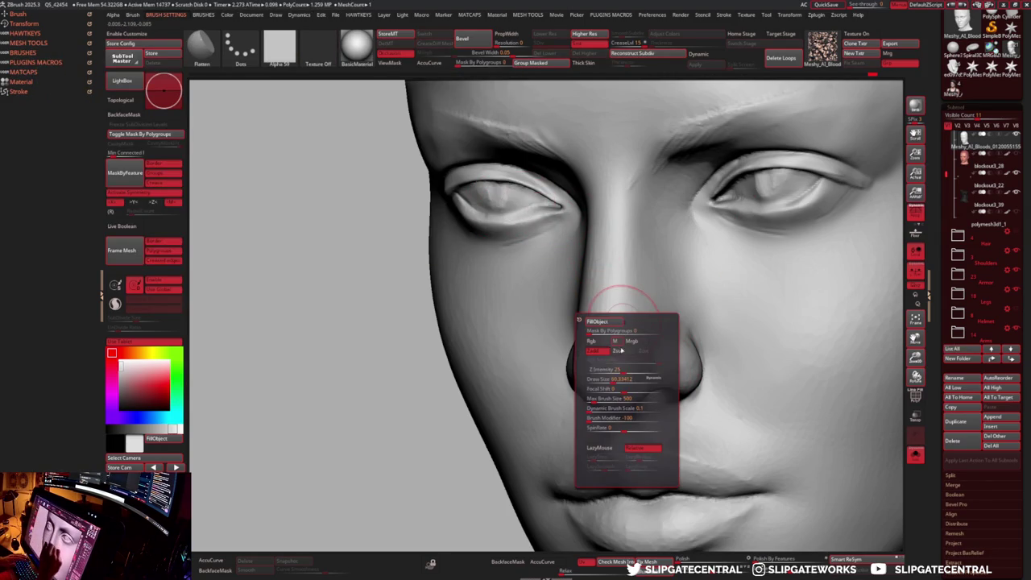
drag(615, 389, 609, 388)
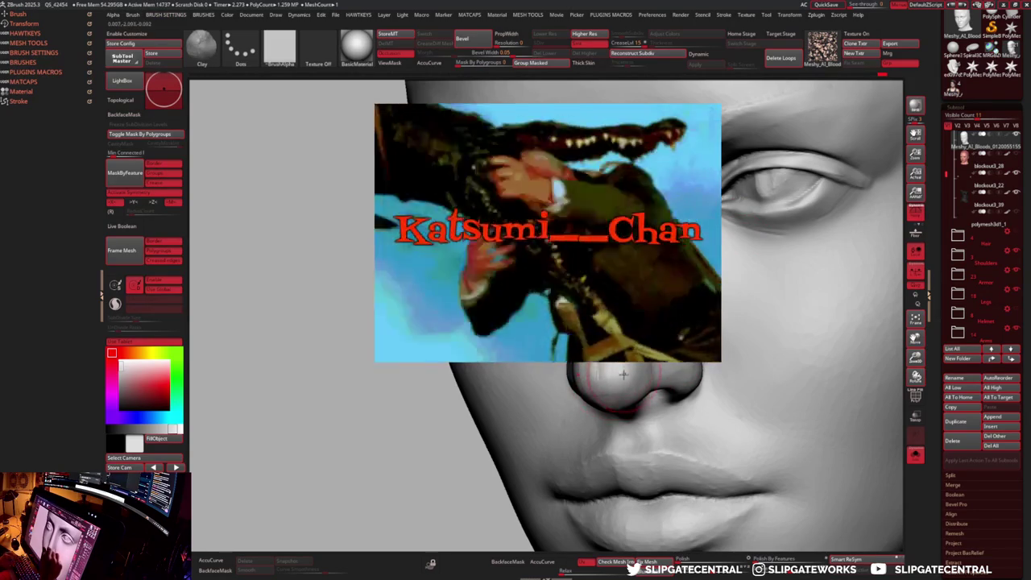
right_click(626, 369)
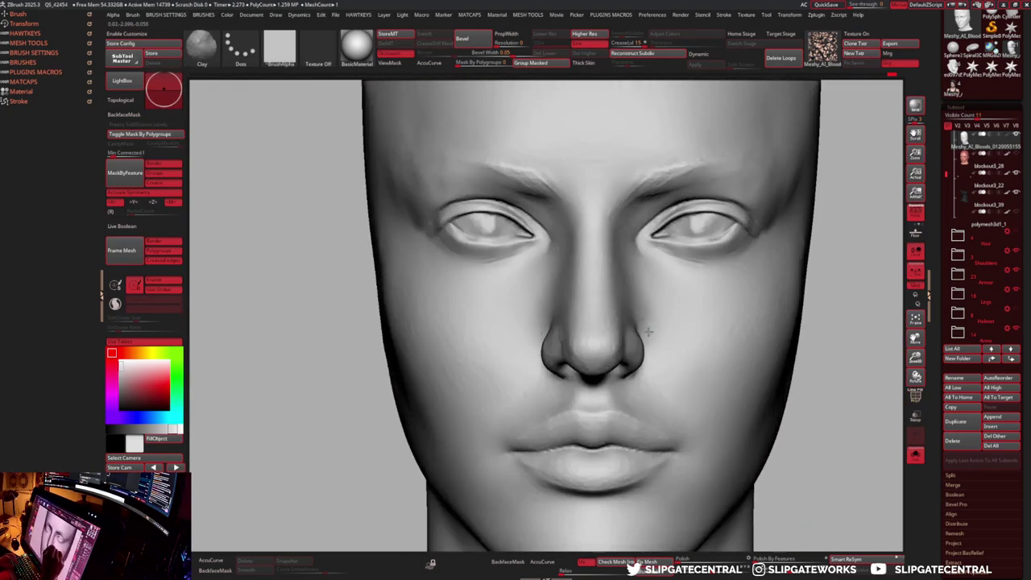
- Mirror and weld the face so both halves match
right_click(622, 330)
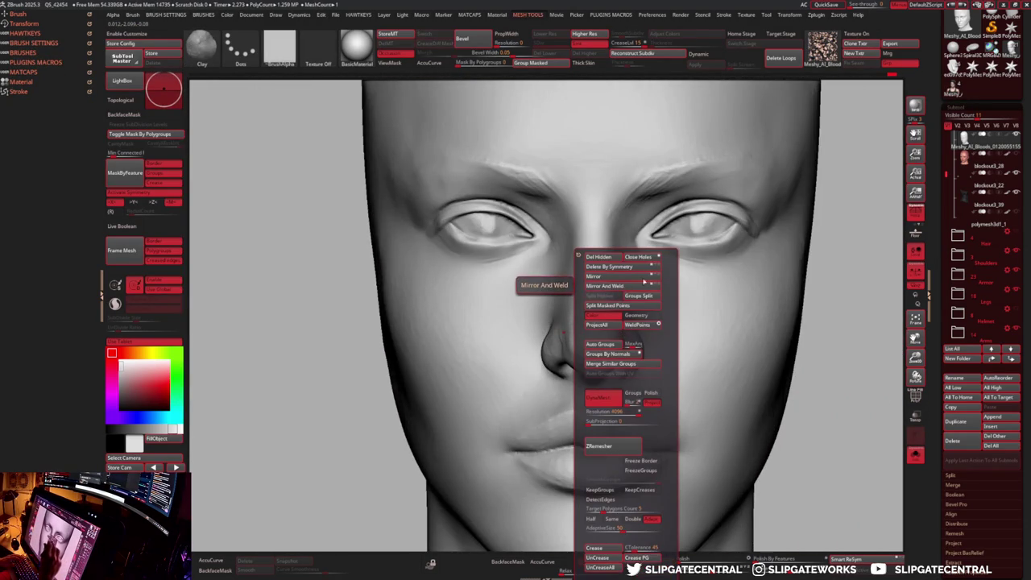
key(m)
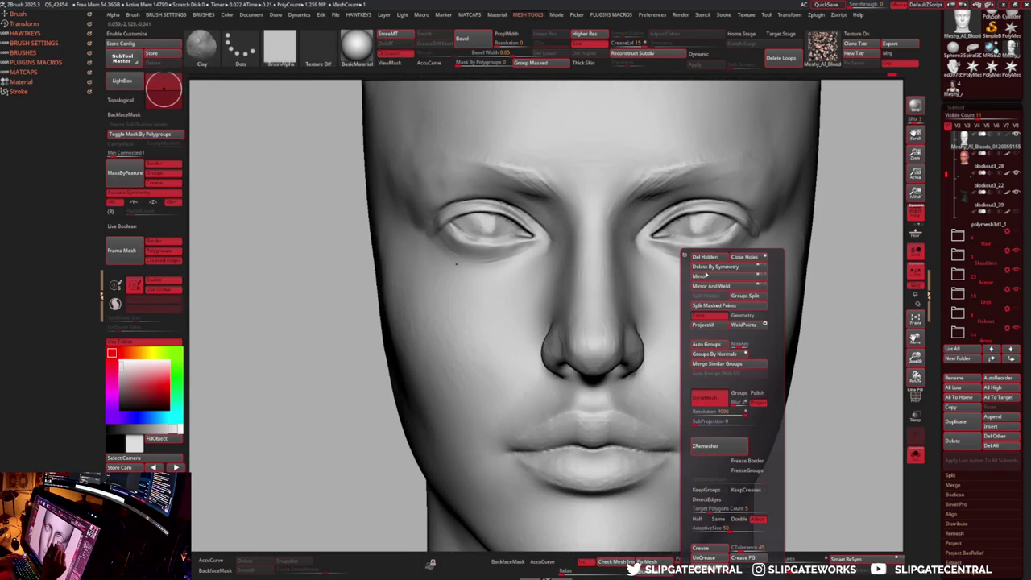
click(705, 293)
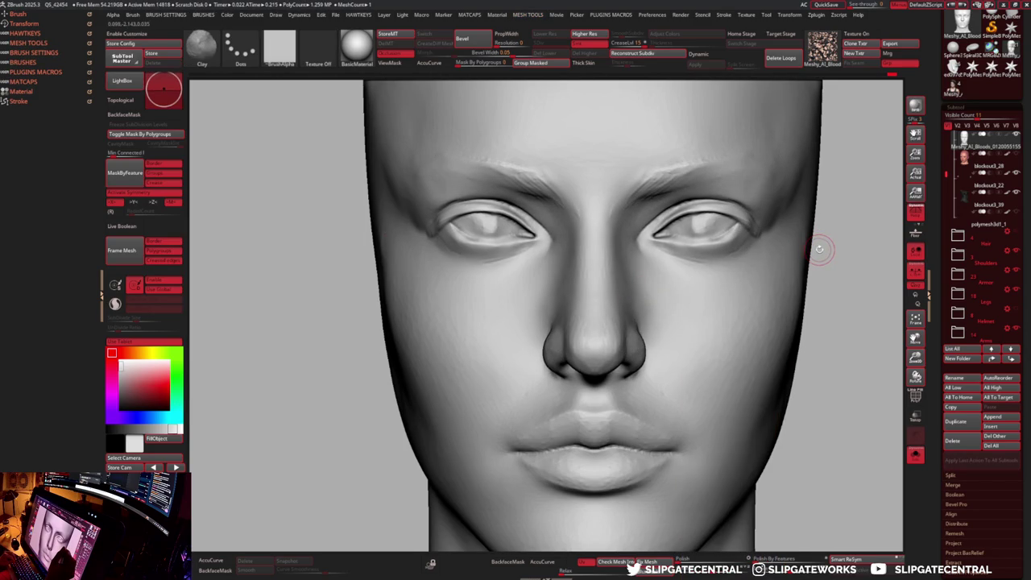
- Switch to the DamStandard brush and undo the crease on the nose tip
key(shift)
key(b)
key(d)
key(s)
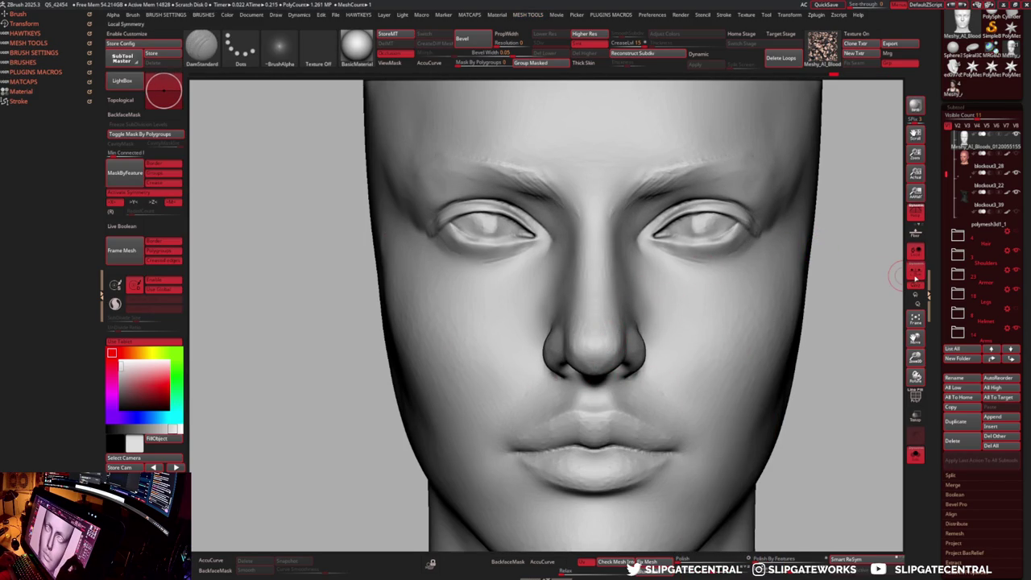
key(ctrl+z)
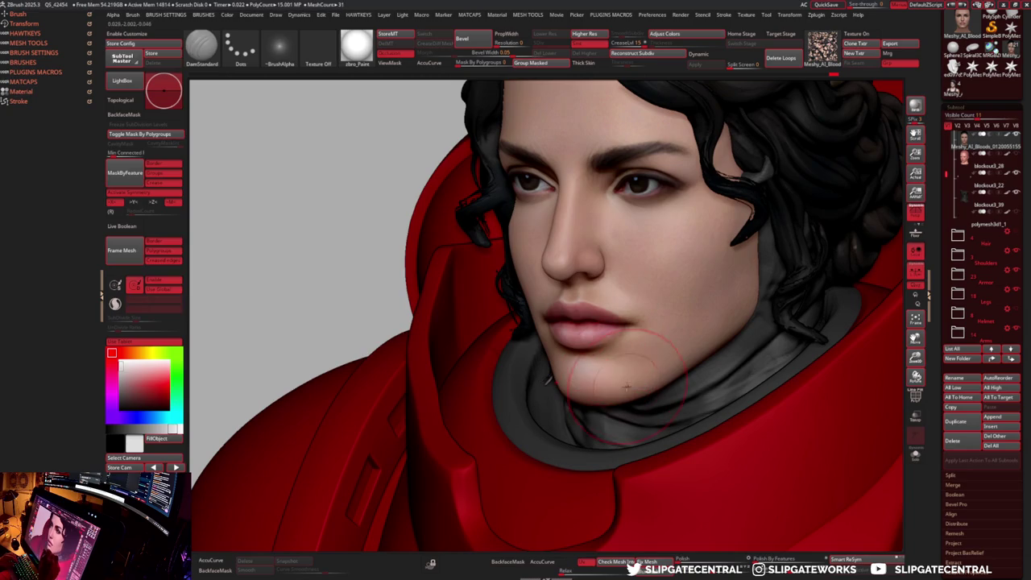
- Nudge the jaw and chin with the Move brush, then zoom in on the lips
key(b)
key(m)
key(v)
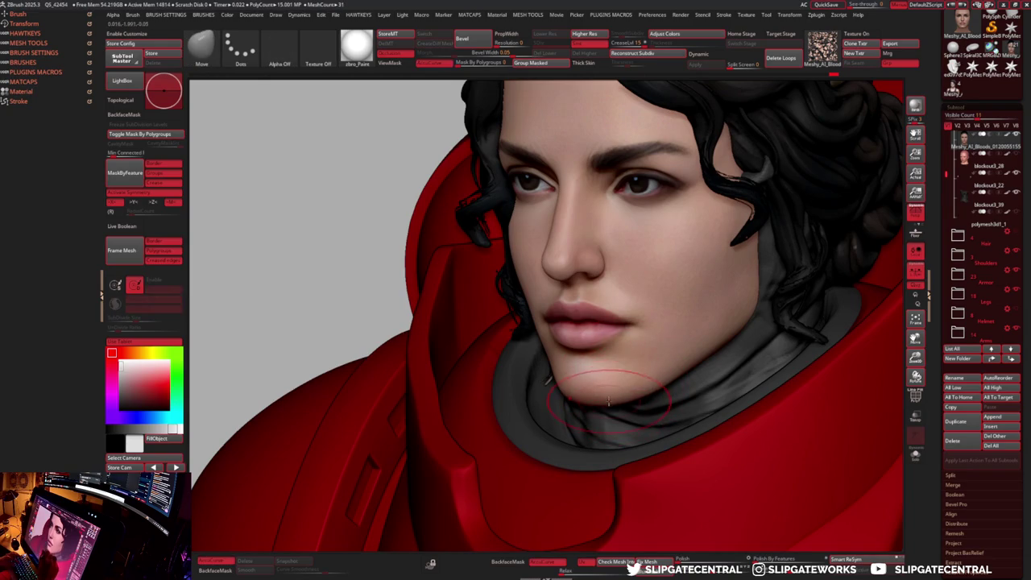
right_drag(620, 400, 642, 392)
drag(661, 408, 659, 408)
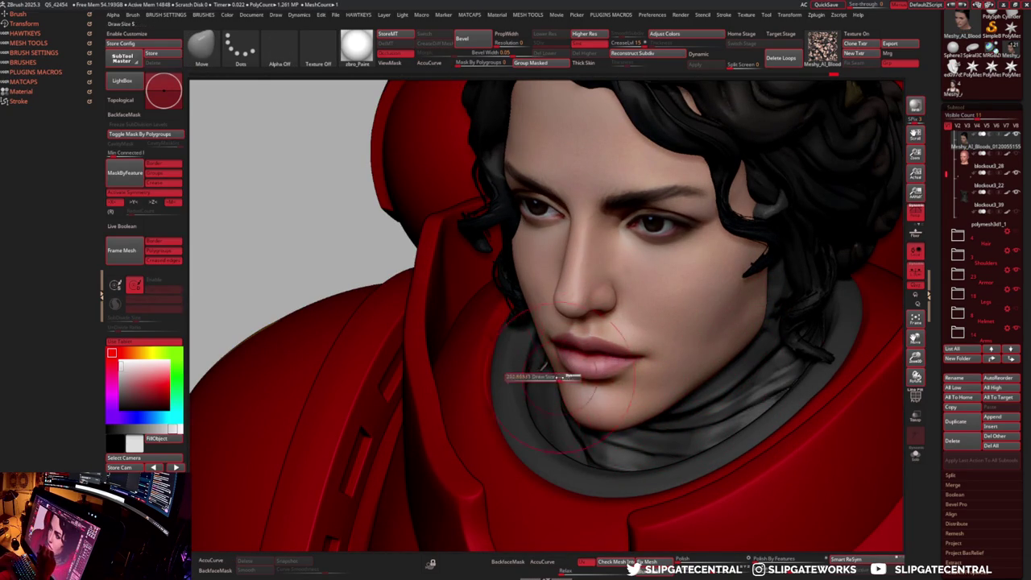
right_drag(562, 346, 558, 370)
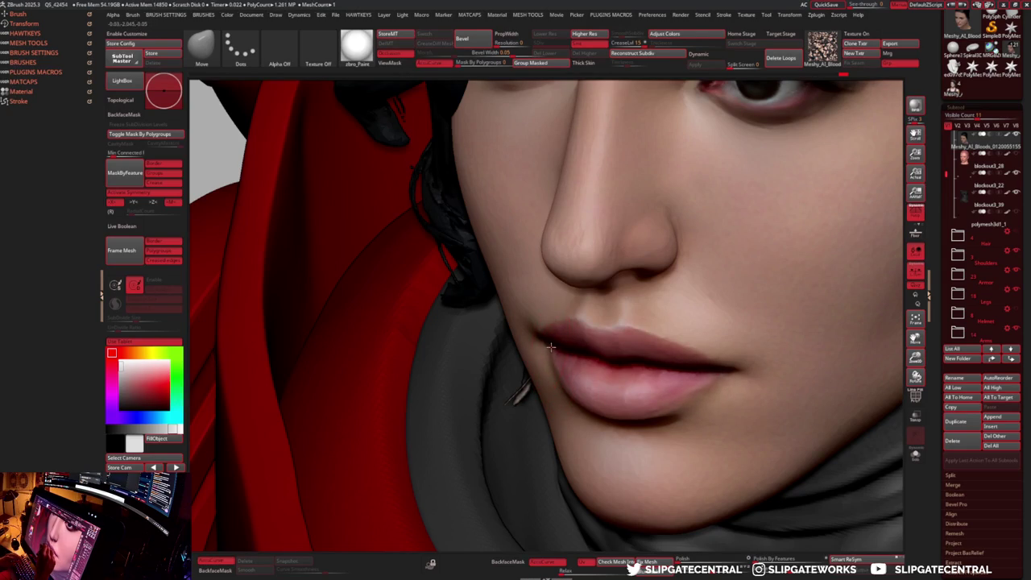
mouse_move(671, 367)
right_down()
mouse_move(685, 373)
mouse_move(580, 354)
right_up()
- Shrink the Standard brush and sample the pinkish lip colour
key(b)
key(s)
key(t)
drag(580, 354, 570, 352)
key(c)
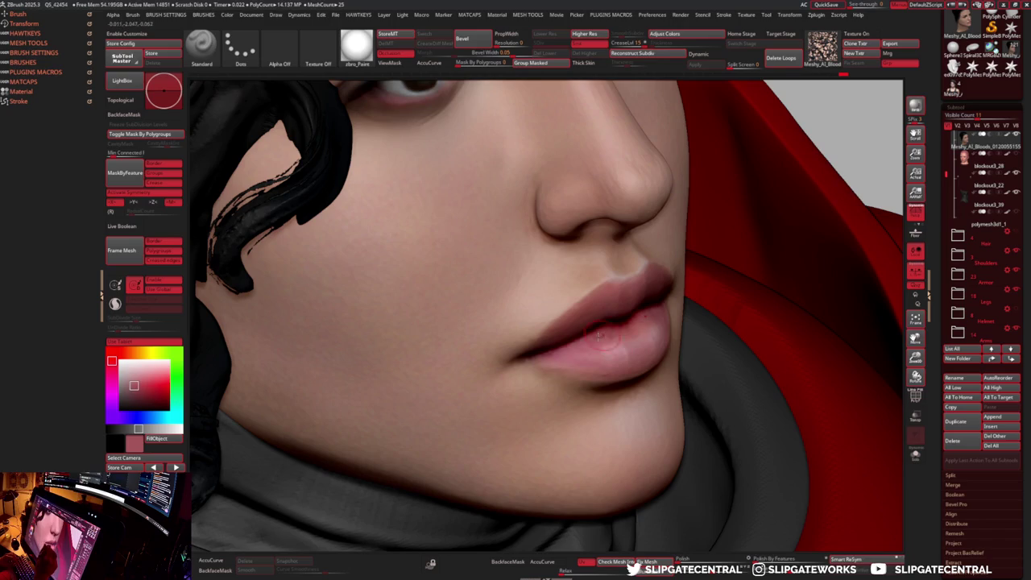
mouse_move(638, 330)
right_down()
mouse_move(692, 306)
mouse_move(616, 302)
right_up()
right_drag(574, 362, 552, 331)
- Toggle hair and armor visibility, inspect the nose from below, and sample a darker skin tone
key(f)
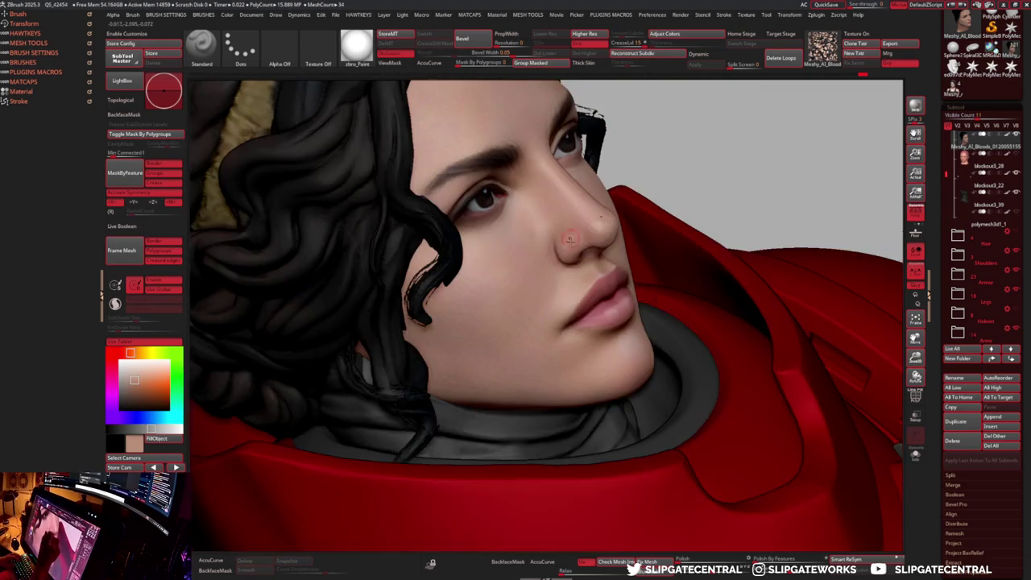
key(f)
right_drag(650, 260, 650, 260)
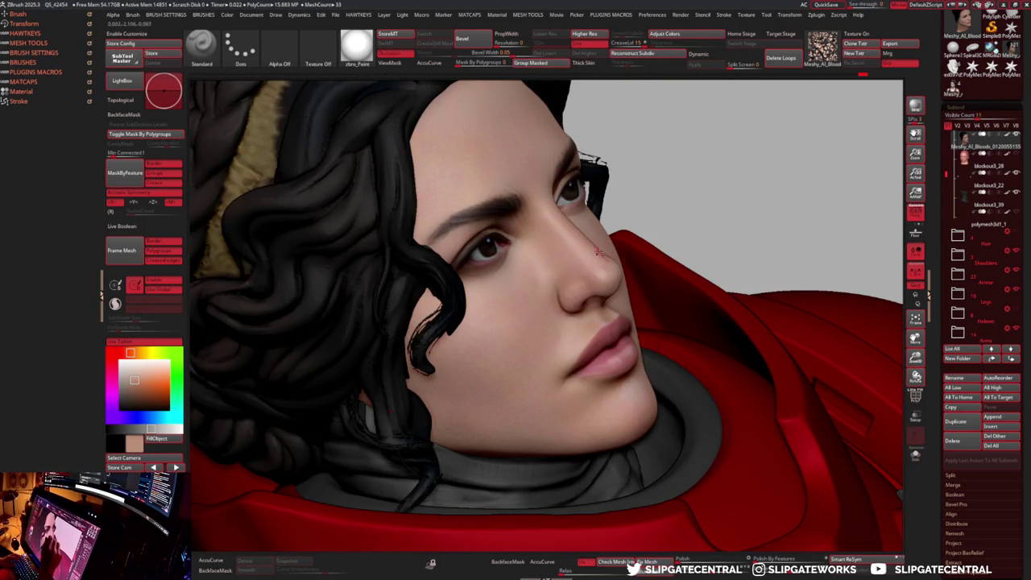
right_drag(600, 254, 594, 300)
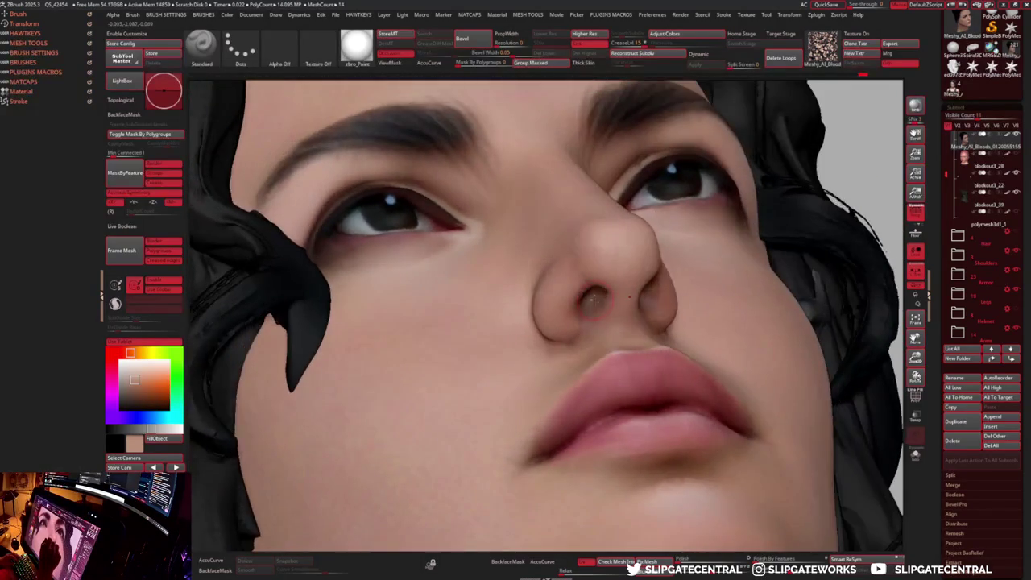
key(c)
key(c)
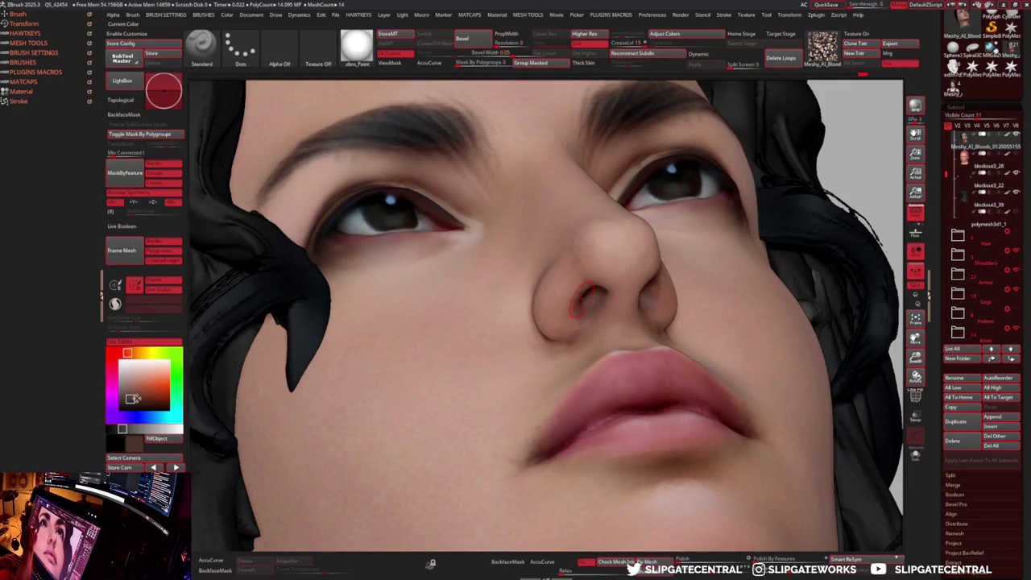
right_drag(590, 294, 428, 335)
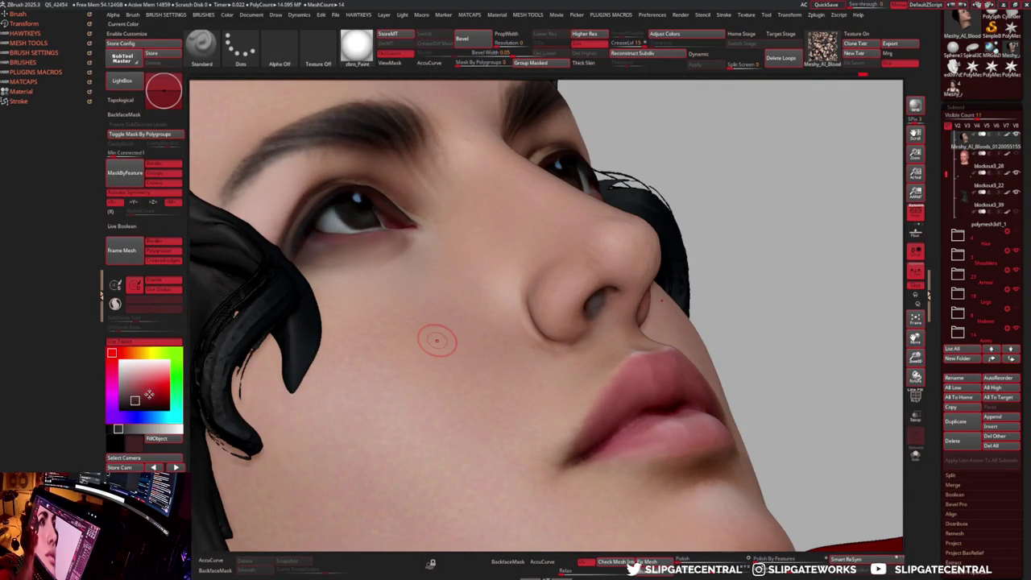
- Resize the brush, sample a lighter skin tone, and paint over the nostril crease
key(s)
mouse_move(594, 305)
right_down()
mouse_move(604, 296)
mouse_move(561, 316)
right_up()
key(c)
key(s)
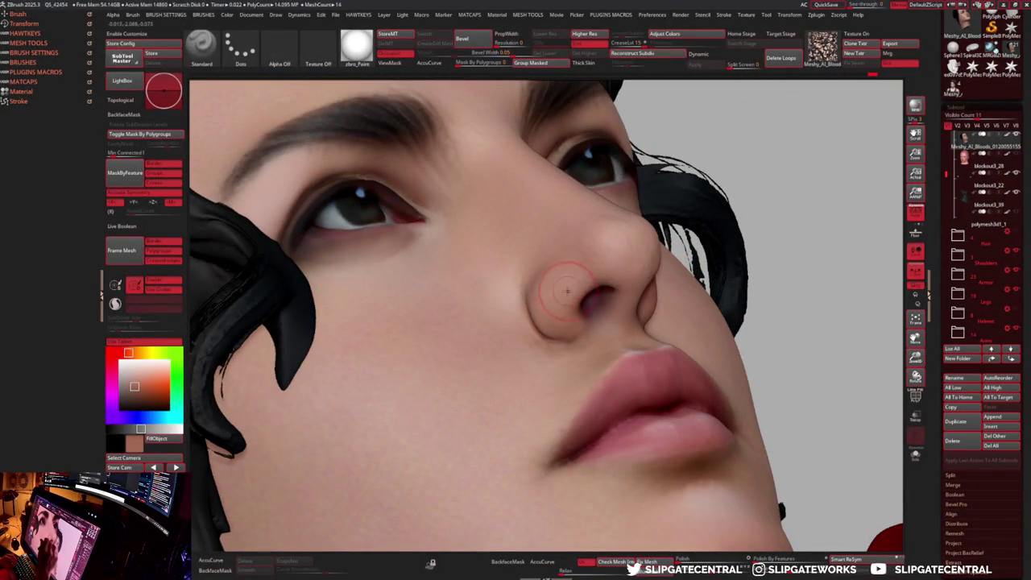
key(c)
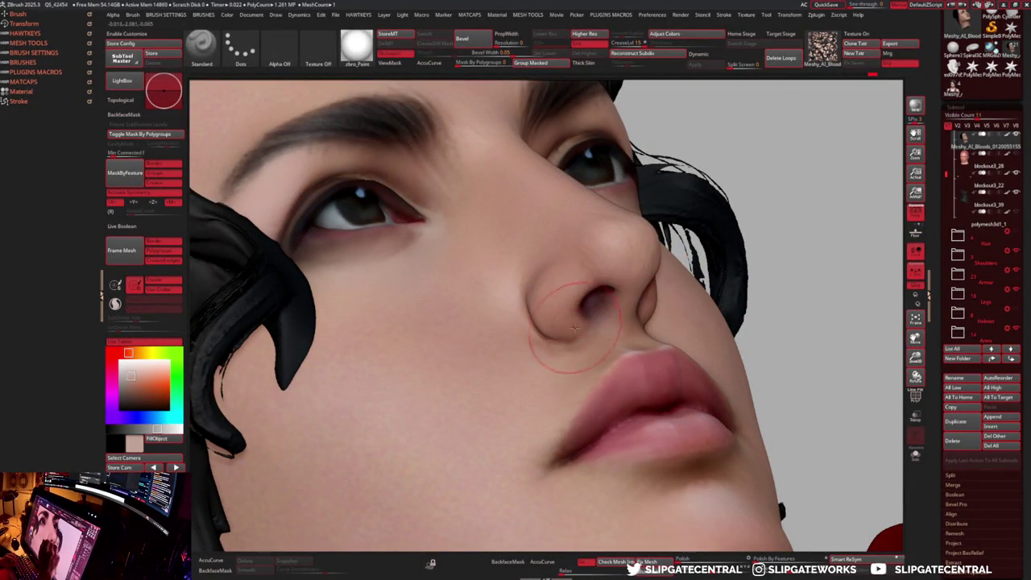
drag(574, 325, 561, 316)
mouse_move(575, 281)
right_down()
mouse_move(588, 321)
mouse_move(573, 326)
right_up()
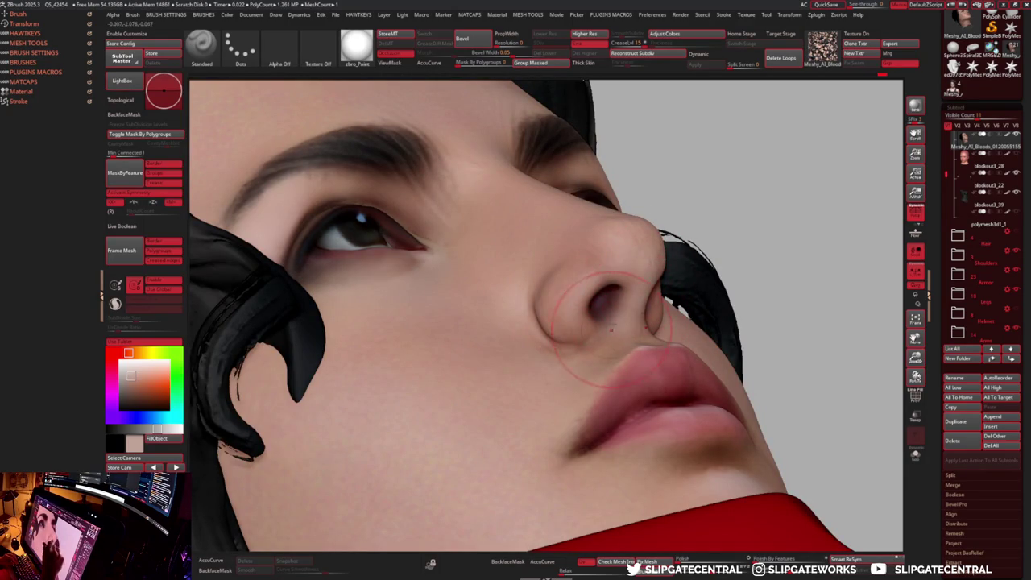
- Return to a frontal close-up of the lower face and bring up the alpha choices
mouse_move(601, 311)
right_down()
mouse_move(665, 373)
mouse_move(667, 332)
right_up()
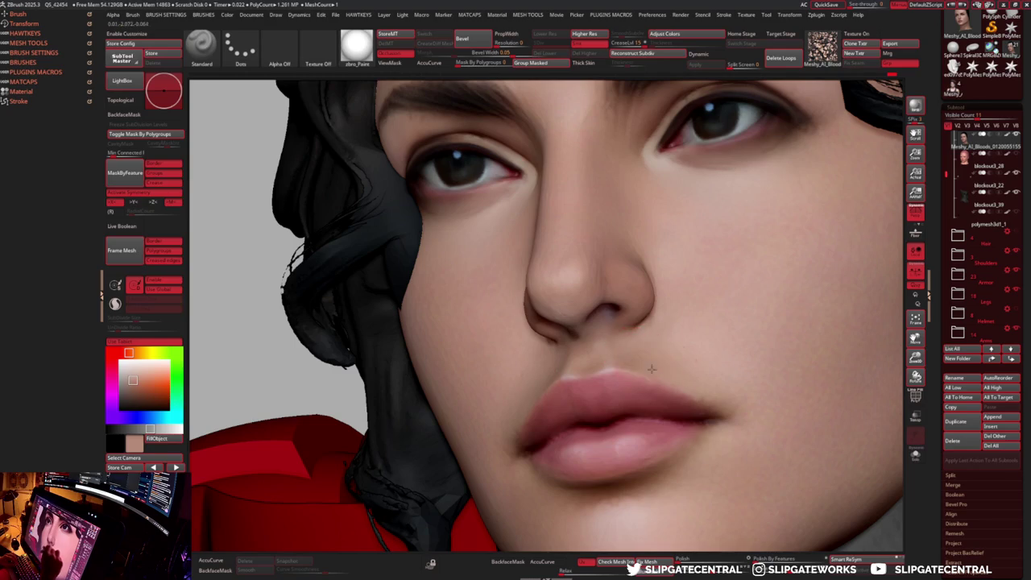
key(f)
mouse_move(635, 363)
alt+right_down()
mouse_move(628, 360)
mouse_move(638, 407)
alt+right_up()
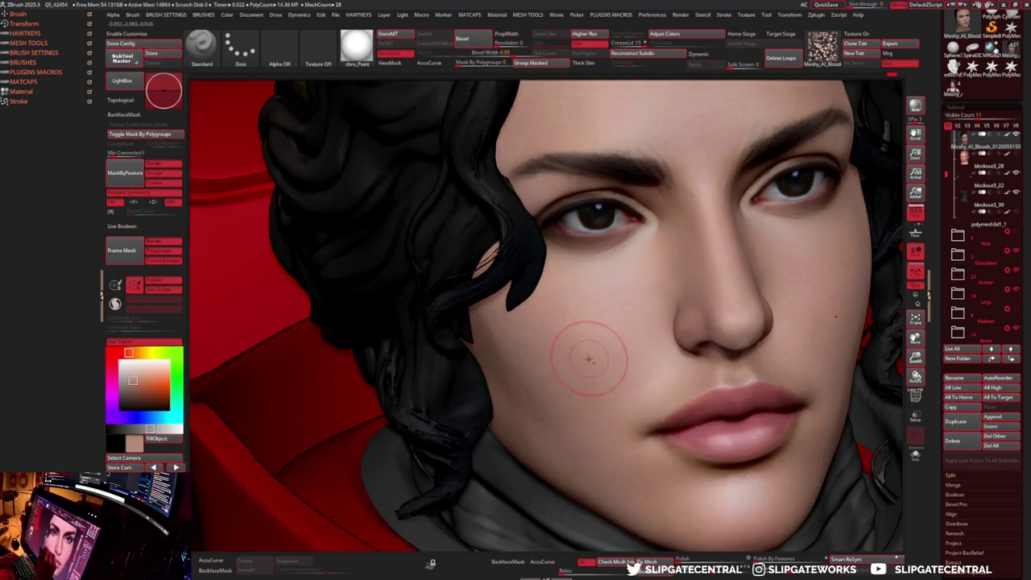
right_drag(592, 360, 579, 241)
click(279, 52)
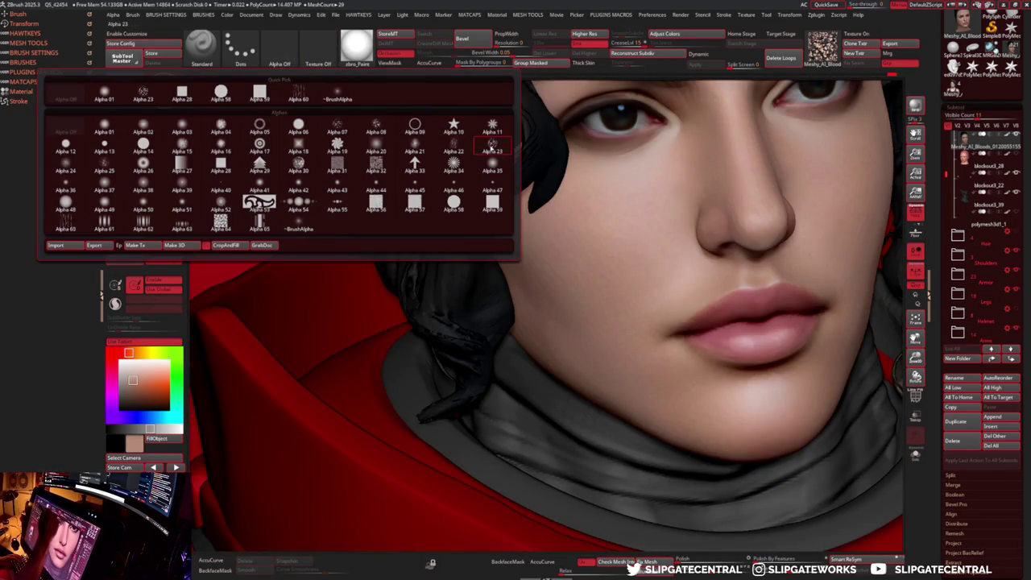
- Give the brush Alpha 23 and the Color Spray stroke, and resize it
click(492, 149)
click(241, 50)
click(240, 92)
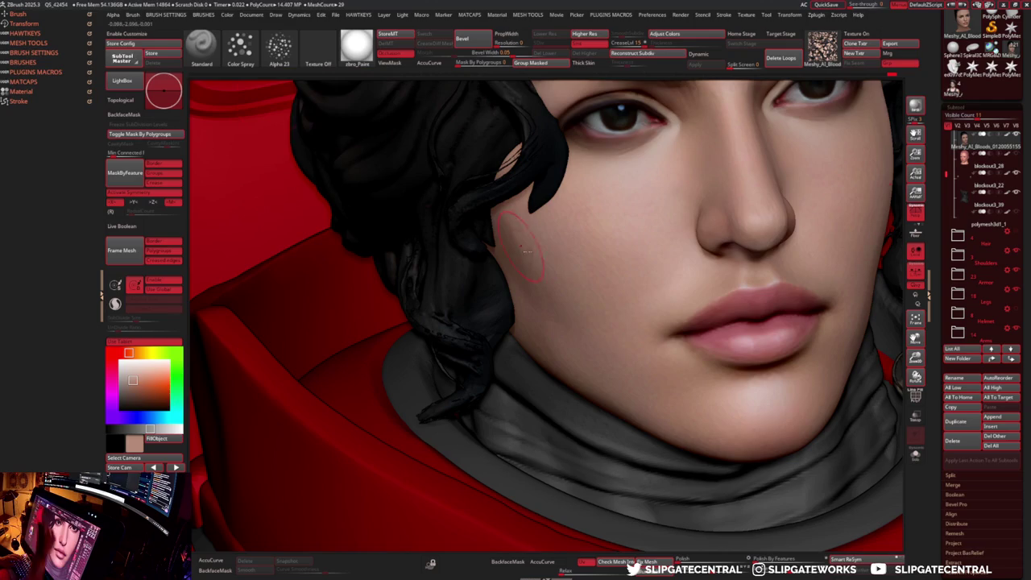
alt+right_drag(644, 356, 648, 337)
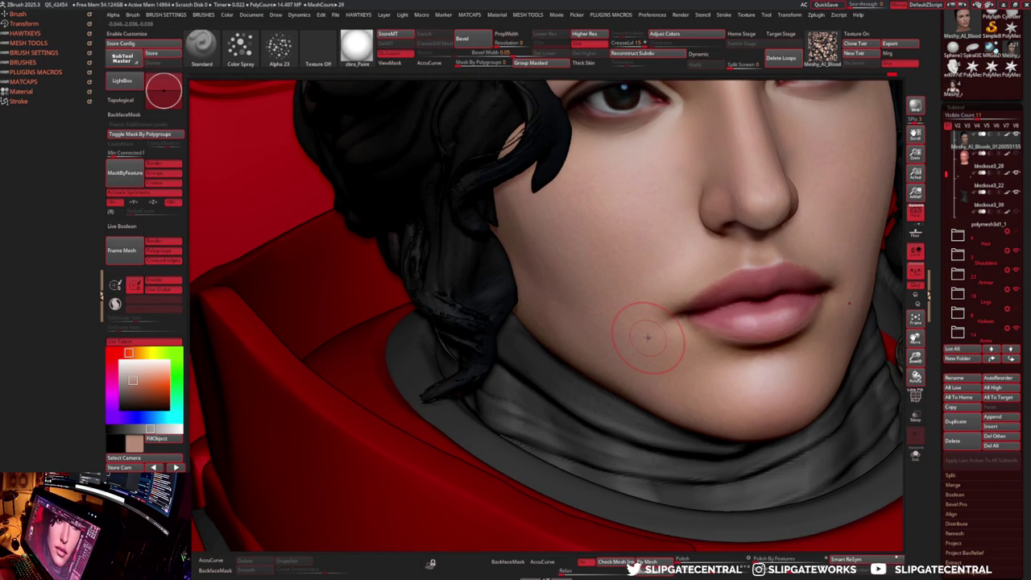
scroll(668, 282, up, 2)
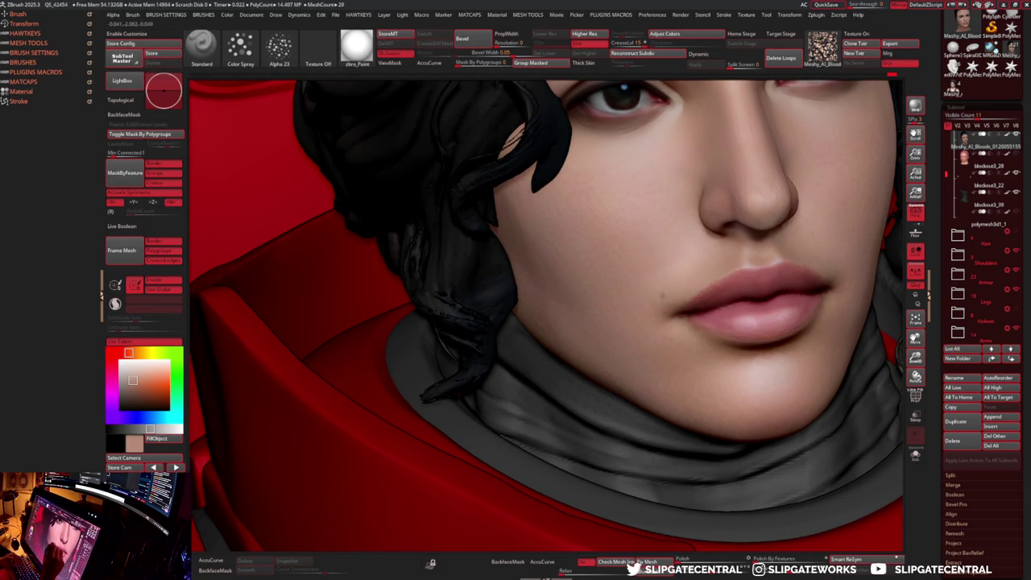
scroll(662, 301, up, 5)
key(s)
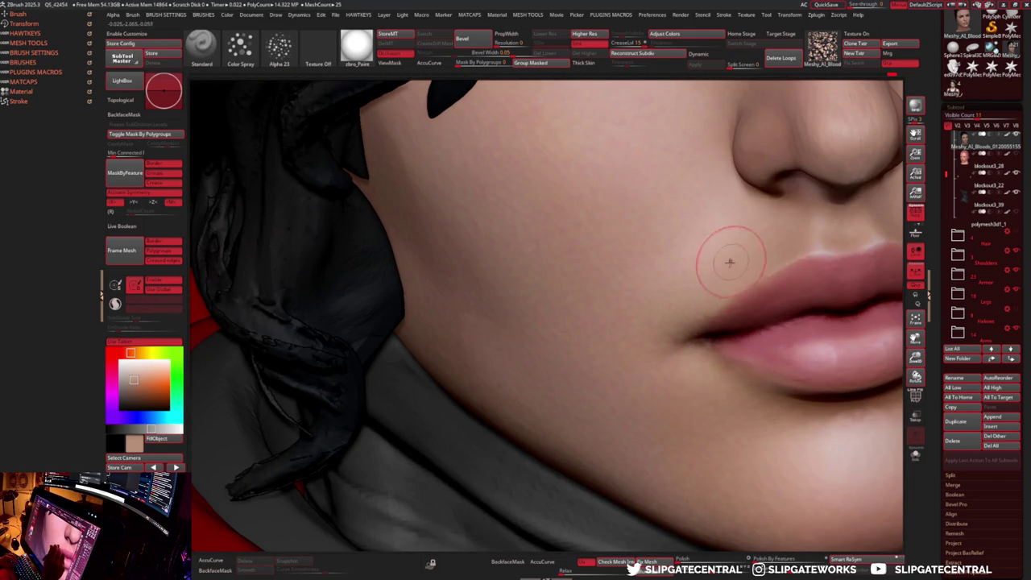
key(s)
- Spray skin-tone variation near the mouth corner and under the lower lip
drag(713, 249, 709, 238)
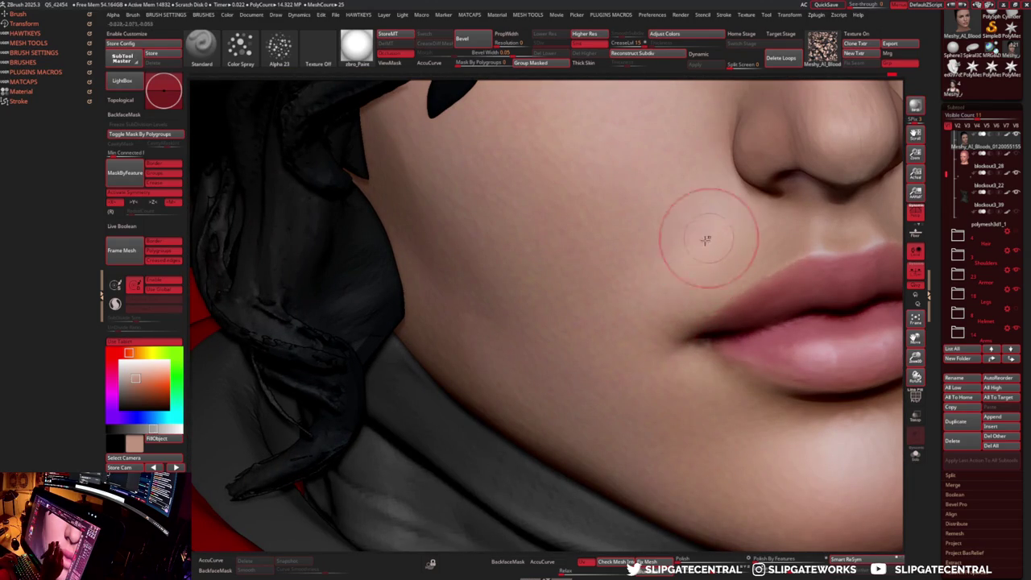
mouse_move(675, 360)
right_down()
mouse_move(632, 361)
mouse_move(666, 366)
right_up()
scroll(740, 334, up, 2)
scroll(753, 314, down, 2)
mouse_move(620, 355)
mouse_down()
mouse_move(666, 366)
mouse_move(680, 382)
mouse_move(651, 370)
mouse_move(650, 355)
mouse_up()
key(s)
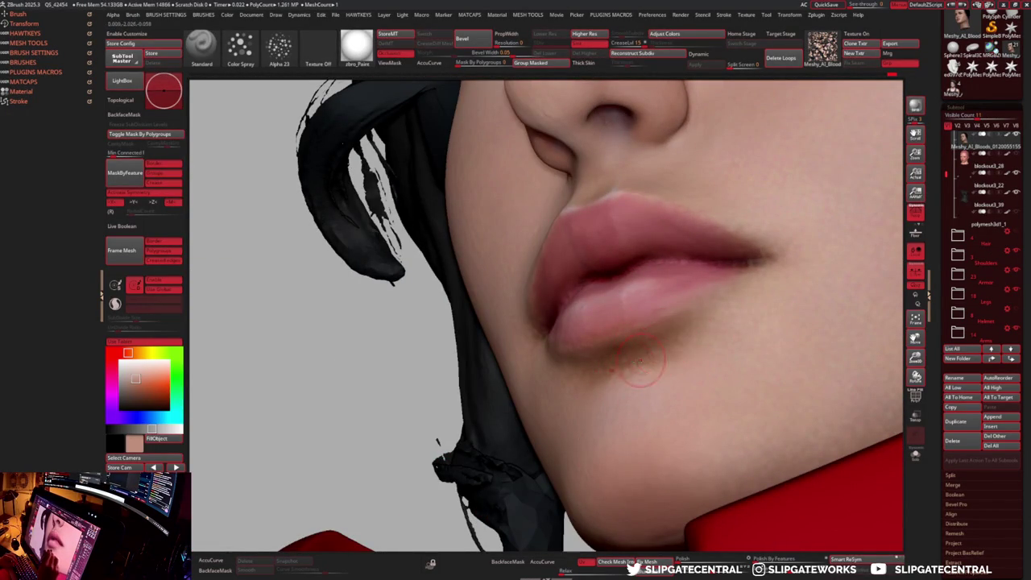
right_drag(769, 286, 727, 339)
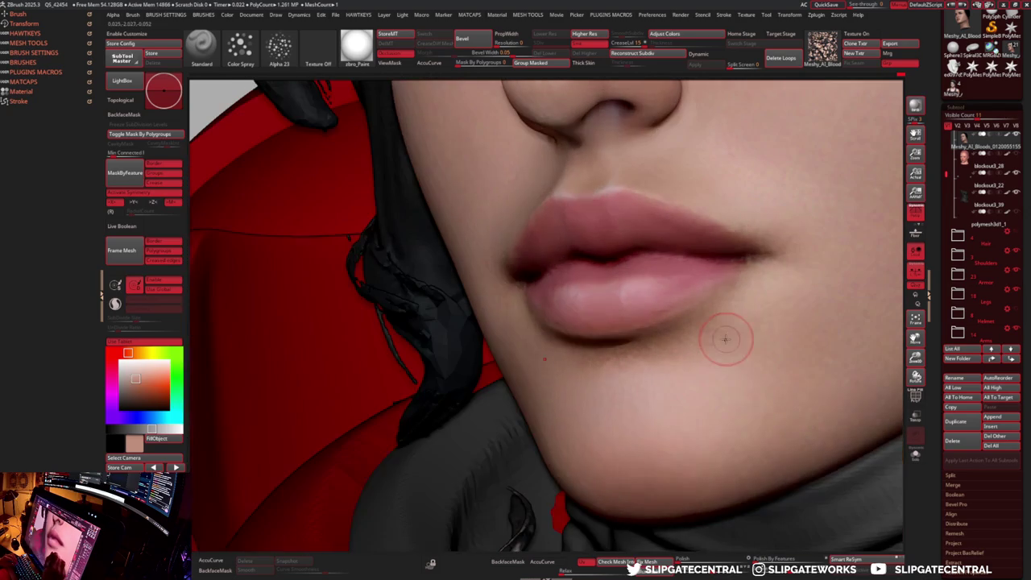
mouse_move(776, 307)
right_down()
mouse_move(759, 314)
mouse_move(713, 272)
right_up()
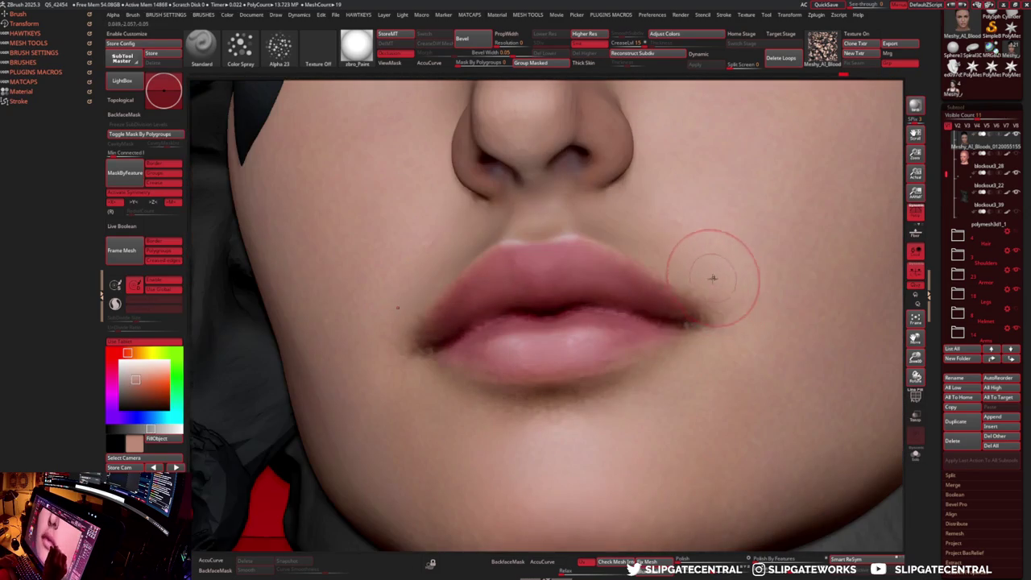
mouse_move(684, 320)
ctrl+right_down()
mouse_move(709, 343)
mouse_move(685, 314)
ctrl+right_up()
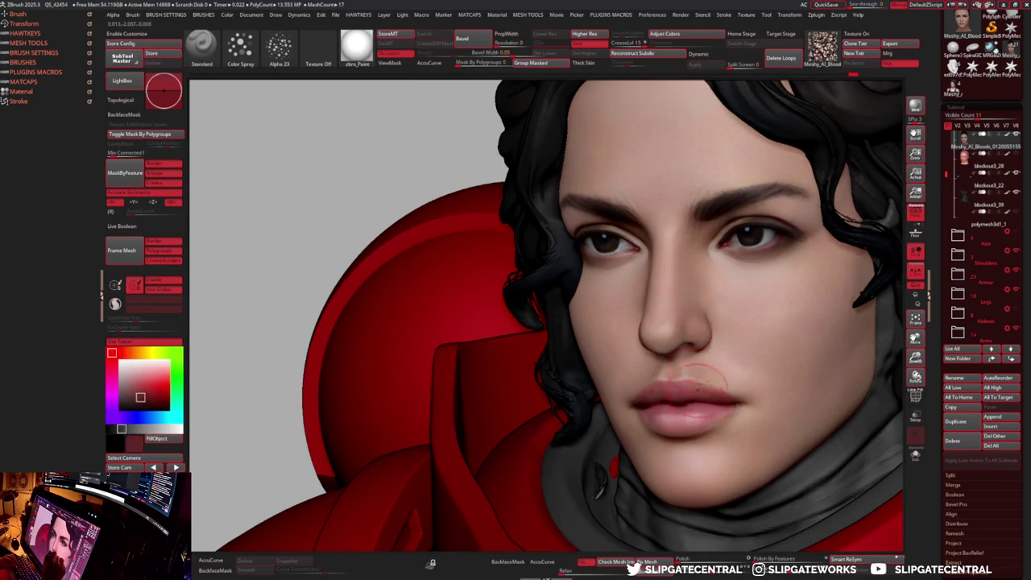
- Shift the colour toward pinkish red, dab the cheek, then pick a darker muted red
drag(132, 353, 119, 355)
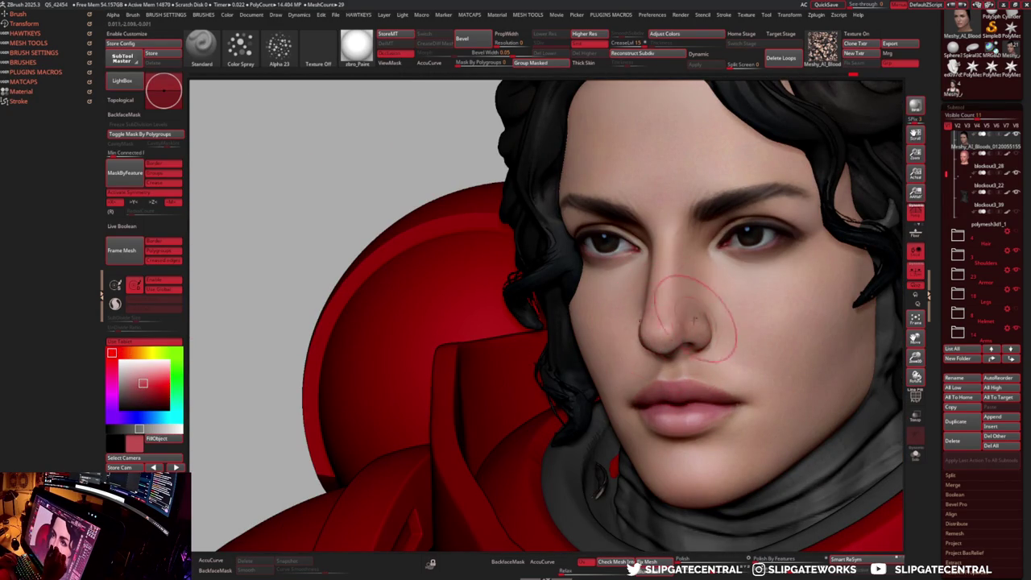
right_drag(701, 310, 667, 322)
key(s)
drag(627, 321, 604, 322)
click(651, 300)
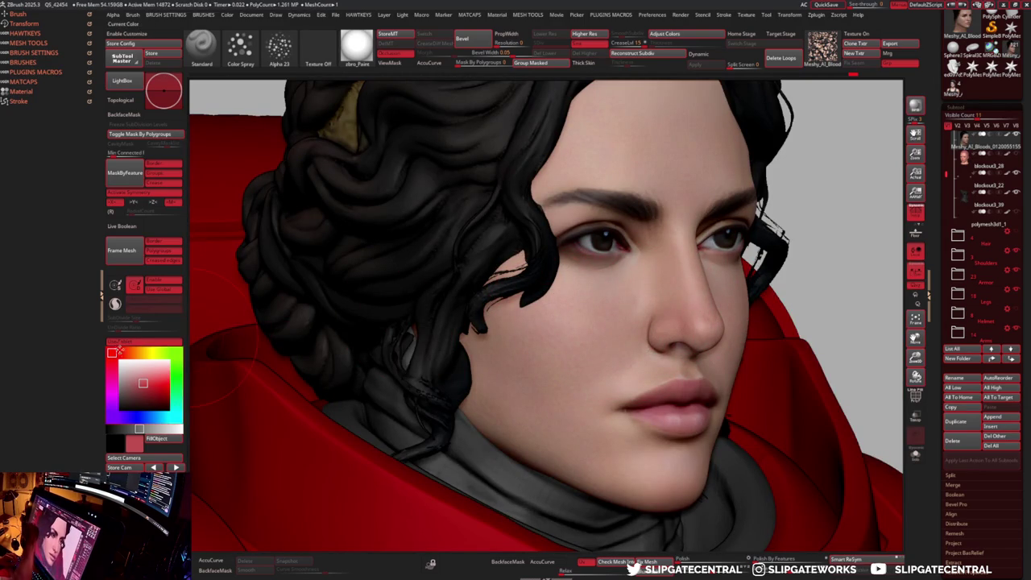
drag(142, 385, 145, 392)
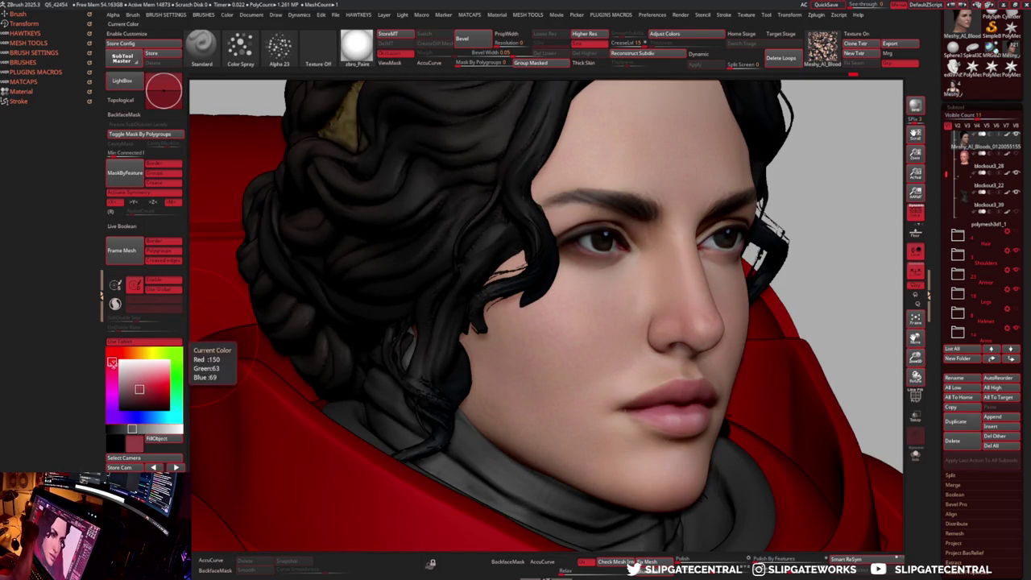
ctrl+shift+click(553, 342)
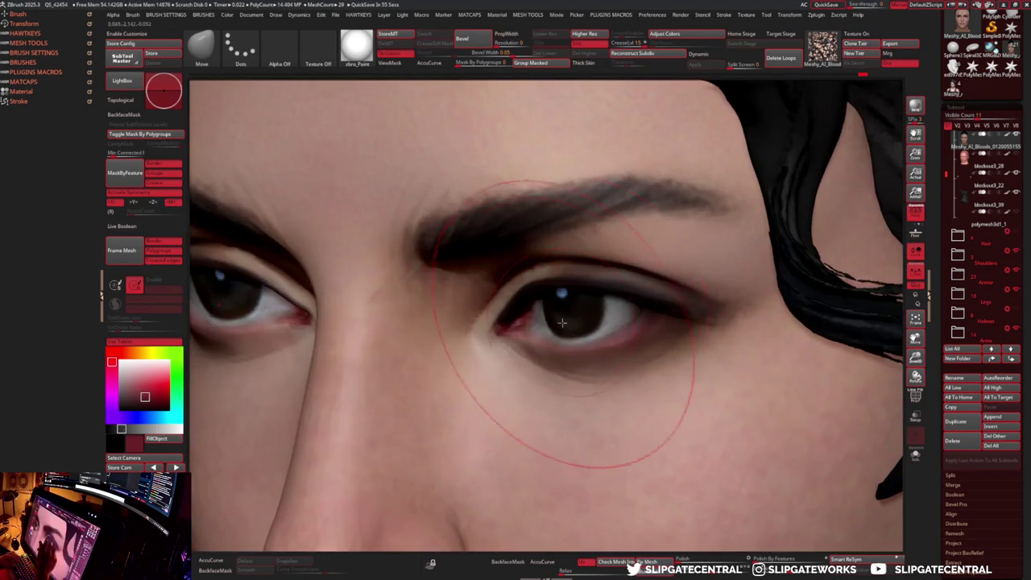
- Try the DamStandard and Clay brushes before settling on Move, zoomed in on the eye
key(b)
key(d)
key(s)
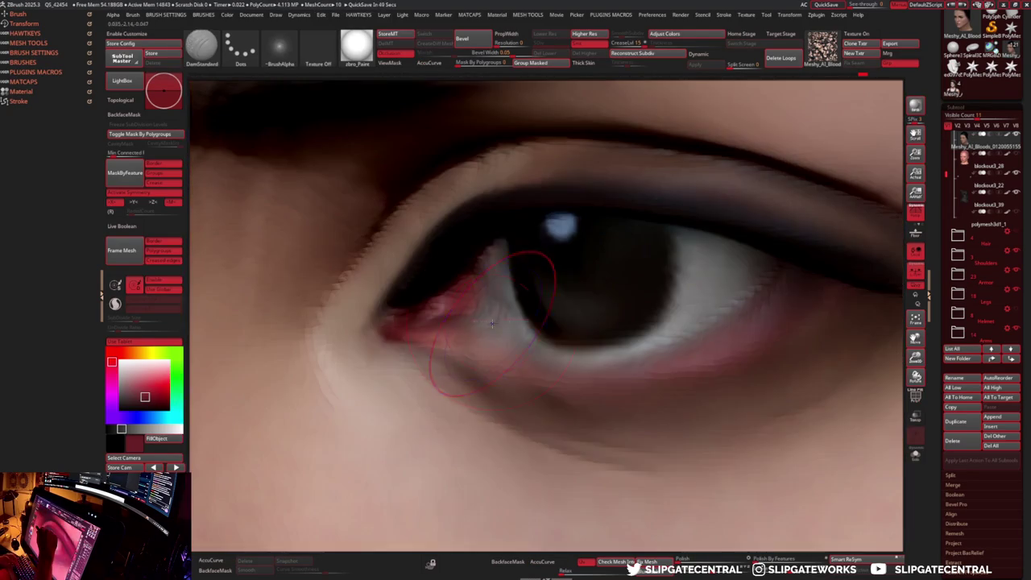
key(s)
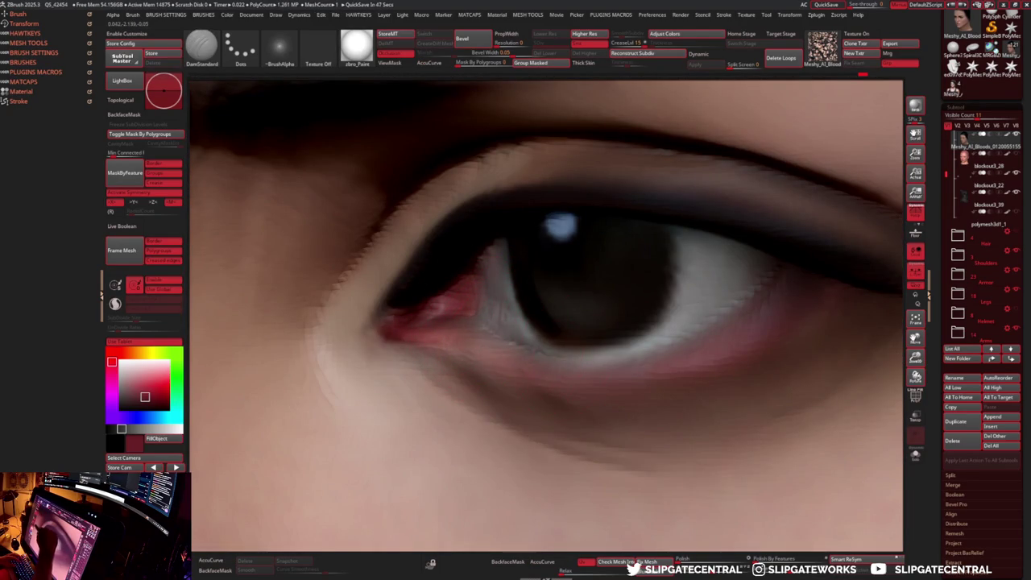
key(b)
key(c)
key(l)
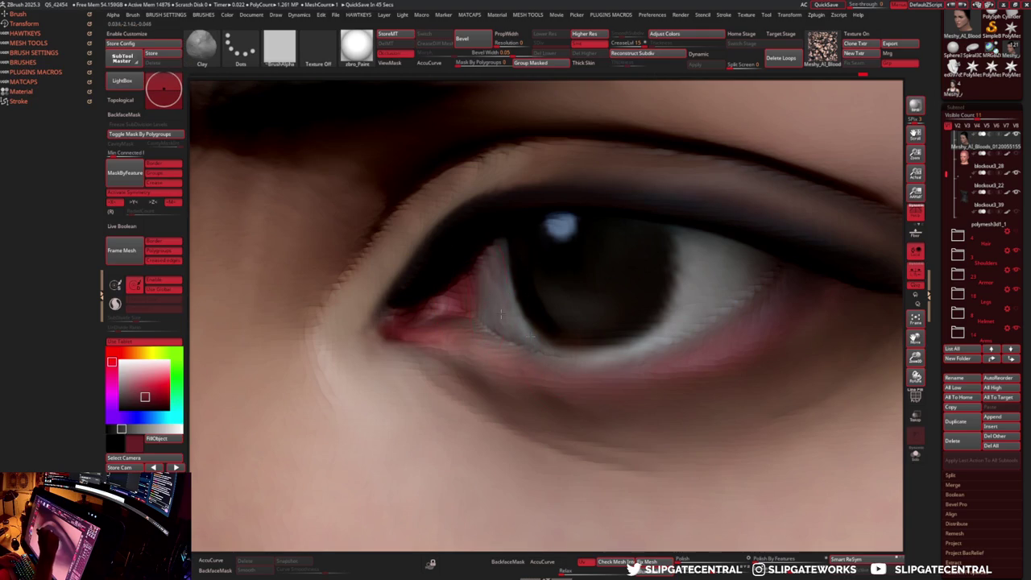
key(b)
key(m)
key(v)
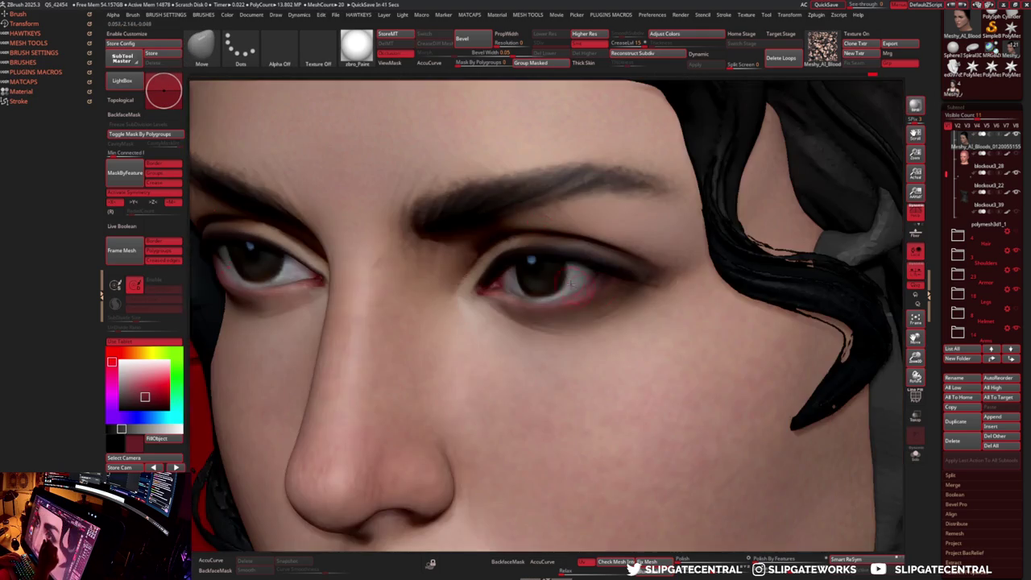
mouse_move(573, 282)
ctrl+right_down()
mouse_move(610, 266)
mouse_move(614, 274)
ctrl+right_up()
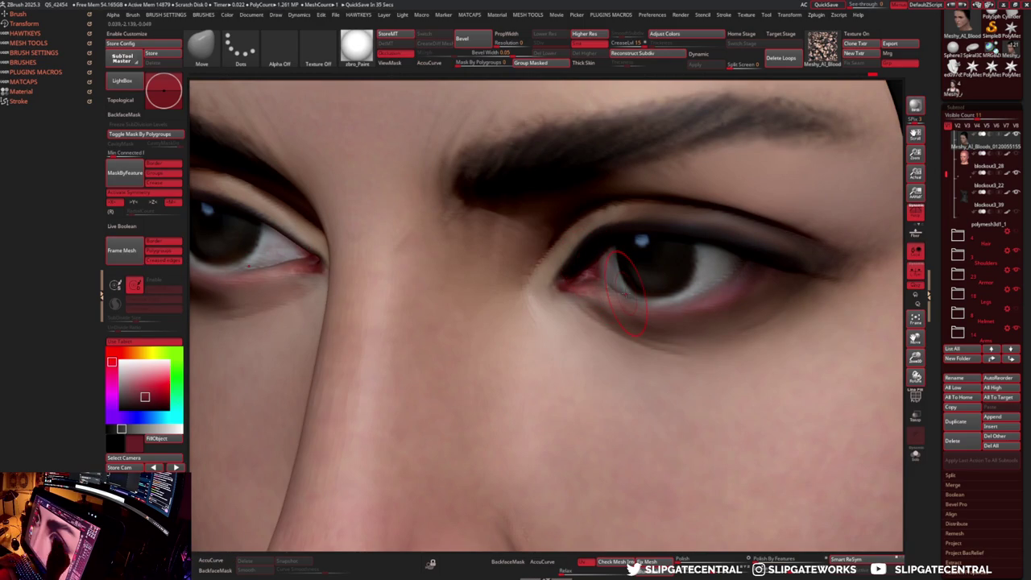
- Orbit toward the nose, briefly pick Standard, and return to a resized Move brush
mouse_move(691, 278)
right_down()
mouse_move(680, 266)
mouse_move(699, 238)
mouse_move(704, 287)
mouse_move(650, 317)
right_up()
key(b)
key(s)
key(t)
key(b)
key(m)
key(v)
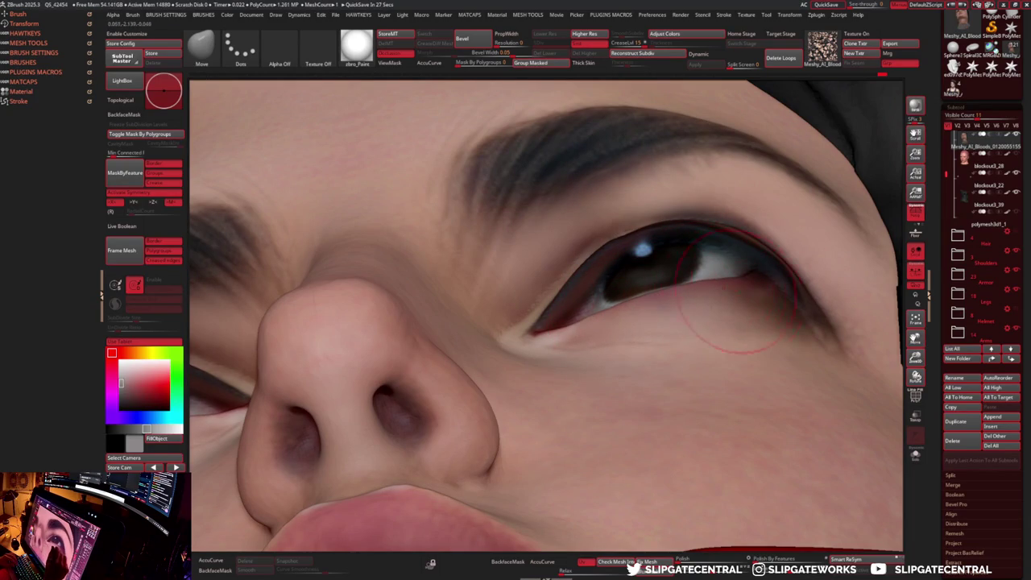
right_drag(748, 281, 646, 255)
key(s)
- Push the upper eyelid edge around the iris, then sample the face's skin tone
drag(647, 254, 688, 248)
mouse_move(612, 258)
mouse_down()
mouse_move(677, 258)
mouse_move(656, 255)
mouse_up()
mouse_move(697, 242)
shift+right_down()
mouse_move(742, 264)
mouse_move(549, 296)
shift+right_up()
key(c)
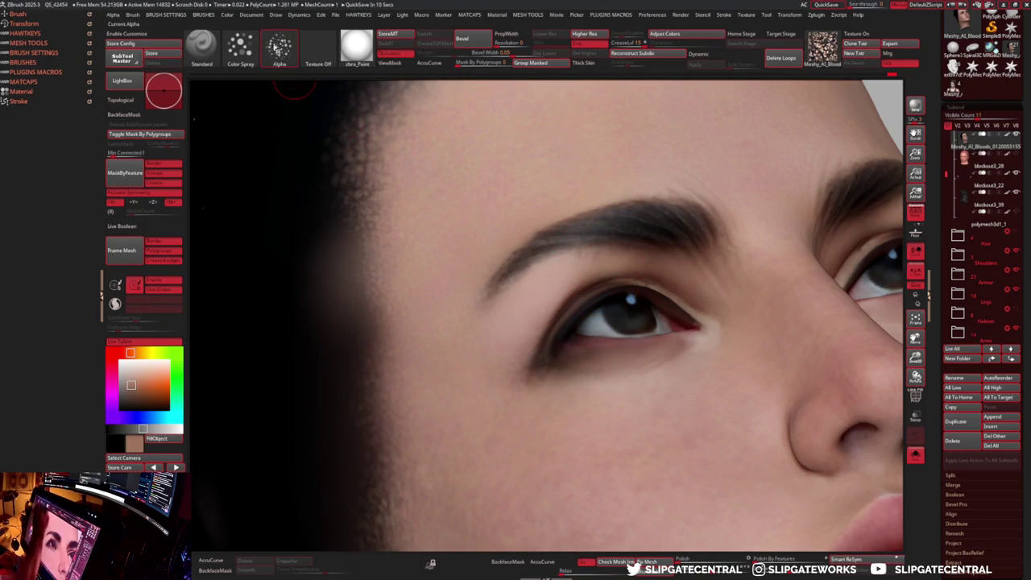
- Set the brush to Alpha Off with the Dots stroke
click(279, 47)
click(66, 129)
click(240, 47)
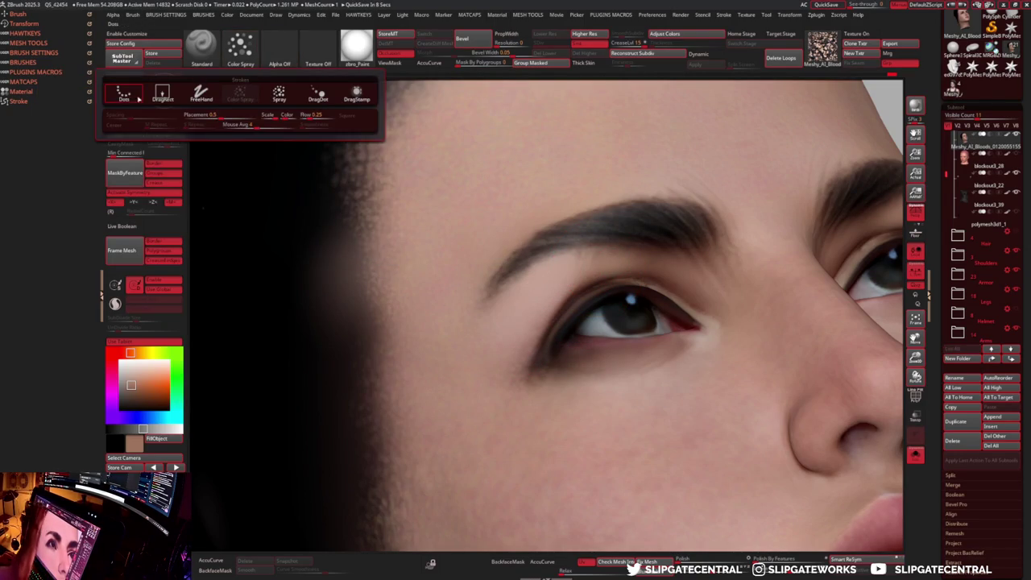
click(136, 87)
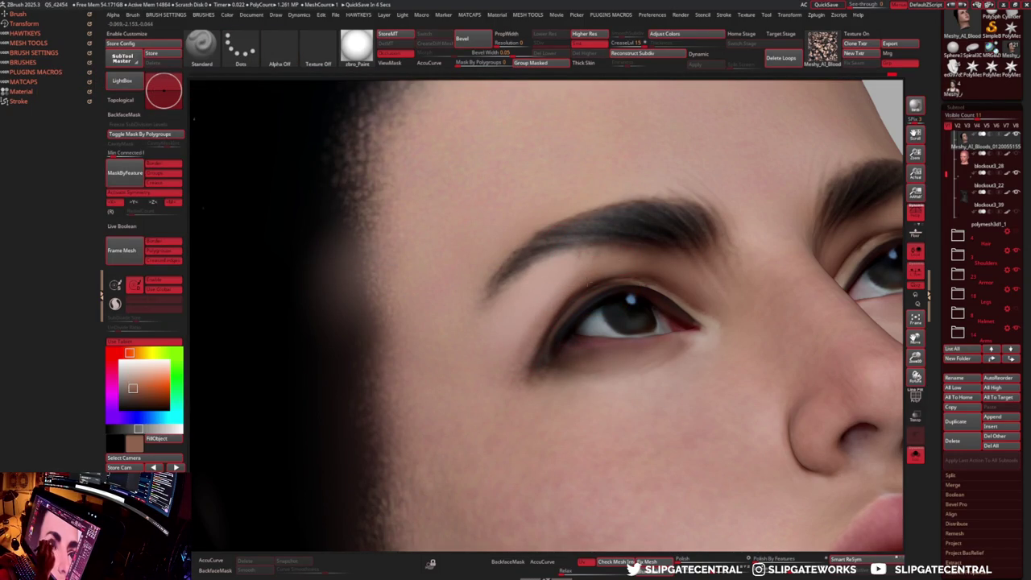
key(p)
- Sample skin tones and paint soft shading below the eye, finishing with a darker red
key(c)
right_drag(475, 292, 525, 292)
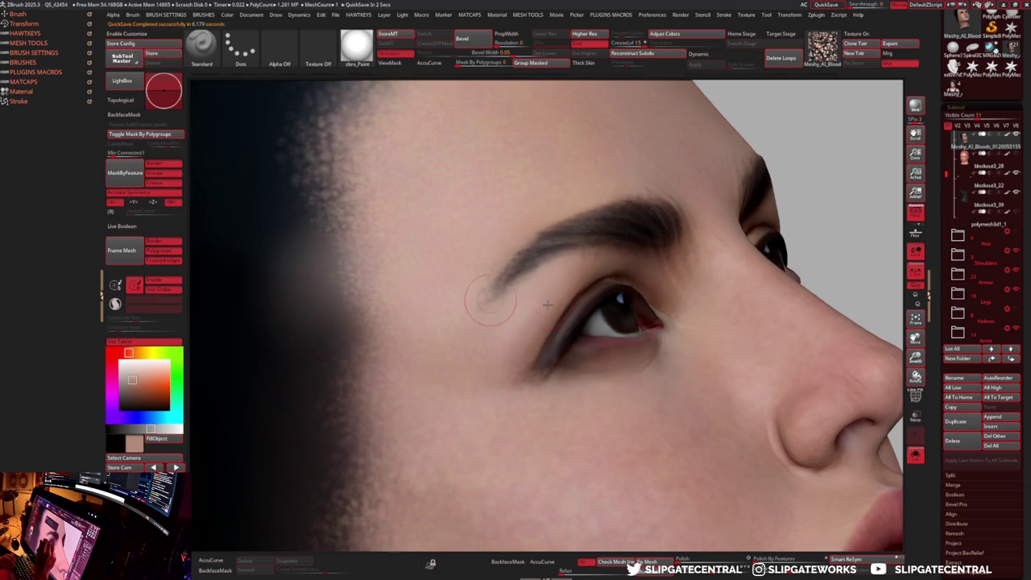
key(c)
right_drag(521, 364, 524, 396)
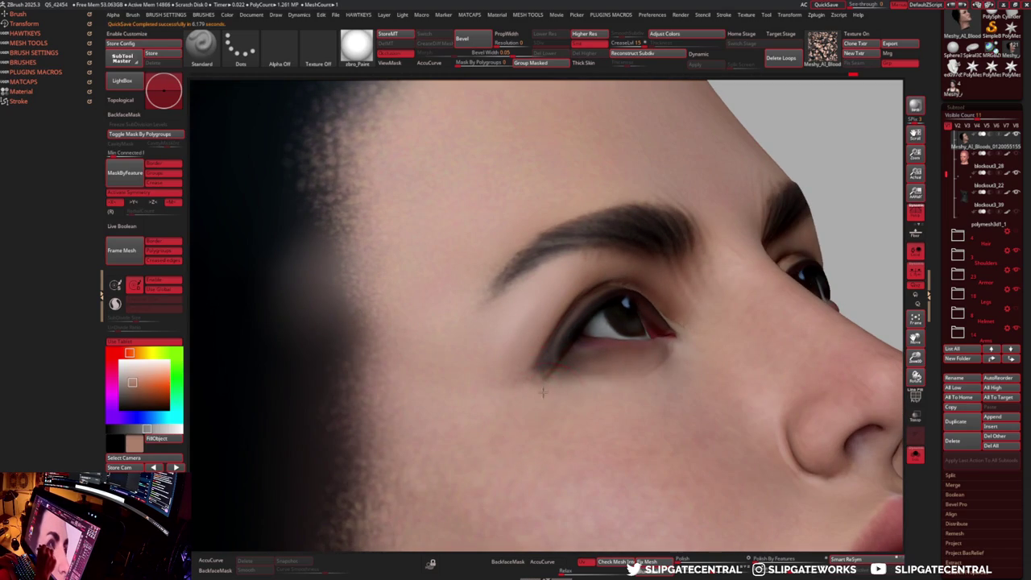
key(s)
right_drag(578, 335, 593, 309)
key(c)
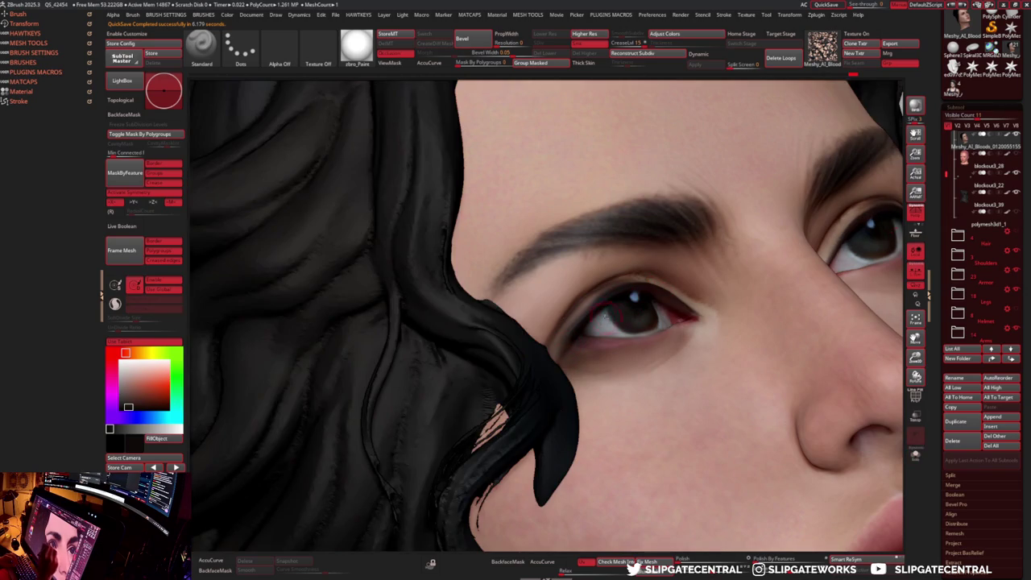
mouse_move(592, 342)
right_down()
mouse_move(646, 356)
mouse_move(612, 373)
right_up()
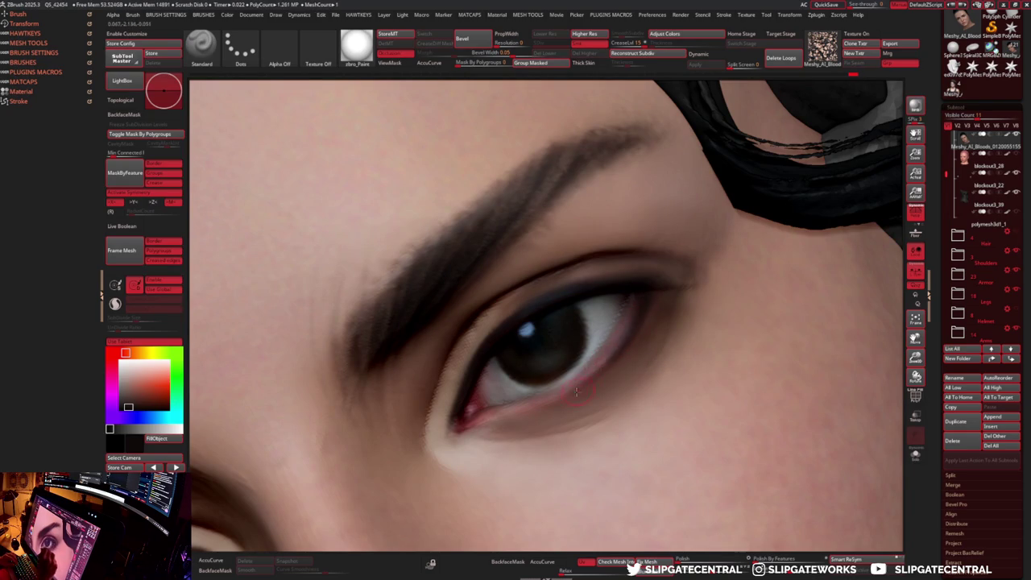
- Switch briefly to DamStandard, then back to Standard loaded with sampled skin tone
right_drag(627, 332, 589, 379)
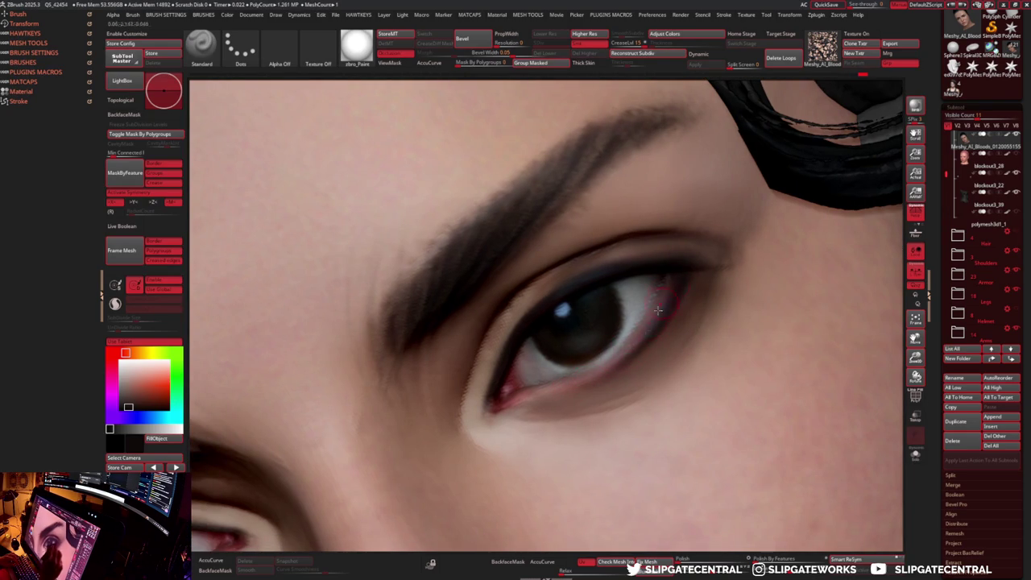
right_drag(661, 306, 651, 323)
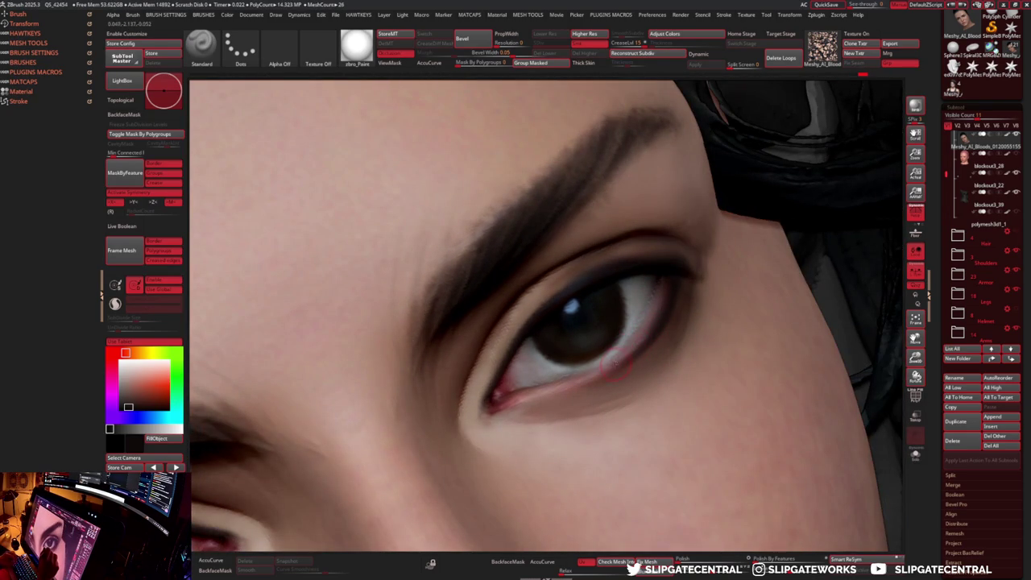
key(b)
key(d)
key(s)
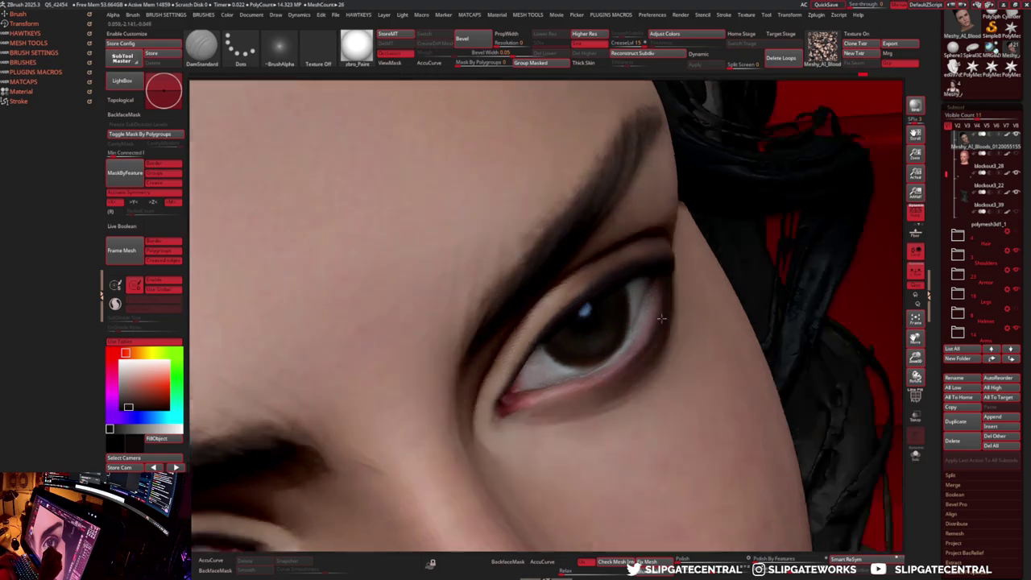
right_drag(657, 273, 587, 395)
key(b)
key(s)
key(t)
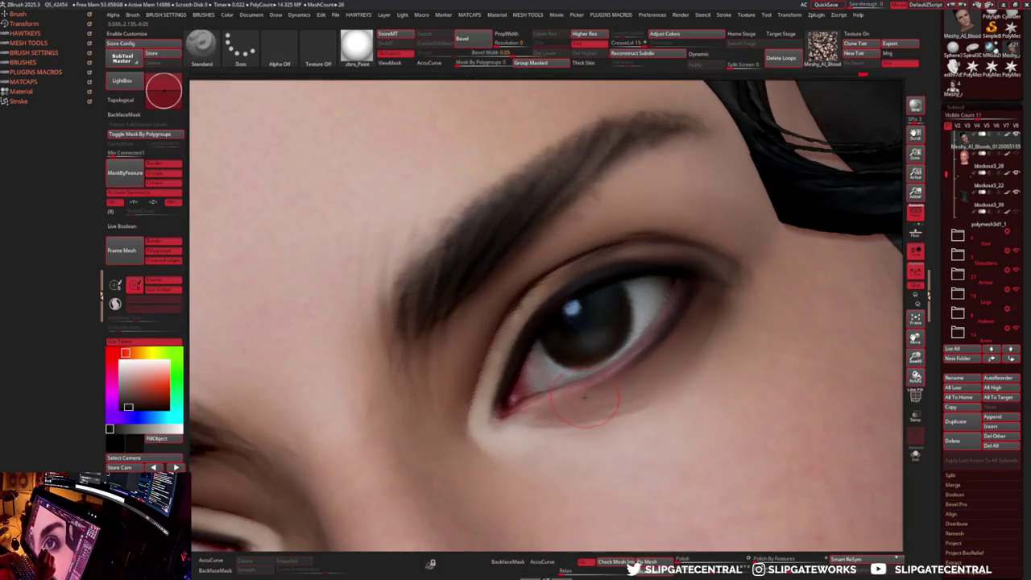
key(c)
key(s)
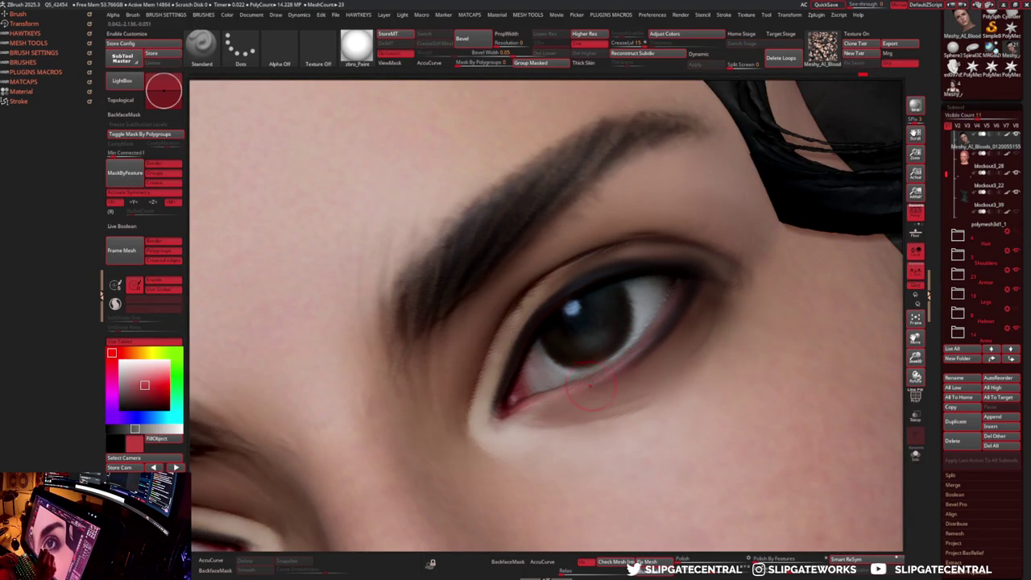
- Paint skin tone over the red tint on the lower eyelid and resample lash and skin colours
alt+right_drag(635, 364, 724, 307)
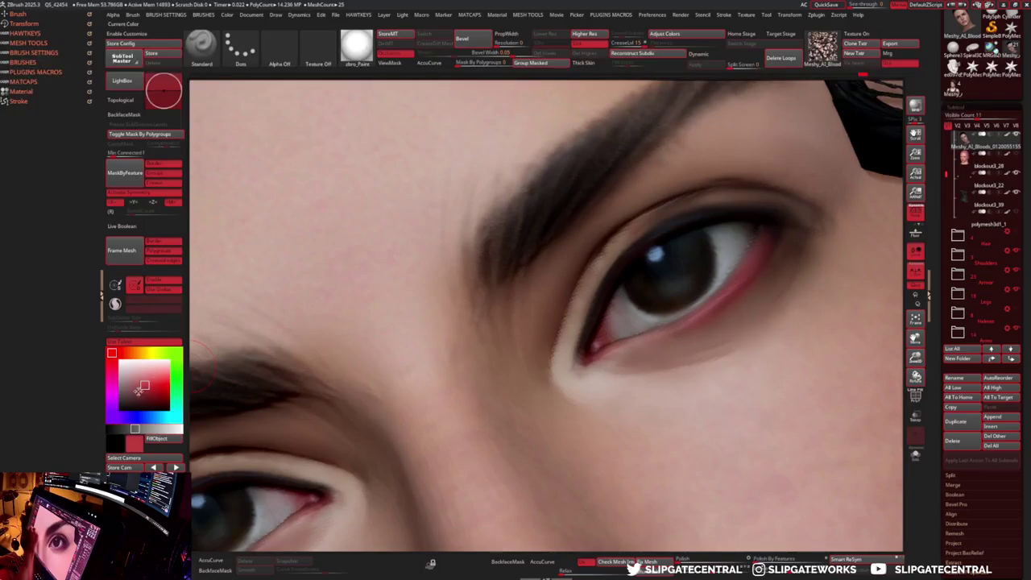
drag(755, 251, 711, 317)
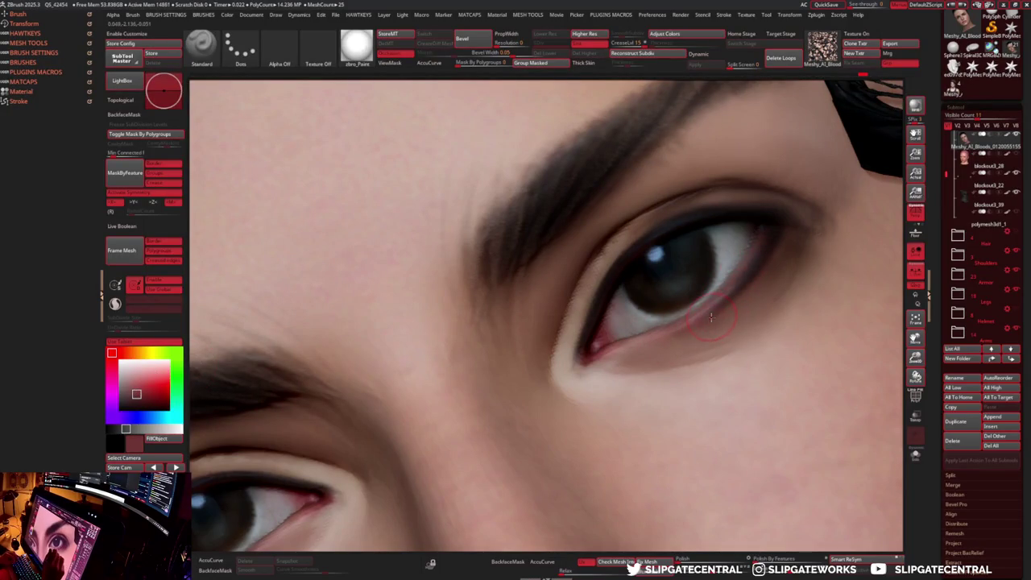
right_drag(716, 310, 701, 318)
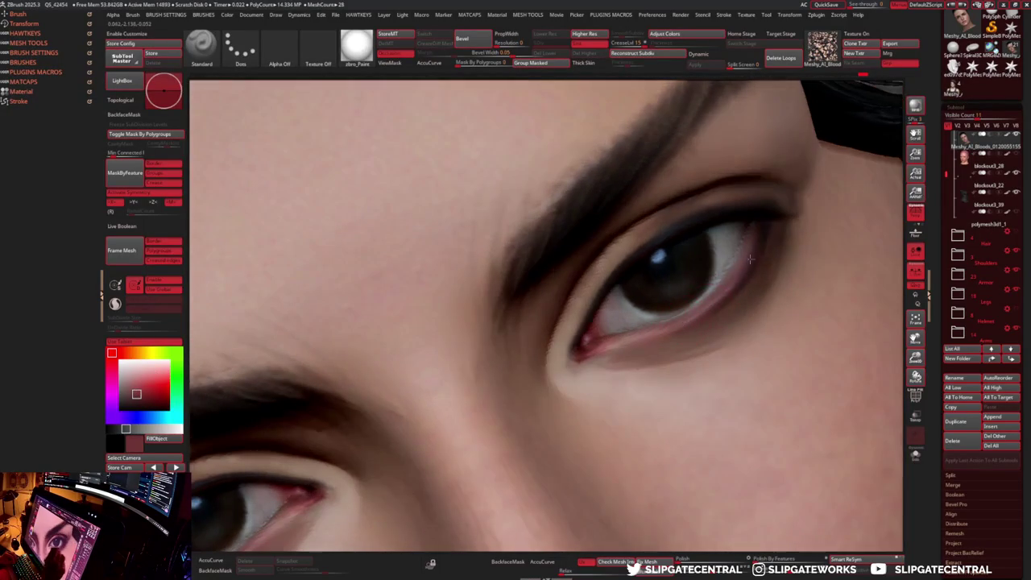
mouse_move(724, 285)
right_down()
mouse_move(759, 258)
mouse_move(698, 218)
right_up()
key(c)
key(c)
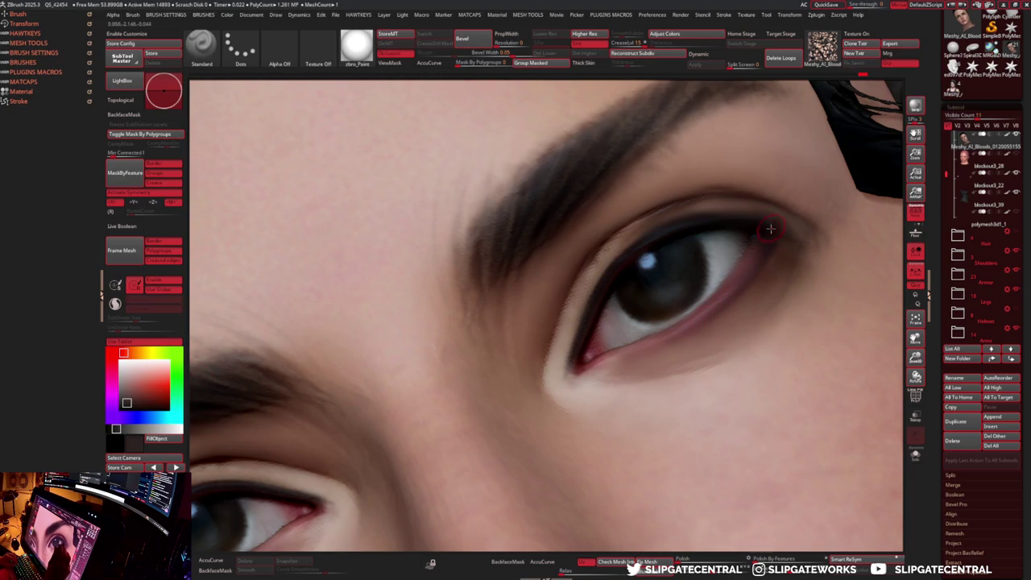
key(c)
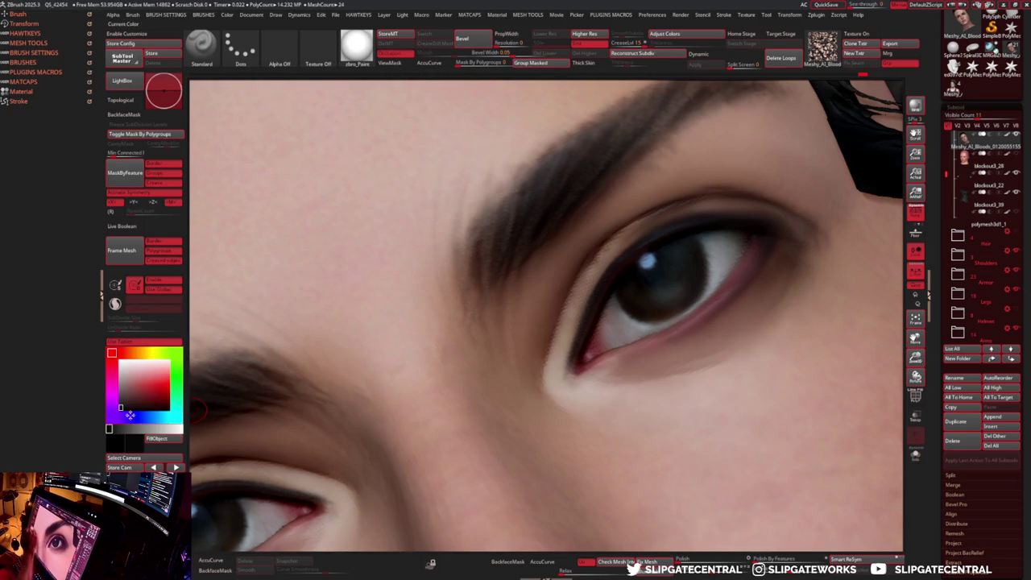
mouse_move(697, 331)
right_down()
mouse_move(717, 321)
mouse_move(618, 355)
right_up()
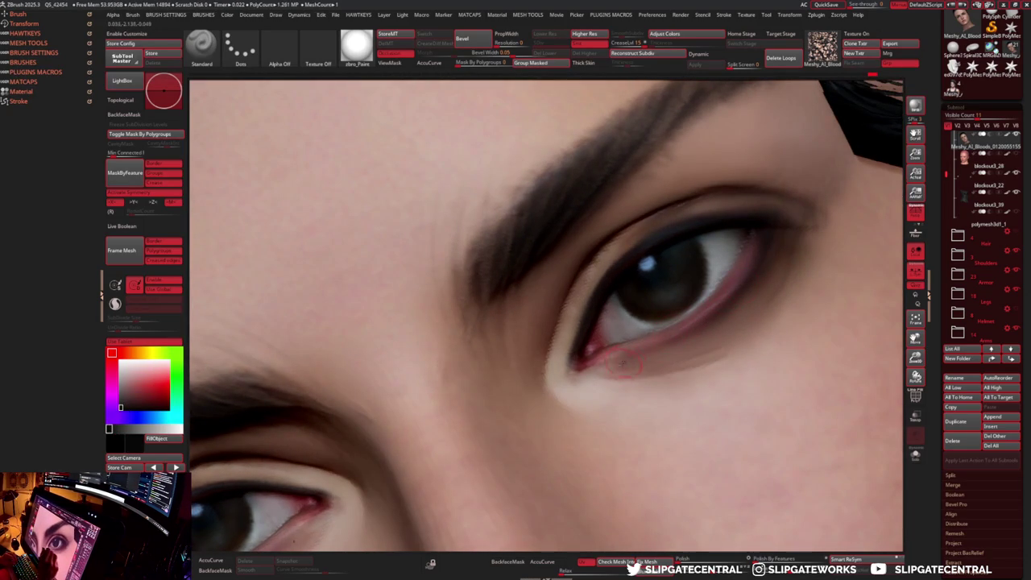
key(c)
- Paint a dark shadow under the lower eyelid with a sampled darker colour
mouse_move(719, 333)
right_down()
mouse_move(655, 291)
mouse_move(640, 345)
right_up()
key(c)
key(s)
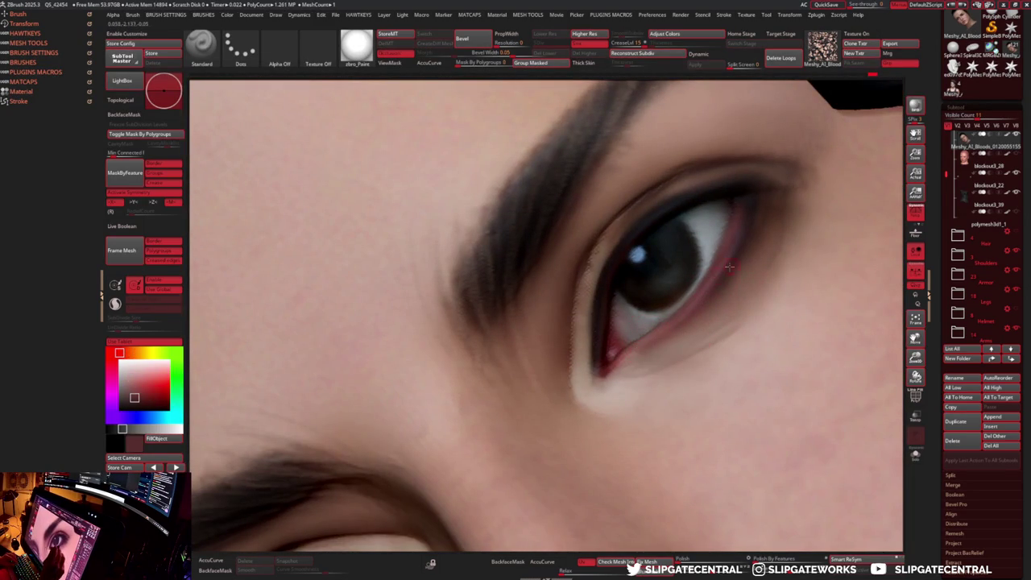
right_drag(732, 267, 679, 288)
key(c)
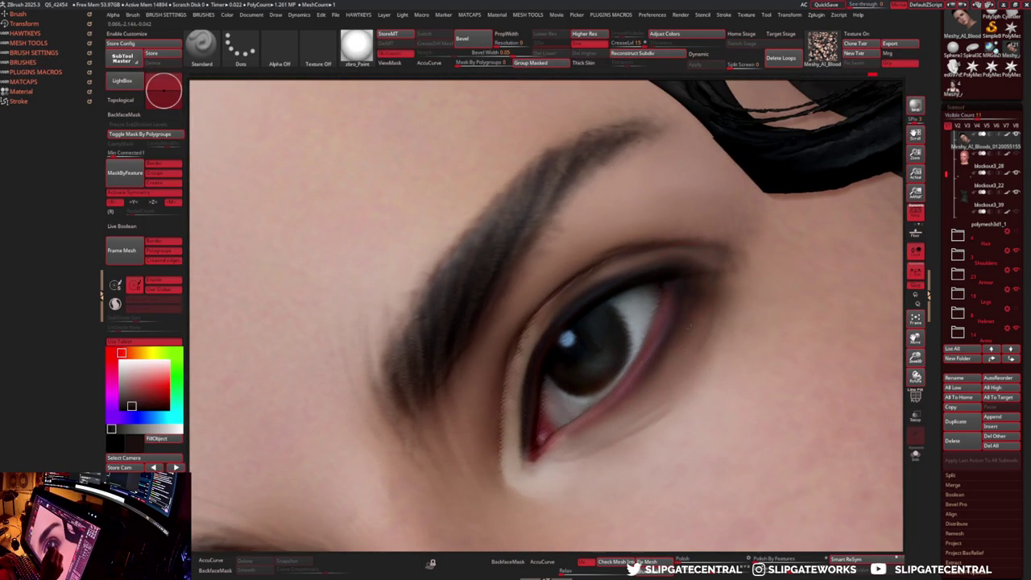
mouse_move(663, 379)
mouse_down()
mouse_move(635, 399)
mouse_move(634, 423)
mouse_up()
key(c)
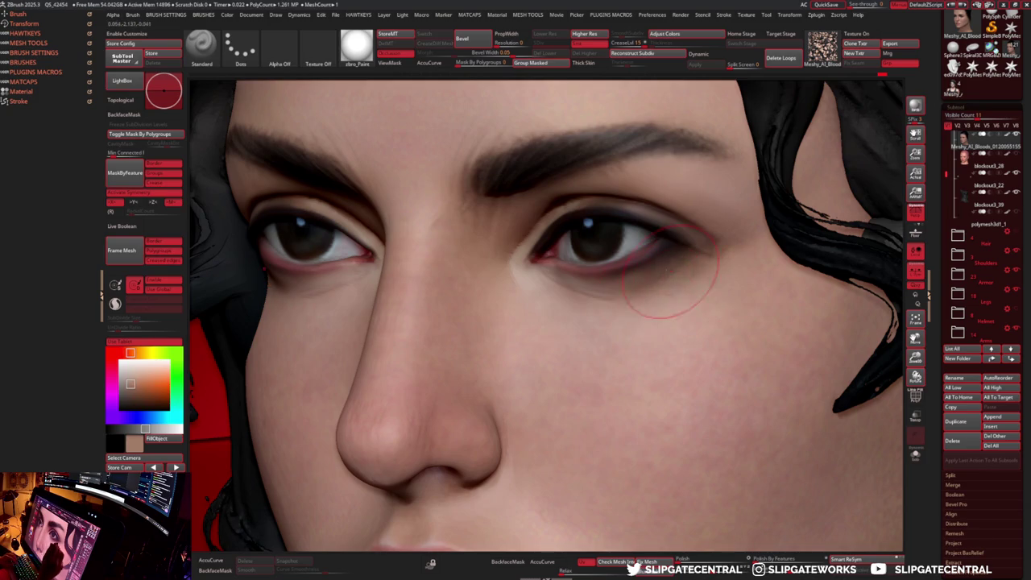
- Set the brush to Alpha 23 with the Color Spray stroke and view the whole bust
click(280, 50)
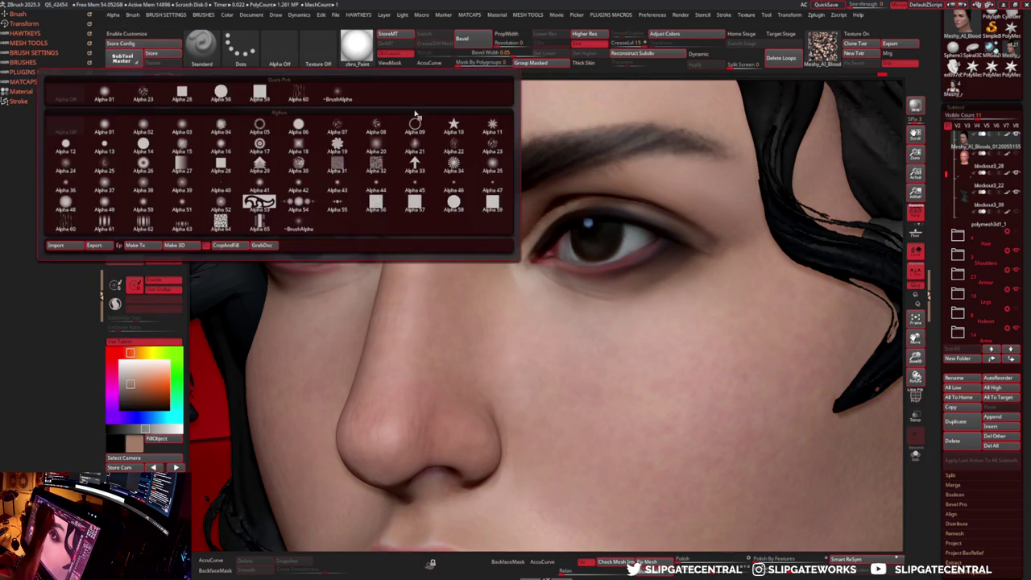
click(492, 146)
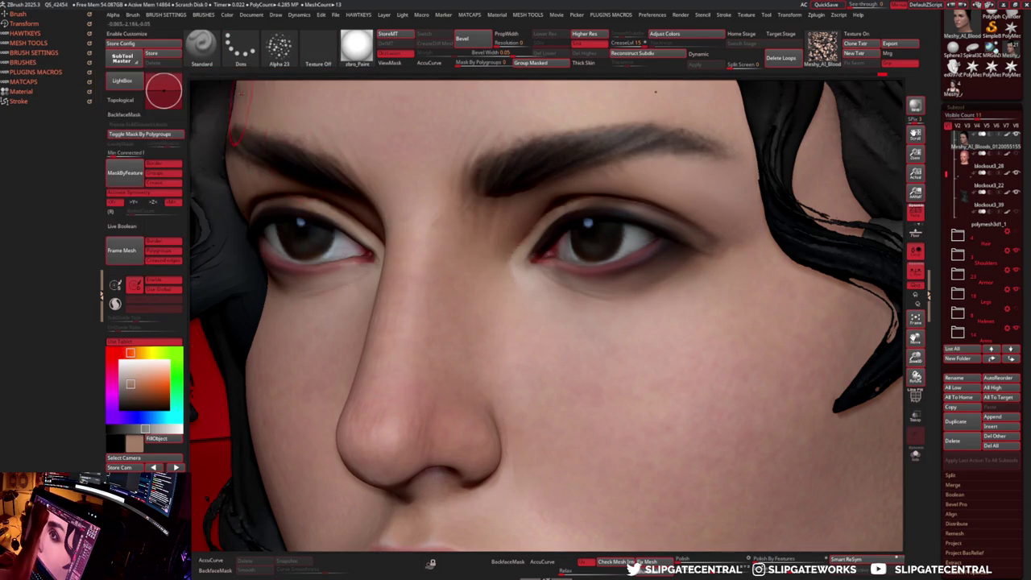
click(243, 49)
click(318, 89)
key(s)
mouse_move(652, 276)
right_down()
mouse_move(823, 193)
mouse_move(709, 143)
mouse_move(808, 209)
mouse_move(769, 258)
mouse_move(748, 265)
mouse_move(773, 301)
mouse_move(728, 294)
mouse_move(760, 295)
mouse_move(792, 387)
mouse_move(791, 352)
mouse_move(771, 354)
right_up()
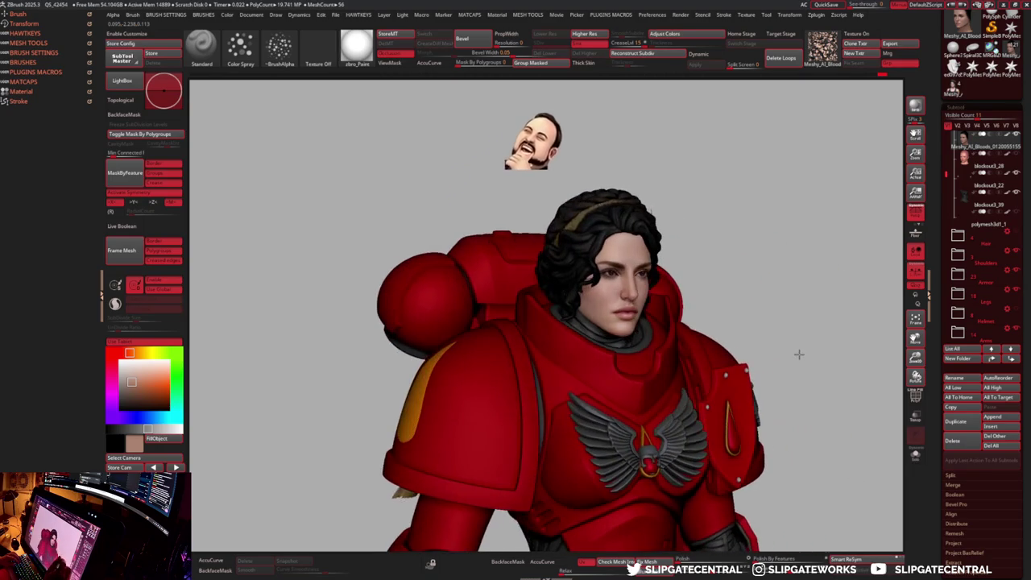
- Orbit to a three-quarter view of the head and alternate the Move and DamStandard brushes
mouse_move(784, 364)
mouse_down()
mouse_move(667, 250)
mouse_move(637, 278)
mouse_up()
key(b)
key(m)
key(v)
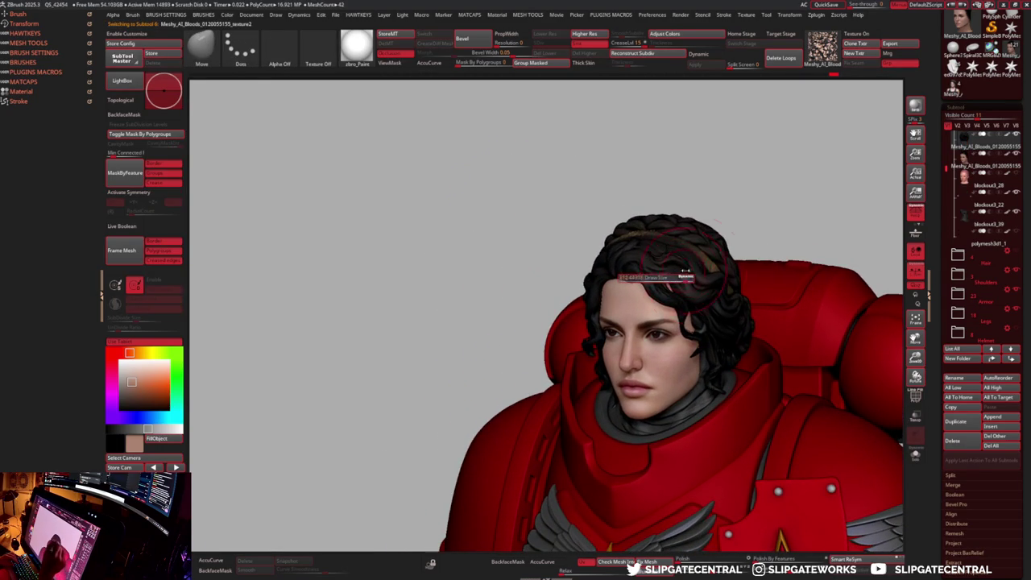
key(b)
key(d)
key(s)
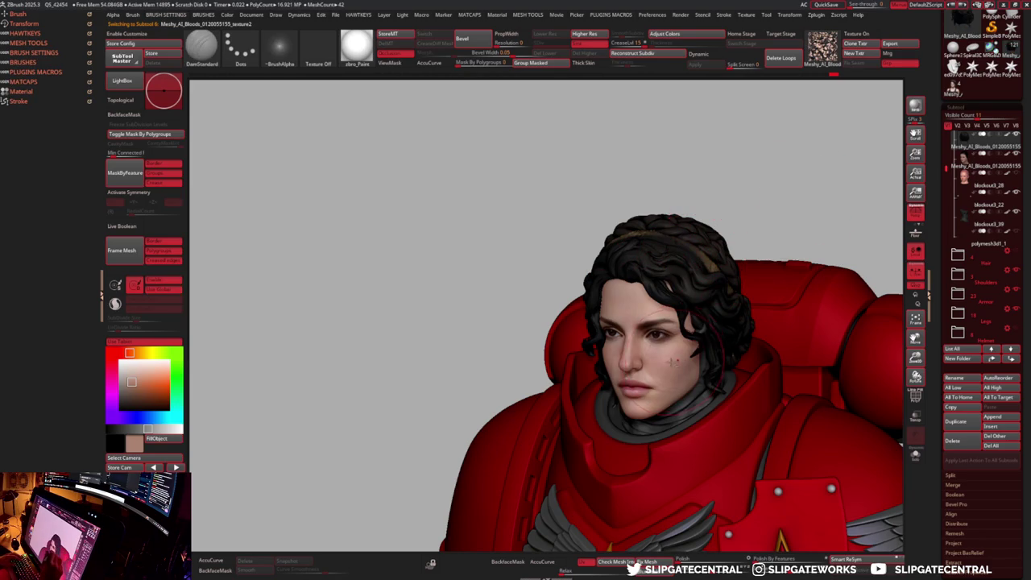
- With a small Standard brush, paint a mask around and over the iris
mouse_move(657, 273)
mouse_down()
mouse_move(695, 347)
mouse_move(699, 331)
mouse_move(745, 462)
mouse_move(649, 295)
mouse_up()
key(b)
key(s)
key(t)
key(s)
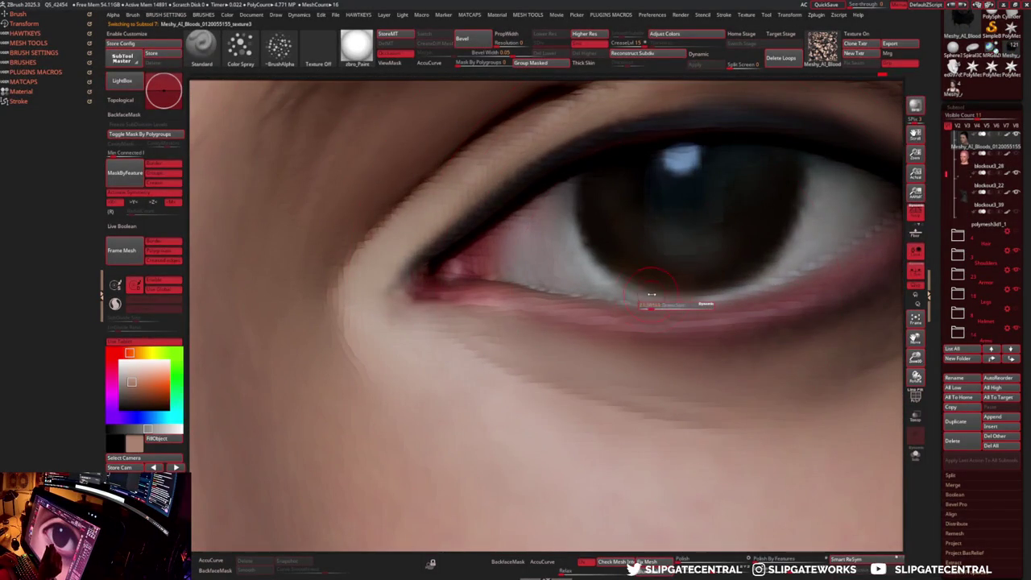
key(ctrl)
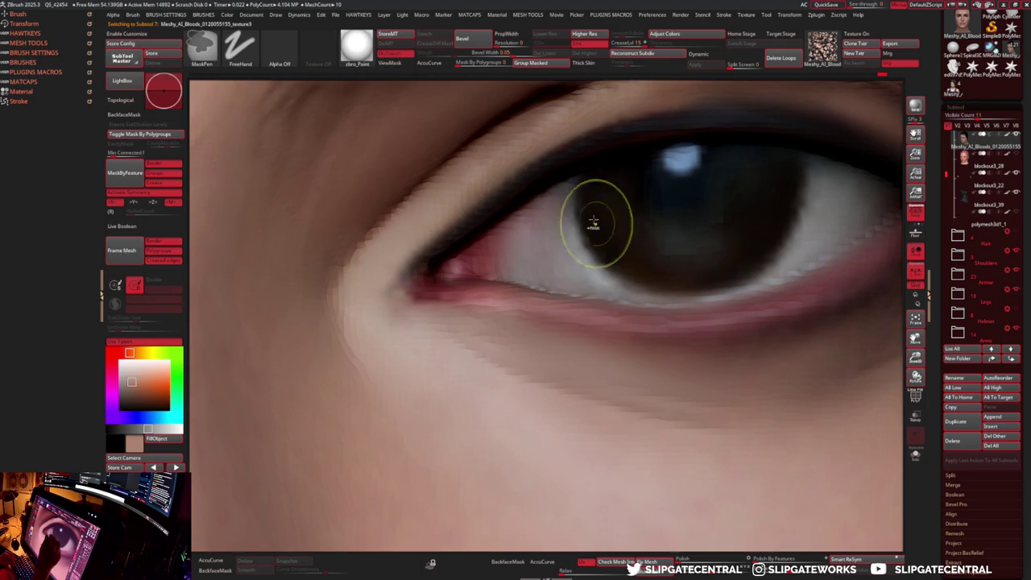
ctrl+drag(629, 255, 599, 205)
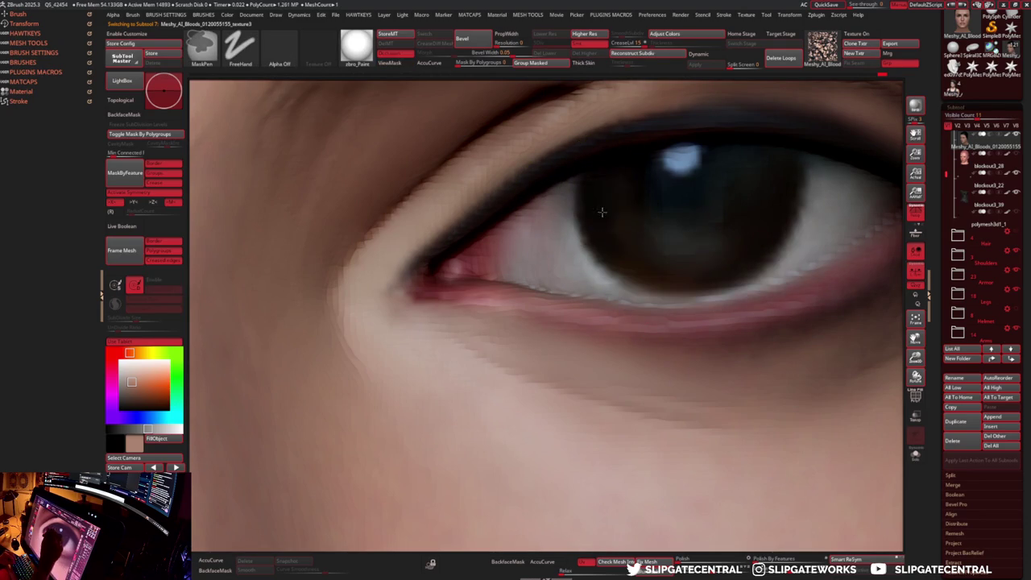
ctrl+drag(614, 240, 699, 262)
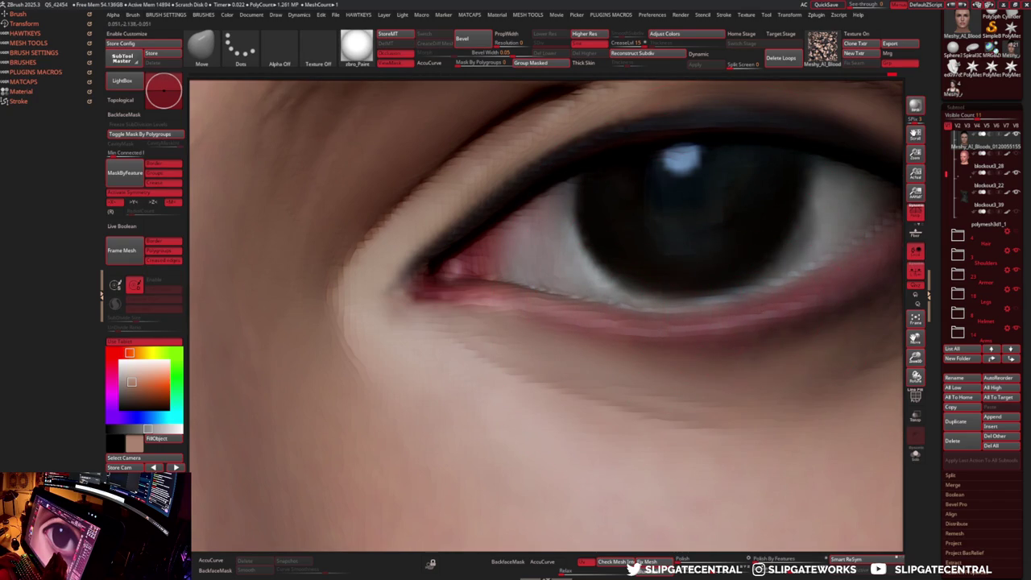
- Refine the lower lid from frontal and angled views, then select the eyelash subtool polymesh3d1_1
scroll(813, 273, down, 3)
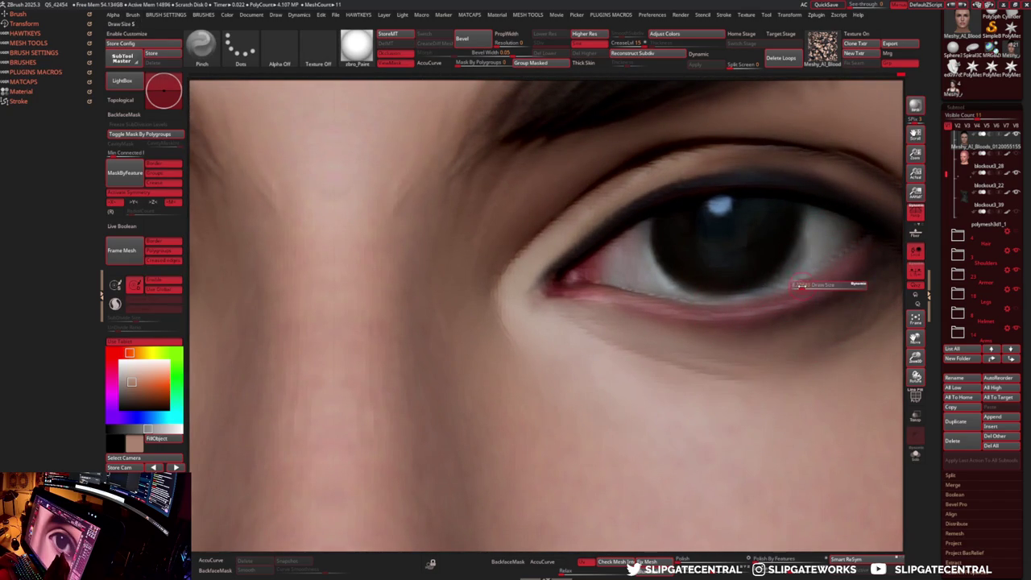
mouse_move(785, 289)
right_down()
mouse_move(771, 312)
mouse_move(655, 338)
right_up()
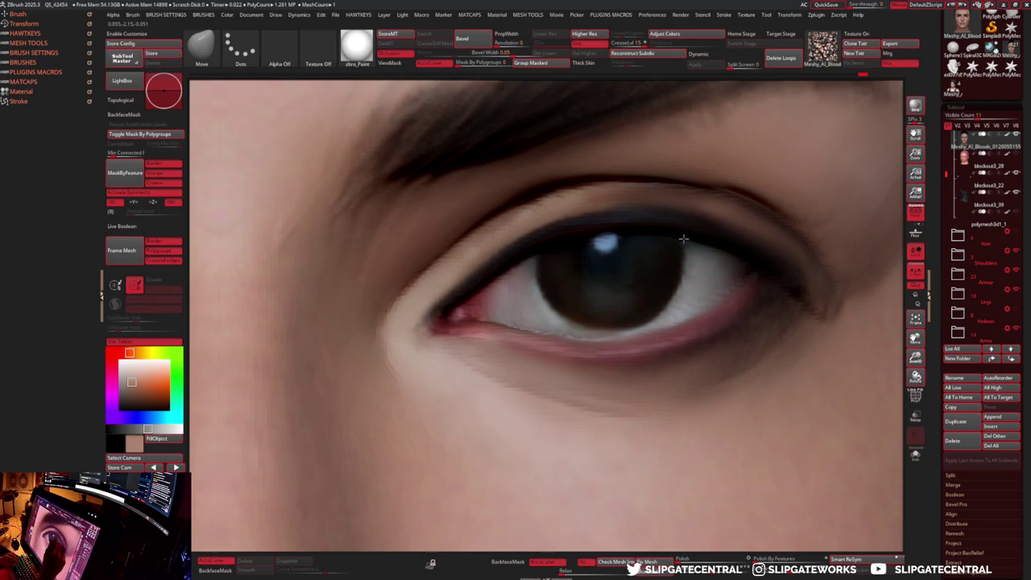
key(f)
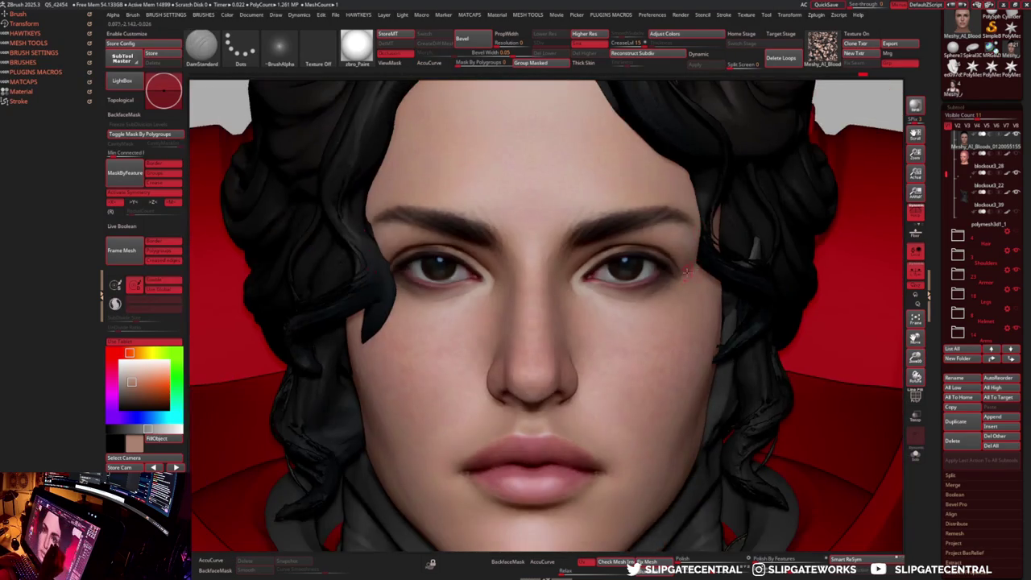
ctrl+right_drag(542, 182, 686, 283)
key(s)
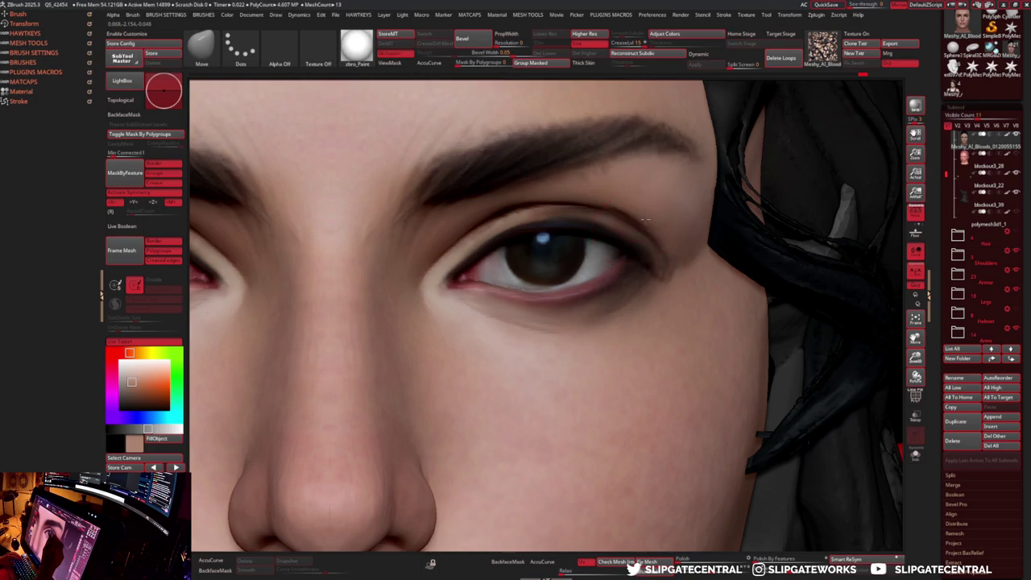
mouse_move(636, 266)
right_down()
mouse_move(620, 281)
mouse_move(679, 332)
right_up()
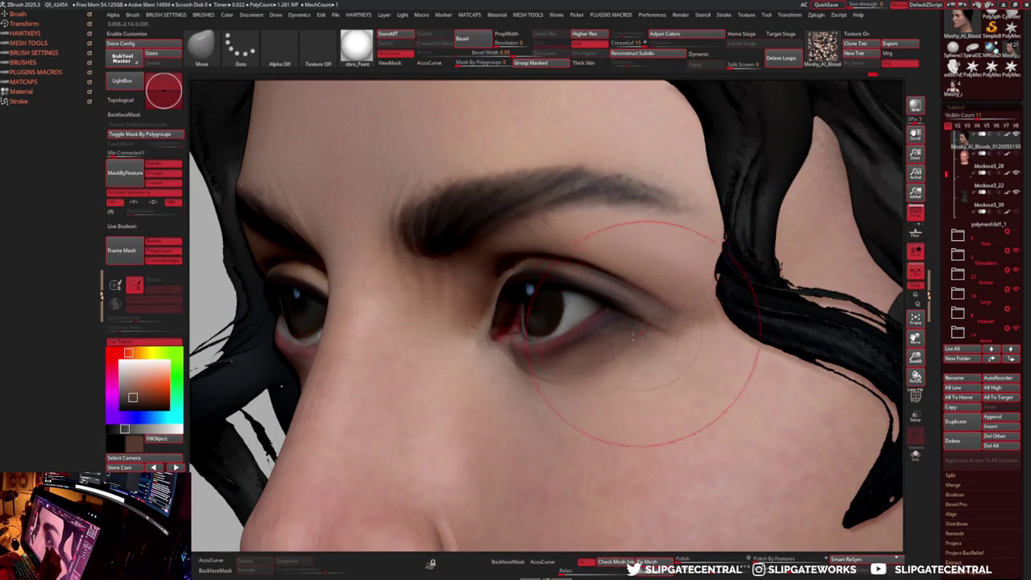
key(bracketleft)
key(bracketleft)
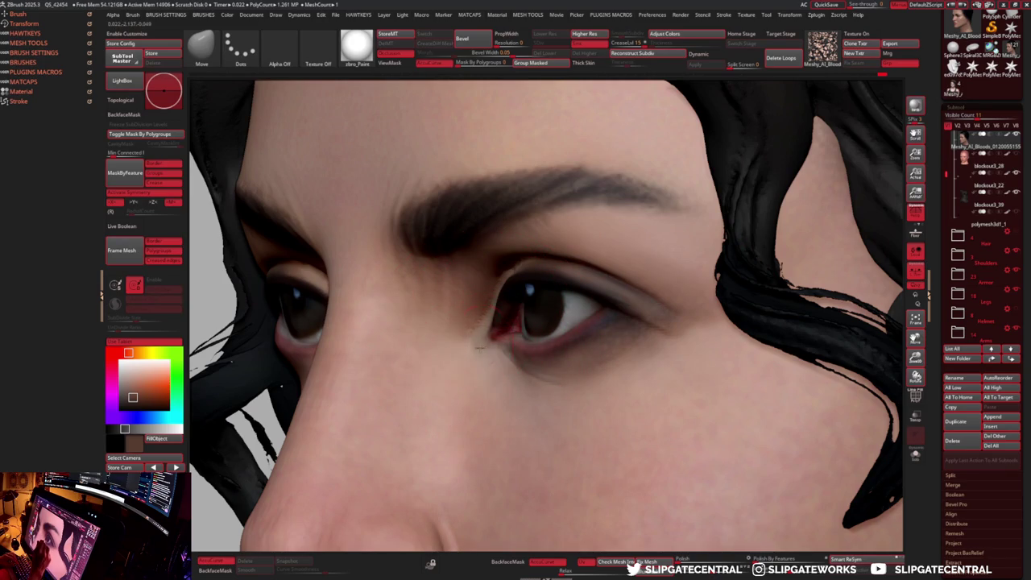
key(f)
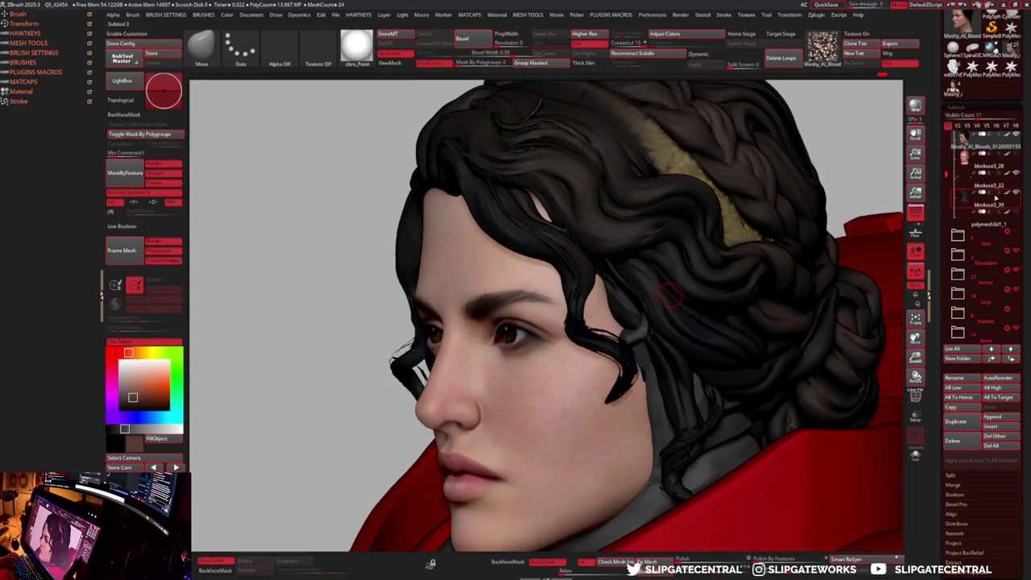
click(986, 223)
- Nudge and tilt the eyelash mesh up and right with the Transpose gizmo
mouse_move(561, 347)
mouse_down()
mouse_move(540, 347)
mouse_move(583, 344)
mouse_up()
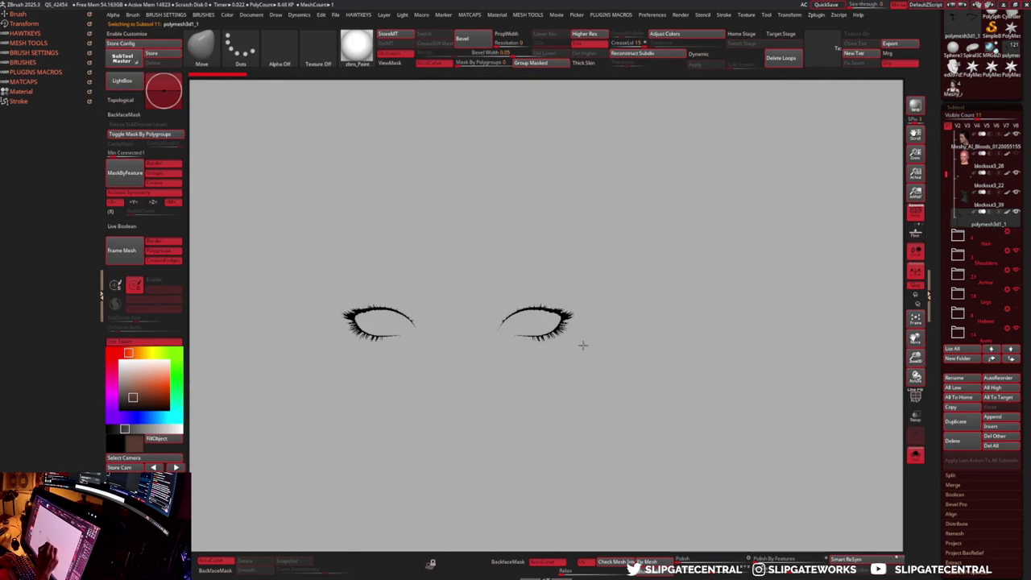
key(w)
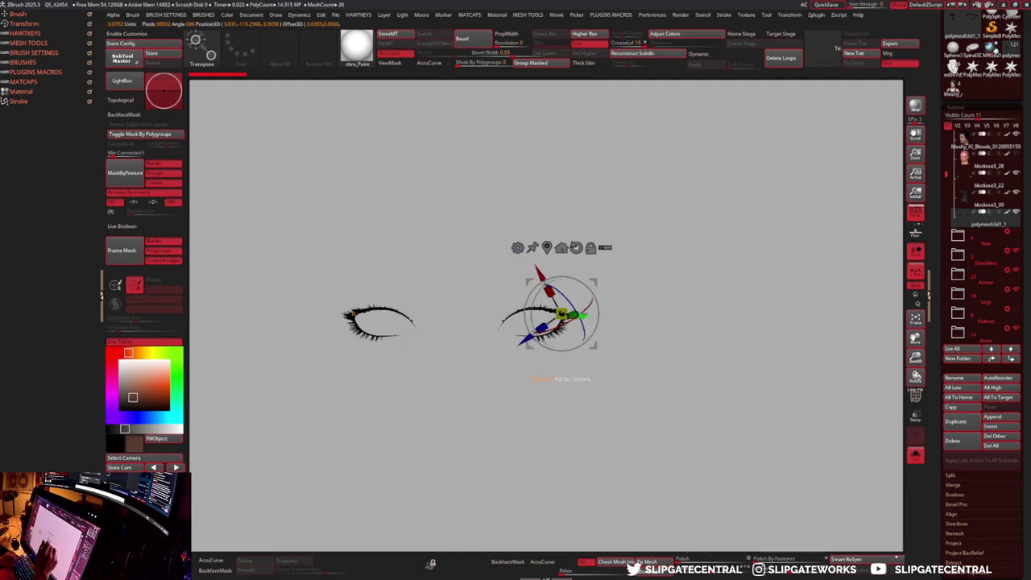
drag(555, 237, 537, 242)
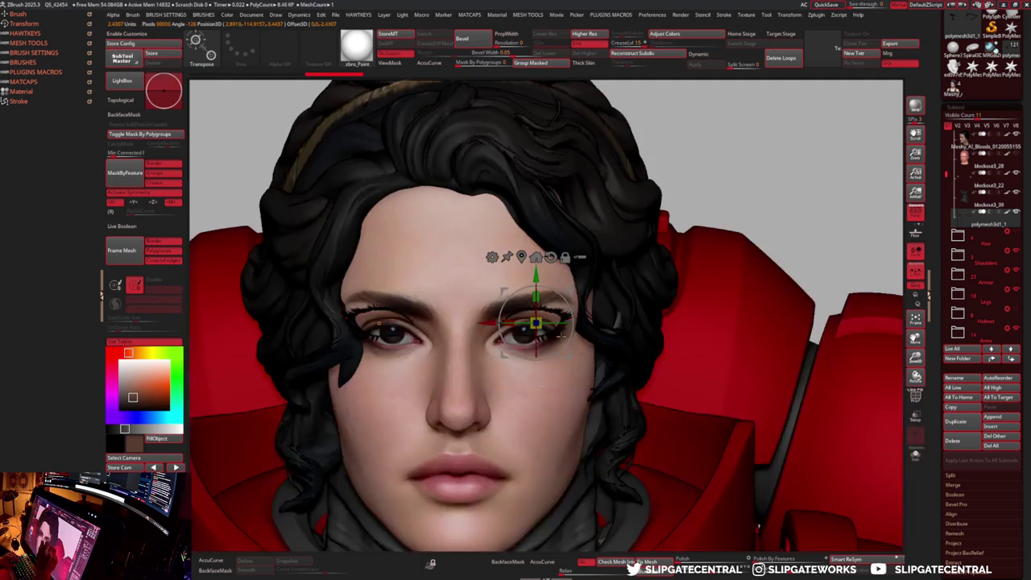
scroll(536, 323, up, 5)
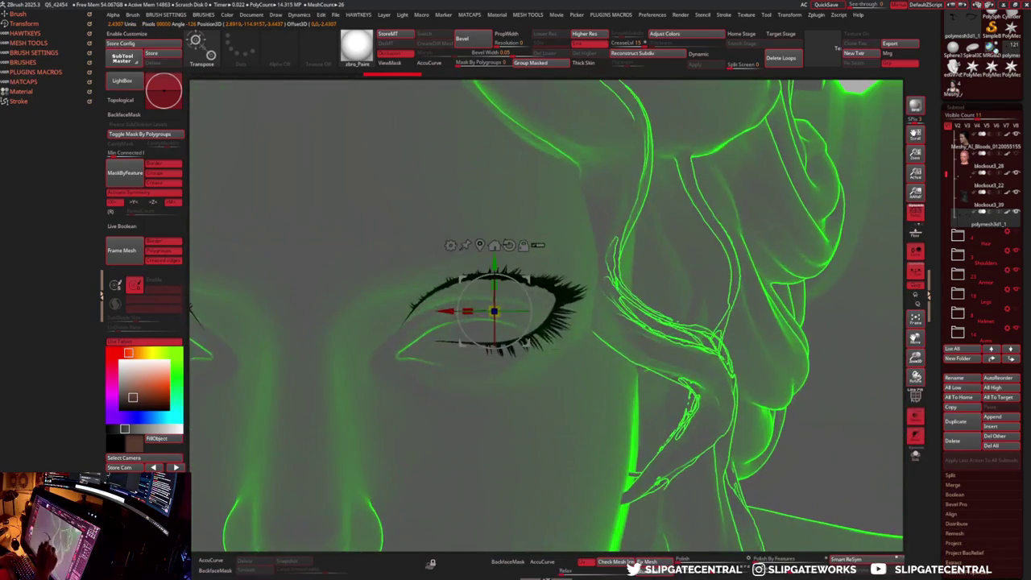
drag(468, 354, 483, 344)
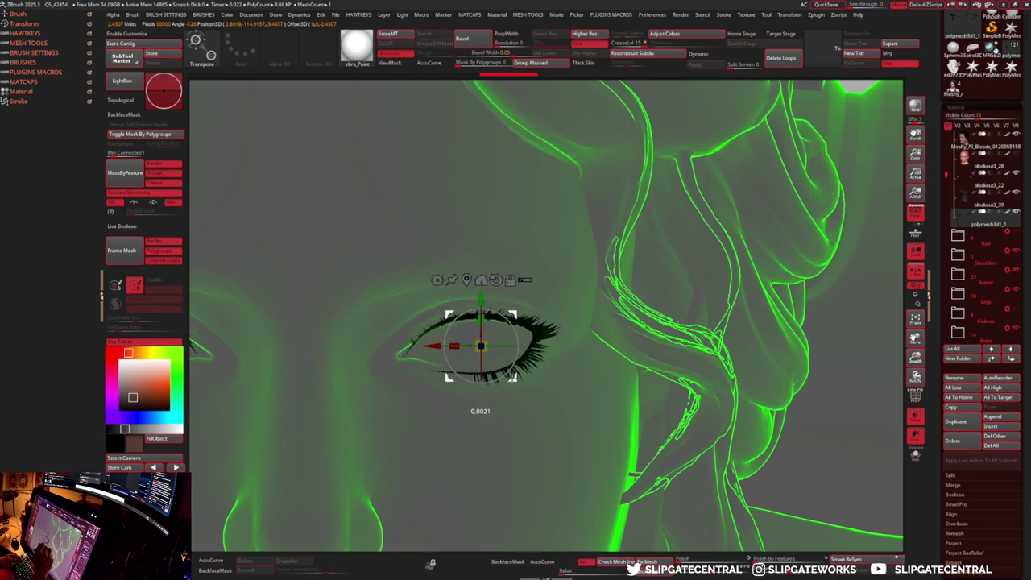
key(q)
- Solo the eyelash and lasso-hide the lower lash, keeping only the upper lash
key(ctrl+shift+s)
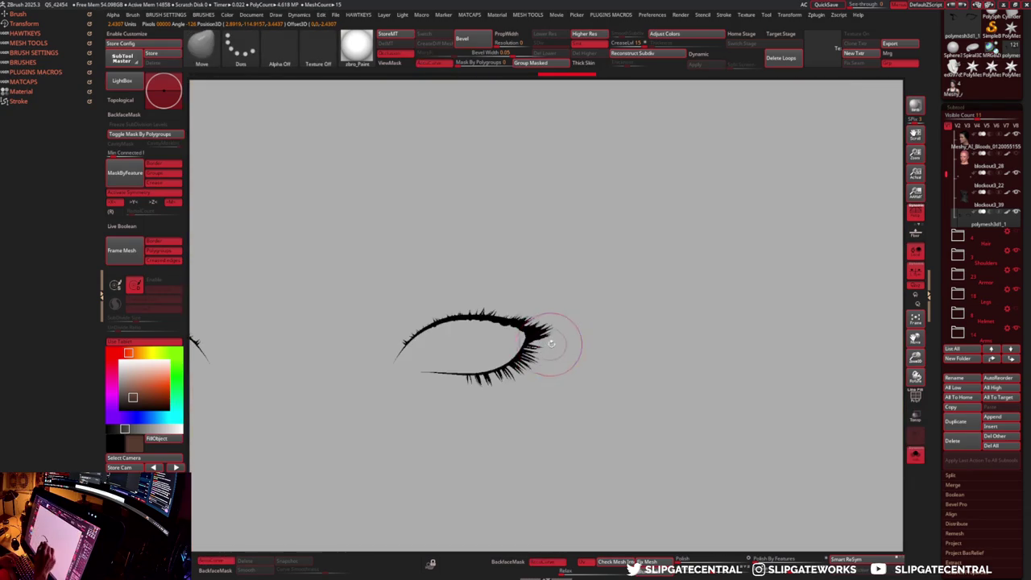
key(space)
alt+drag(672, 295, 813, 421)
key(space)
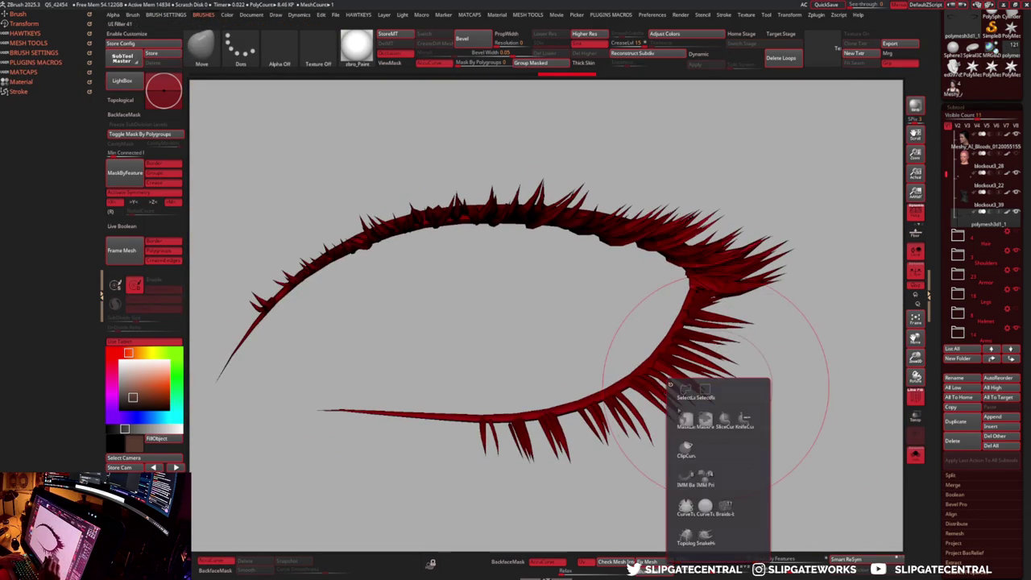
click(686, 393)
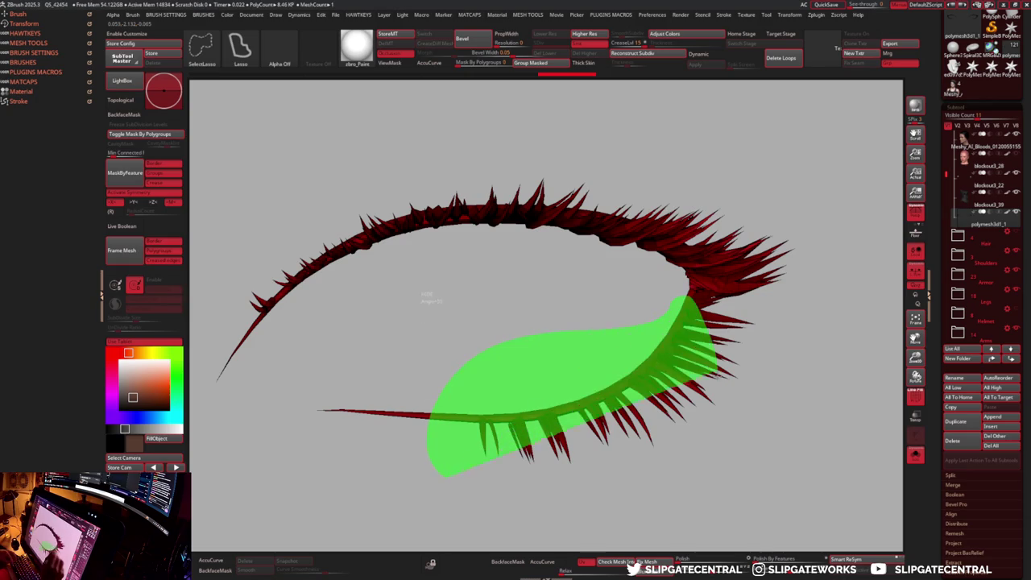
ctrl+shift+drag(647, 322, 690, 345)
drag(772, 308, 778, 352)
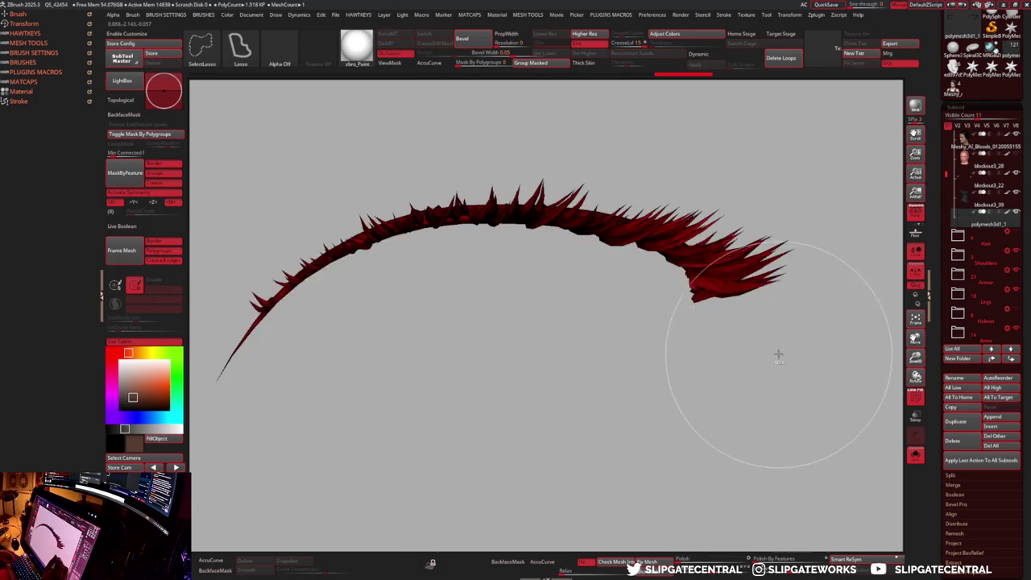
- Adjust the upper lash with the Move brush, then unhide the lower lash and exit Solo
key(b)
key(m)
key(v)
alt+drag(766, 311, 675, 354)
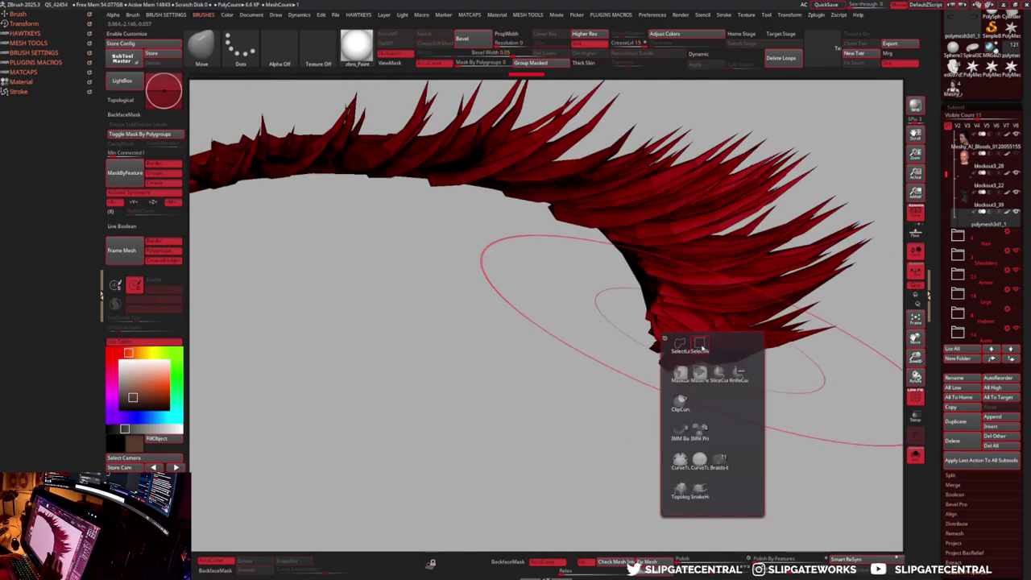
ctrl+shift+click(733, 352)
mouse_move(734, 352)
mouse_down()
mouse_move(742, 389)
mouse_move(694, 411)
mouse_move(655, 354)
mouse_up()
key(alt+s)
scroll(656, 354, down, 5)
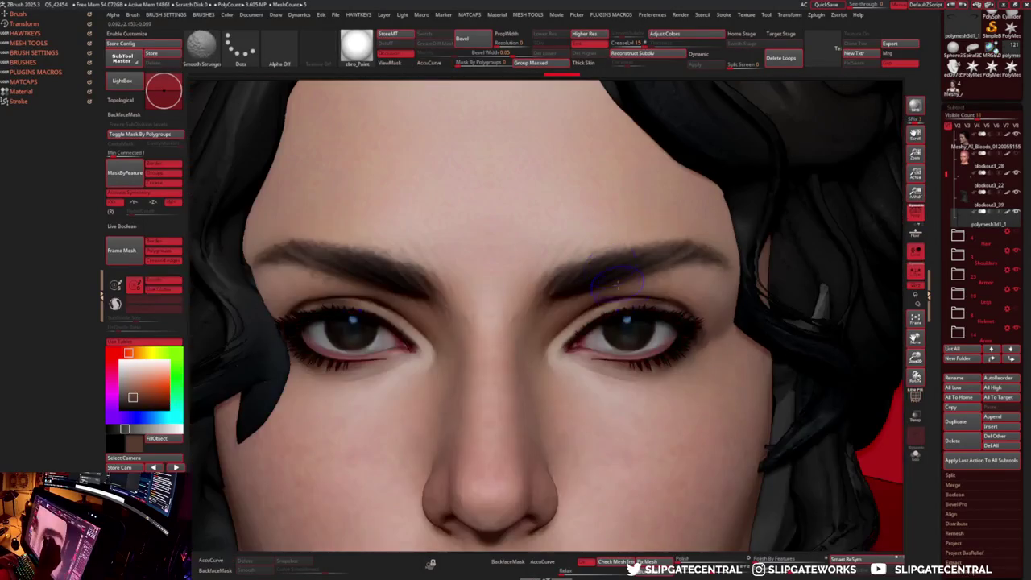
key(shift)
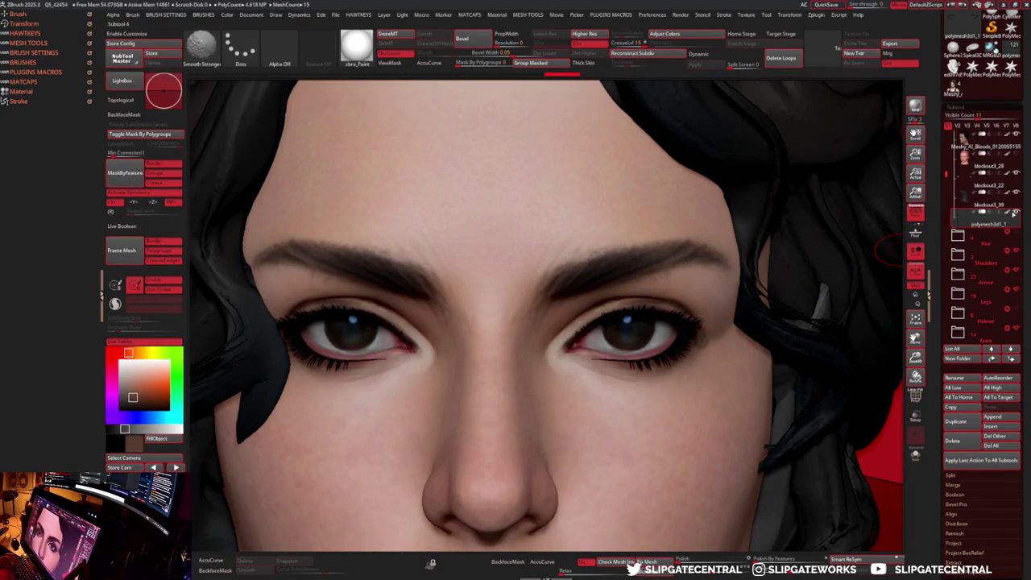
click(1013, 215)
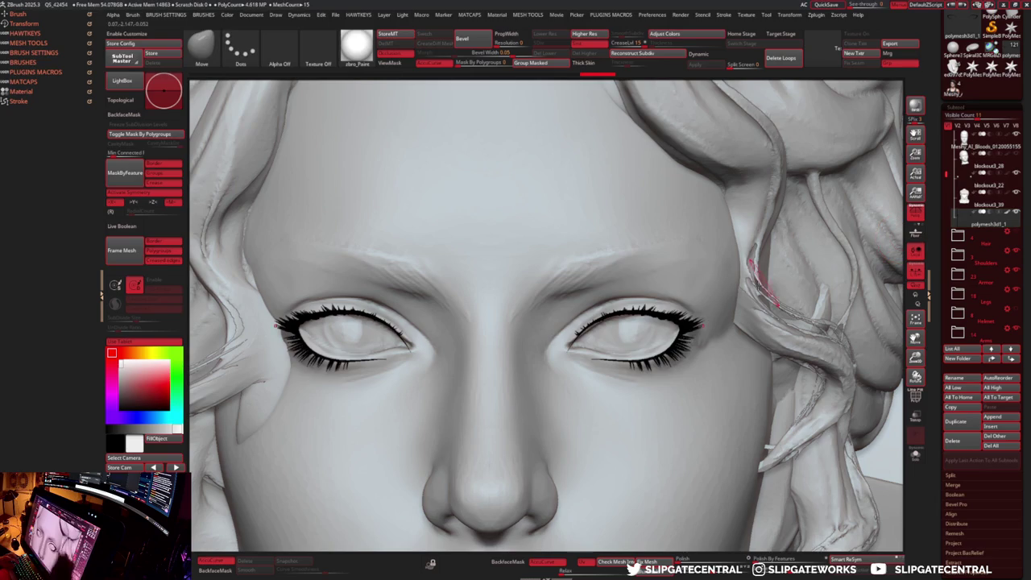
- Resize the eyelash with the gizmo, then move it back onto the eyelid in side view
key(w)
drag(635, 338, 637, 336)
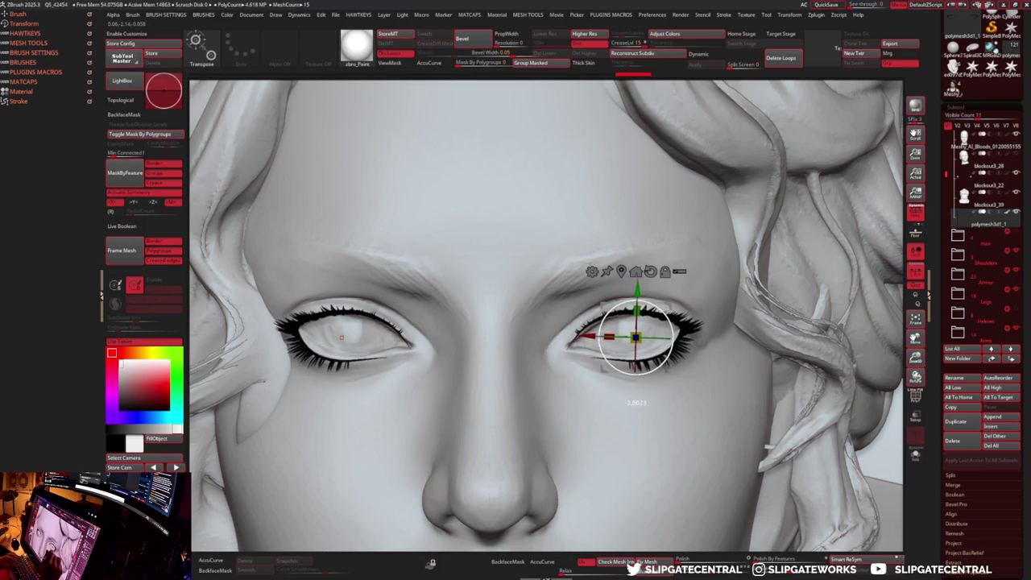
key(q)
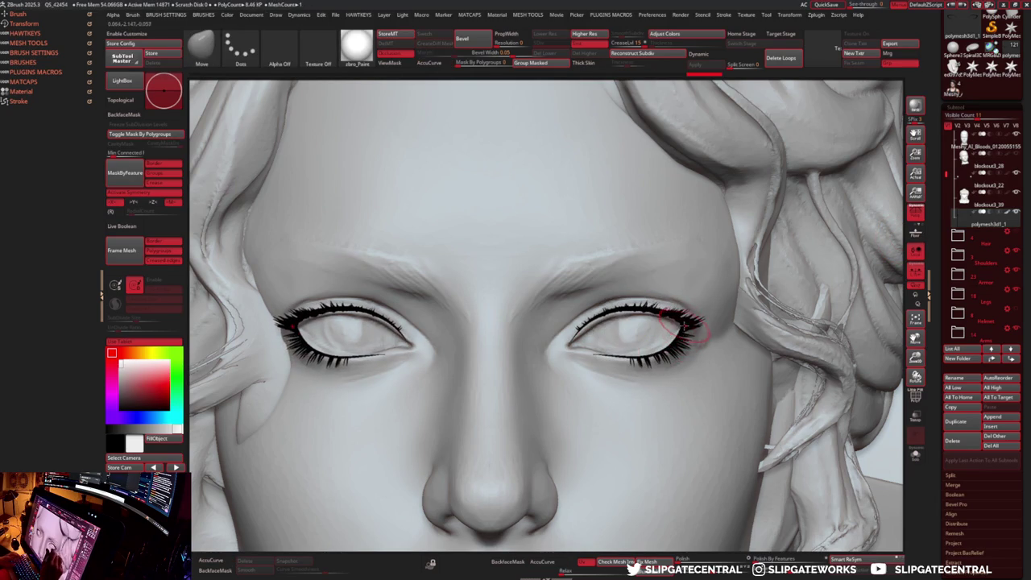
mouse_move(693, 321)
mouse_down()
mouse_move(757, 355)
mouse_move(725, 339)
mouse_move(612, 338)
mouse_up()
key(w)
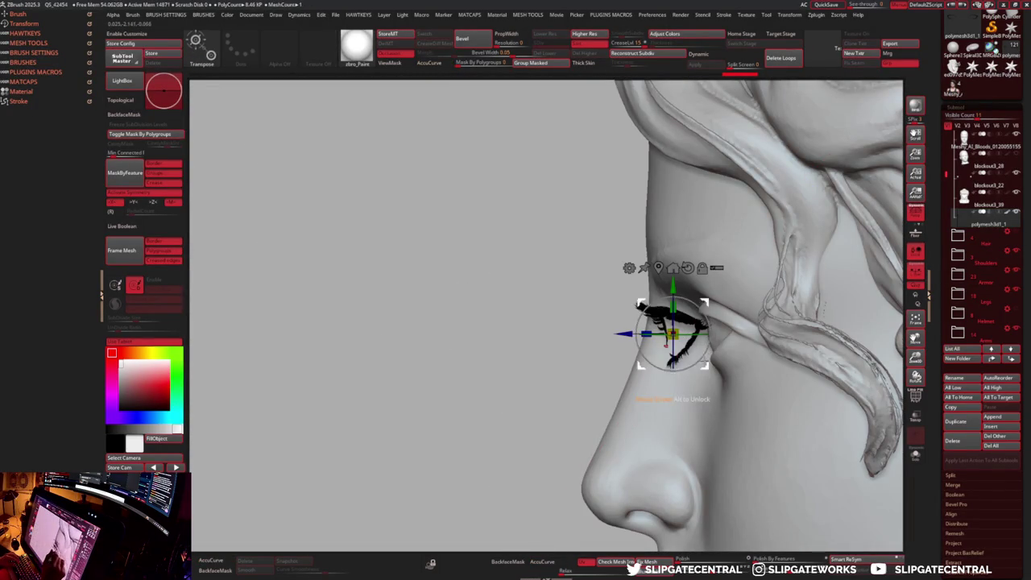
drag(706, 366, 745, 355)
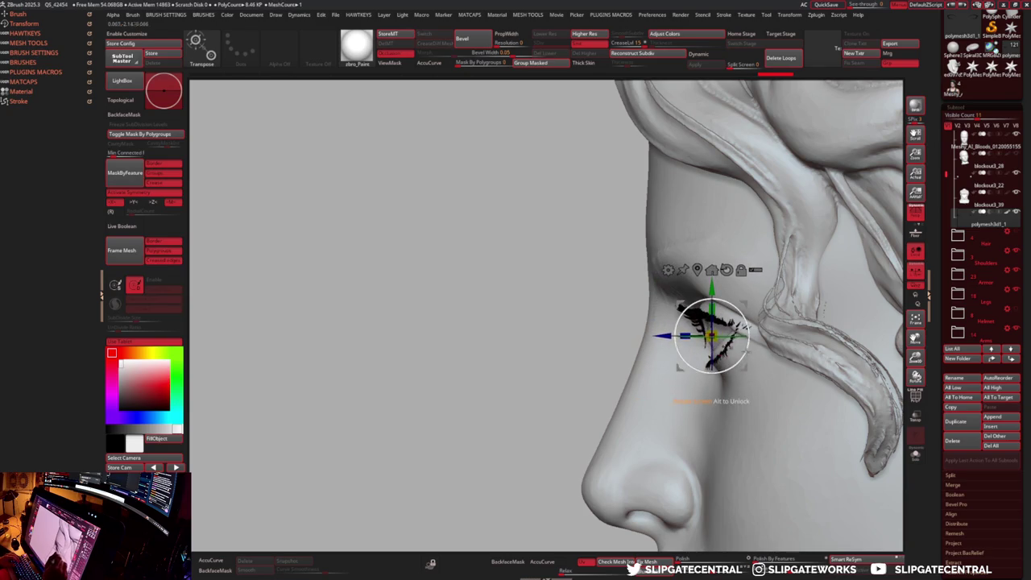
key(q)
- Inspect the lash fit from frontal, side and three-quarter angles, toggling the face on and off
drag(713, 322, 715, 323)
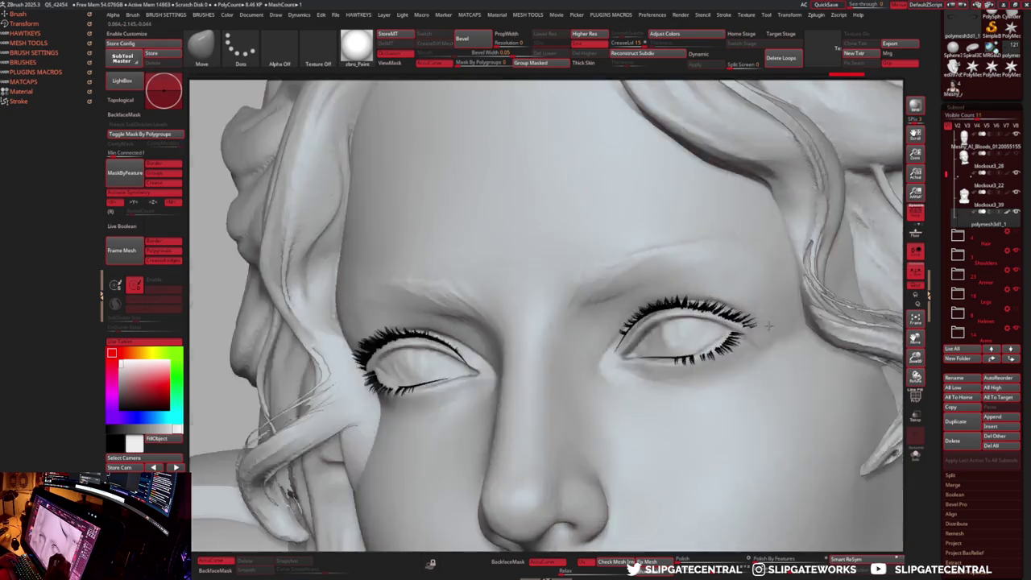
right_drag(715, 324, 701, 290)
mouse_move(524, 287)
right_down()
mouse_move(614, 348)
mouse_move(636, 327)
mouse_move(692, 308)
right_up()
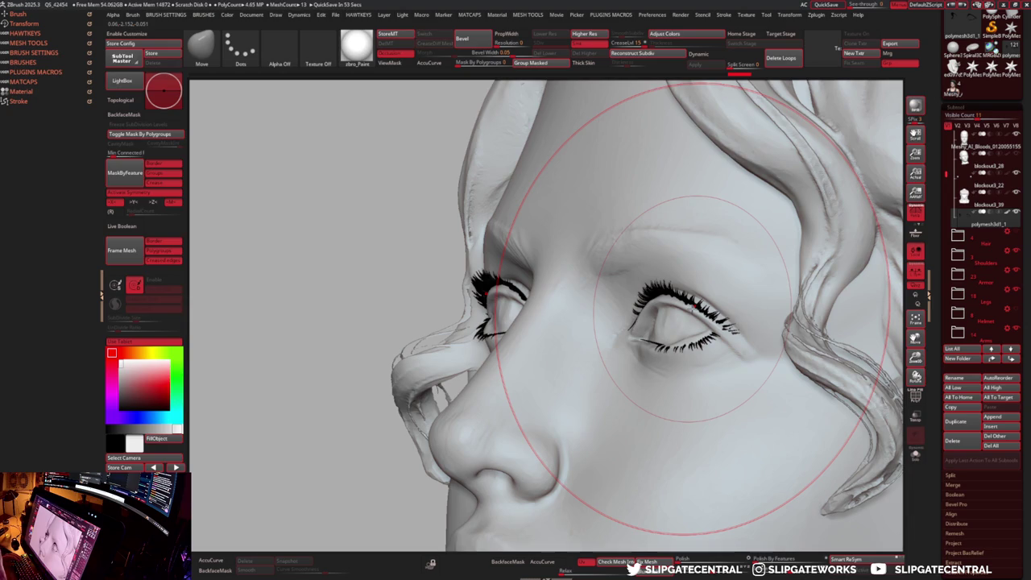
mouse_move(693, 308)
right_down()
mouse_move(672, 286)
mouse_move(665, 321)
right_up()
click(602, 342)
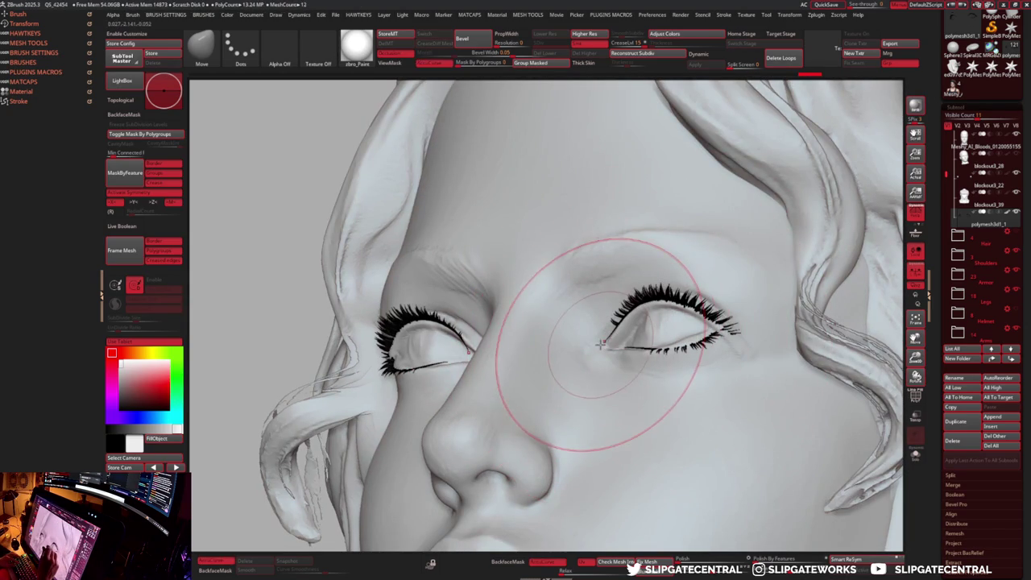
mouse_move(681, 269)
right_down()
mouse_move(690, 276)
mouse_move(660, 322)
mouse_move(656, 368)
mouse_move(644, 354)
mouse_move(670, 364)
mouse_move(667, 348)
mouse_move(609, 357)
mouse_move(610, 345)
mouse_move(603, 414)
mouse_move(579, 357)
mouse_move(570, 360)
mouse_move(564, 345)
mouse_move(589, 392)
mouse_move(575, 357)
mouse_move(483, 391)
mouse_move(563, 354)
mouse_move(564, 299)
mouse_move(635, 328)
mouse_move(690, 242)
mouse_move(645, 290)
mouse_move(690, 253)
right_up()
ctrl+shift+click(590, 351)
ctrl+shift+click(564, 352)
ctrl+shift+click(690, 252)
ctrl+shift+click(684, 322)
mouse_move(685, 322)
right_down()
mouse_move(686, 298)
mouse_move(729, 299)
mouse_move(741, 316)
mouse_move(755, 306)
mouse_move(736, 322)
mouse_move(747, 333)
mouse_move(749, 303)
mouse_move(713, 295)
mouse_move(773, 303)
mouse_move(711, 338)
mouse_move(612, 311)
mouse_move(721, 298)
mouse_move(712, 320)
mouse_move(660, 346)
right_up()
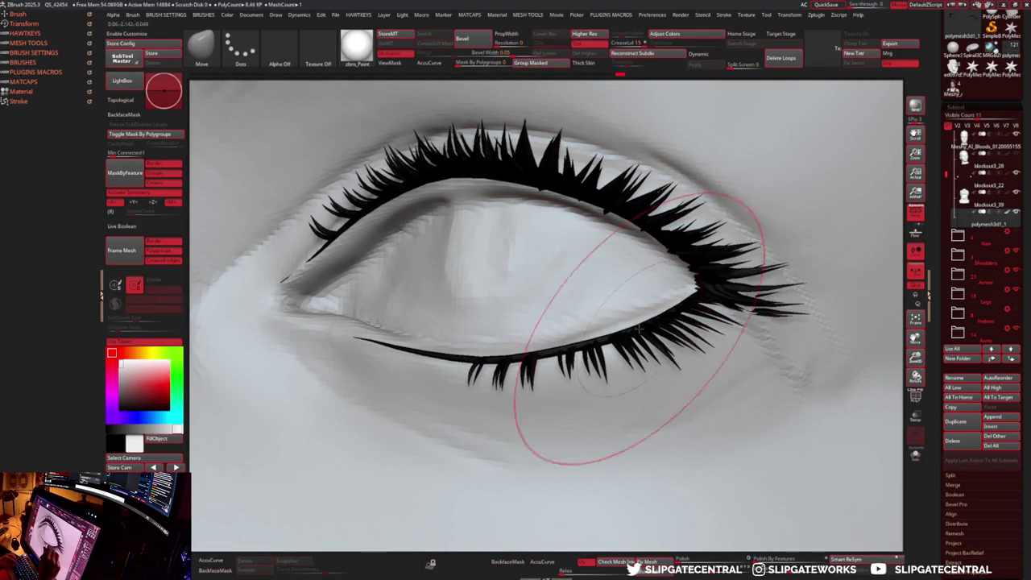
- Drag the eyelid and lower lash line downward with the Move brush, then clear the curve stroke
right_drag(570, 340, 415, 174)
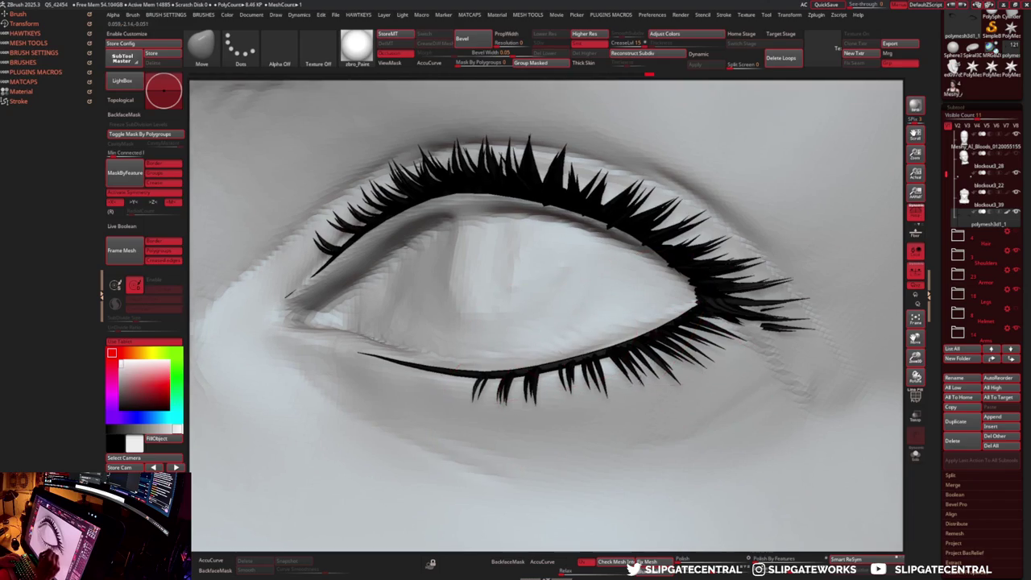
right_drag(623, 223, 645, 228)
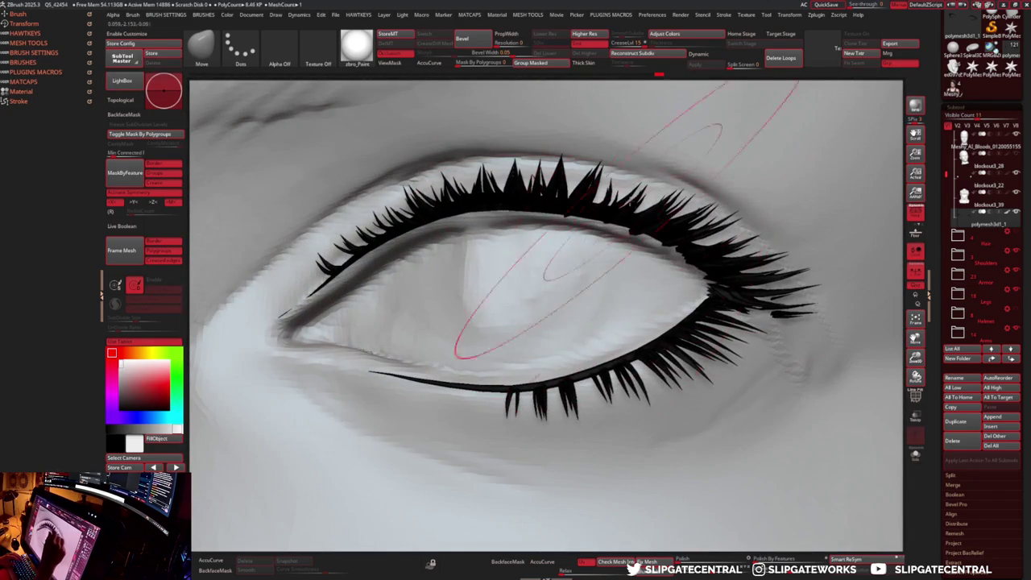
right_drag(716, 281, 698, 325)
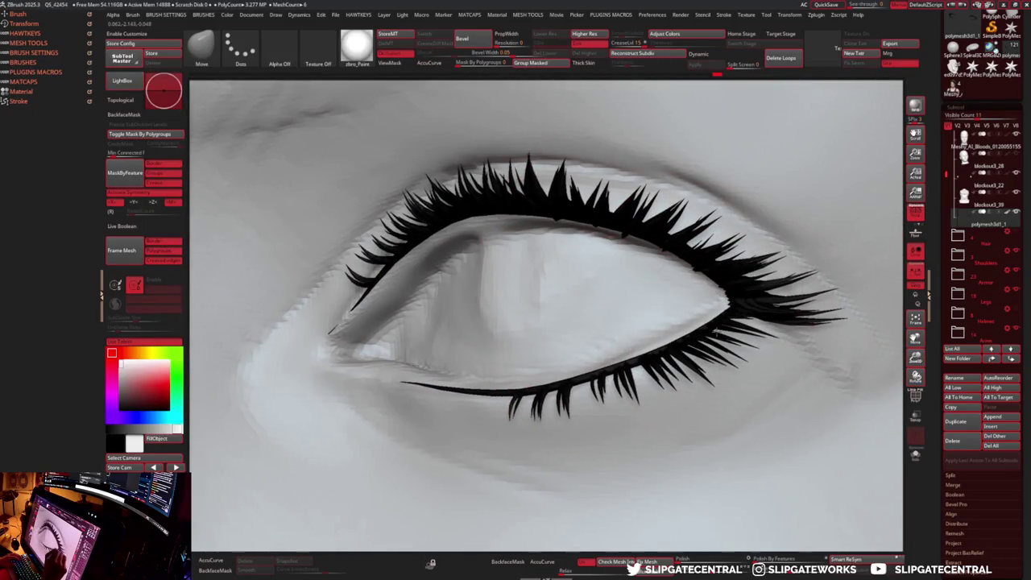
right_drag(715, 330, 668, 17)
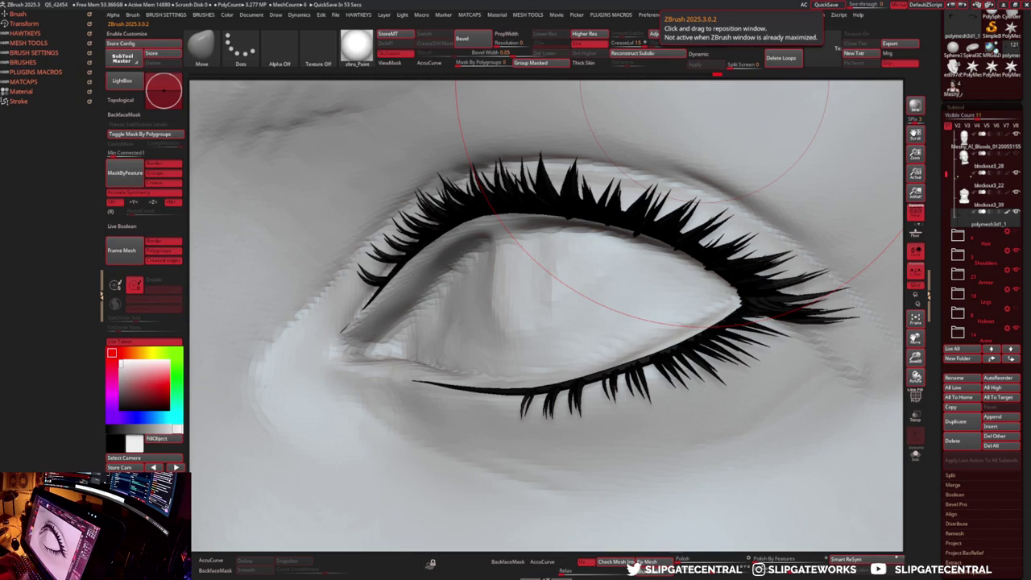
mouse_move(725, 402)
right_down()
mouse_move(777, 298)
mouse_move(611, 204)
mouse_move(747, 266)
right_up()
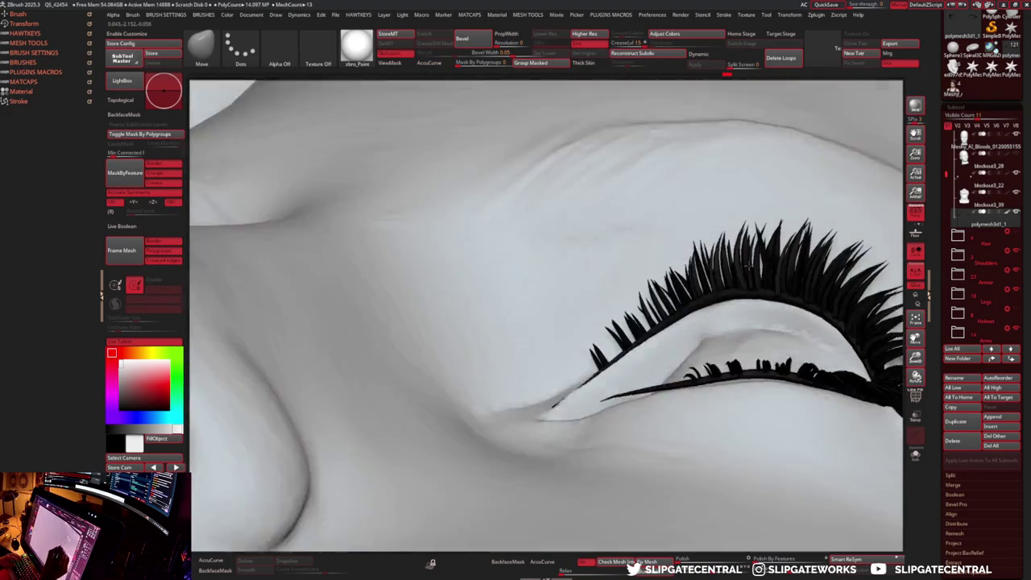
drag(747, 266, 746, 310)
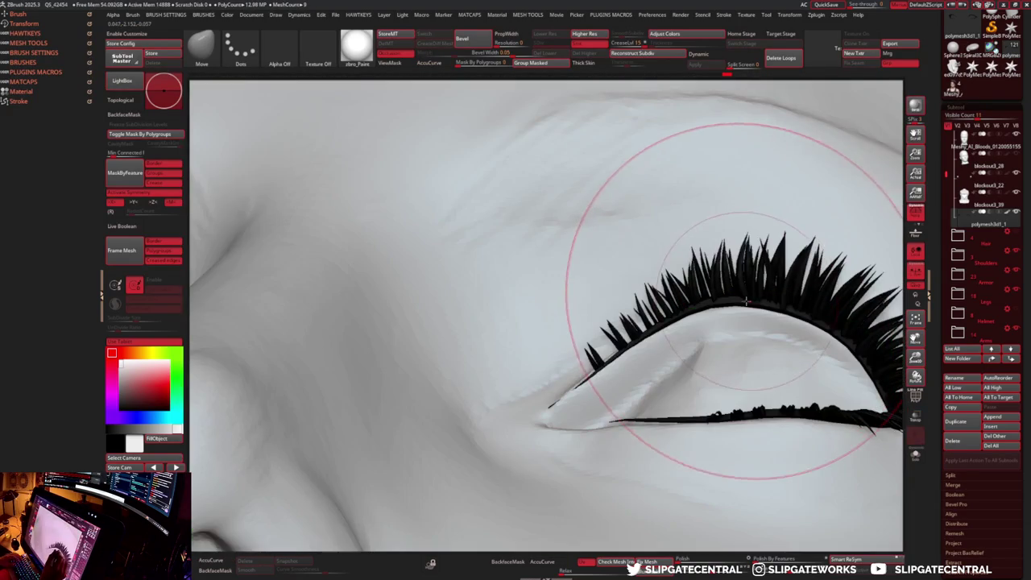
mouse_move(745, 310)
right_down()
mouse_move(782, 276)
mouse_move(810, 322)
mouse_move(751, 390)
mouse_move(787, 391)
mouse_move(633, 405)
right_up()
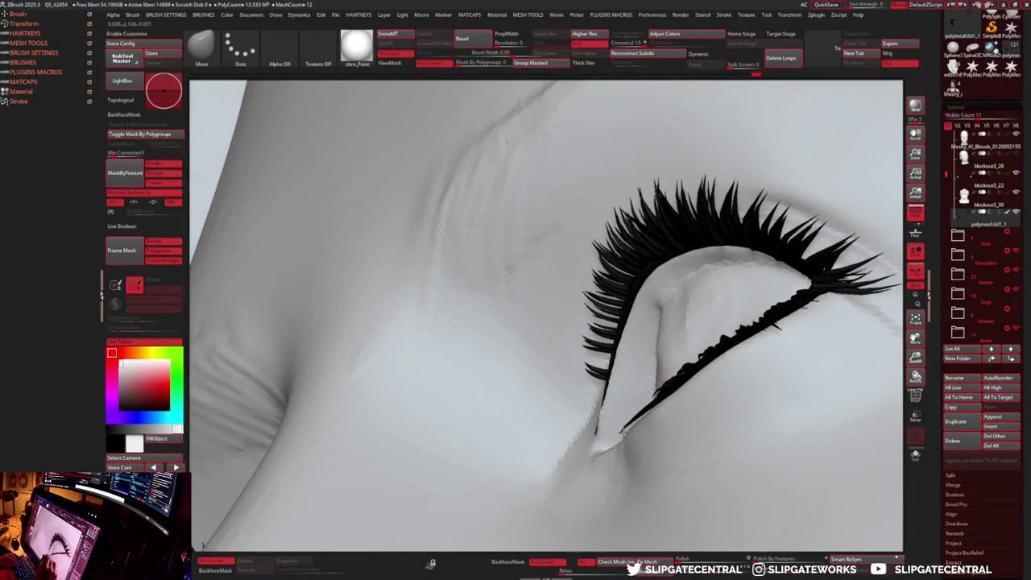
click(635, 426)
mouse_move(655, 421)
right_down()
mouse_move(459, 414)
mouse_move(518, 392)
right_up()
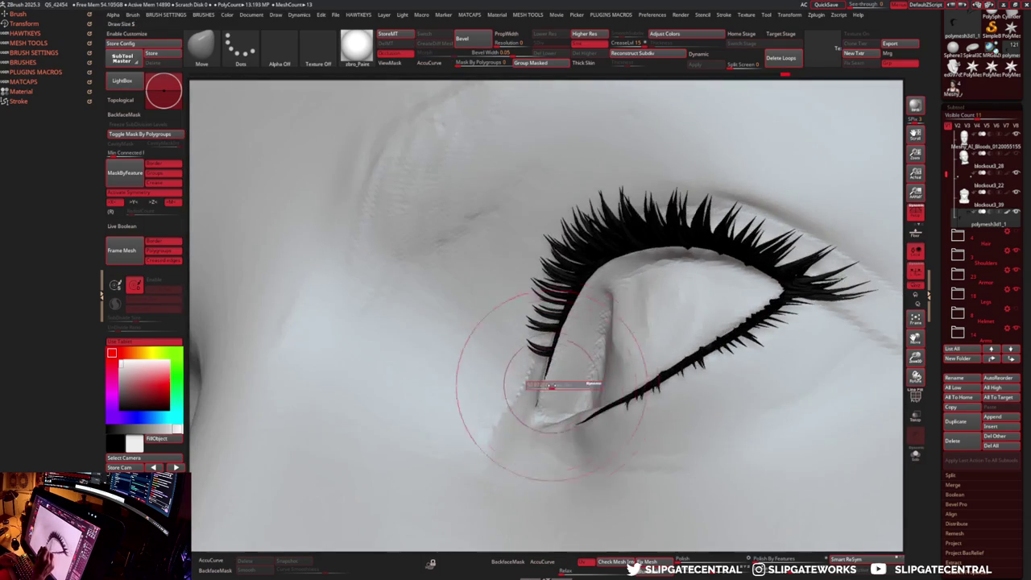
ctrl+right_drag(472, 280, 694, 262)
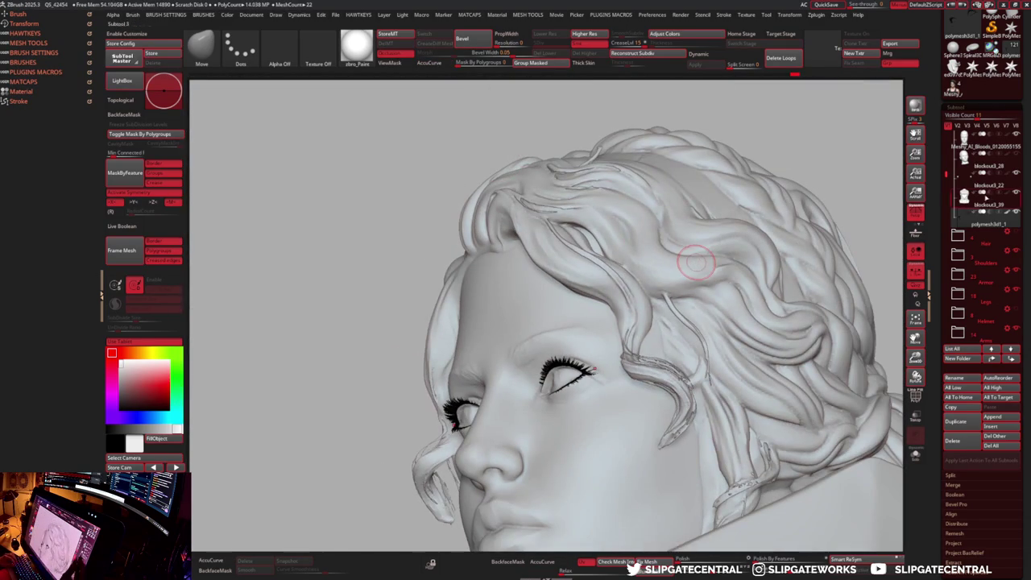
key(shift)
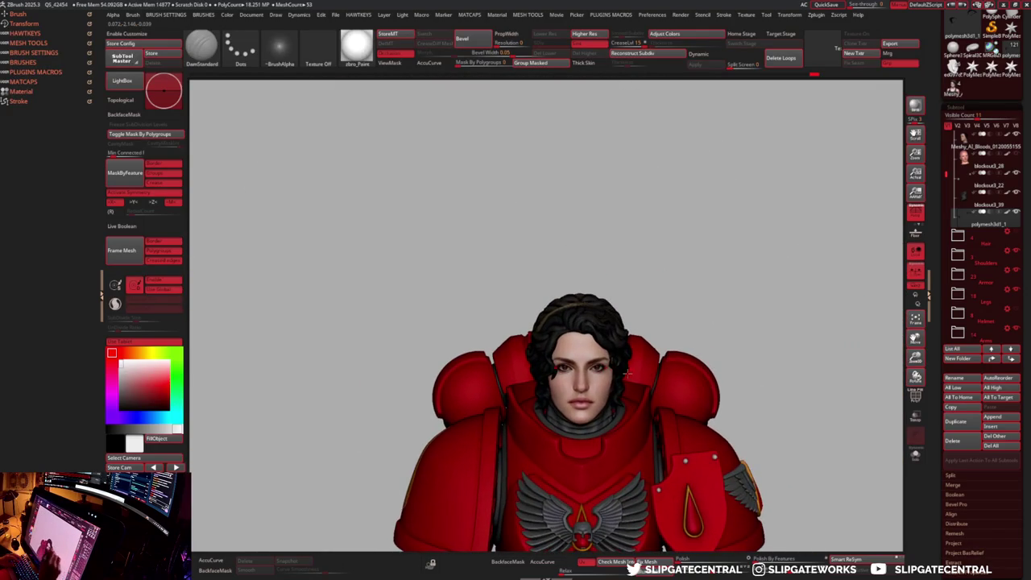
- Switch to the Move brush and make the face mesh the active SubTool
key(b)
key(m)
key(v)
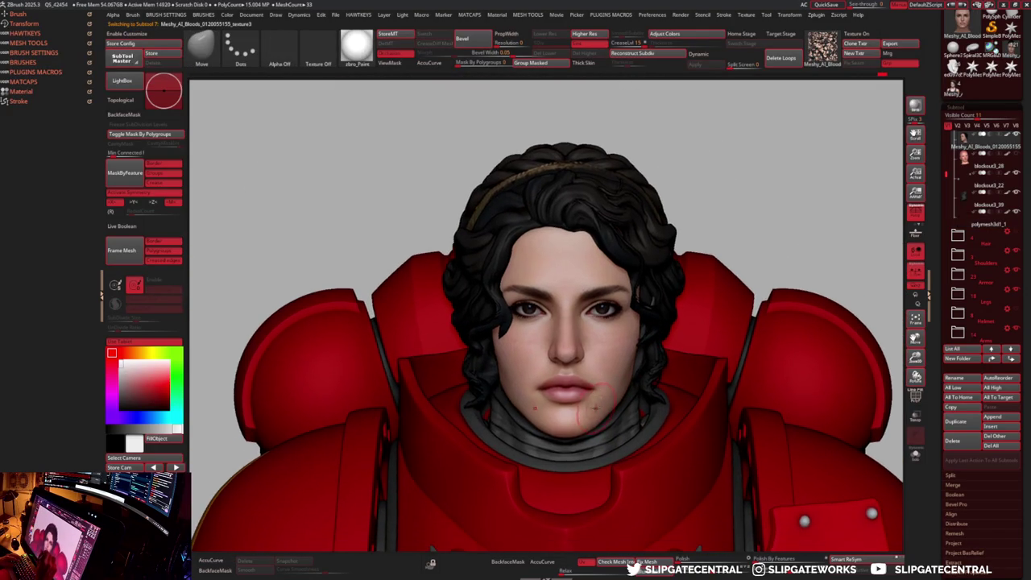
alt+click(592, 417)
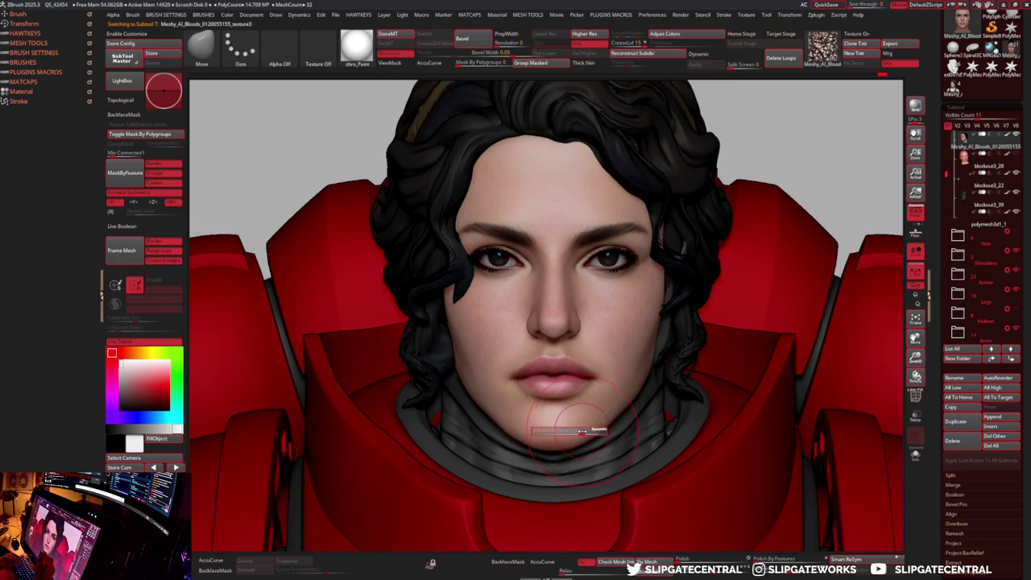
drag(632, 423, 515, 471)
drag(593, 433, 600, 431)
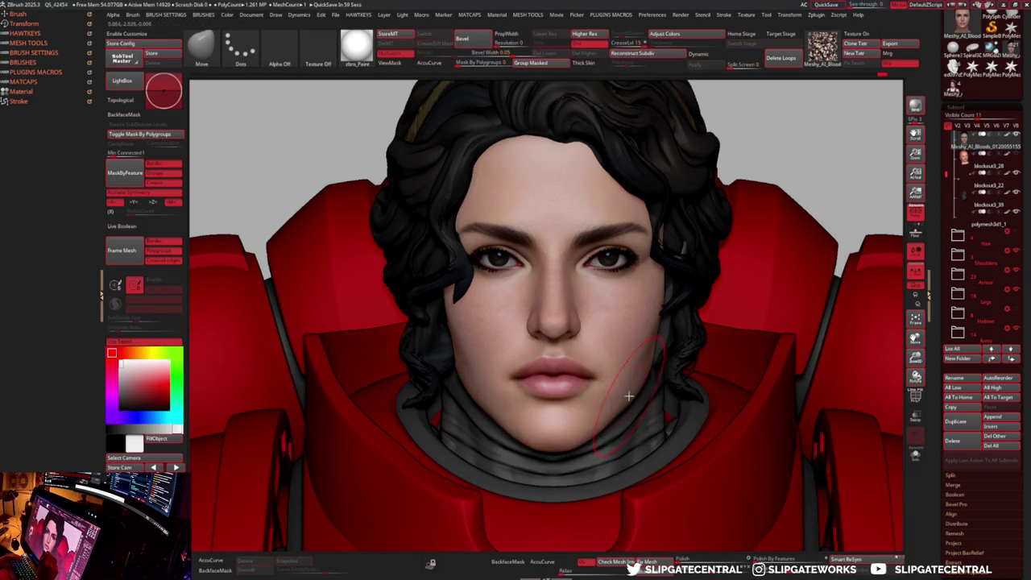
right_drag(644, 392, 633, 398)
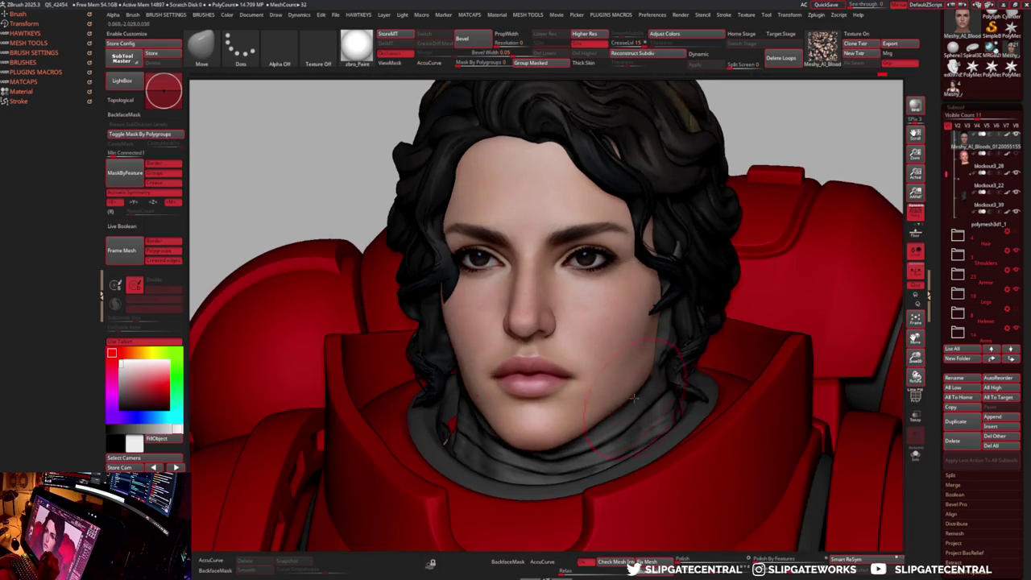
alt+click(586, 431)
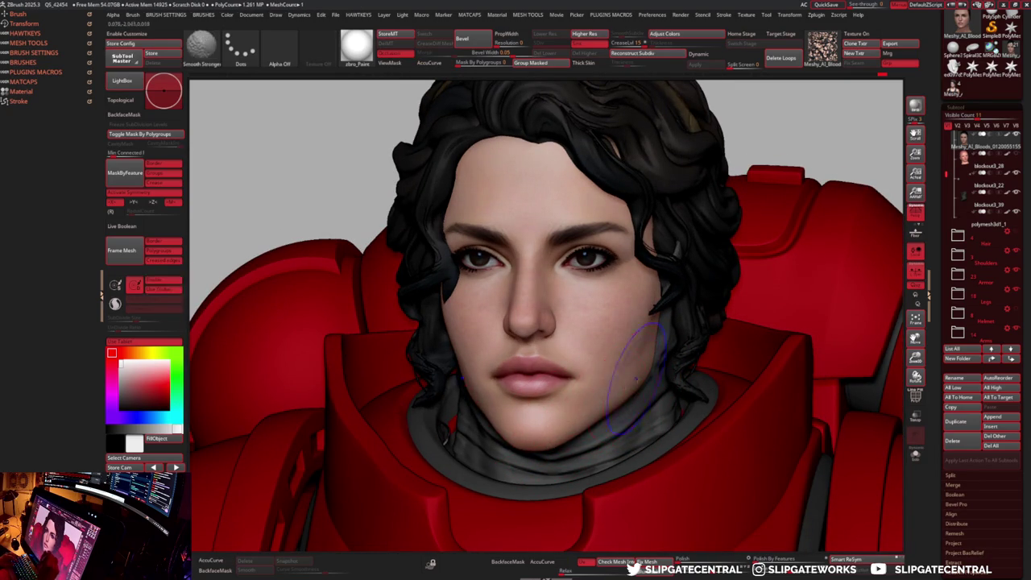
- Straighten the camera to a front view and zoom in close on the face
shift+right_drag(567, 436, 556, 426)
ctrl+right_drag(568, 266, 570, 201)
mouse_move(732, 297)
ctrl+right_down()
mouse_move(733, 418)
mouse_move(658, 401)
ctrl+right_up()
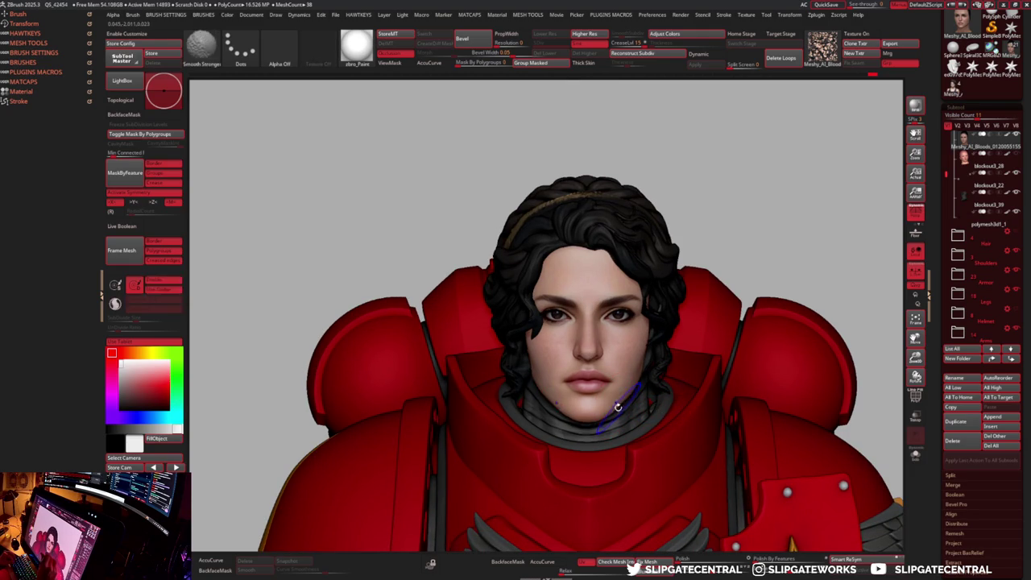
ctrl+right_drag(614, 407, 619, 416)
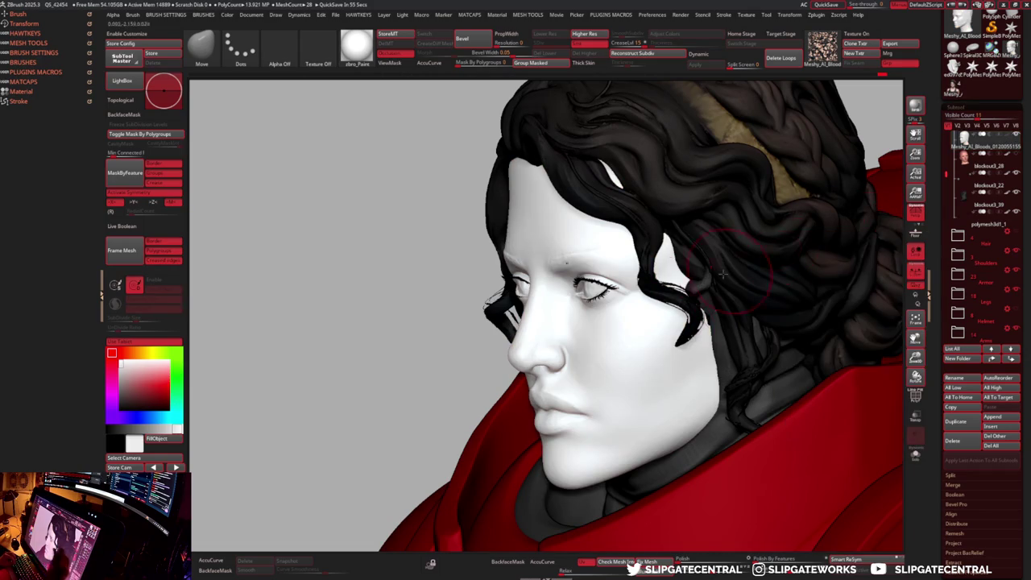
- Shade the model with a plain grey clay matcap and pick the DamStandard brush
key(m)
click(620, 343)
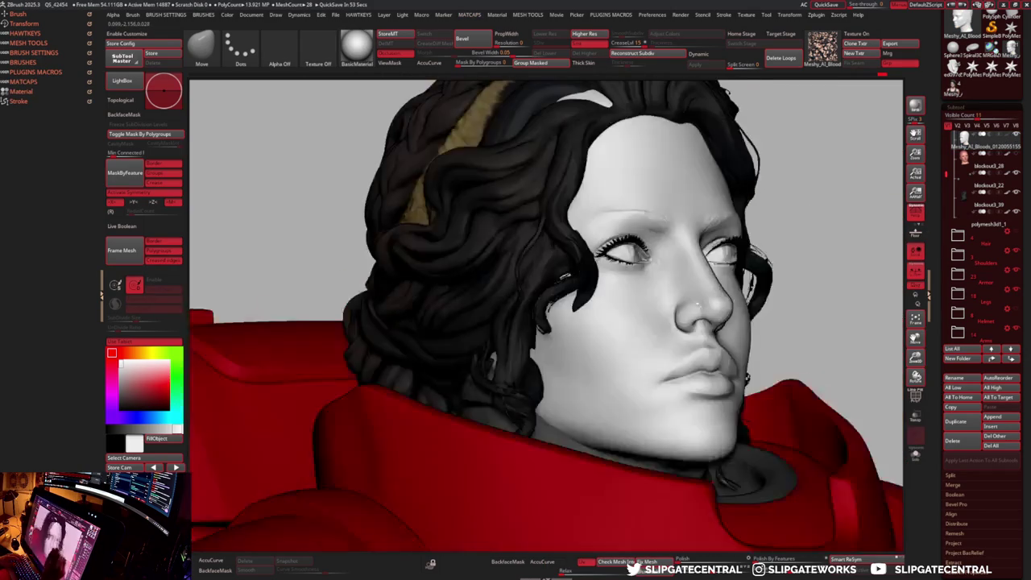
key(b)
key(d)
key(s)
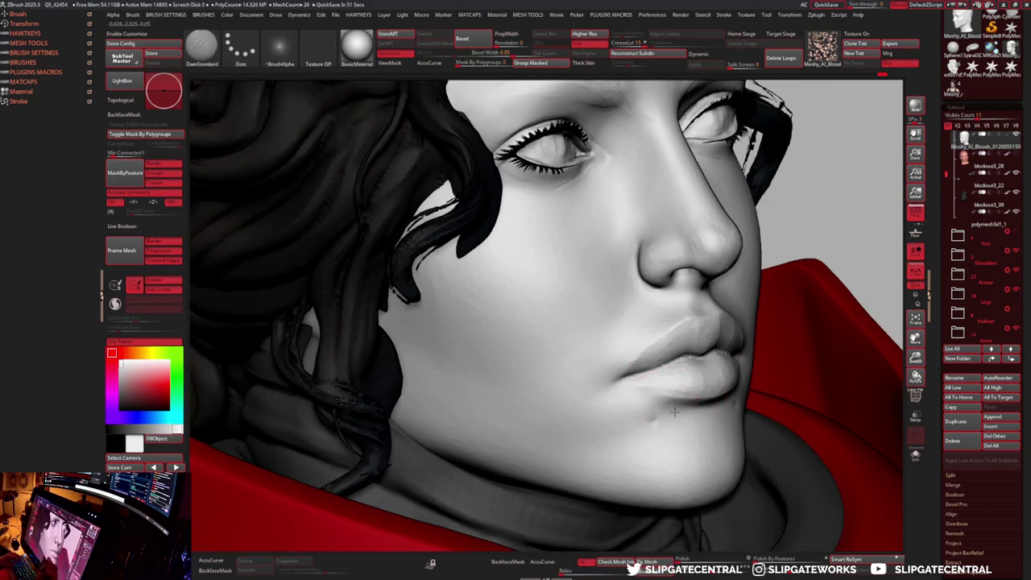
key(space)
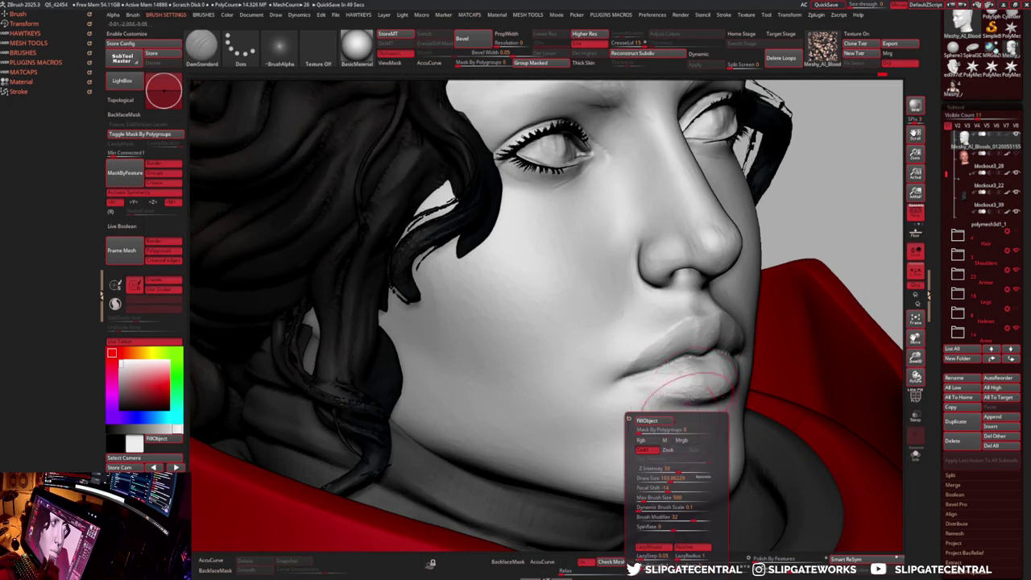
right_drag(681, 415, 671, 369)
- Build lip form with the Clay brush from frontal and low three-quarter angles
key(b)
key(c)
key(l)
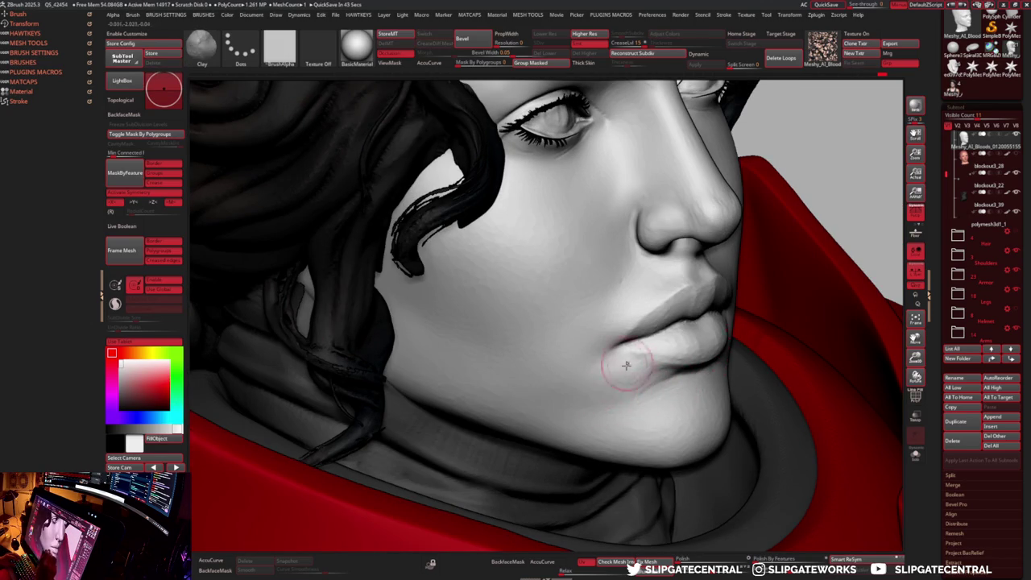
mouse_move(681, 358)
right_down()
mouse_move(685, 388)
mouse_move(648, 330)
right_up()
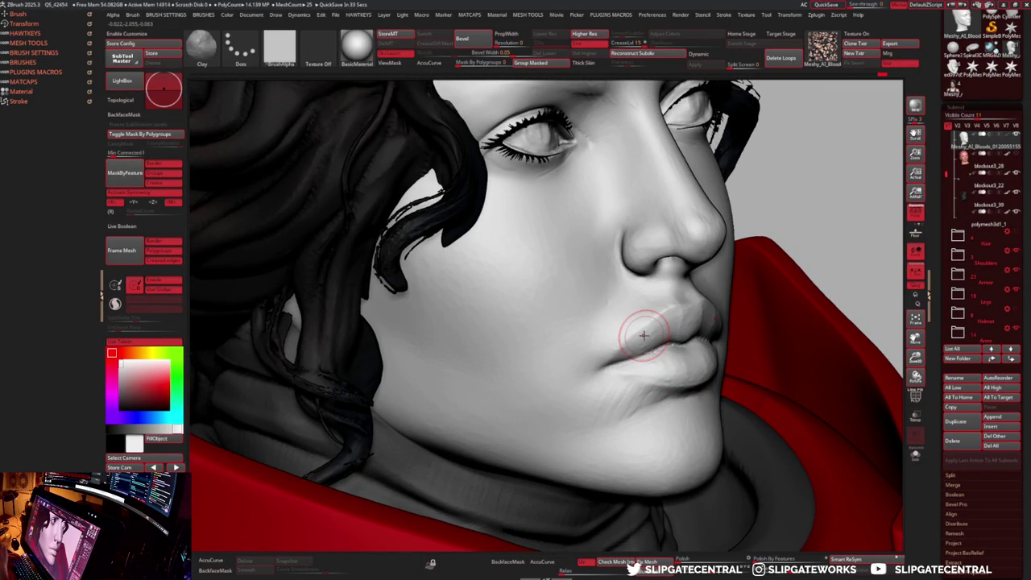
right_drag(636, 407, 690, 367)
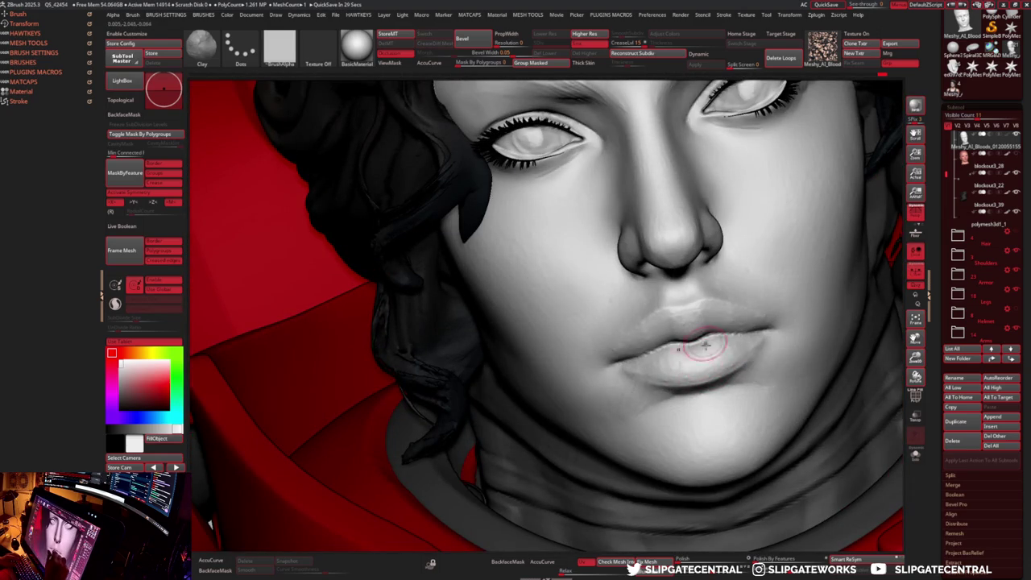
right_drag(737, 341, 641, 346)
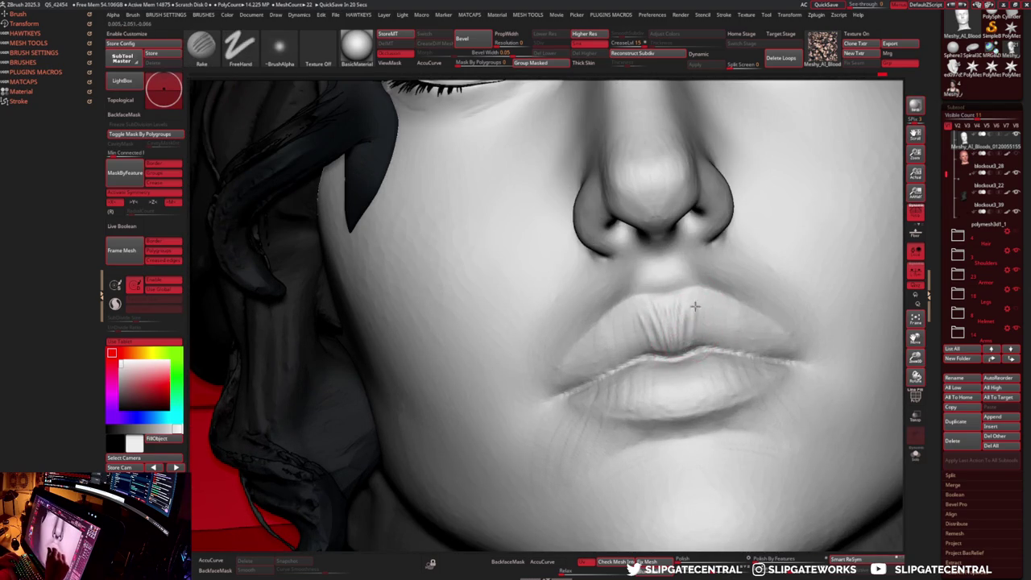
right_click(710, 326)
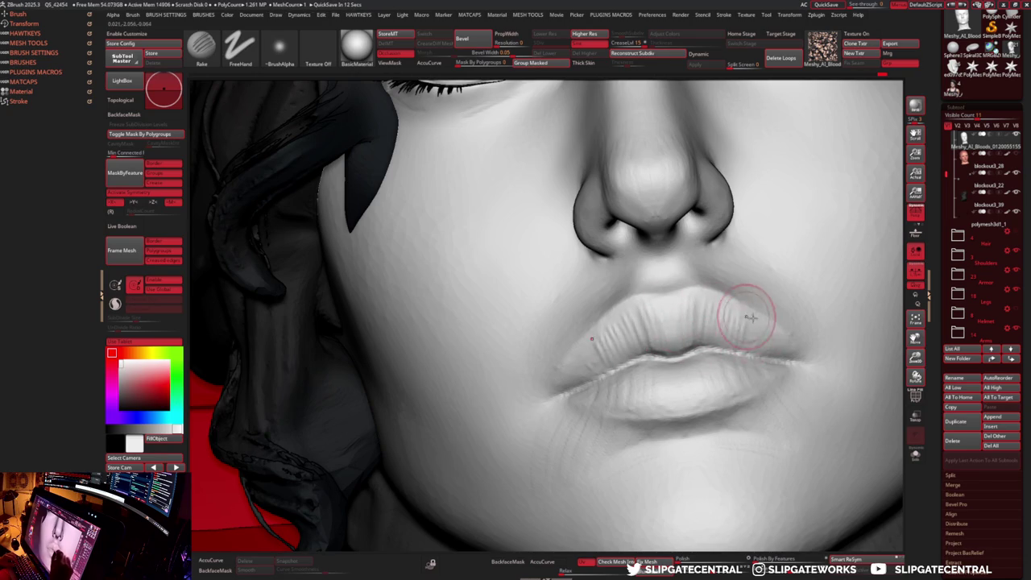
- Sculpt lip wrinkles from side angles, alternating the Clay and Rake brushes
key(b)
key(c)
key(l)
right_drag(748, 299, 602, 345)
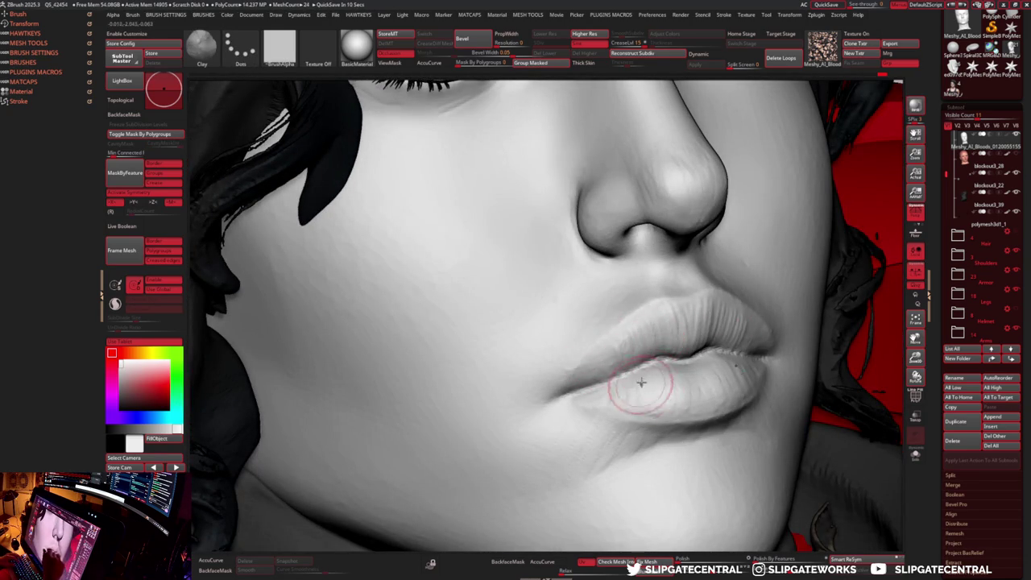
mouse_move(736, 378)
right_down()
mouse_move(713, 351)
mouse_move(701, 357)
right_up()
key(b)
key(r)
key(a)
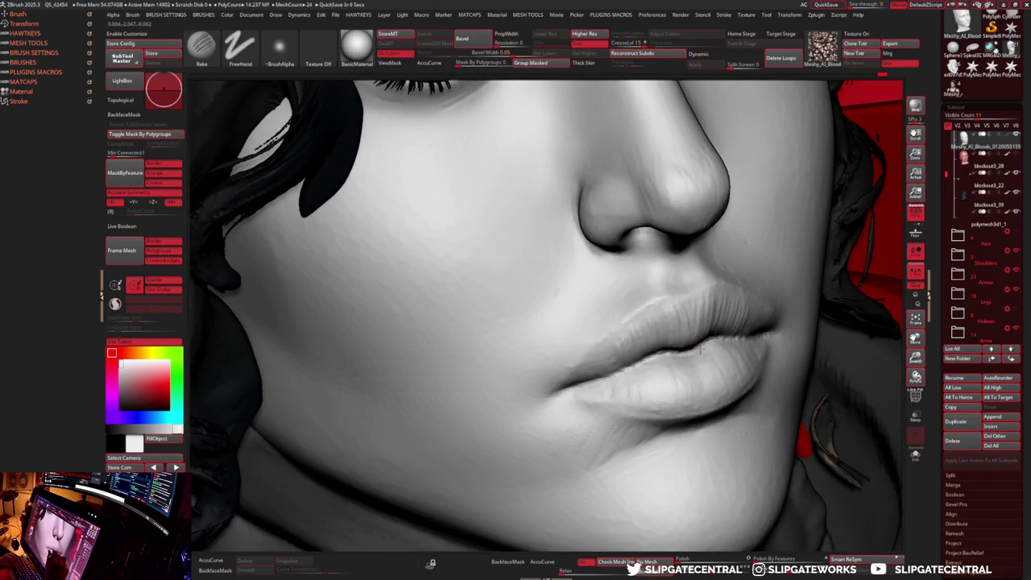
key(b)
key(c)
key(l)
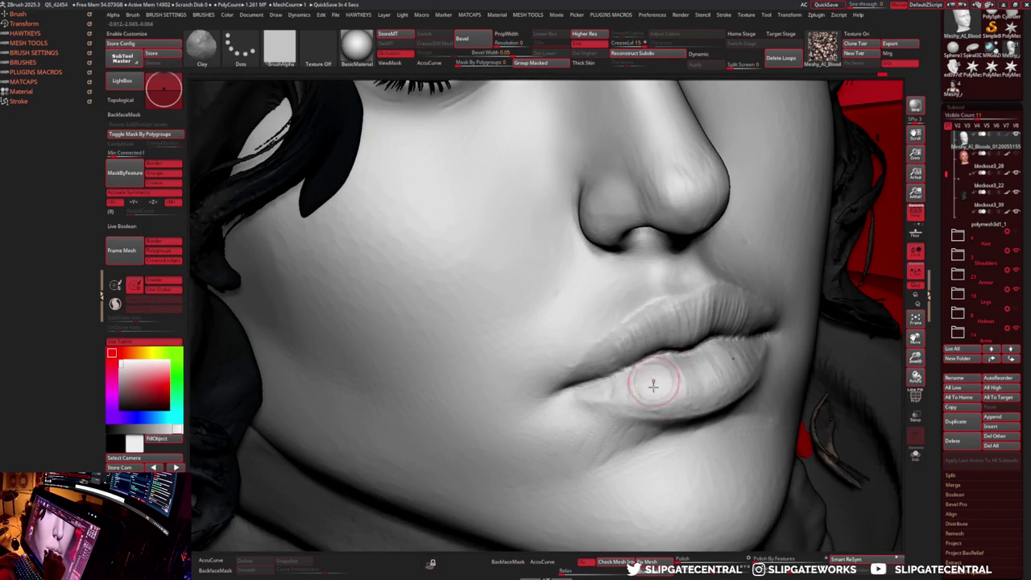
right_drag(610, 343, 553, 379)
- Carve fine vertical lip lines, alternating the Rake and DamStandard brushes
key(b)
key(r)
key(a)
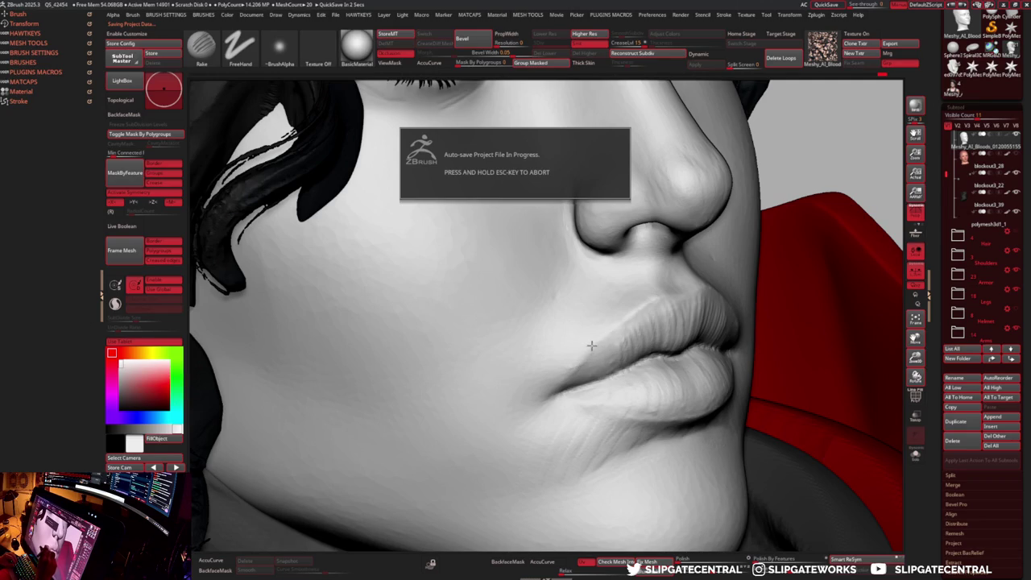
key(b)
key(d)
key(s)
key(s)
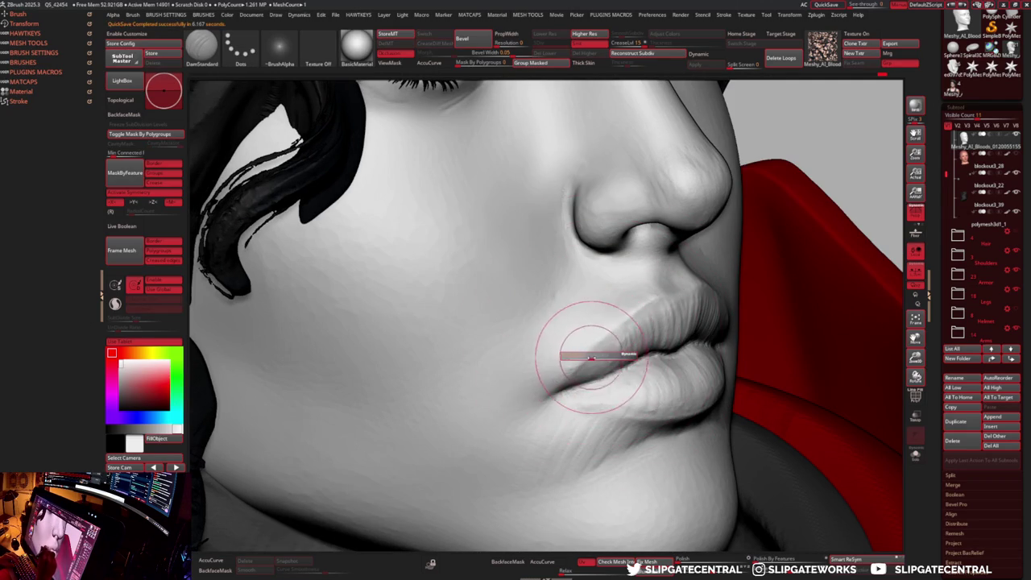
key(b)
key(r)
key(a)
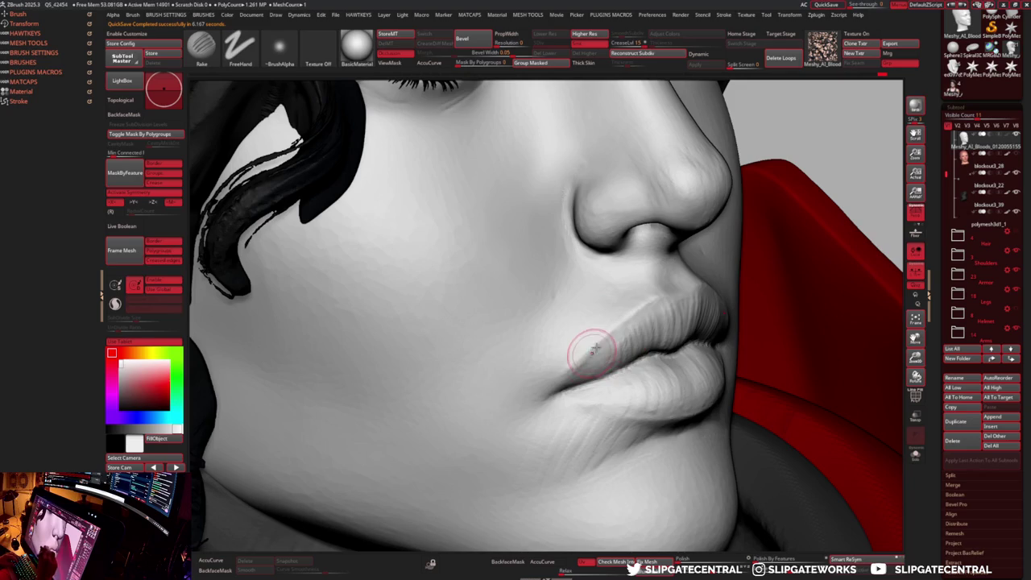
key(s)
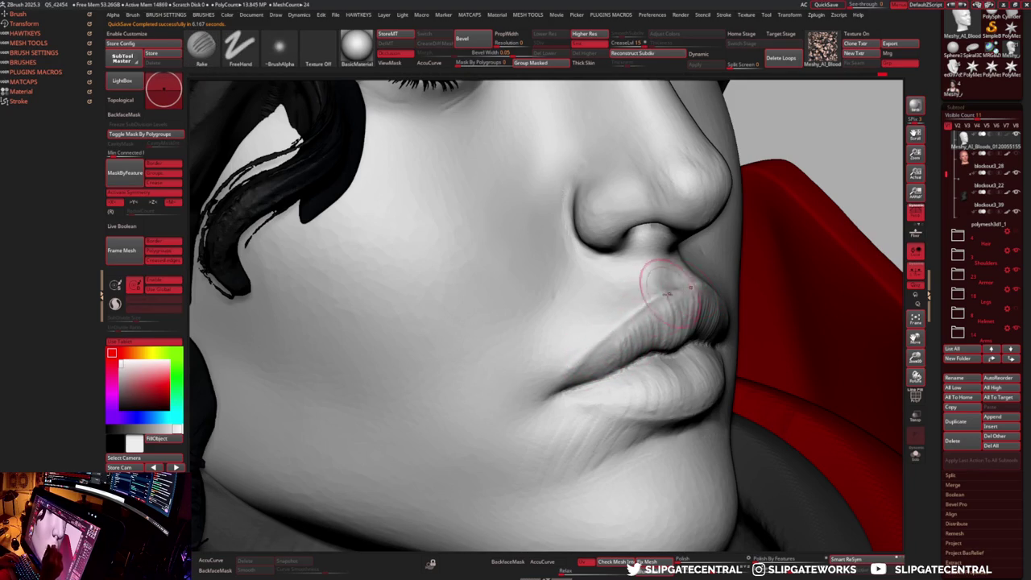
- Sculpt a small crease at the lip corner with the Clay brush and frame the head and shoulders
mouse_move(667, 271)
right_down()
mouse_move(627, 214)
mouse_move(667, 330)
right_up()
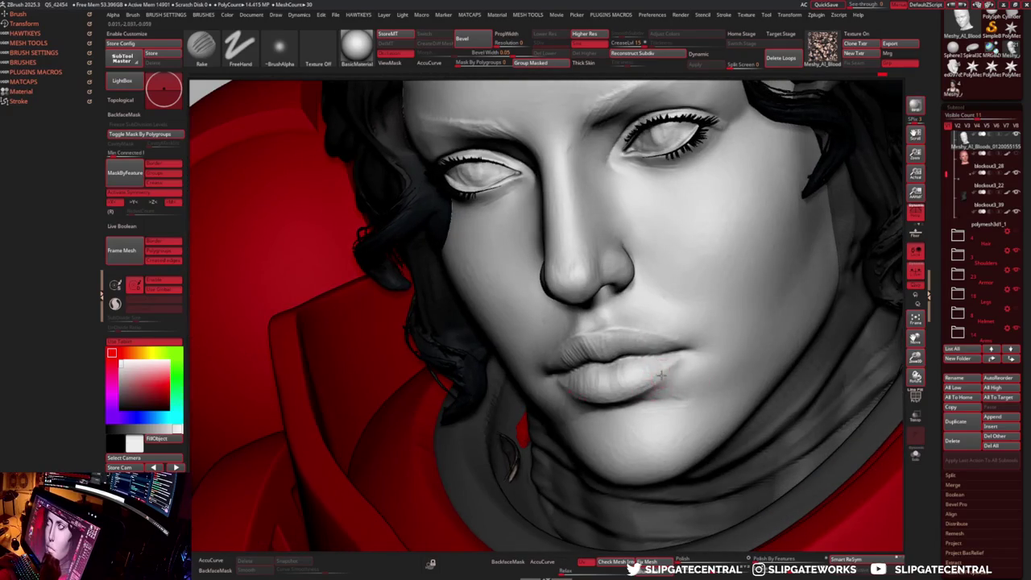
mouse_move(668, 329)
right_down()
mouse_move(664, 423)
mouse_move(683, 344)
right_up()
key(b)
key(c)
key(l)
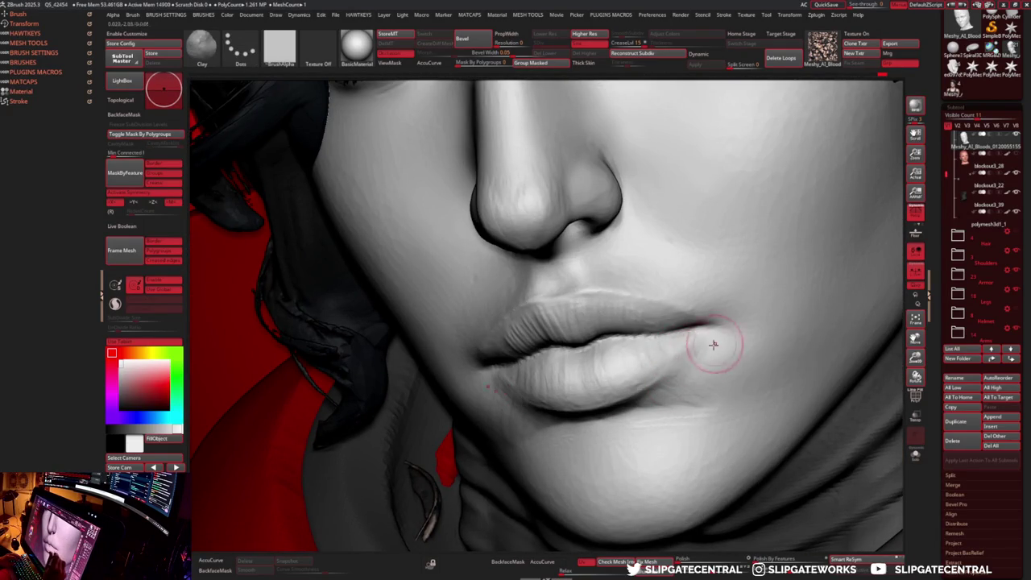
drag(690, 363, 701, 364)
key(f)
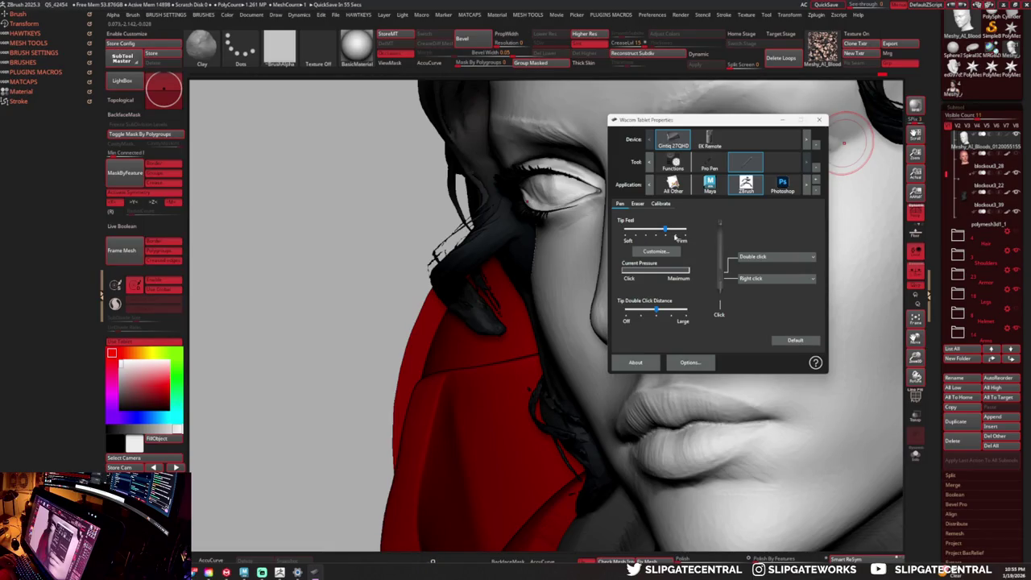
click(638, 204)
click(660, 204)
click(638, 203)
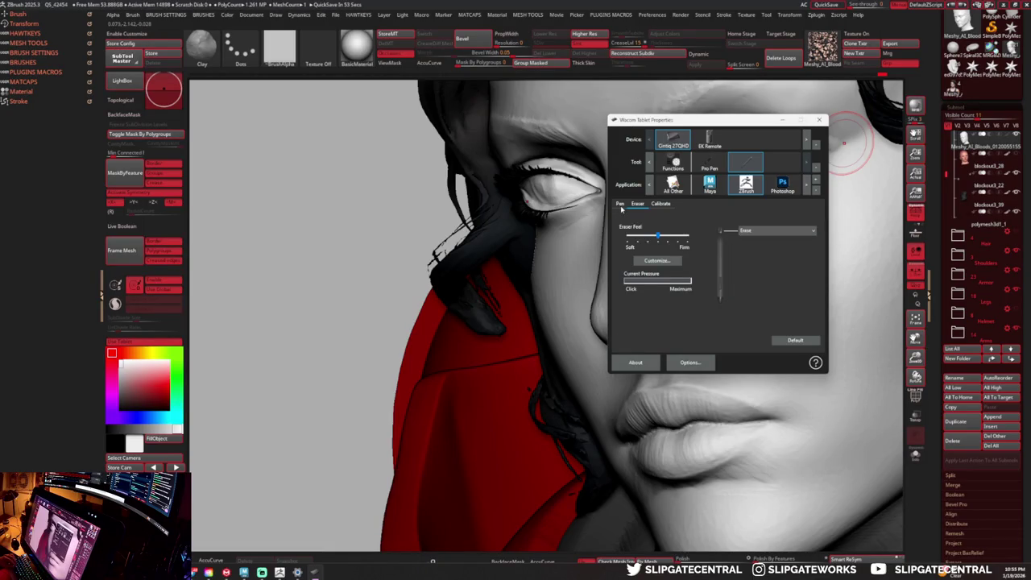
click(622, 204)
click(656, 254)
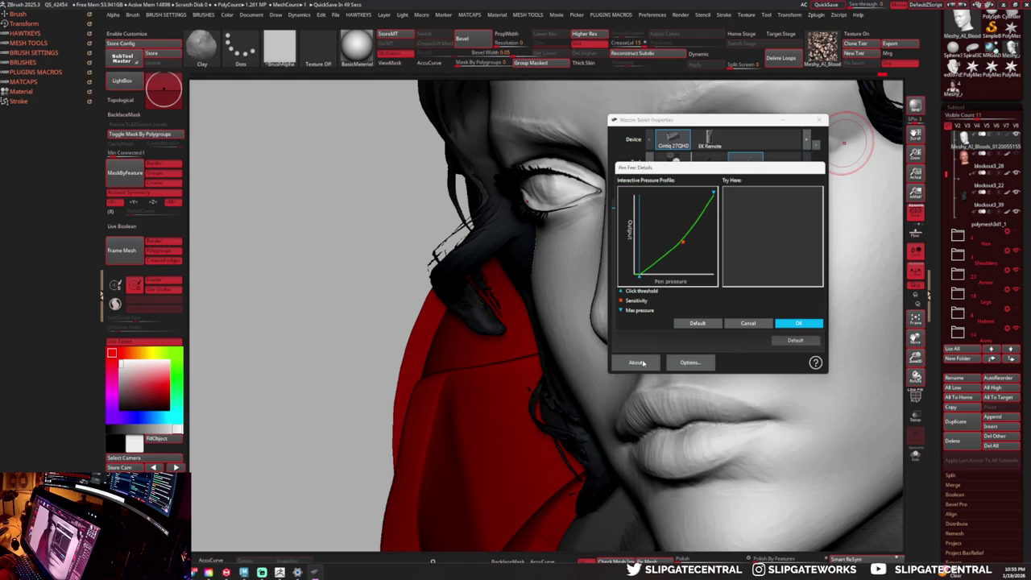
click(799, 323)
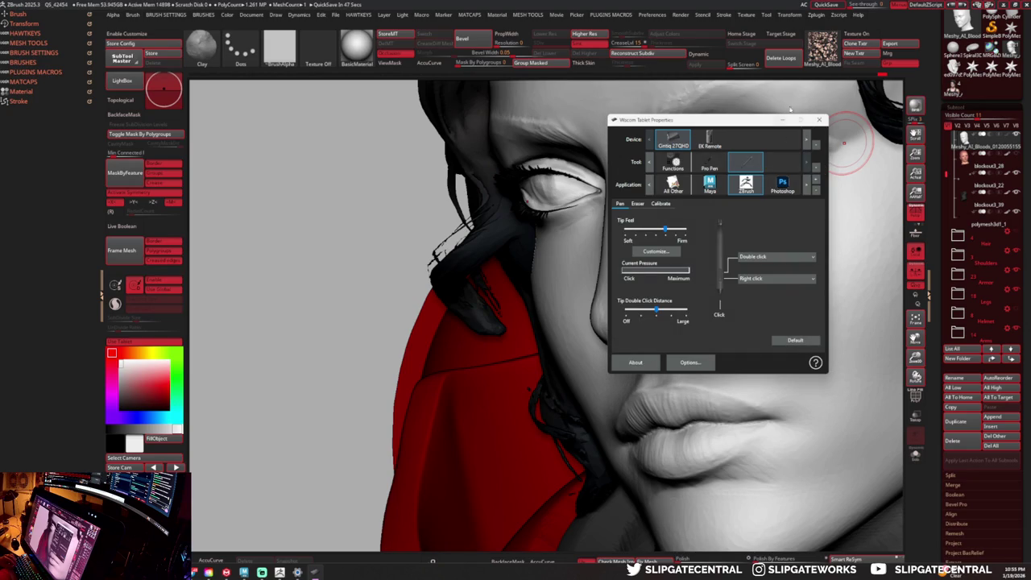
click(897, 74)
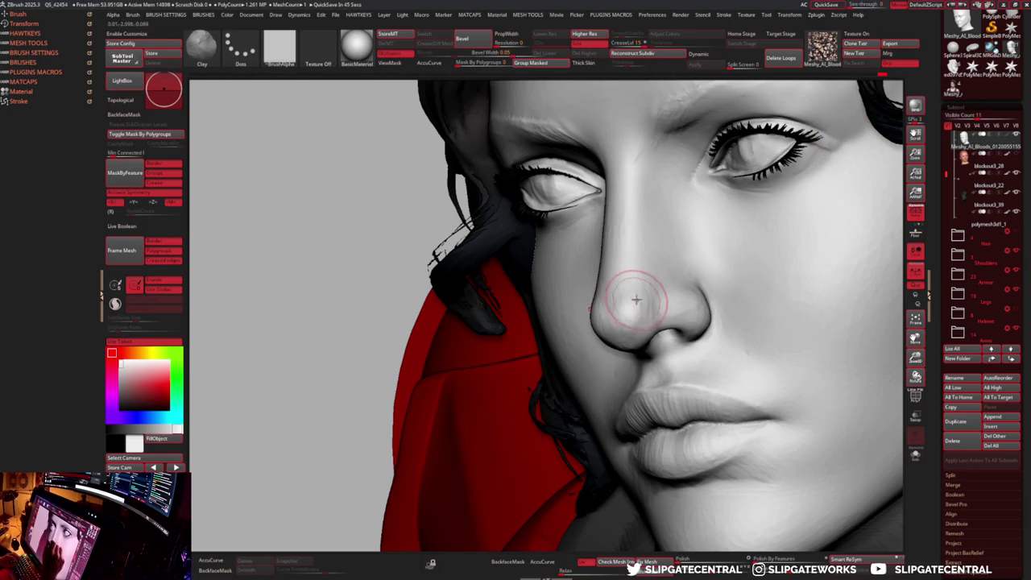
- Zoom in front-on to the eyes and brow and pick the Clay brush
key(space)
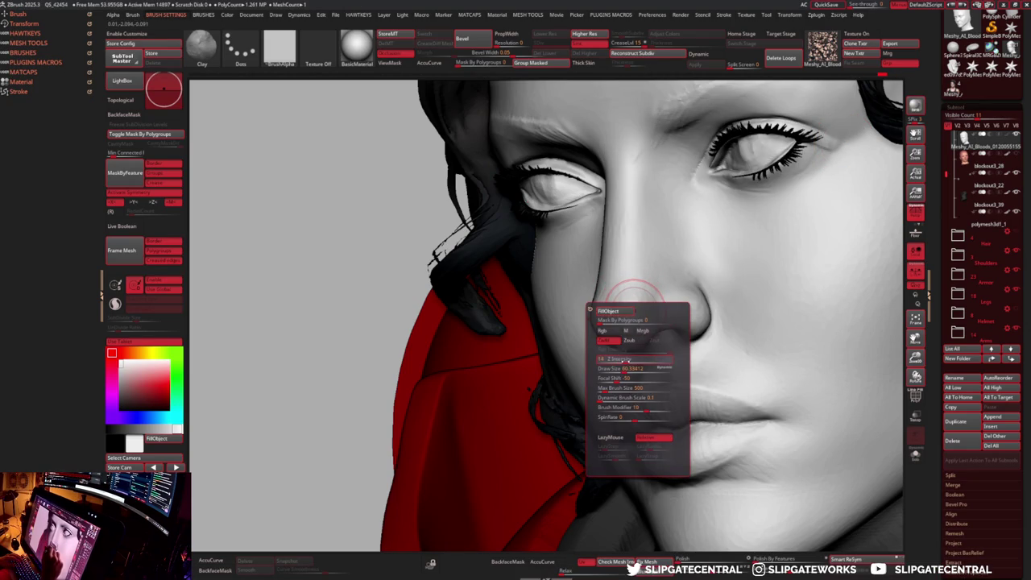
key(space)
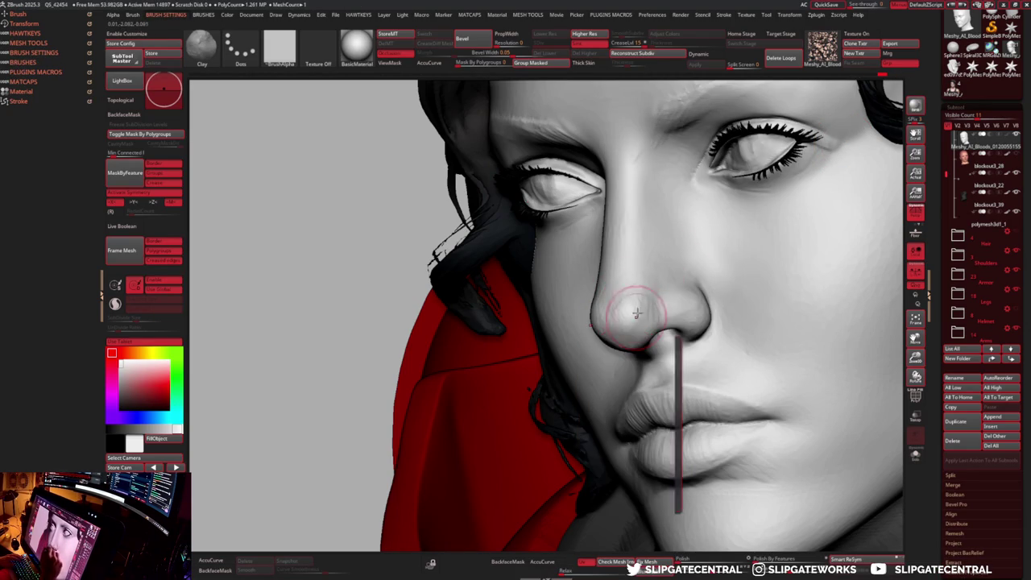
mouse_move(647, 295)
right_down()
mouse_move(656, 314)
mouse_move(719, 299)
mouse_move(696, 298)
right_up()
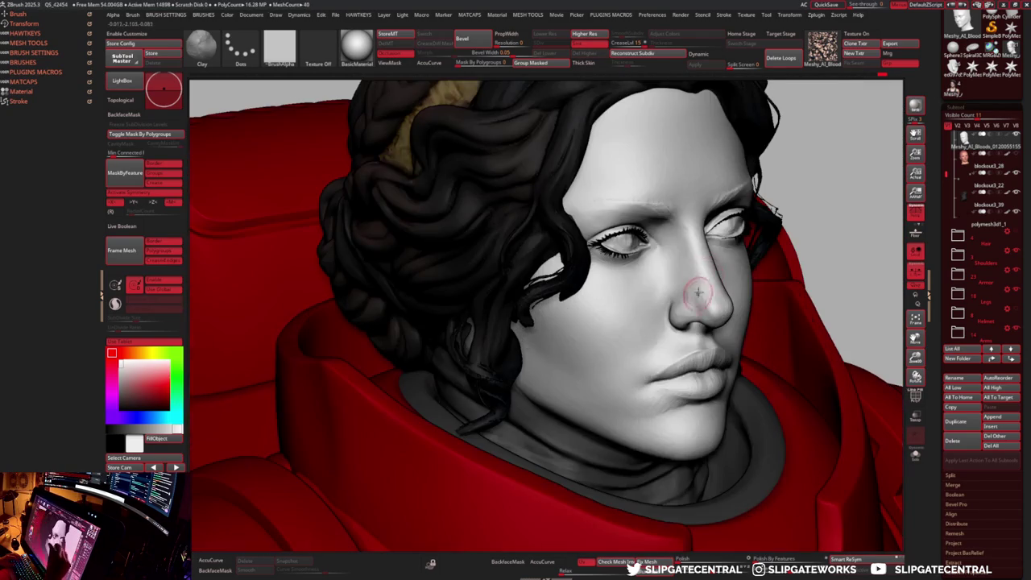
mouse_move(669, 239)
right_down()
mouse_move(701, 236)
mouse_move(715, 288)
mouse_move(684, 341)
right_up()
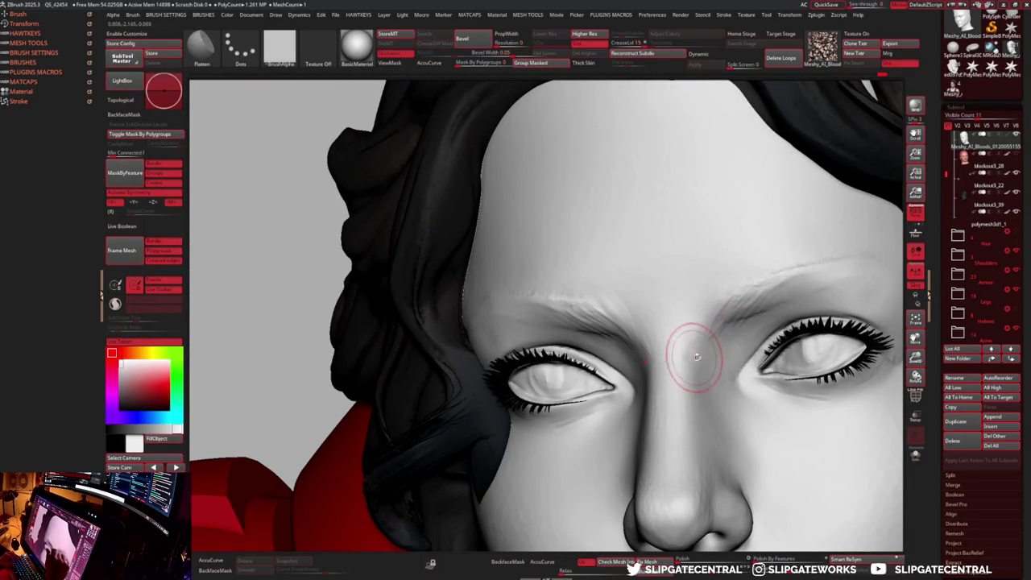
key(b)
key(c)
key(l)
- Build up and flatten the furrowed brow by alternating Clay and Flatten brushes
right_drag(712, 318, 706, 352)
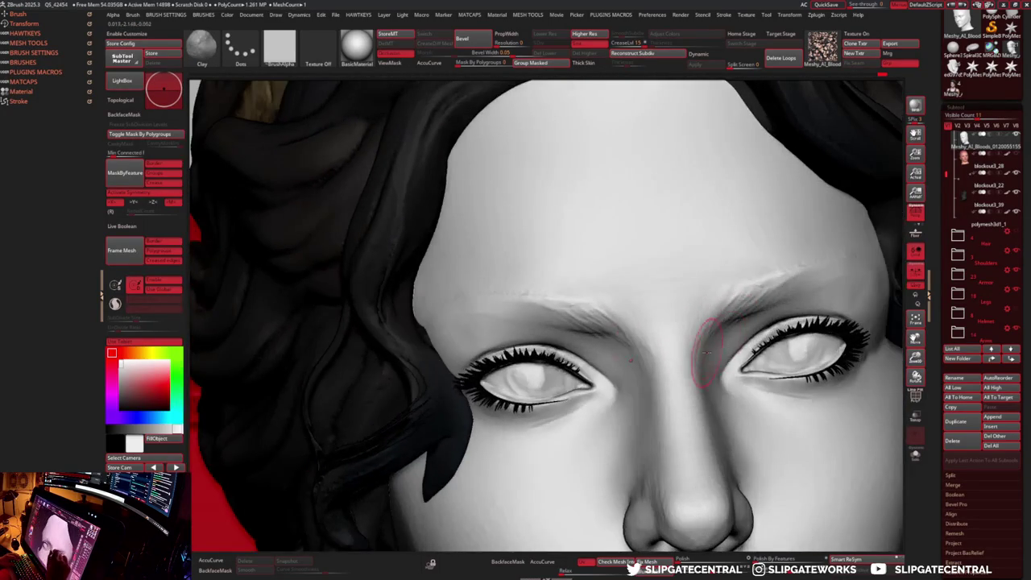
key(b)
key(f)
key(l)
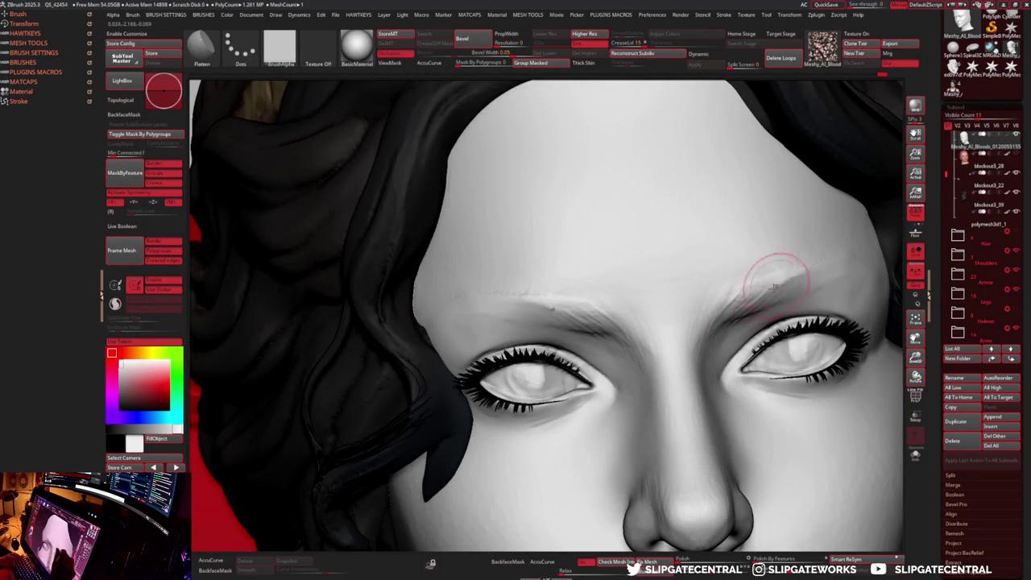
key(b)
key(c)
key(l)
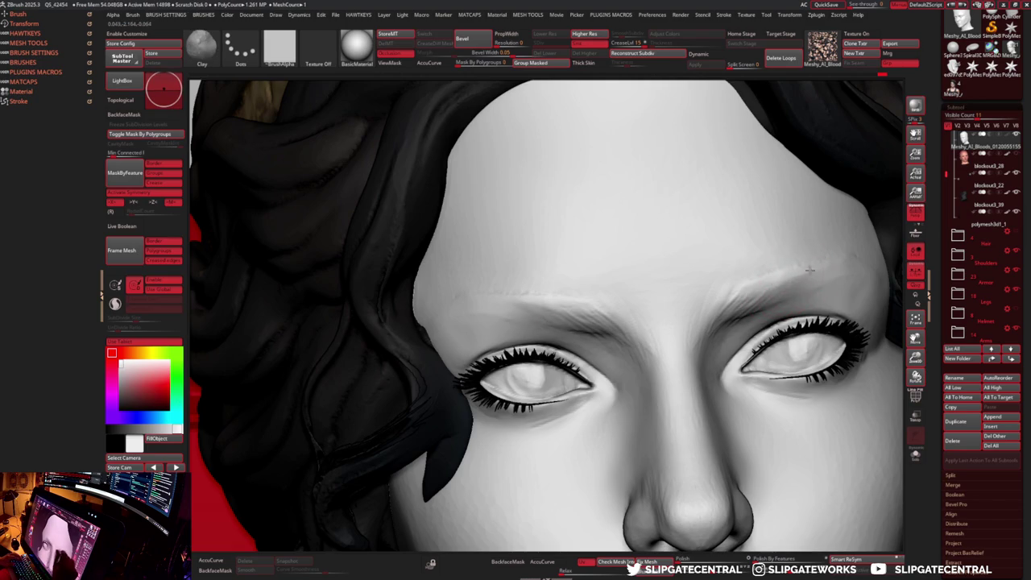
key(b)
key(f)
key(l)
key(b)
key(c)
key(l)
- Frame the model, switch to DamStandard, and select the polymesh3d1_1 subtool
key(f)
ctrl+right_drag(812, 277, 796, 360)
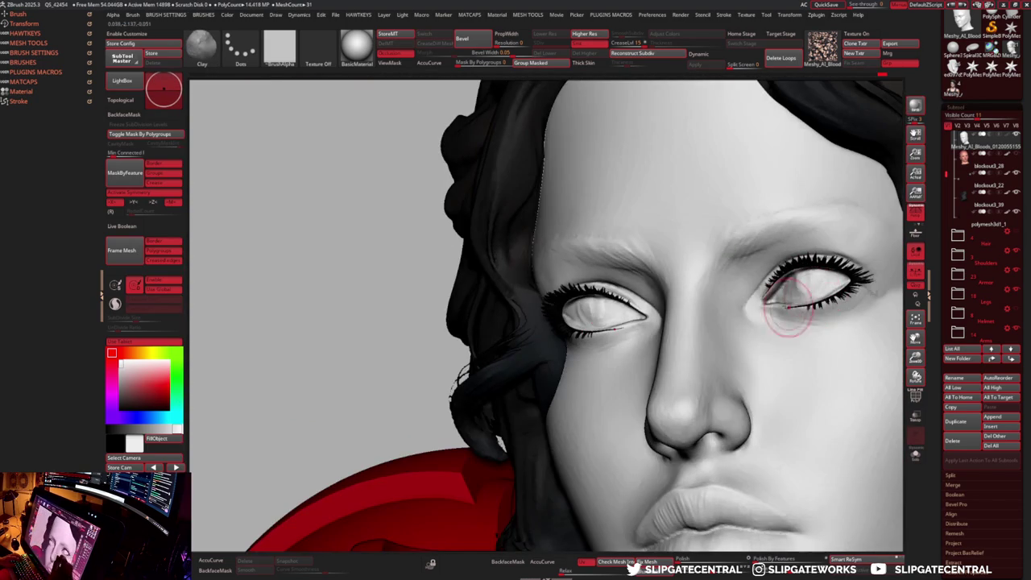
key(b)
key(d)
key(s)
alt+click(782, 303)
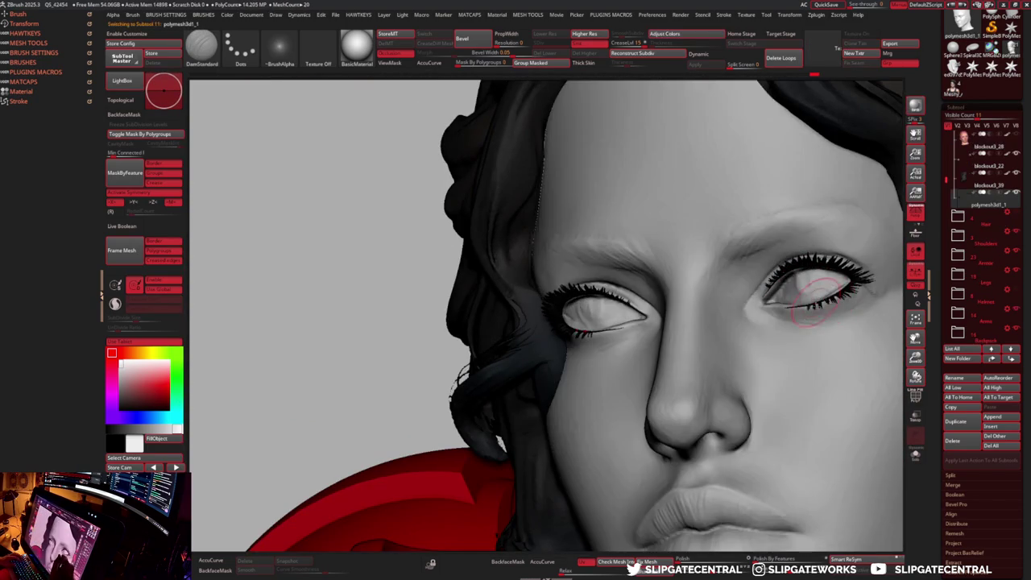
- Select the face subtool, frame the eyes, and pinch the right eyelid edges sharper
key(f)
alt+click(819, 351)
key(f)
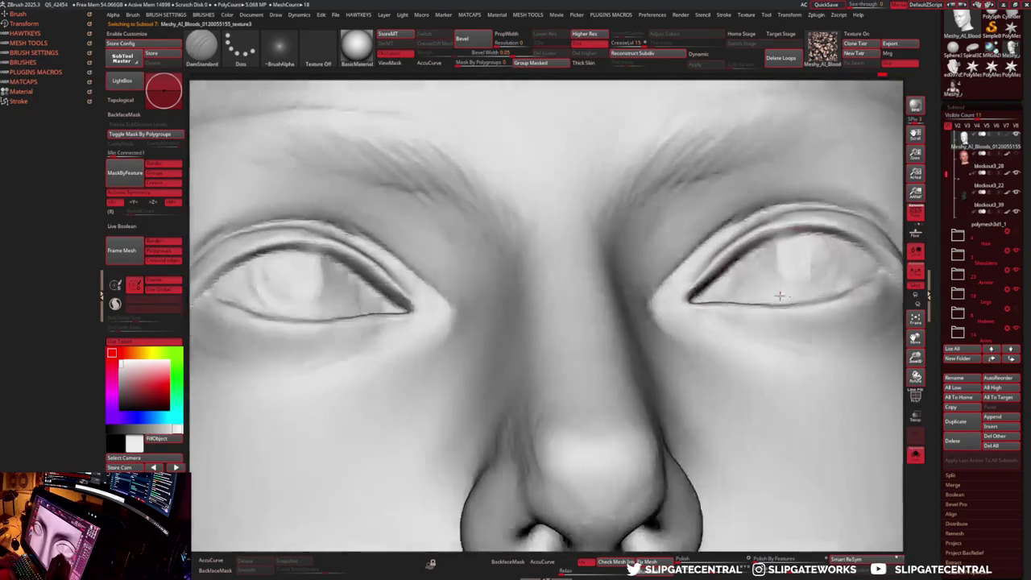
mouse_move(779, 296)
right_down()
mouse_move(728, 342)
mouse_move(725, 326)
right_up()
key(b)
key(p)
key(i)
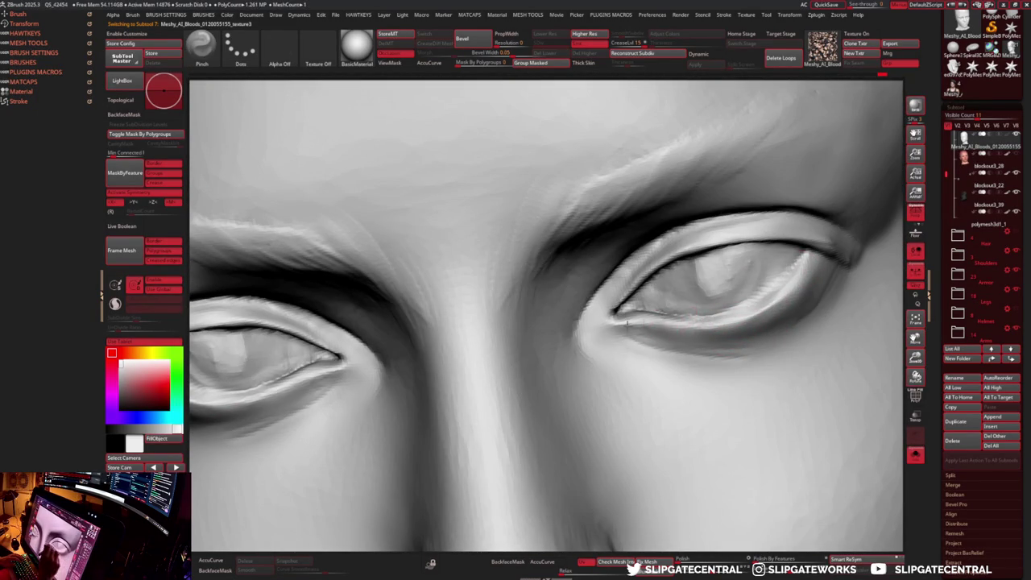
- Refine both eyelids from the front with alternating Flatten and Clay strokes
mouse_move(727, 317)
right_down()
mouse_move(751, 308)
mouse_move(707, 302)
mouse_move(761, 252)
right_up()
key(b)
key(f)
key(l)
key(b)
key(c)
key(l)
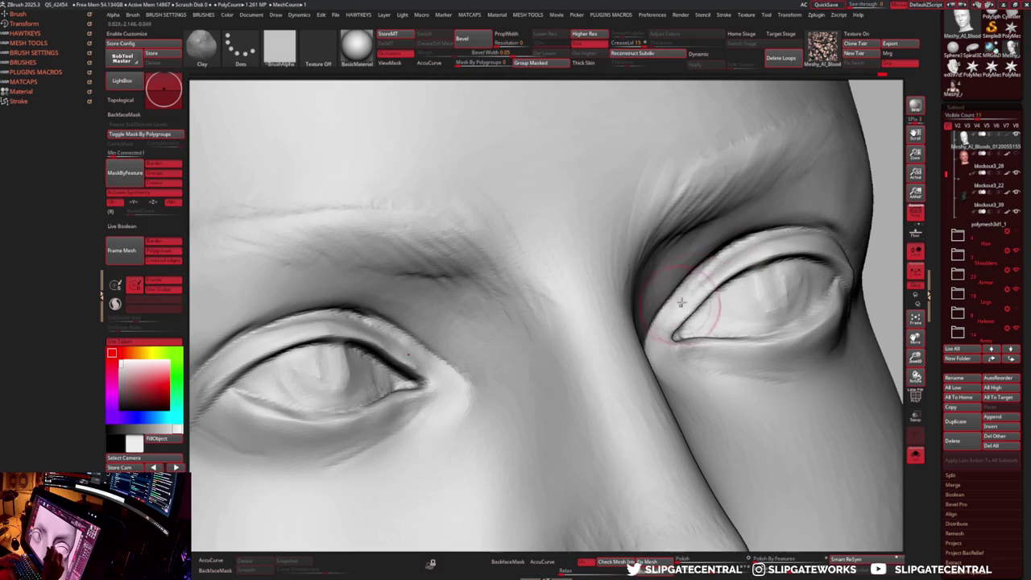
key(b)
key(f)
key(l)
- Rake to soften and extend the right eye's inner-corner fold
mouse_move(799, 251)
right_down()
mouse_move(736, 287)
mouse_move(767, 251)
right_up()
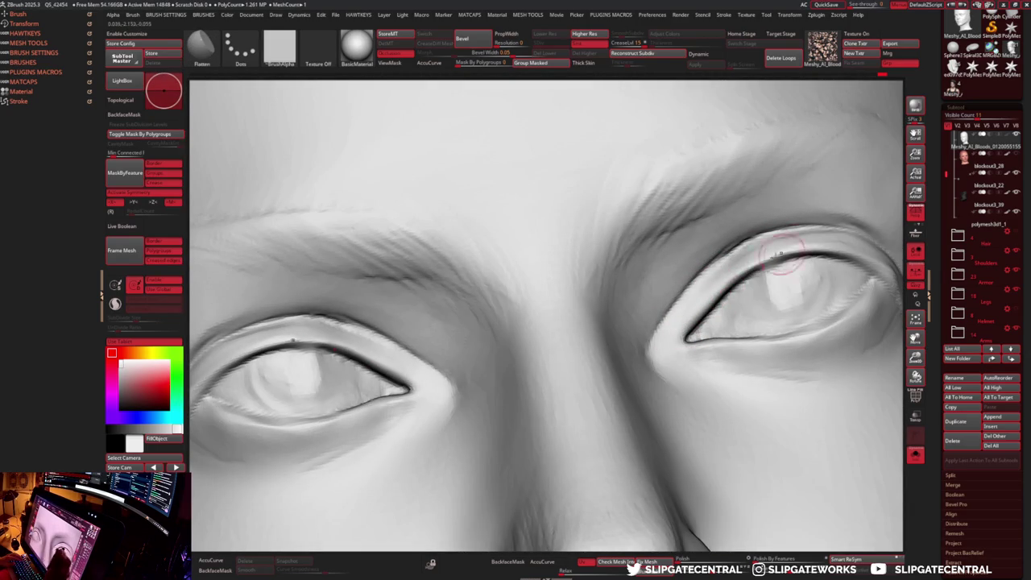
mouse_move(736, 271)
right_down()
mouse_move(759, 298)
mouse_move(700, 341)
mouse_move(671, 332)
right_up()
key(b)
key(c)
key(l)
key(b)
key(r)
key(a)
drag(678, 318, 699, 300)
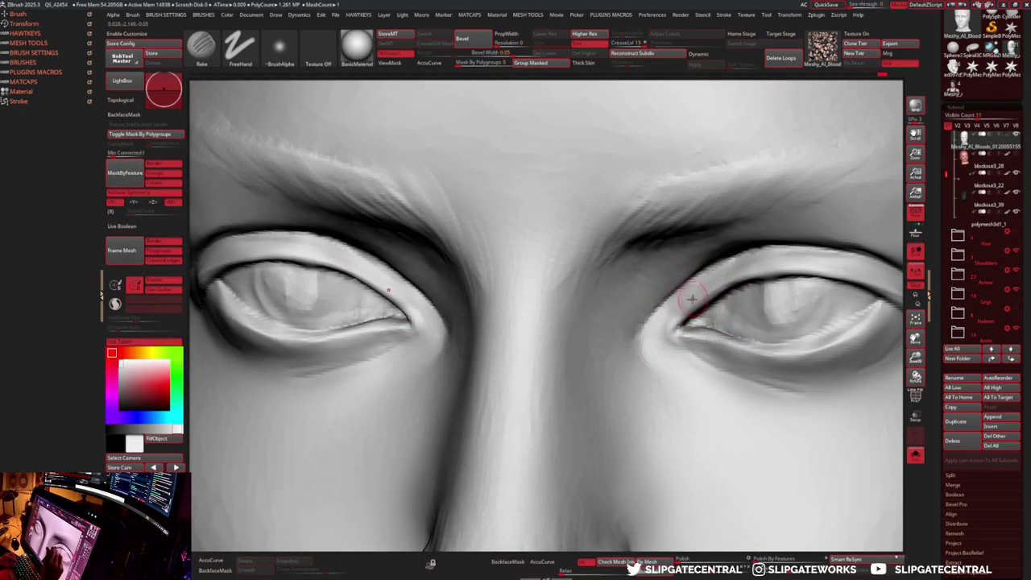
- Carve crease lines with DamStandard and inspect the eyes from a low angle
key(b)
key(d)
key(s)
right_drag(668, 288, 674, 294)
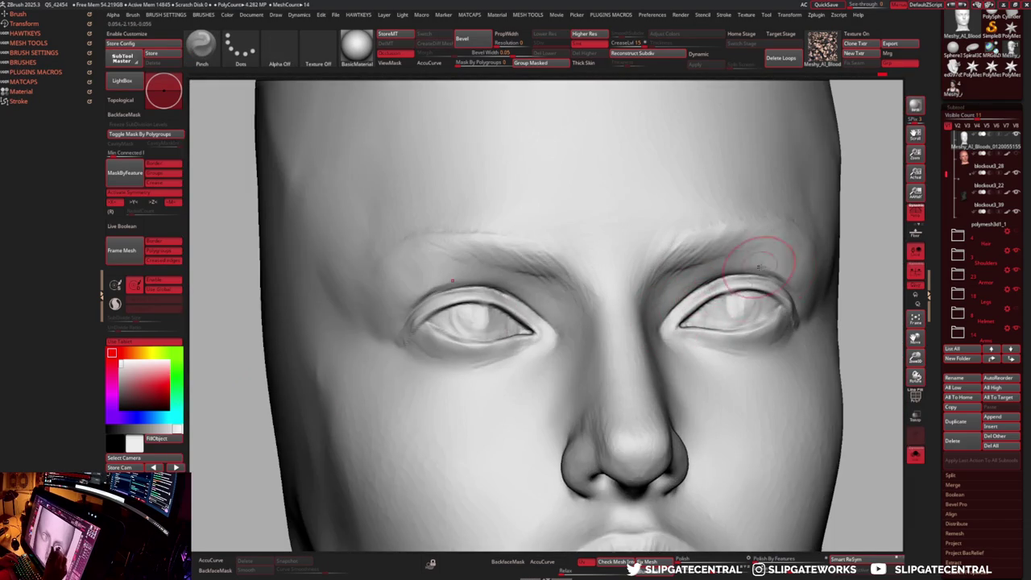
mouse_move(760, 265)
right_down()
mouse_move(798, 269)
mouse_move(812, 291)
mouse_move(806, 302)
right_up()
- With a small Move brush, lightly mark the cheek beside the outer eye corner
key(b)
key(m)
key(v)
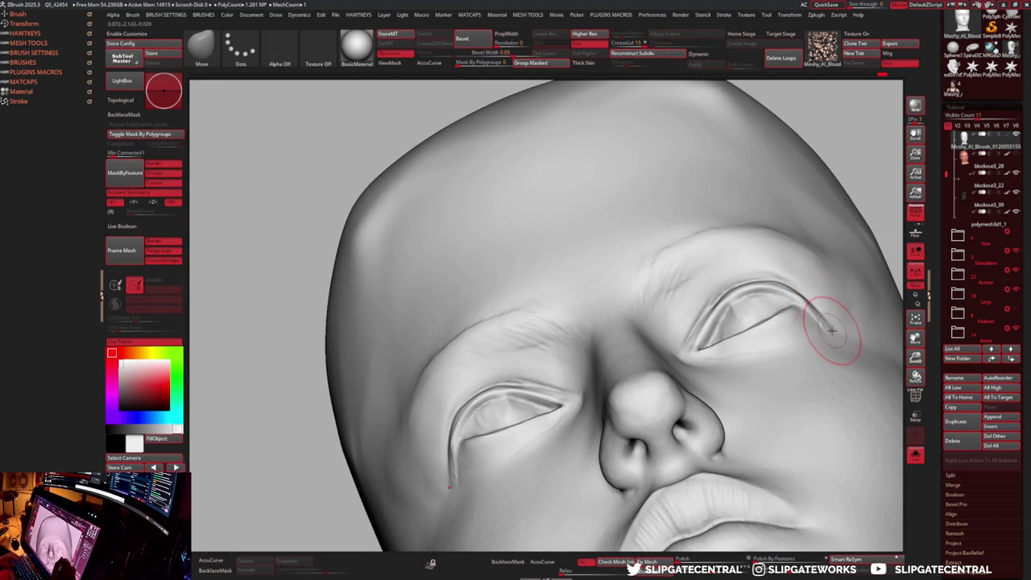
mouse_move(838, 330)
right_down()
mouse_move(735, 330)
mouse_move(789, 338)
mouse_move(789, 370)
right_up()
key(s)
key([)
key([)
key([)
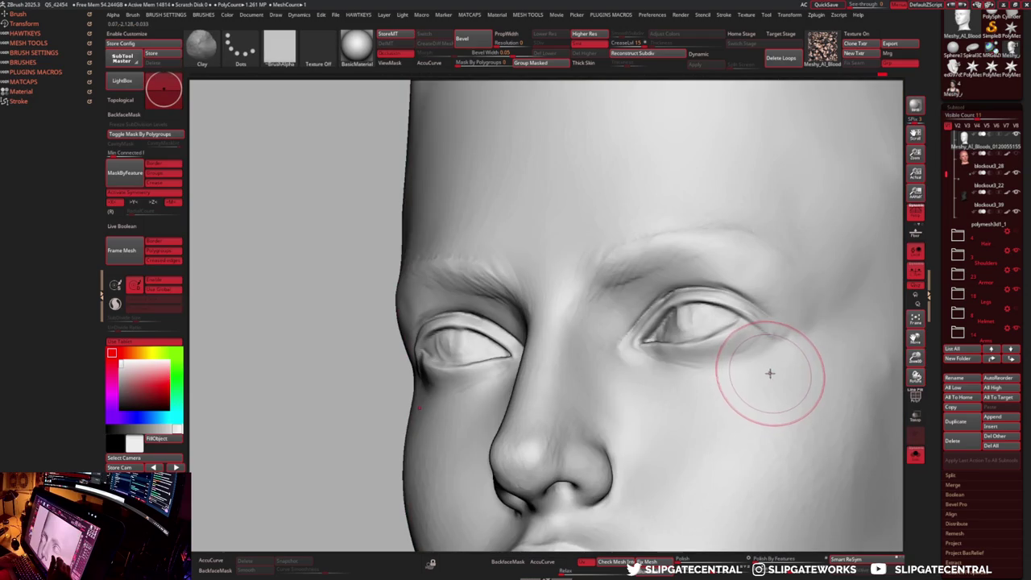
mouse_move(769, 373)
mouse_down()
mouse_move(762, 363)
mouse_move(782, 356)
mouse_move(798, 368)
mouse_up()
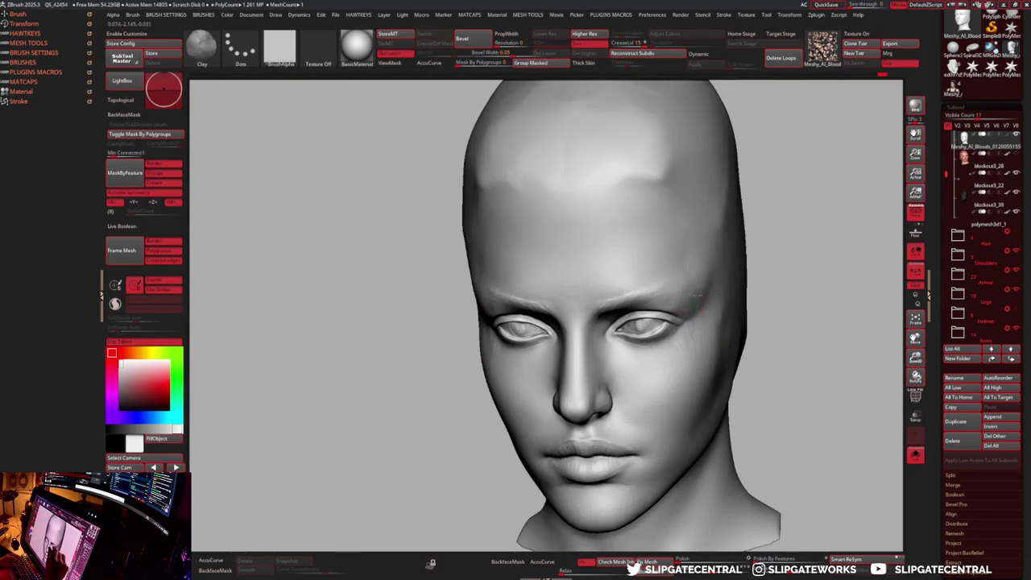
right_drag(695, 318, 717, 316)
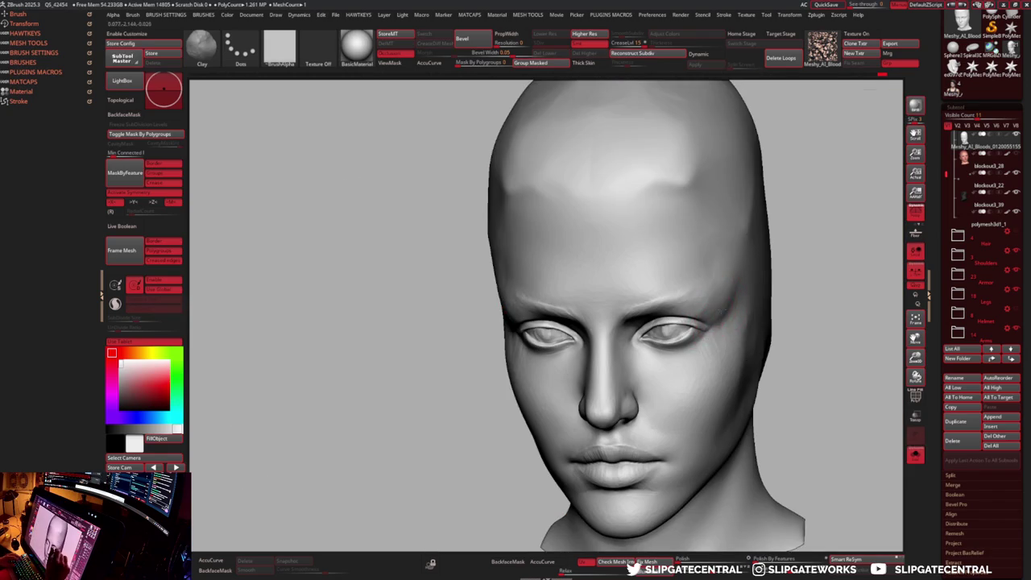
- Carve crow's-feet at the outer eye corner, alternating Flatten and Clay brushes
right_drag(732, 284, 719, 318)
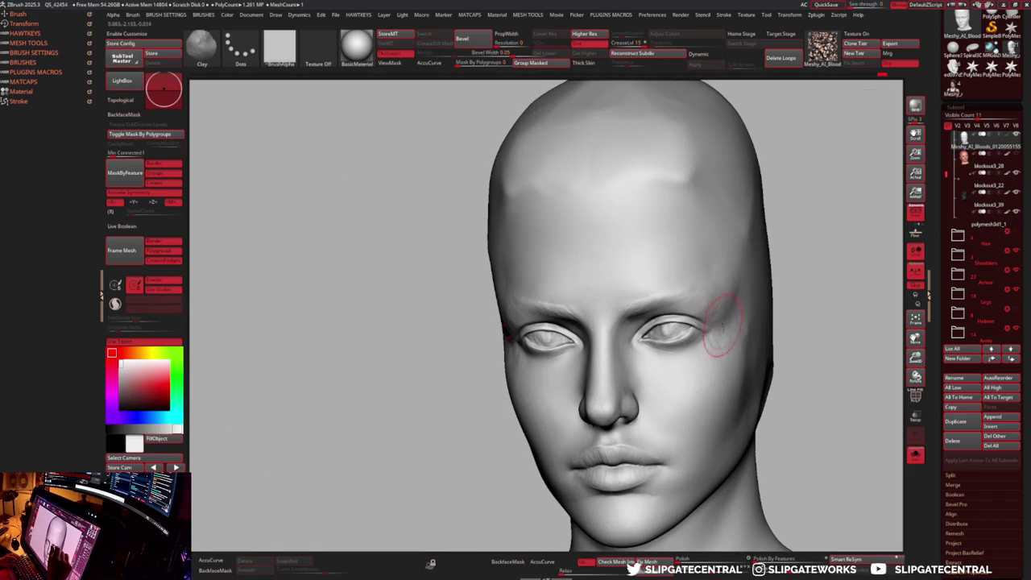
key(b)
key(f)
key(l)
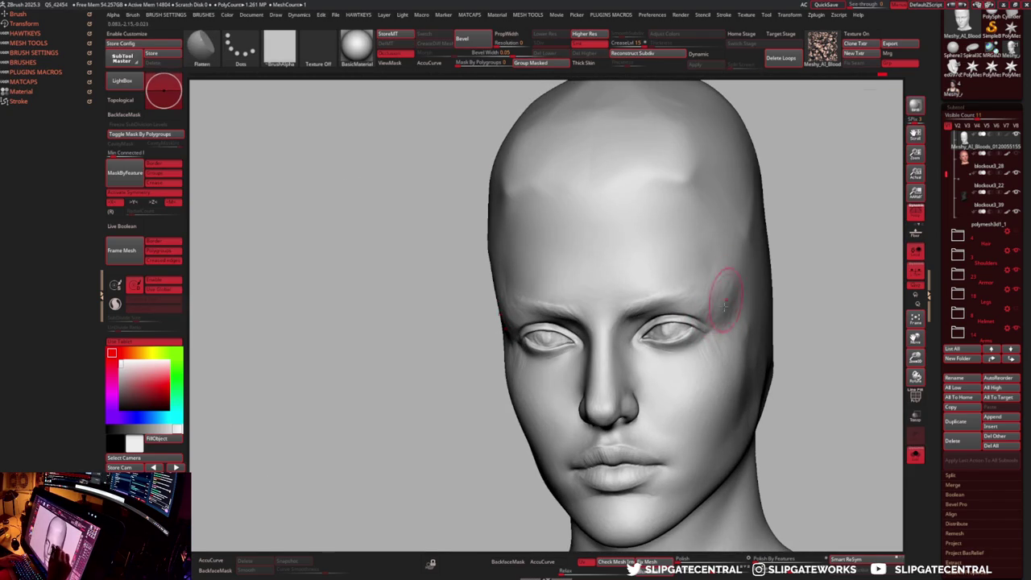
key(b)
key(c)
key(l)
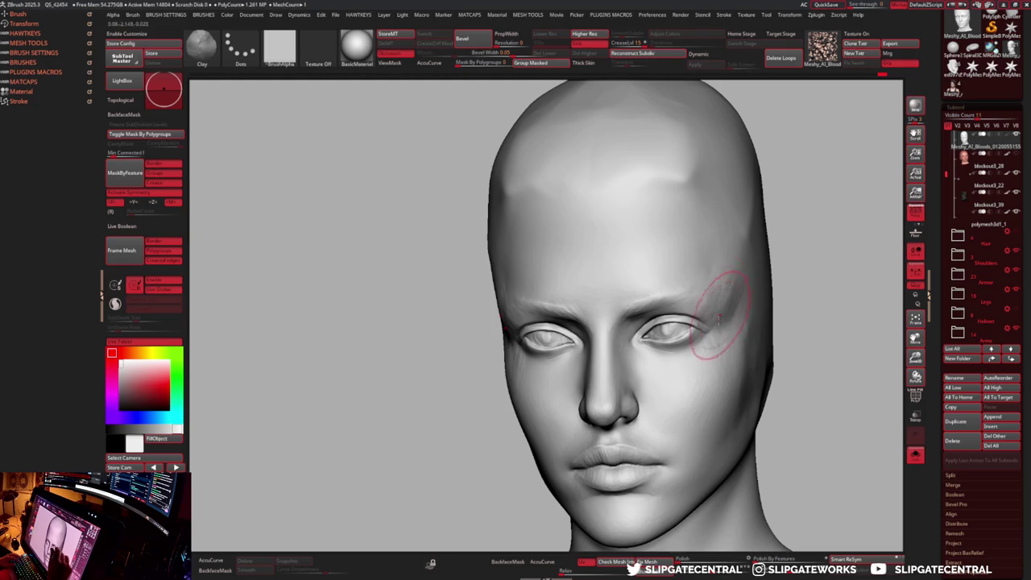
key(b)
key(f)
key(l)
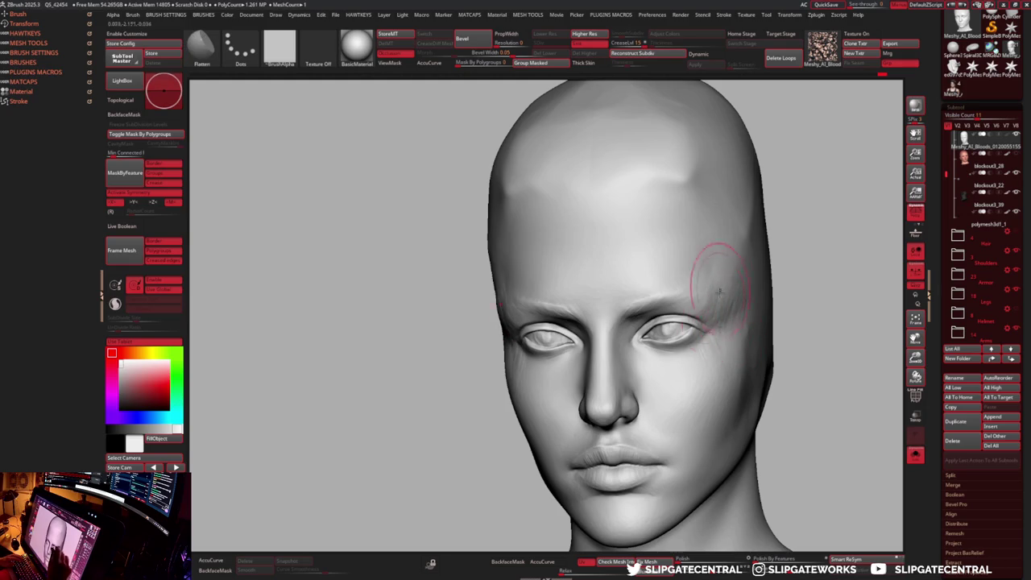
- Extend and soften the crow's-feet toward the temple with more Clay and Flatten passes
key(b)
key(c)
key(l)
key(b)
key(f)
key(l)
key(b)
key(c)
key(l)
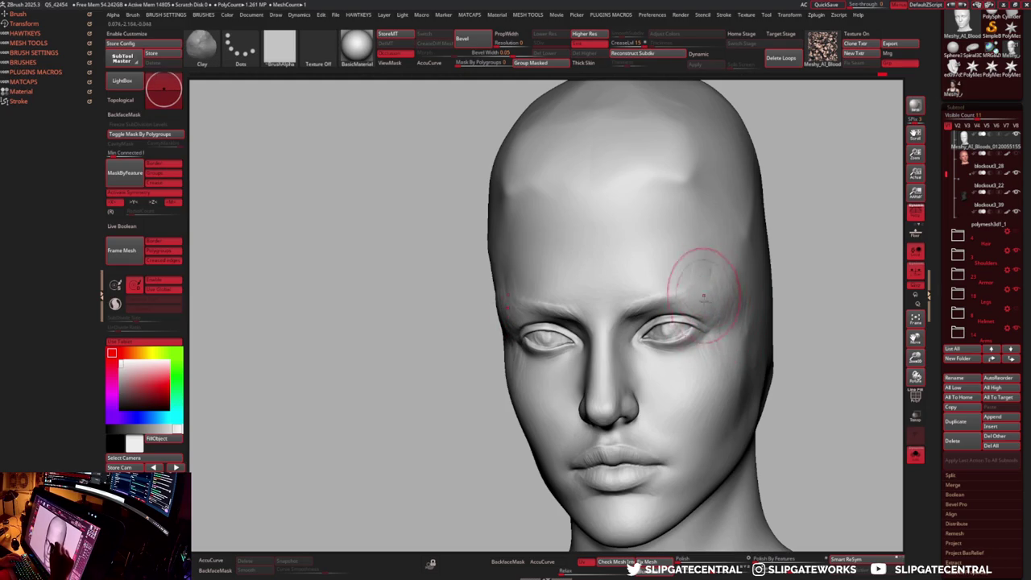
key(b)
key(f)
key(l)
- Check the wrinkles on the full armoured model, then rake and flatten them
mouse_move(724, 298)
mouse_down()
mouse_move(794, 269)
mouse_move(700, 261)
mouse_move(604, 314)
mouse_move(621, 295)
mouse_up()
key(ctrl+shift+s)
key(ctrl+shift+s)
key(ctrl+shift+s)
key(ctrl+shift+s)
key(ctrl+shift+s)
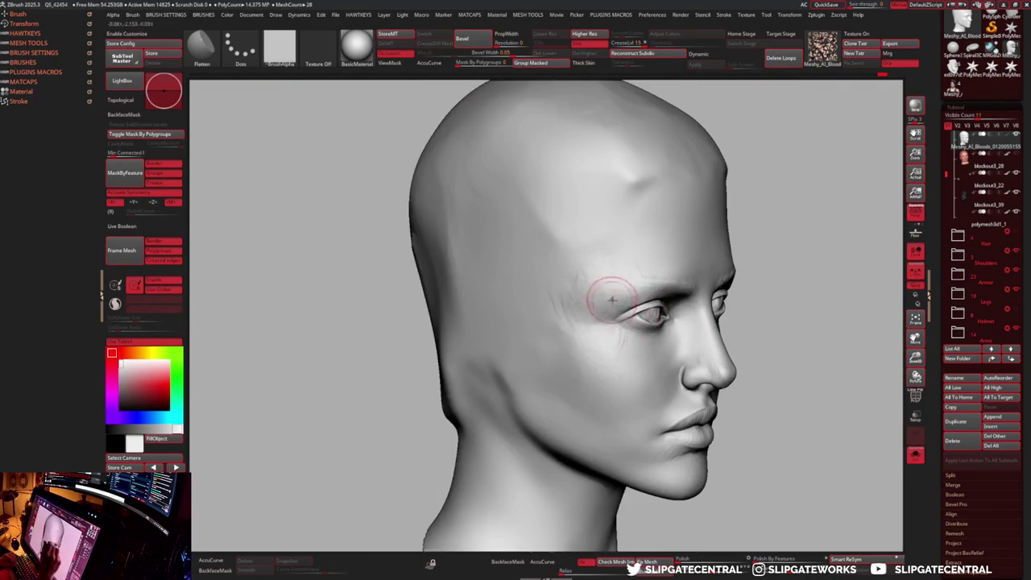
key(b)
key(r)
key(a)
key(b)
key(f)
key(l)
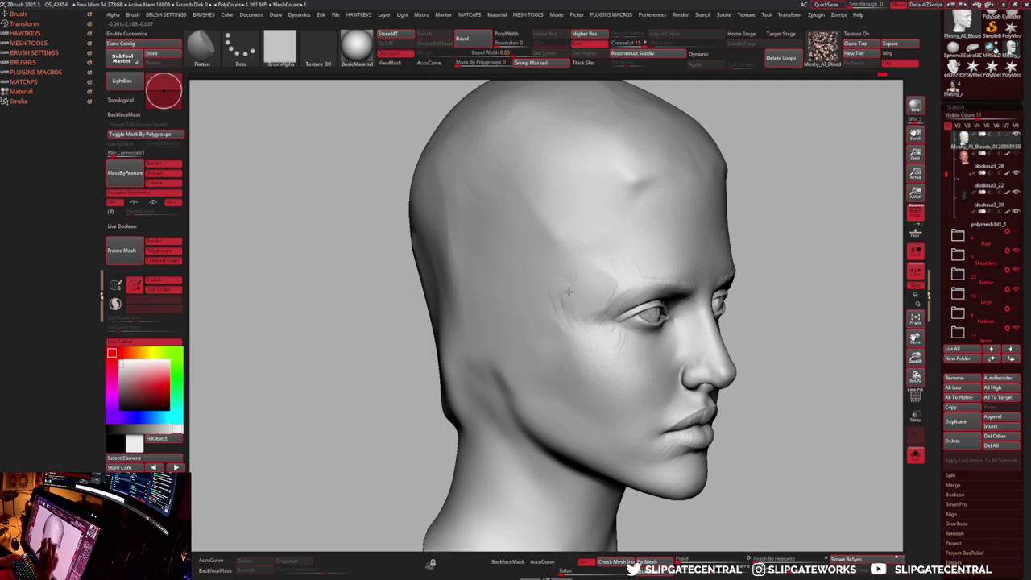
drag(780, 194, 603, 300)
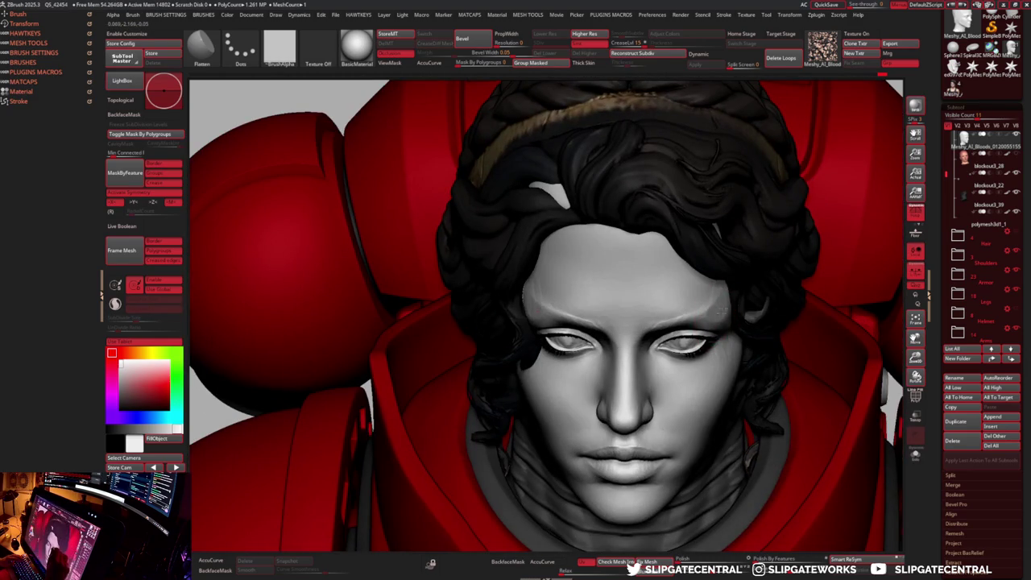
- Solo the head and Shift-smooth the temple, accepting loss of 79 undo steps
key(ctrl+shift+s)
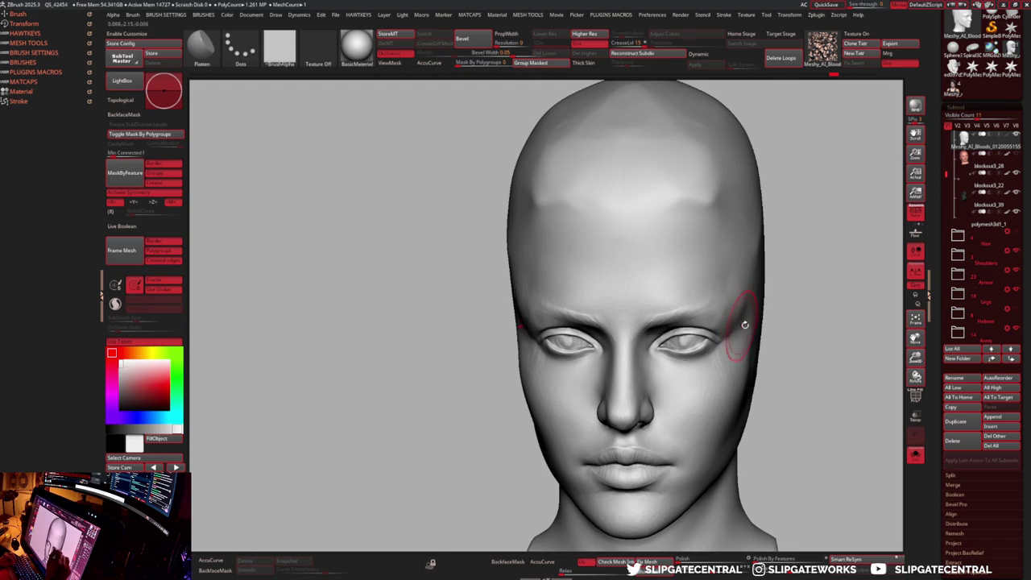
key(shift)
drag(747, 301, 730, 326)
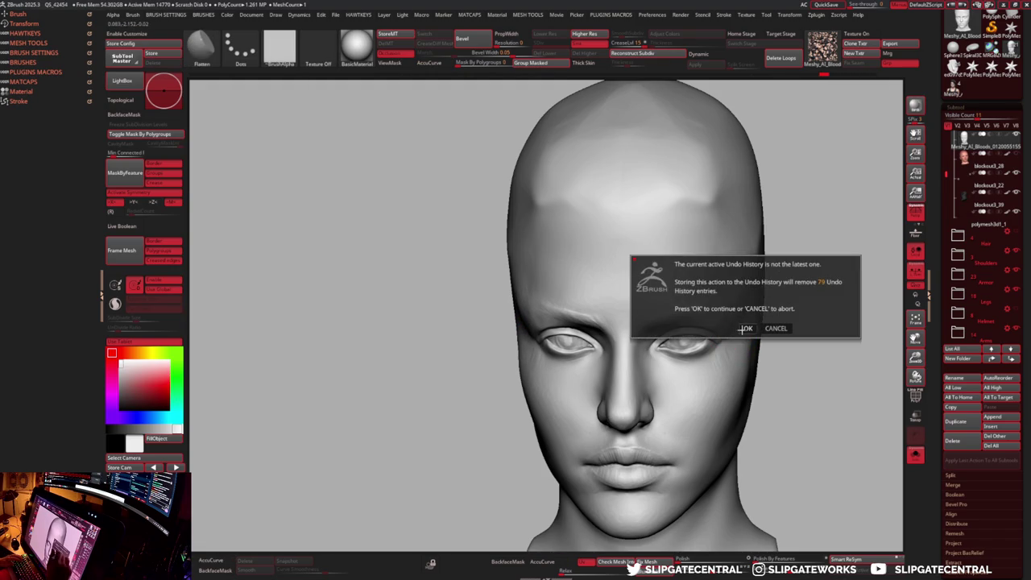
click(747, 328)
mouse_move(793, 237)
mouse_down()
mouse_move(647, 306)
mouse_move(668, 323)
mouse_move(631, 307)
mouse_up()
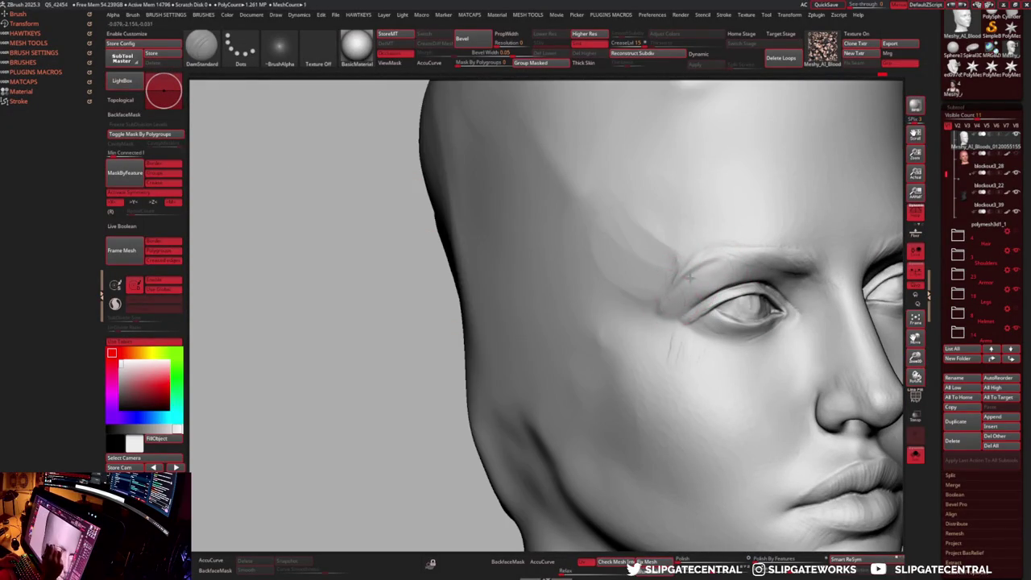
- Flatten the brow beside the eye, then the temple with an enlarged brush
key(b)
key(f)
key(l)
drag(673, 278, 702, 234)
drag(660, 264, 654, 251)
key(bracketright)
drag(630, 336, 564, 271)
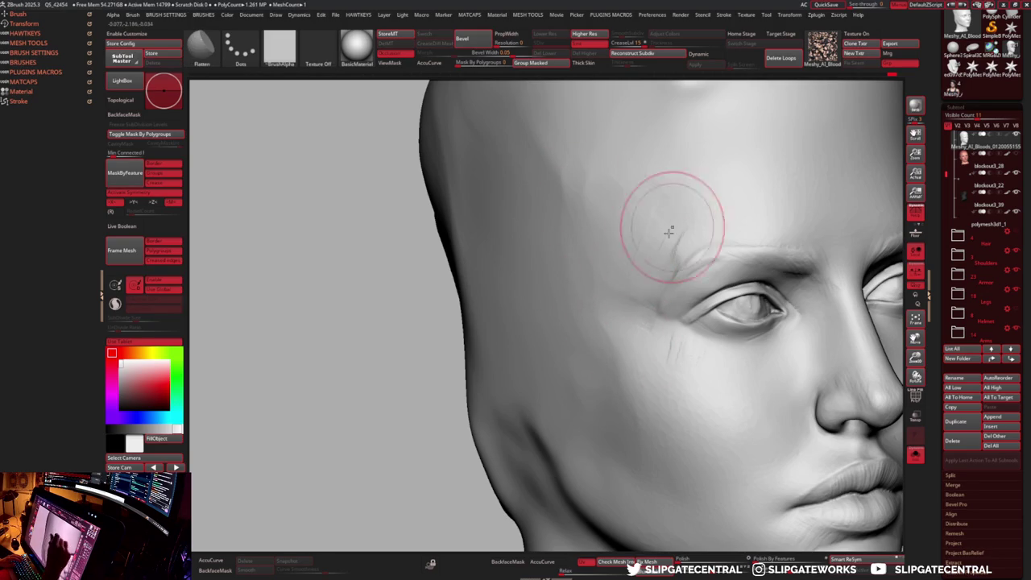
- Review the head with hair and armour shown, then isolate it again
right_drag(680, 210, 644, 202)
drag(656, 265, 665, 226)
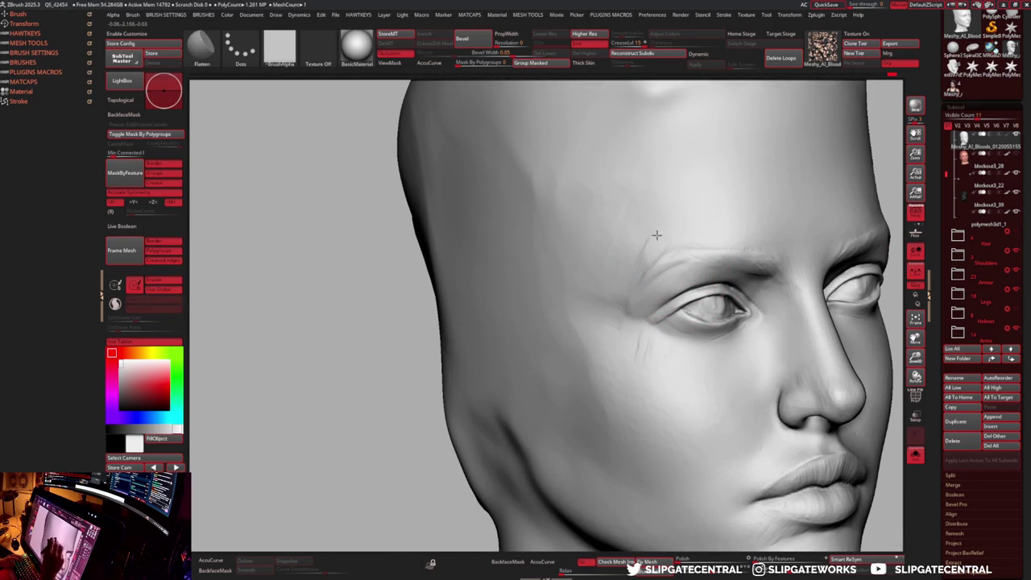
key(f)
key(shift+ctrl+s)
mouse_move(690, 179)
shift+right_down()
mouse_move(727, 294)
mouse_move(705, 312)
mouse_move(736, 306)
shift+right_up()
key(shift+ctrl+s)
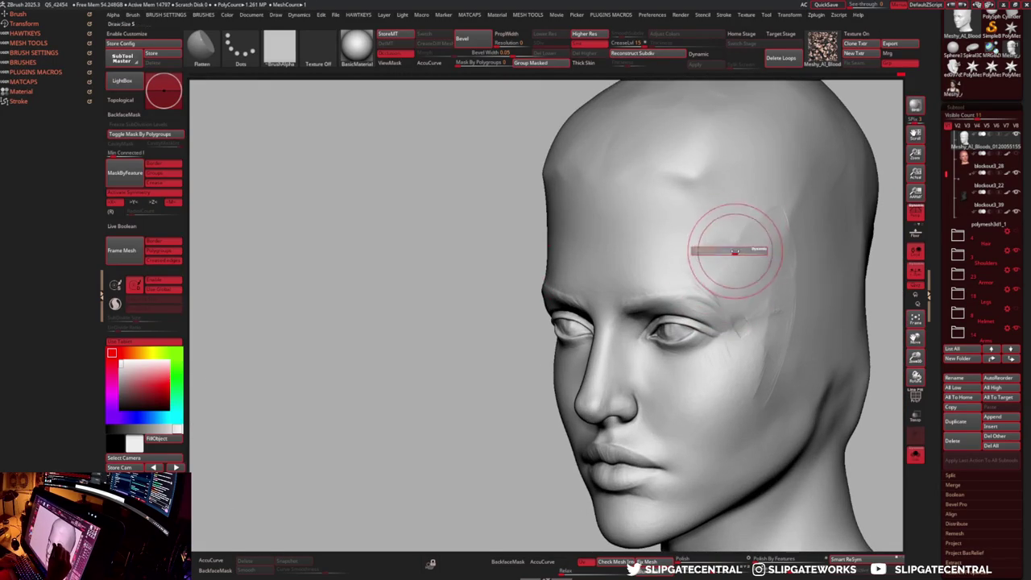
- Rework the temple crease marks and flatten the creases above the eye
drag(748, 334, 732, 318)
key(b)
key(c)
key(l)
key(b)
key(f)
key(l)
drag(701, 281, 690, 265)
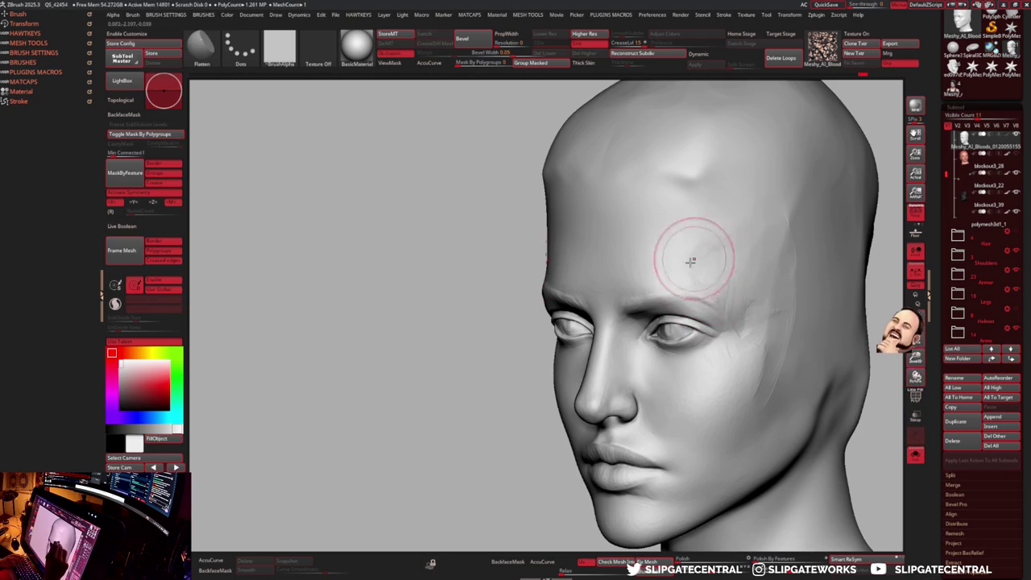
right_drag(727, 223, 742, 270)
- Make another Clay and Flatten pass on the creases from a three-quarter view
key(b)
key(c)
key(l)
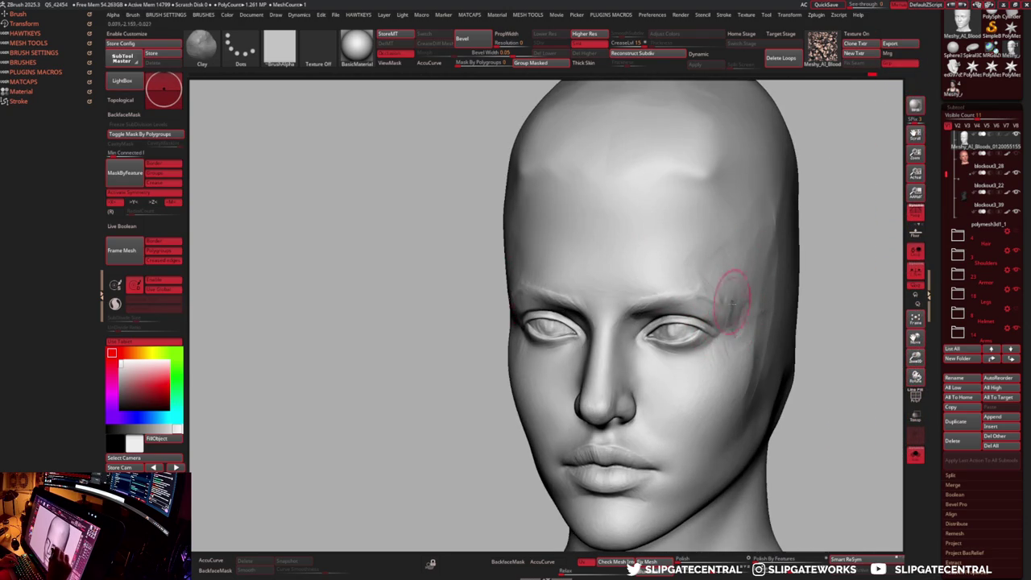
key(b)
key(f)
key(l)
mouse_move(821, 237)
right_down()
mouse_move(722, 309)
mouse_move(713, 288)
right_up()
mouse_move(803, 250)
right_down()
mouse_move(824, 260)
mouse_move(662, 314)
mouse_move(637, 299)
right_up()
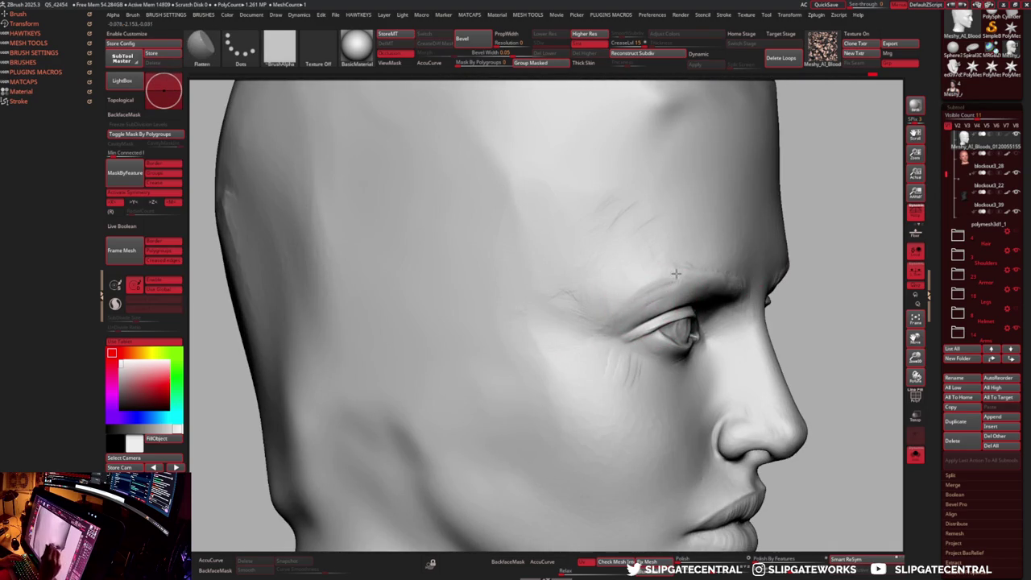
- Finish with a smaller Flatten brush, then show the hair and armour again
key(b)
key(c)
key(l)
key(b)
key(f)
key(l)
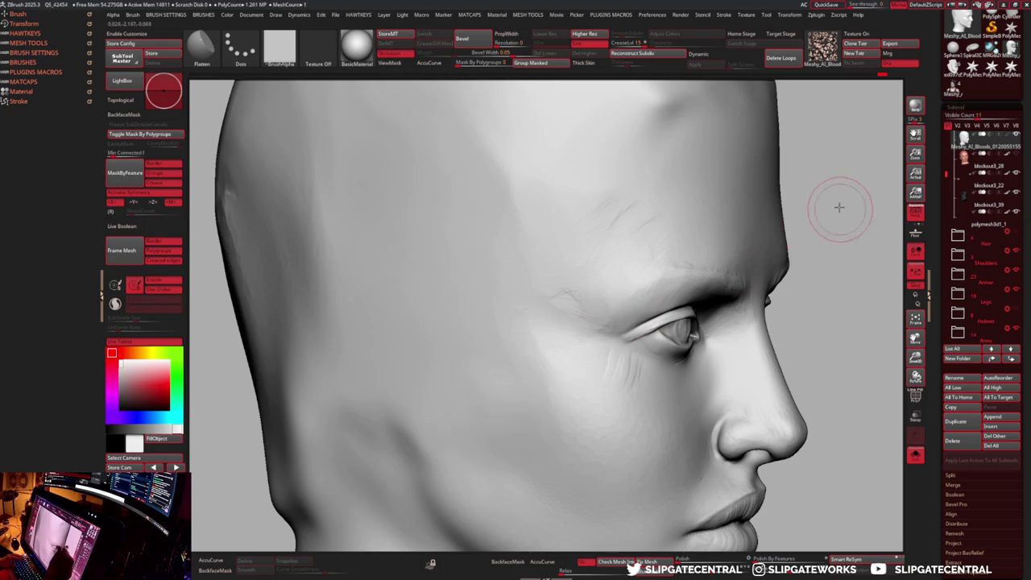
drag(842, 202, 783, 242)
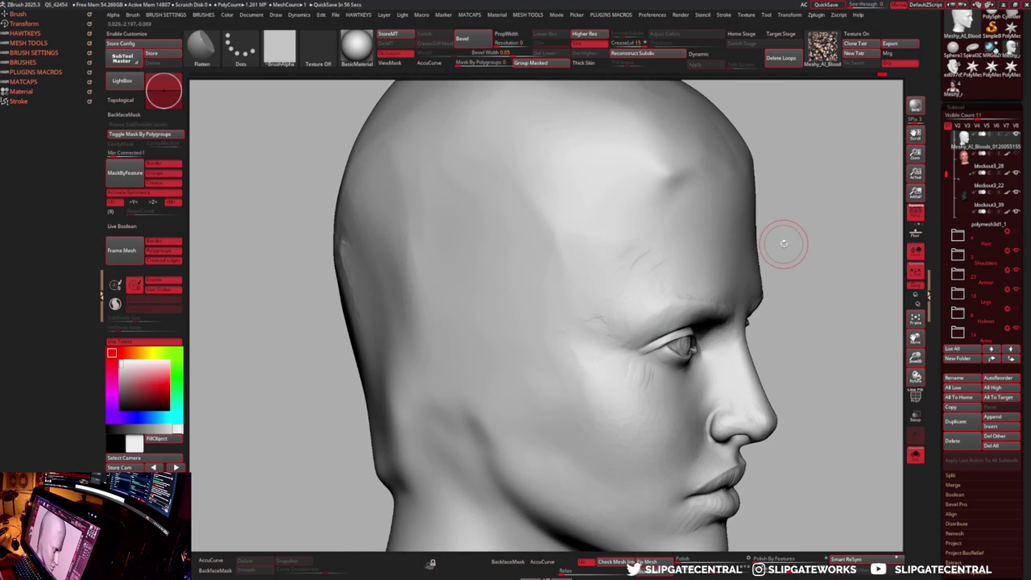
drag(783, 242, 731, 260)
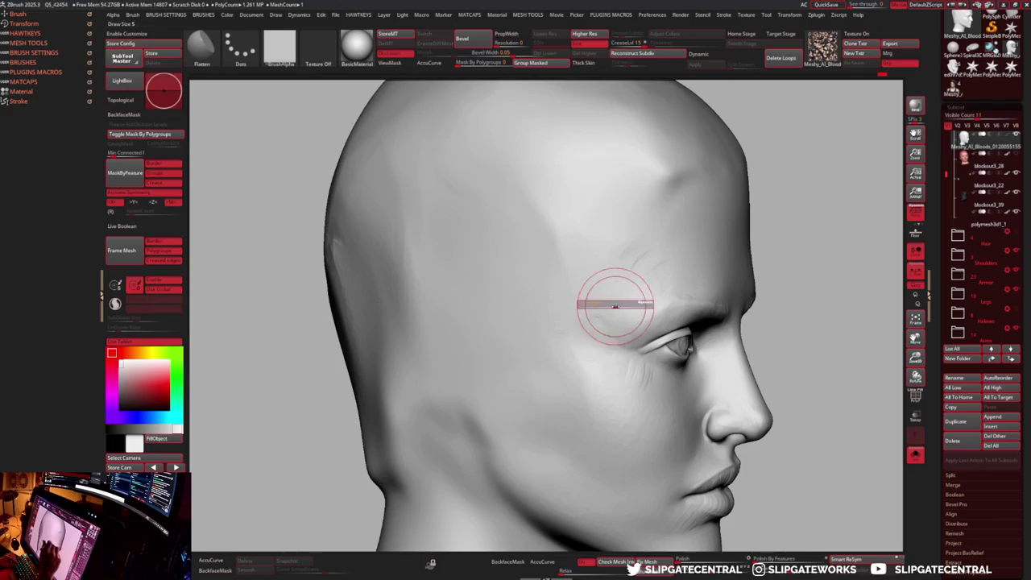
key(shift+ctrl+s)
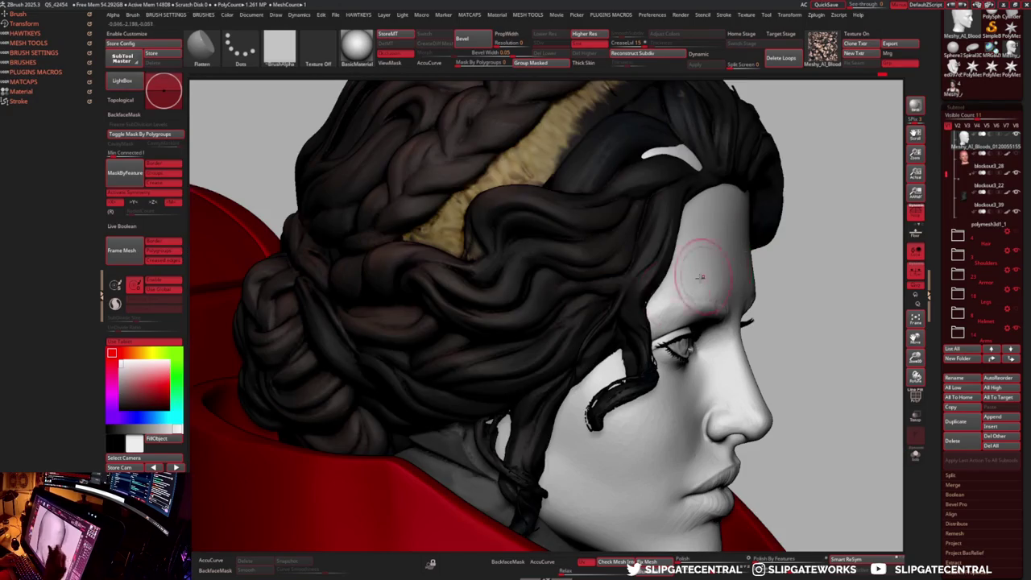
- Rotate the head into side profile and pick the Flatten brush
drag(717, 219, 763, 233)
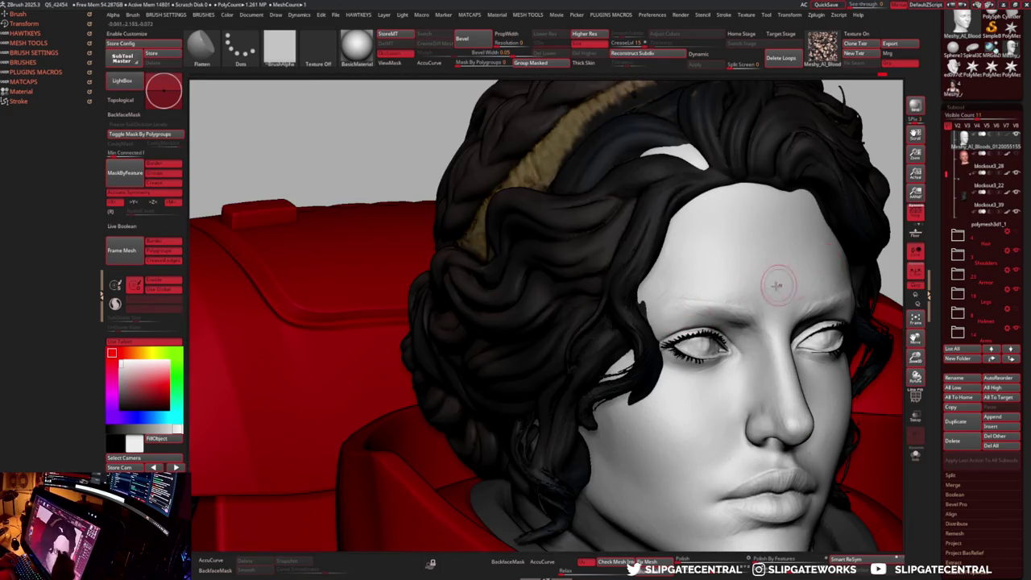
right_drag(763, 233, 744, 301)
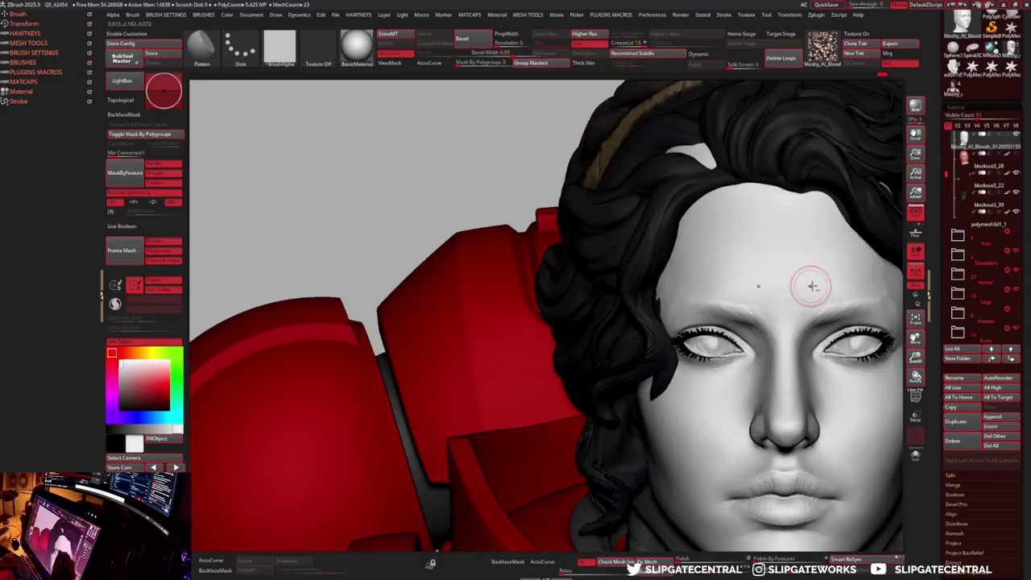
right_drag(801, 281, 620, 276)
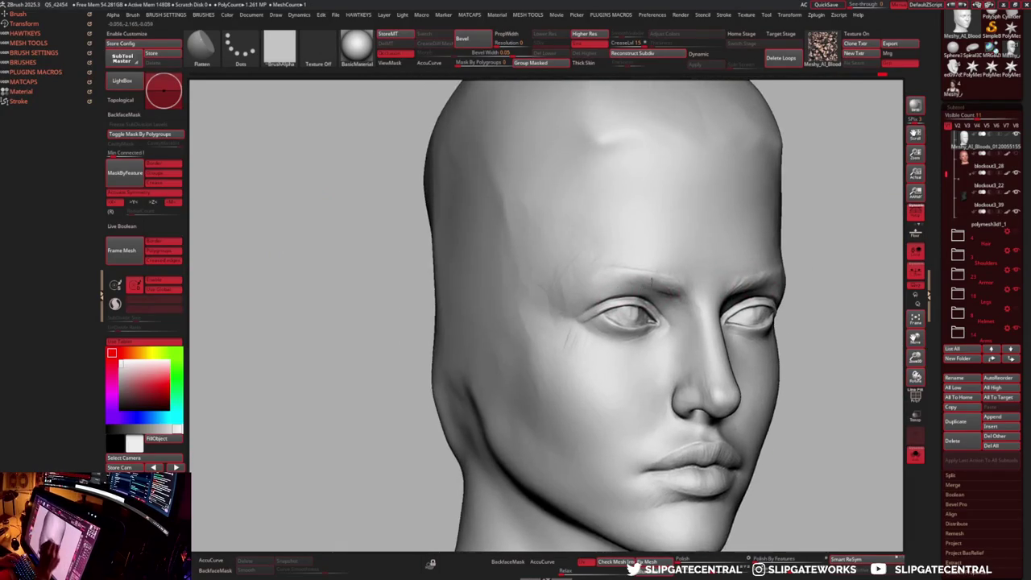
key(b)
key(r)
key(k)
mouse_move(704, 237)
right_down()
mouse_move(596, 302)
mouse_move(687, 237)
mouse_move(593, 257)
mouse_move(793, 234)
mouse_move(626, 279)
right_up()
key(b)
key(f)
key(l)
- Enlarge the brush and flatten the ridge on the forehead
key(s)
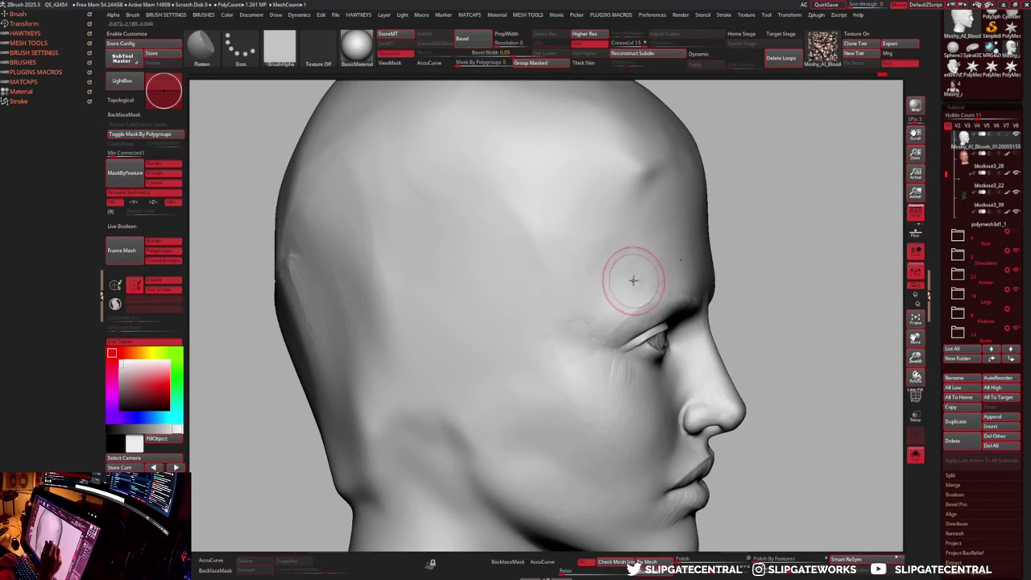
key(s)
drag(632, 194, 650, 173)
key(s)
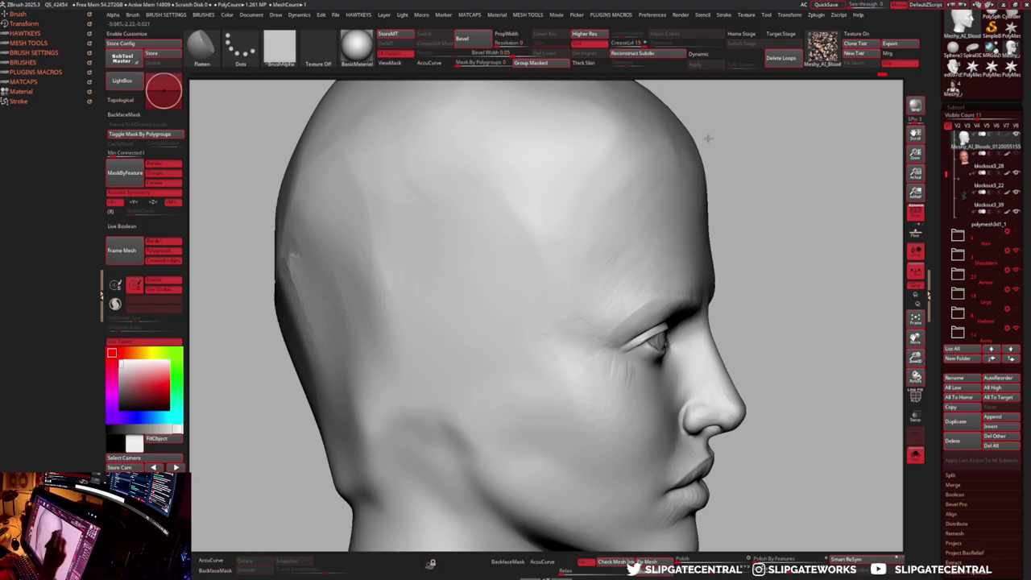
- Polish the temple bump smooth, then Solo the head subtool
key(p)
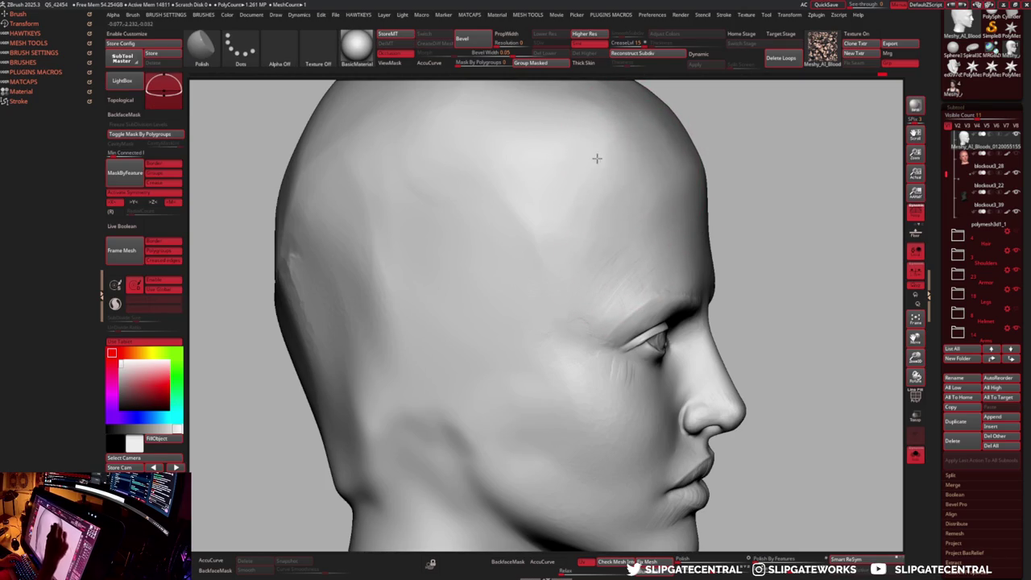
mouse_move(748, 242)
mouse_down()
mouse_move(594, 368)
mouse_move(782, 295)
mouse_move(795, 328)
mouse_move(782, 322)
mouse_move(794, 312)
mouse_up()
key(s)
key(shift+s)
- Mirror And Weld the face sculpt across, then turn Solo off
key(m)
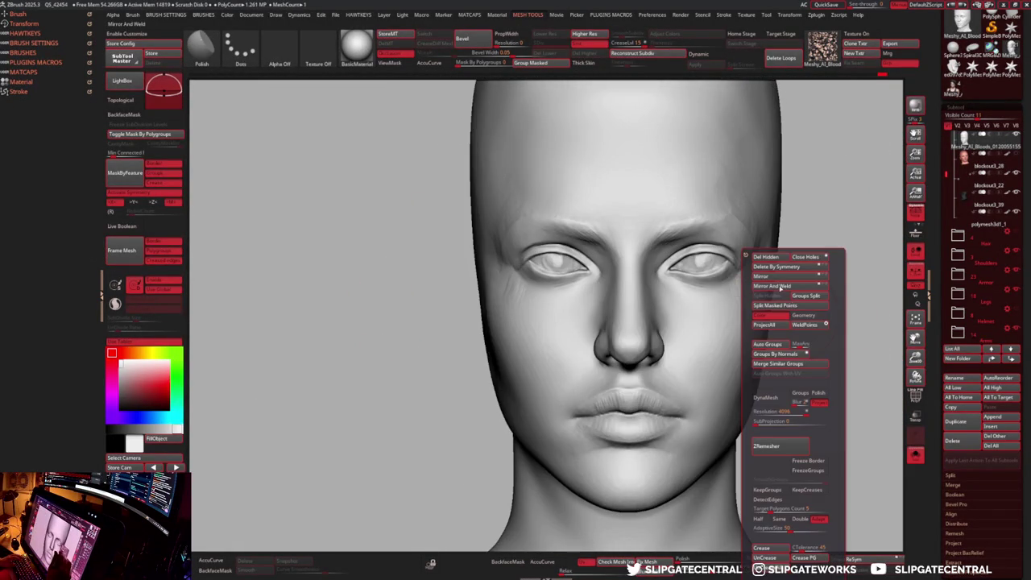
click(780, 285)
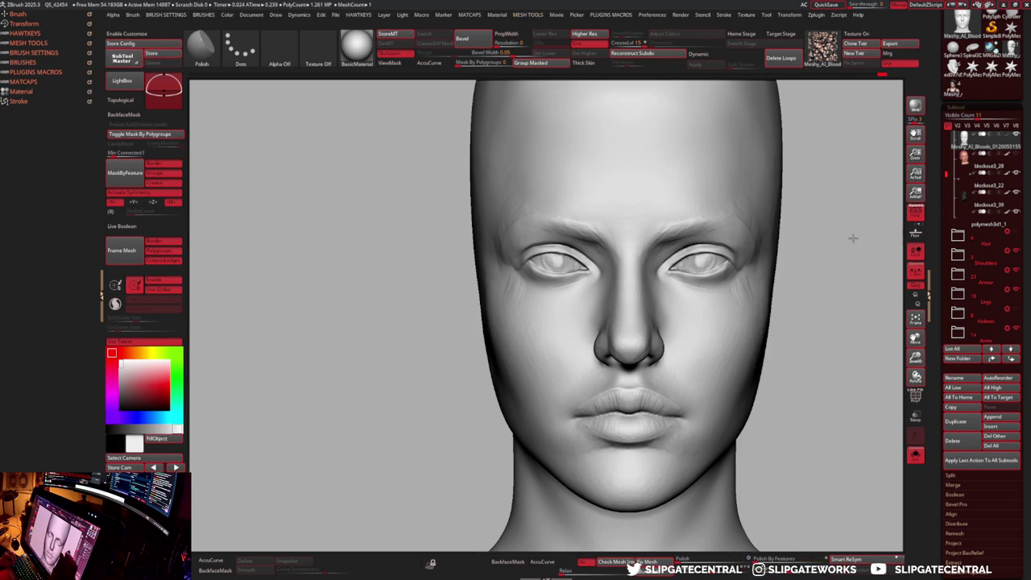
key(ctrl+shift+s)
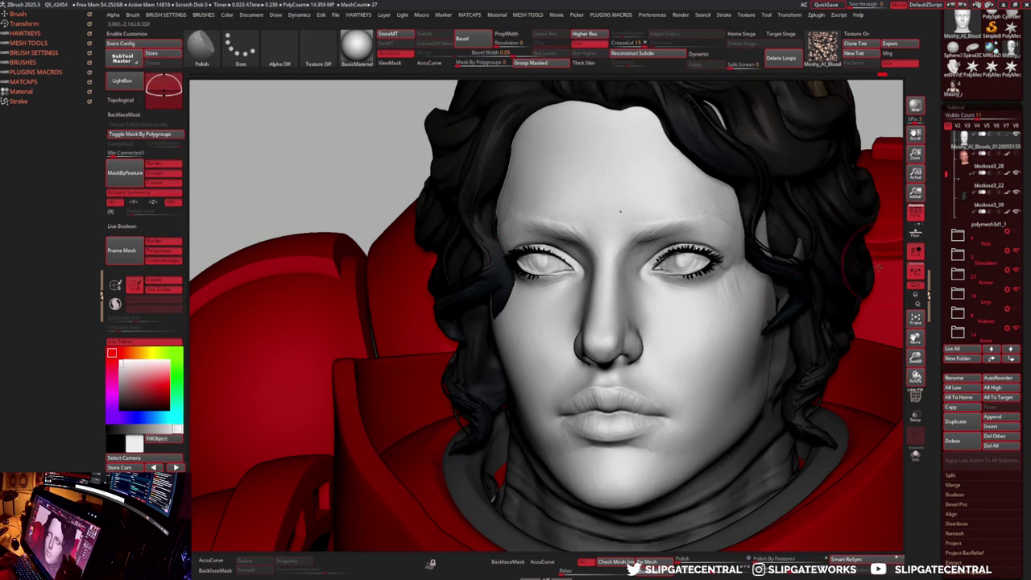
- Select the Clay brush and toggle the textured head subtool on and off to compare
key(b)
key(c)
key(l)
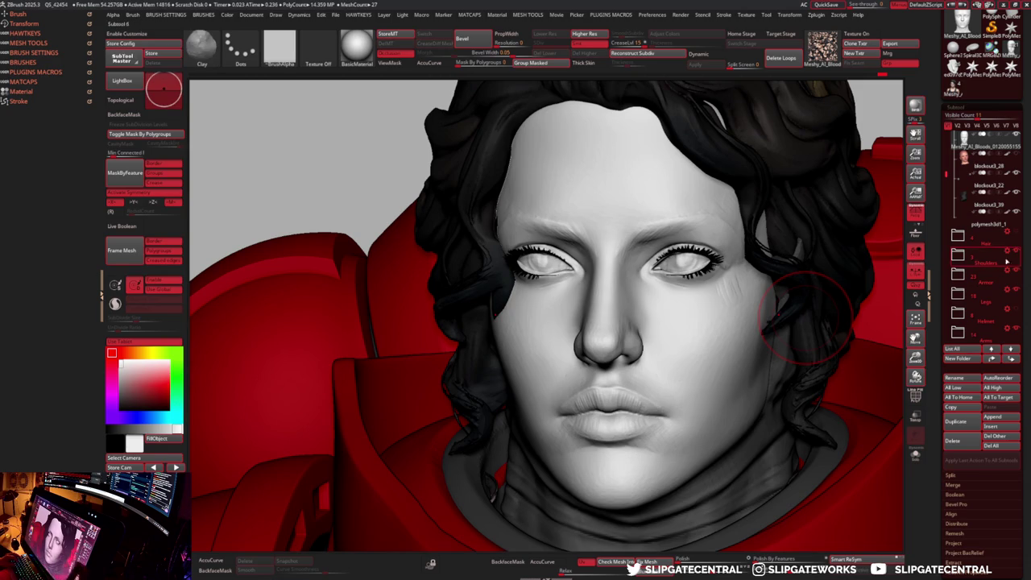
click(1011, 137)
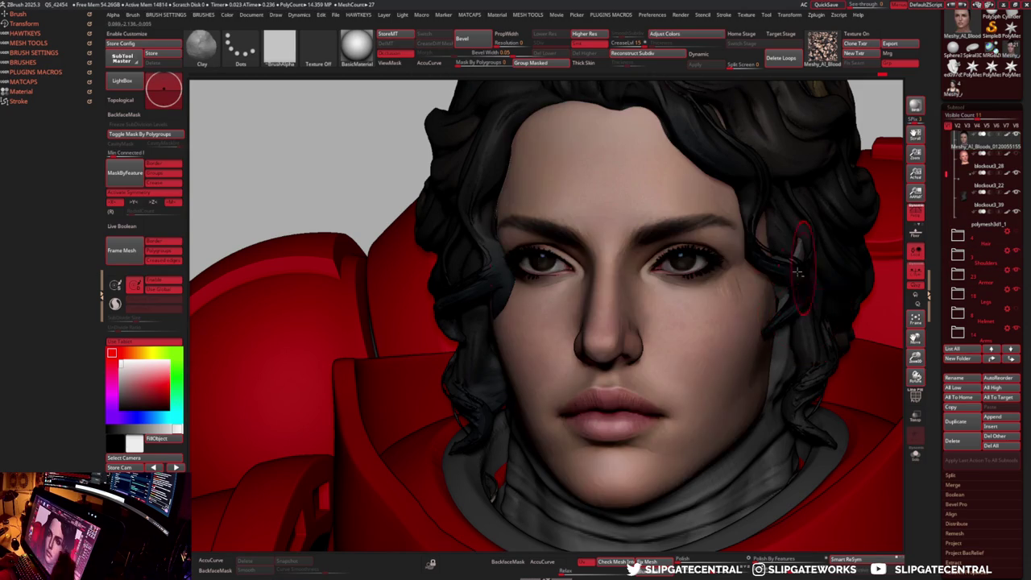
click(1005, 141)
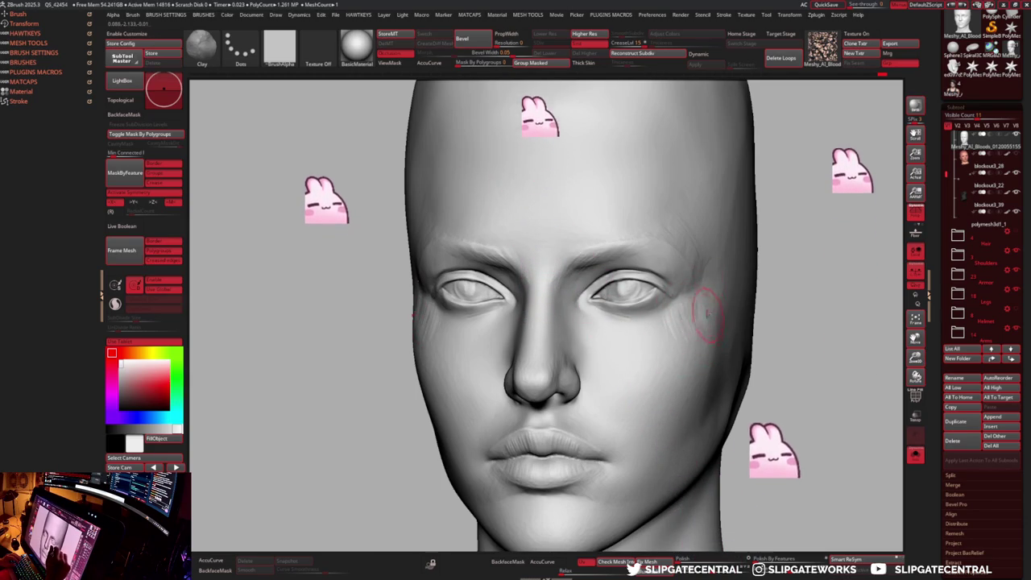
key(p)
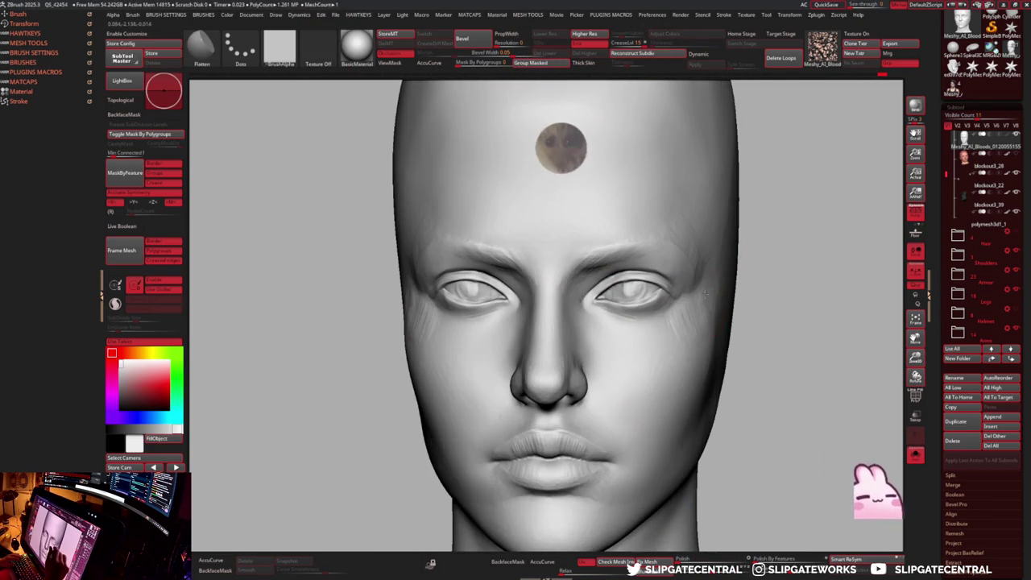
drag(742, 305, 709, 295)
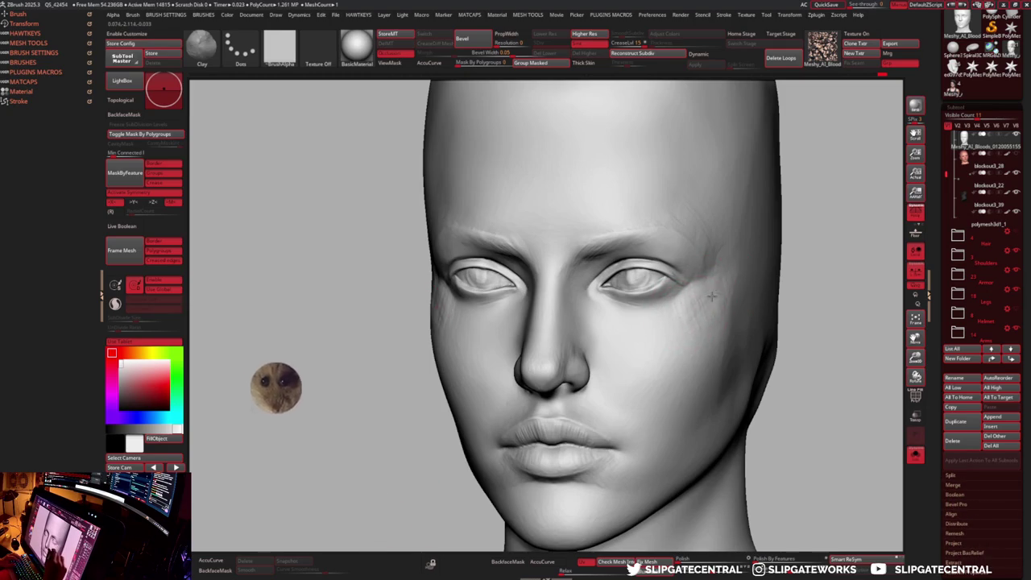
shift+drag(780, 250, 794, 252)
scroll(697, 294, up, 3)
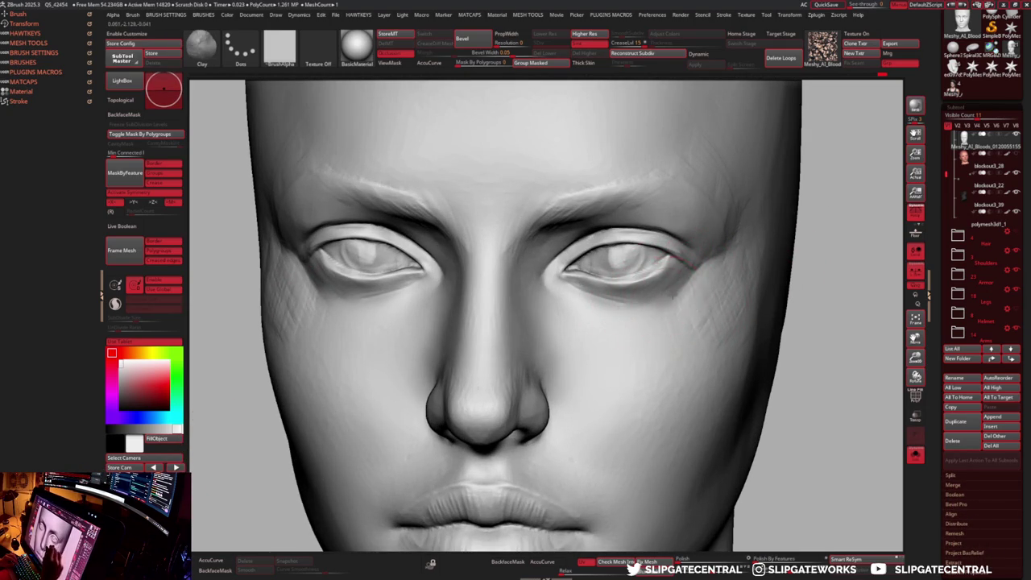
key(f)
right_drag(816, 230, 775, 269)
scroll(615, 319, up, 3)
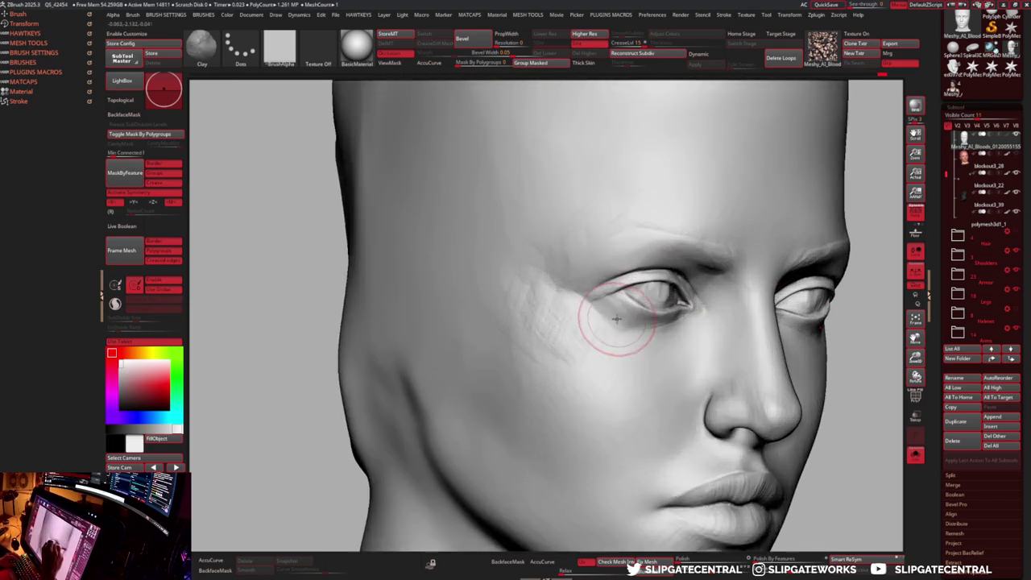
shift+right_drag(615, 319, 633, 311)
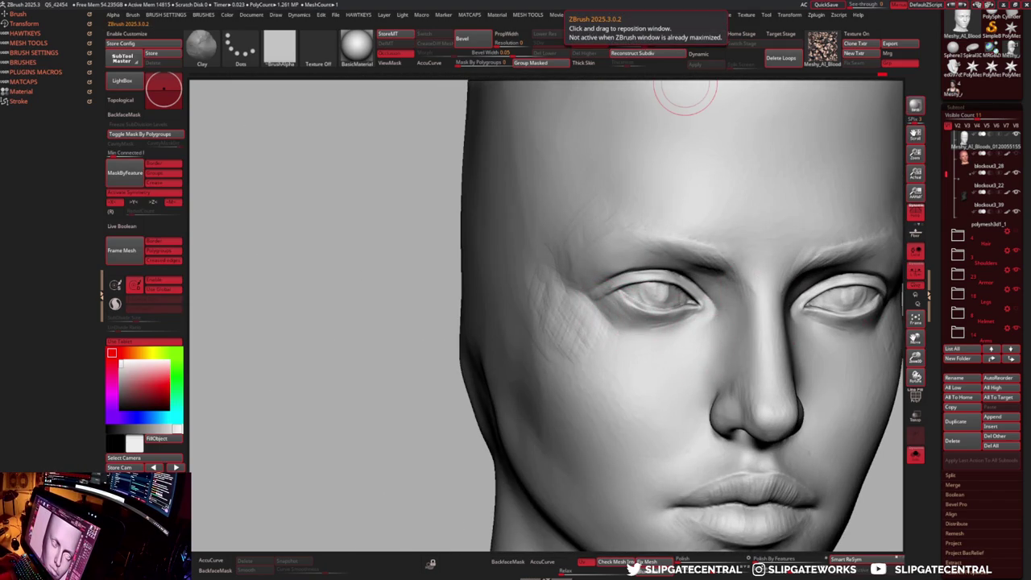
key(alt+Tab)
scroll(717, 210, up, 3)
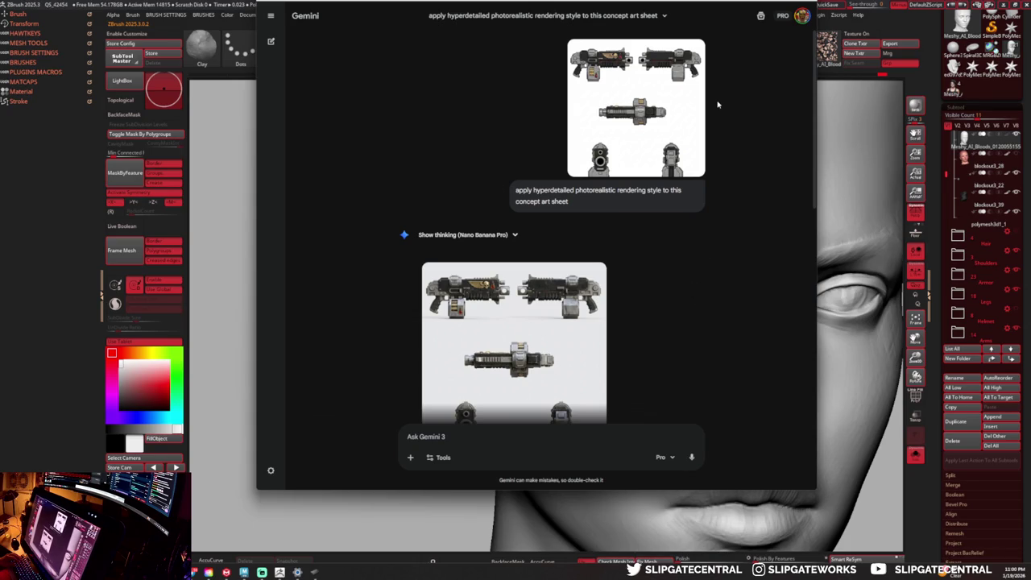
- Open the earlier 'Based on these photos…' chat from the Gemini sidebar
click(272, 17)
click(302, 178)
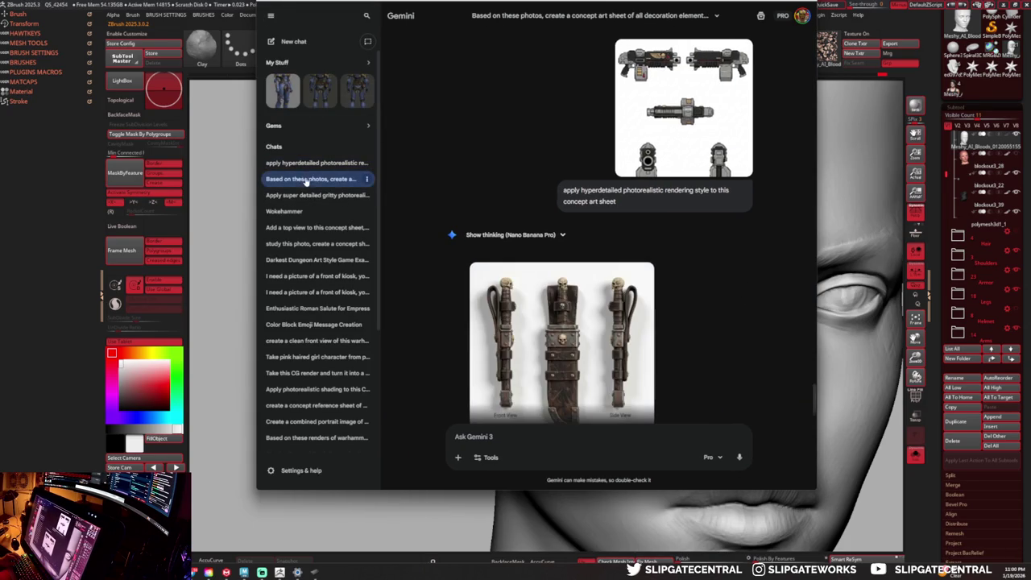
click(271, 15)
- Scroll through the chat to review the 2x2 combat knife concept sheet
mouse_move(514, 342)
scroll(594, 277, up, 3)
scroll(667, 229, up, 3)
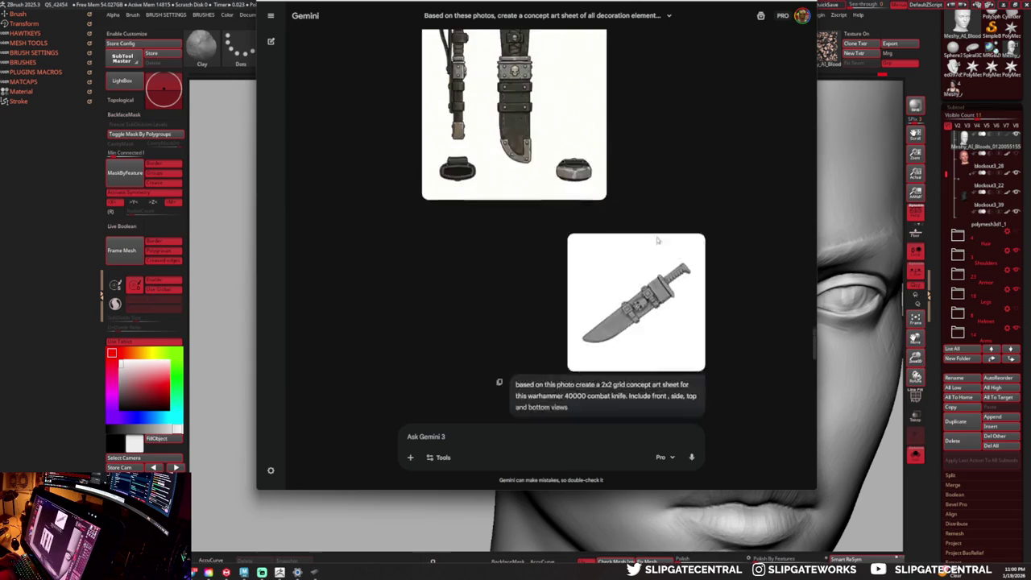
scroll(667, 229, down, 2)
scroll(667, 229, up, 2)
scroll(667, 230, down, 2)
scroll(669, 179, up, 3)
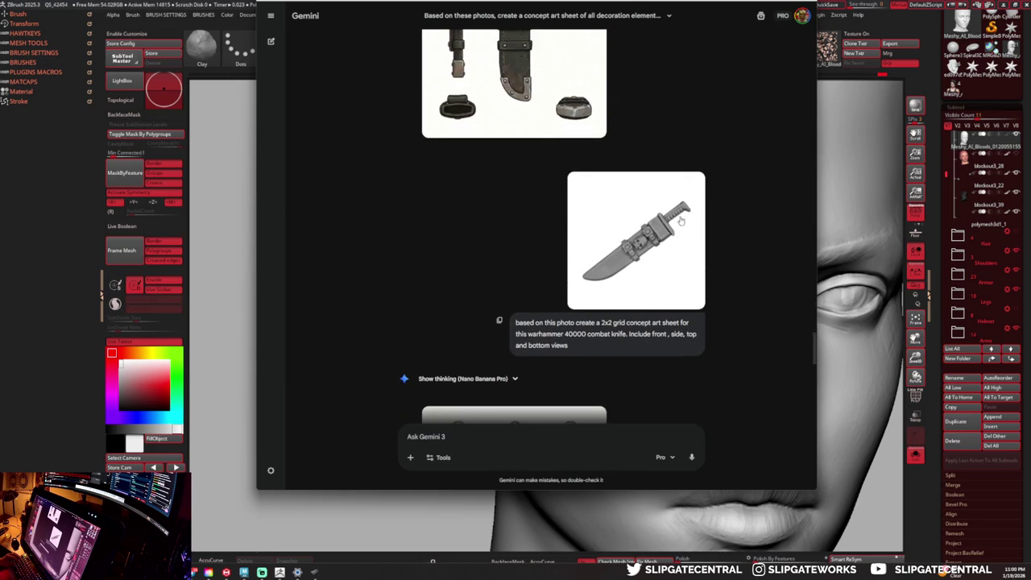
scroll(662, 228, down, 2)
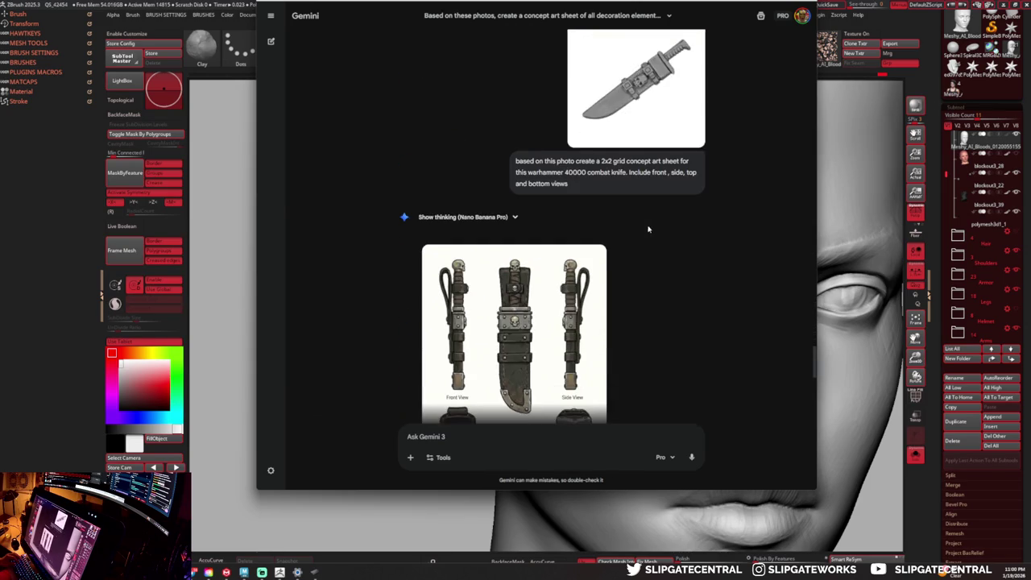
scroll(542, 250, down, 2)
scroll(520, 197, down, 2)
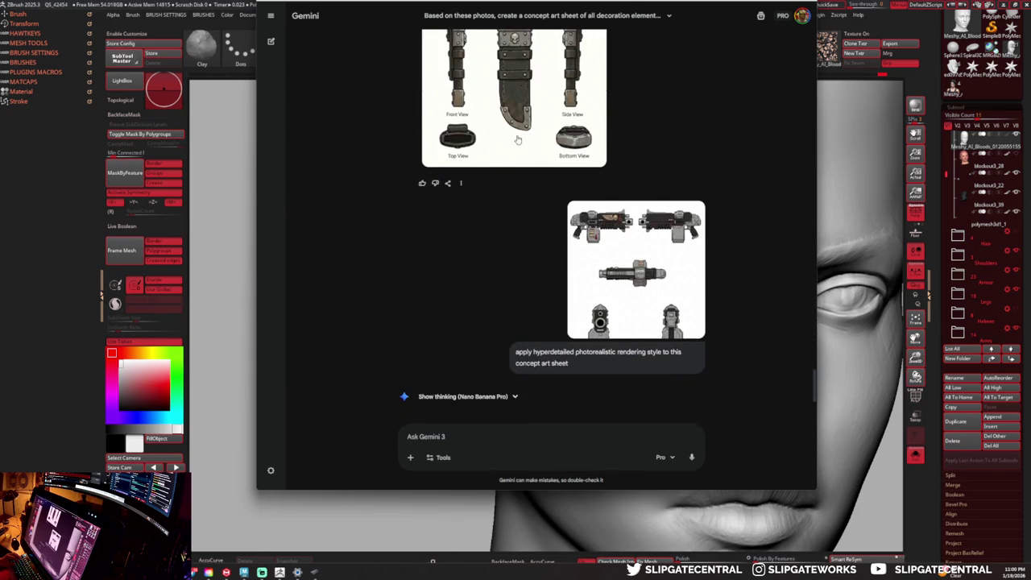
scroll(532, 173, up, 2)
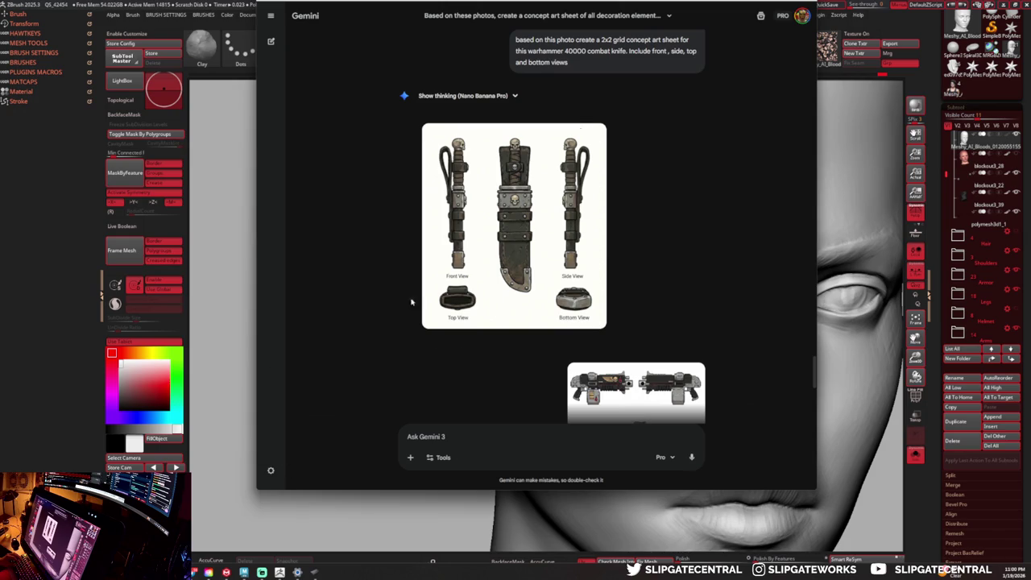
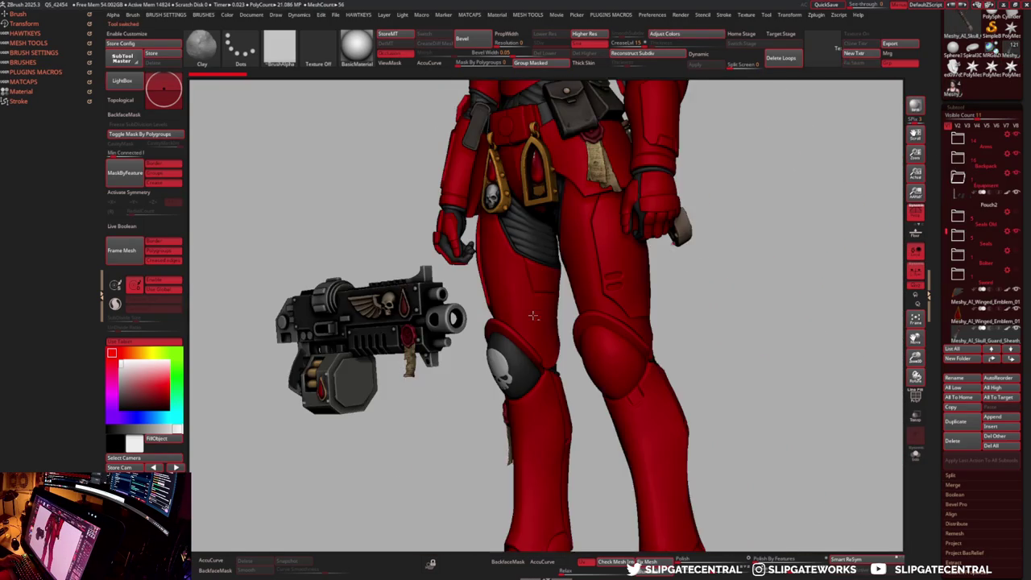
- Select the head subtool, solo it, and turn it to face straight on
alt+click(558, 219)
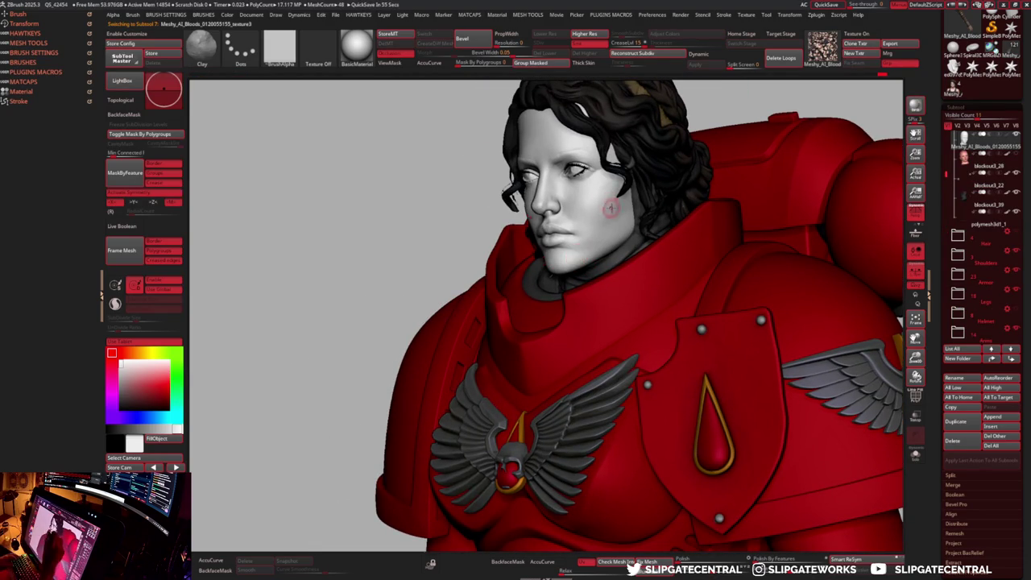
key(shift+s)
key(shift+s)
key(shift+s)
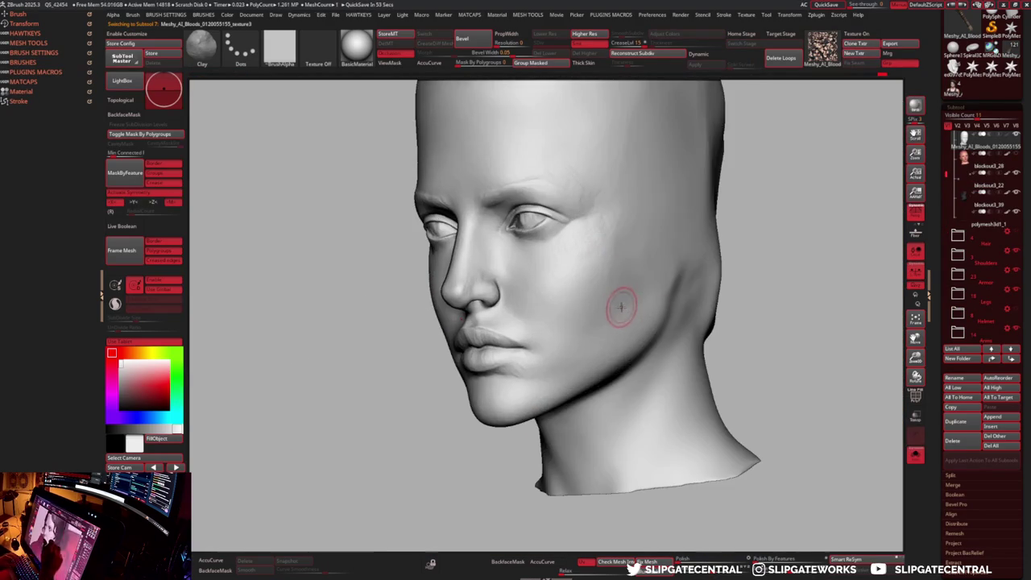
right_drag(620, 306, 614, 295)
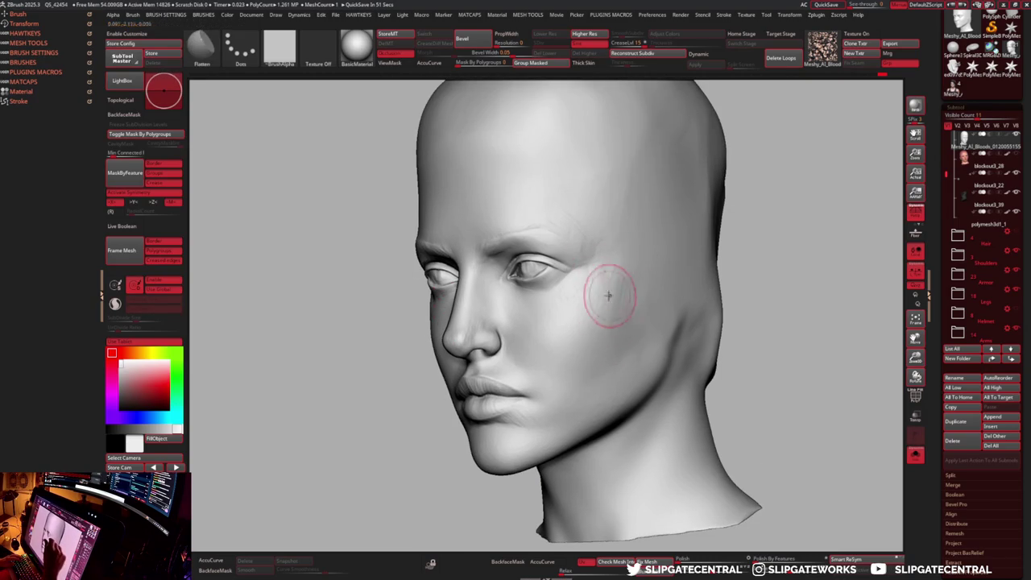
drag(749, 187, 741, 223)
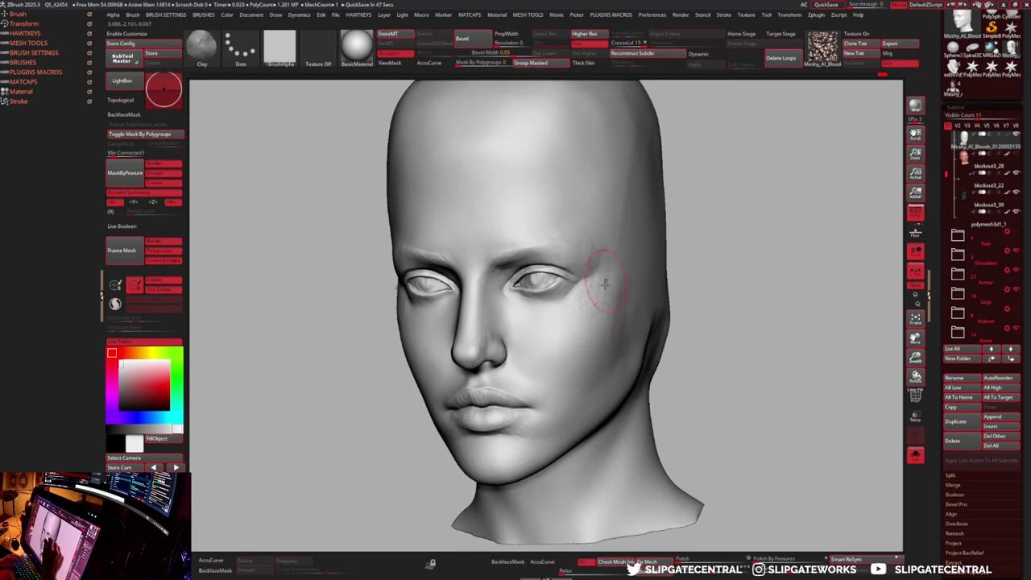
- Sculpt rough, scarred skin into the temple, alternating Flatten and Clay brushes
key(b)
key(f)
key(l)
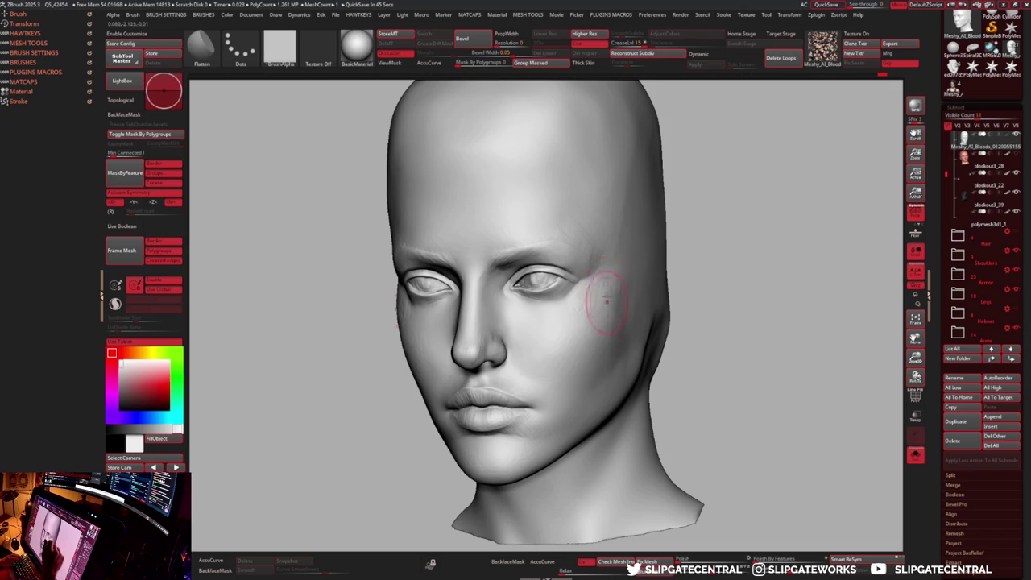
drag(720, 207, 637, 263)
key(b)
key(c)
key(l)
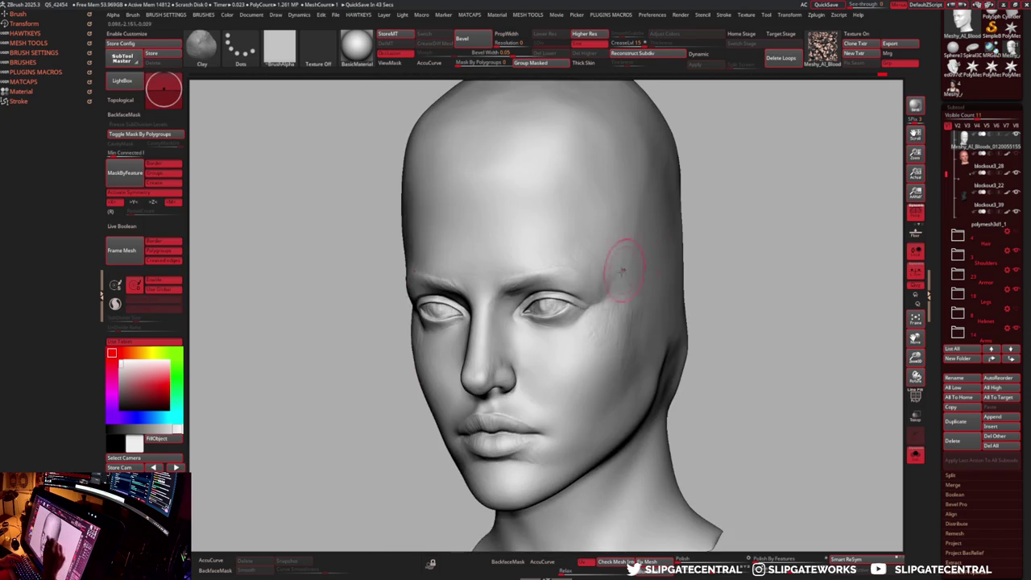
key(b)
key(f)
key(l)
mouse_move(689, 188)
mouse_down()
mouse_move(713, 230)
mouse_move(744, 240)
mouse_move(605, 292)
mouse_move(529, 295)
mouse_up()
key(b)
key(c)
key(l)
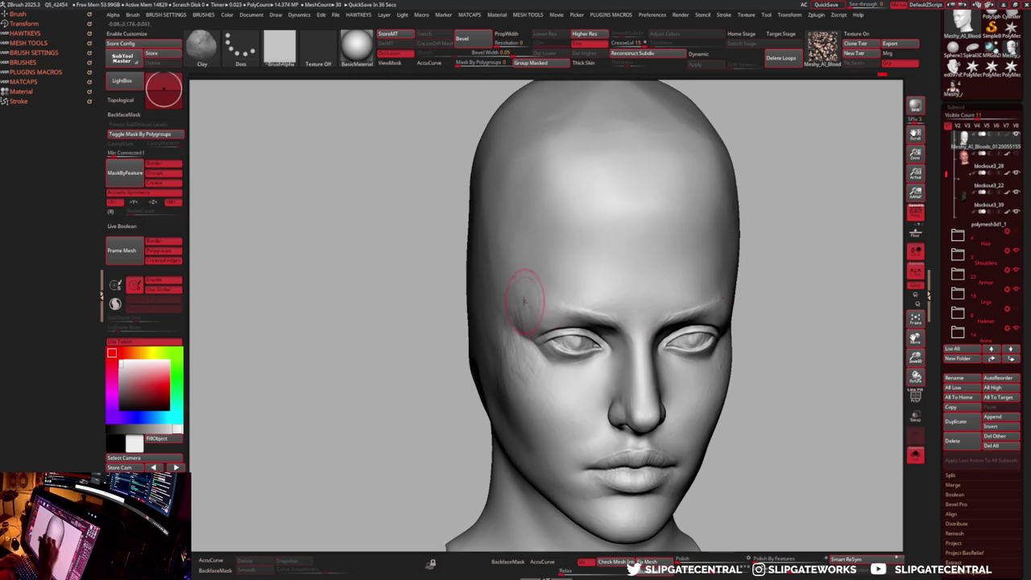
key(b)
key(f)
key(l)
- Texture the cheek from a three-quarter view with alternating Clay and Flatten strokes
mouse_move(778, 191)
mouse_down()
mouse_move(784, 202)
mouse_move(788, 195)
mouse_move(564, 290)
mouse_up()
key(b)
key(c)
key(l)
key(b)
key(f)
key(l)
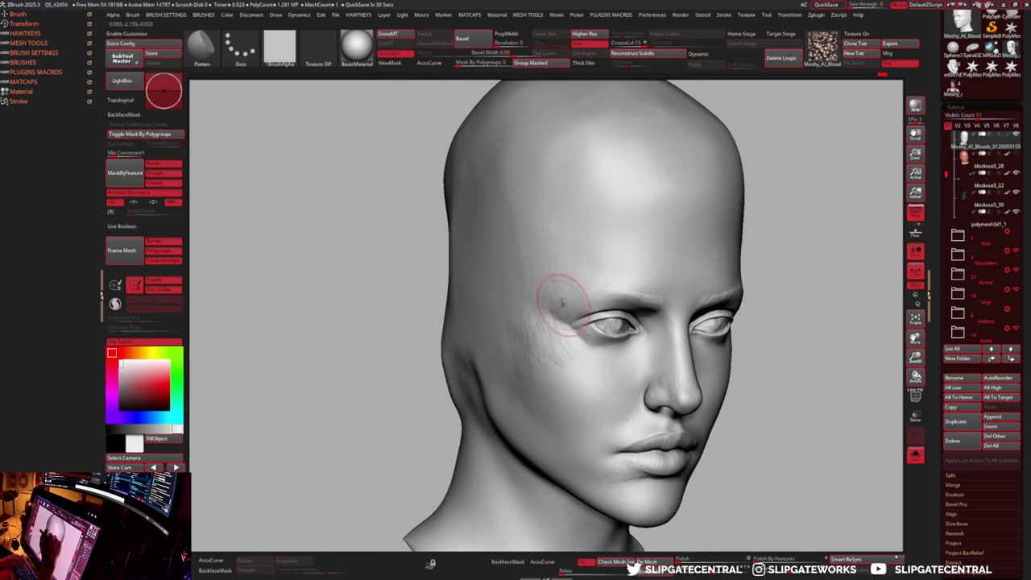
drag(801, 226, 767, 232)
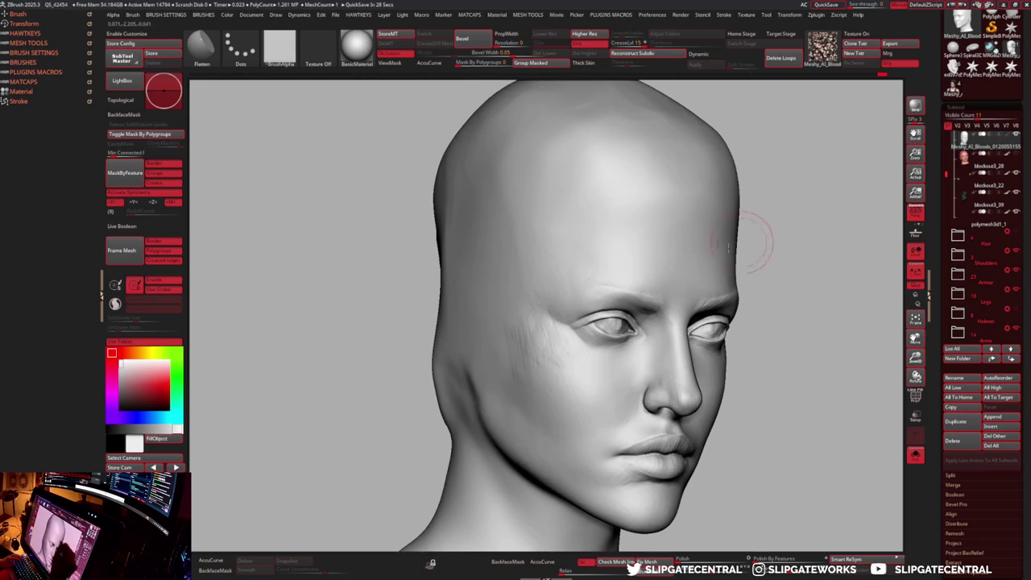
key(b)
key(c)
key(l)
key(b)
key(f)
key(l)
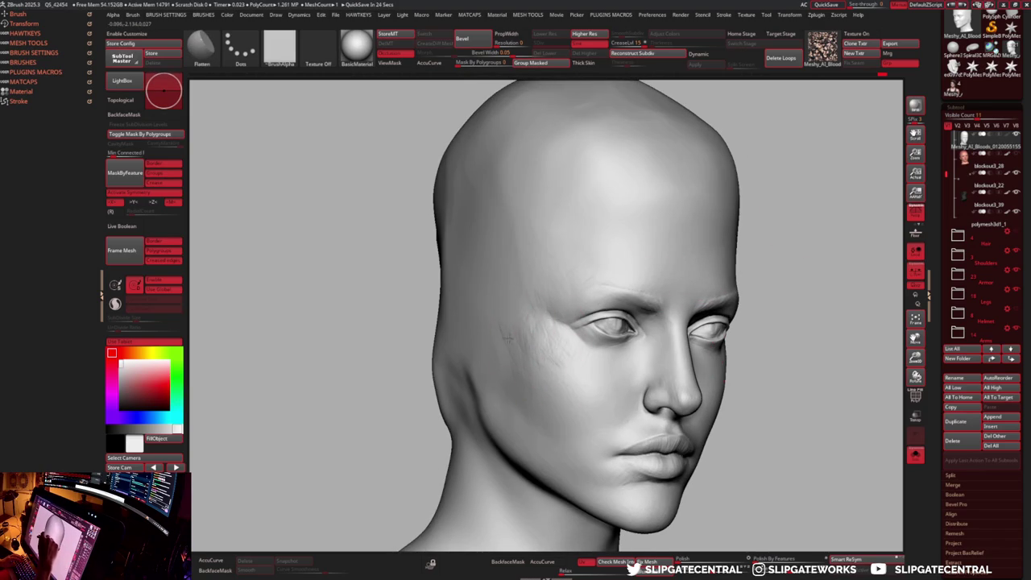
key(b)
key(c)
key(l)
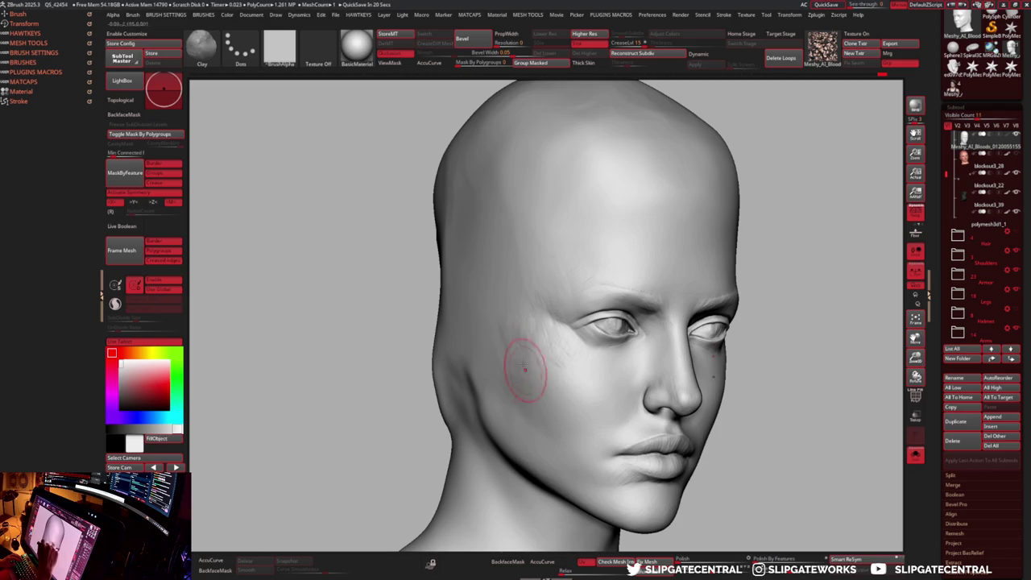
key(b)
key(f)
key(l)
mouse_move(504, 307)
right_down()
mouse_move(690, 352)
mouse_move(791, 277)
right_up()
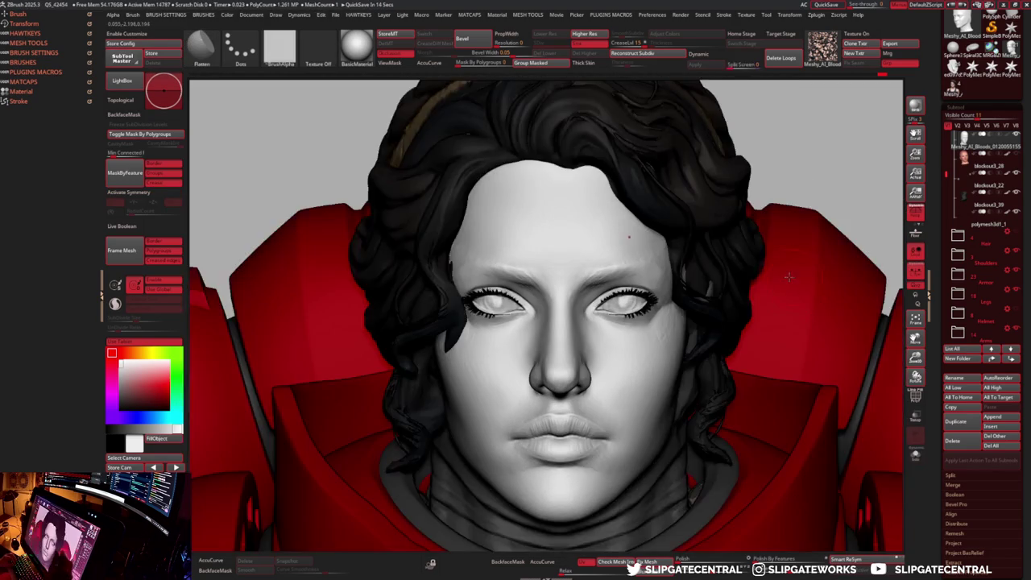
- Keep the head soloed and apply Mirror And Weld to symmetrize the skin detail
key(shift+s)
key(m)
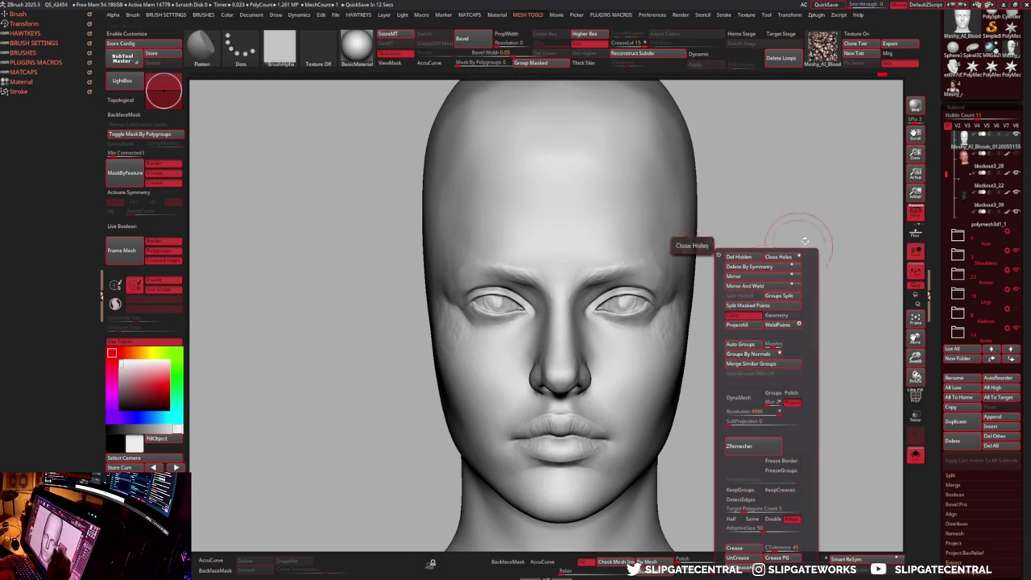
click(754, 287)
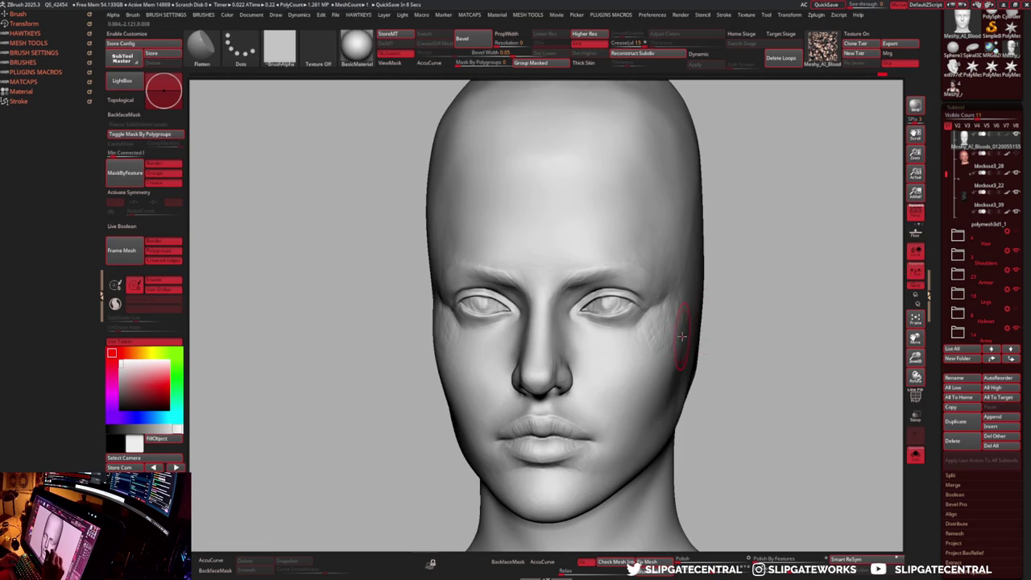
- Carve sharp creases with DamStandard and build up with Clay, checking the profile
key(b)
key(d)
key(s)
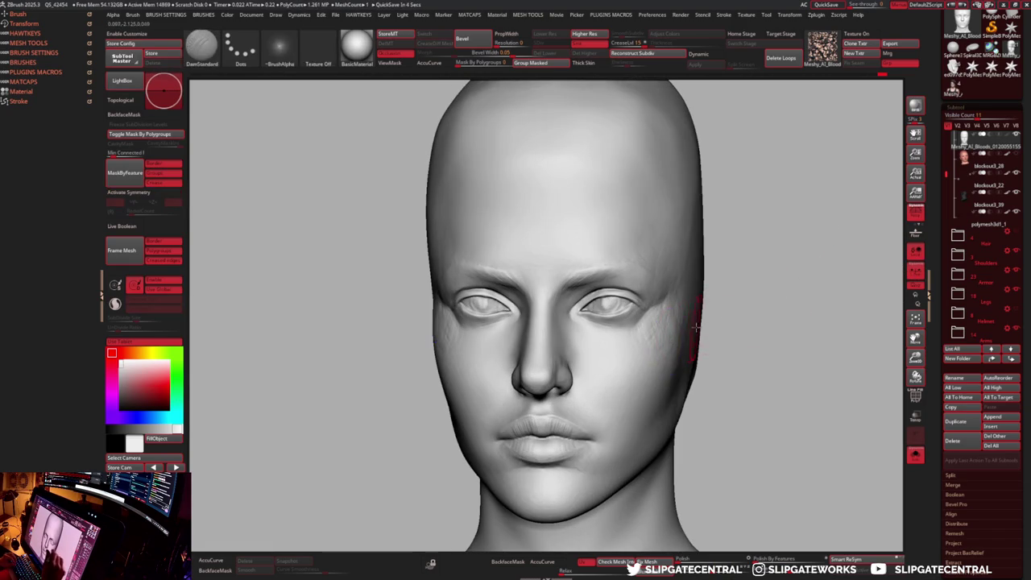
key(b)
key(c)
key(l)
mouse_move(681, 323)
mouse_down()
mouse_move(759, 297)
mouse_move(771, 306)
mouse_up()
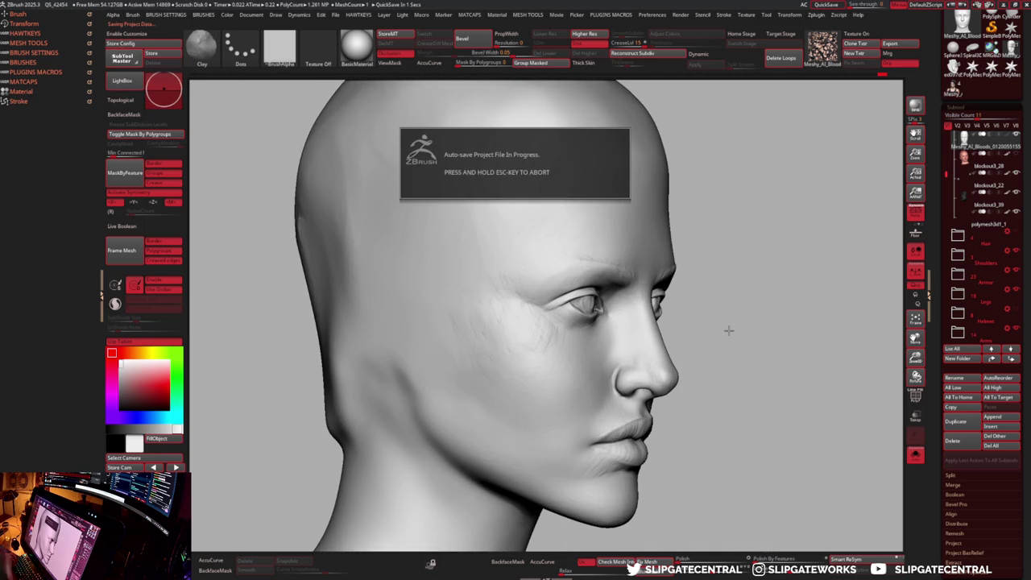
mouse_move(703, 299)
mouse_down()
mouse_move(646, 357)
mouse_move(669, 348)
mouse_up()
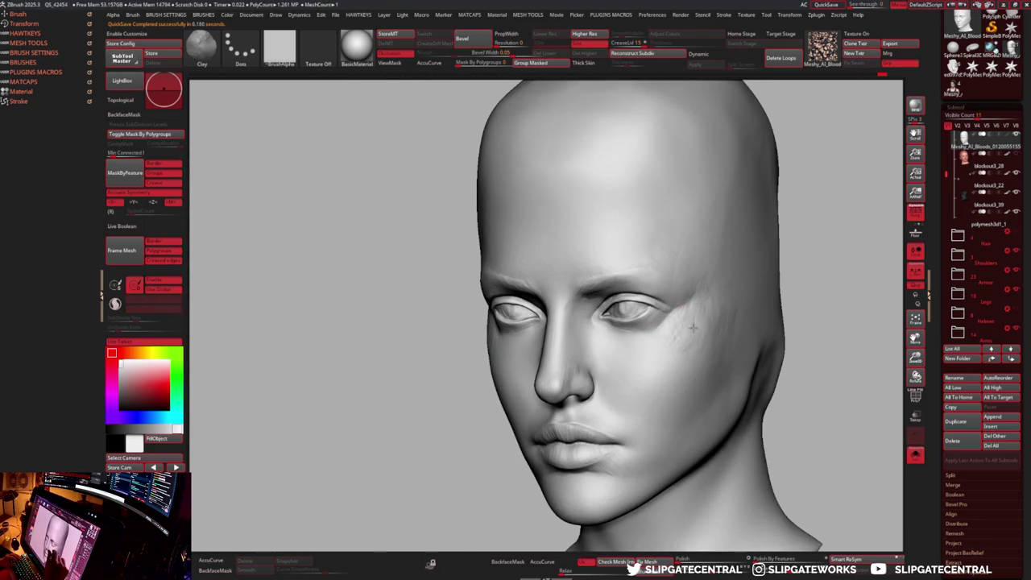
- Refine the cheek texture alternating Flatten and Clay, finishing with the Polish brush
key(b)
key(f)
key(l)
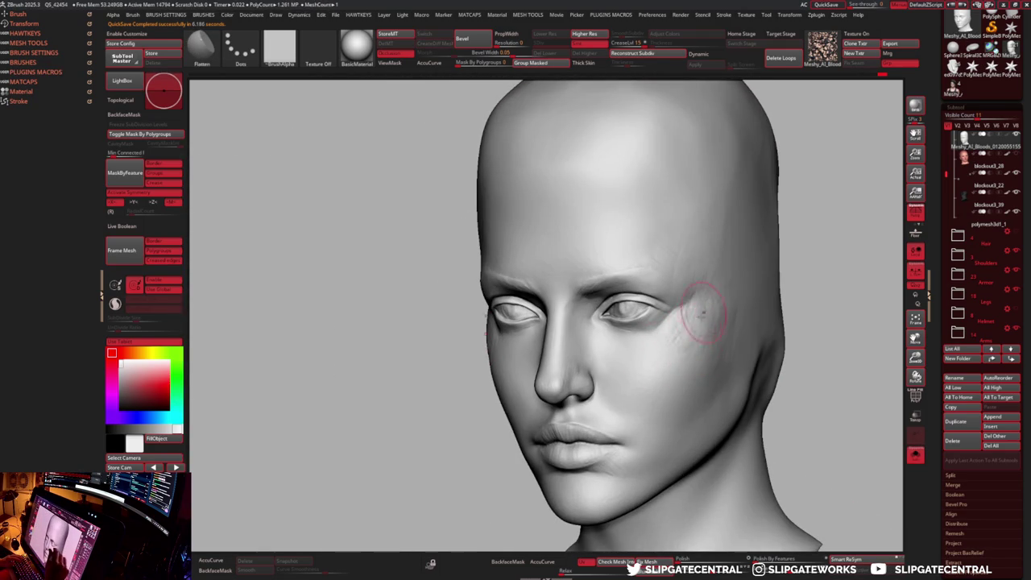
key(b)
key(c)
key(l)
key(b)
key(f)
key(l)
drag(806, 279, 698, 383)
key(b)
key(c)
key(l)
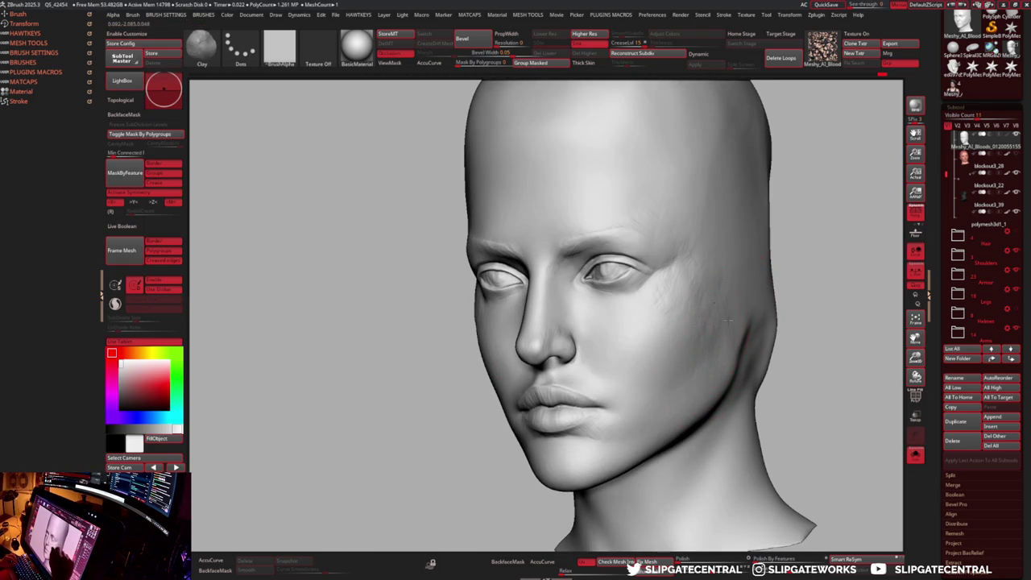
key(b)
key(f)
key(l)
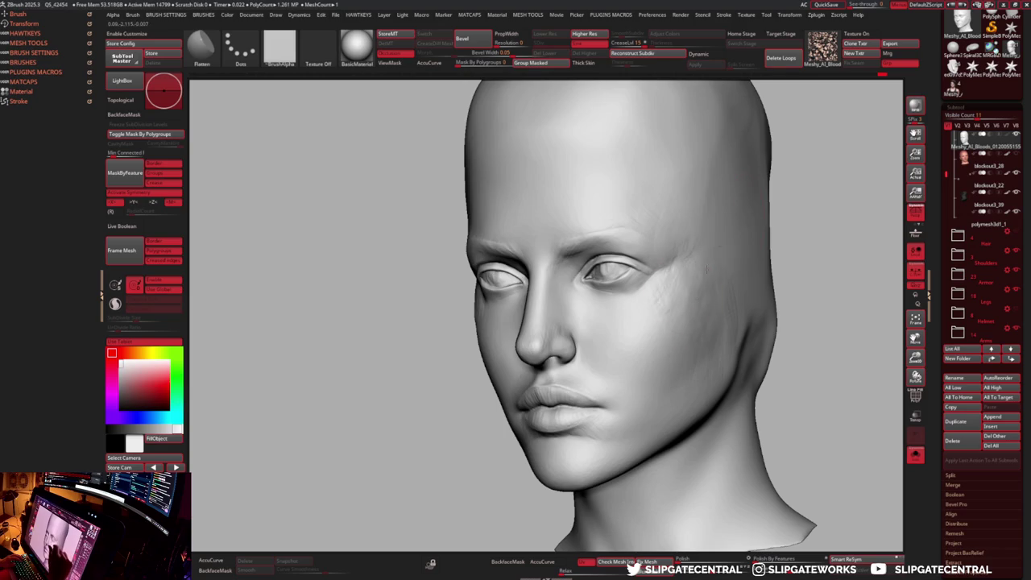
drag(790, 200, 714, 310)
key(b)
key(p)
key(o)
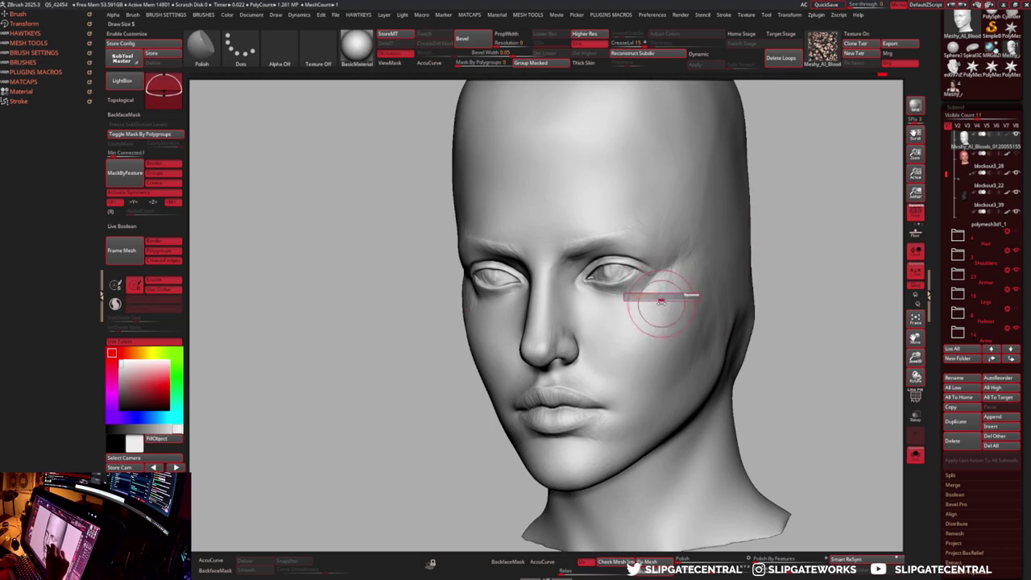
- Turn Solo off to restore hair and armour, and frame the whole bust
key(shift+s)
right_drag(690, 308, 617, 207)
mouse_move(727, 252)
alt+right_down()
mouse_move(693, 289)
mouse_move(636, 307)
alt+right_up()
key(b)
key(m)
key(v)
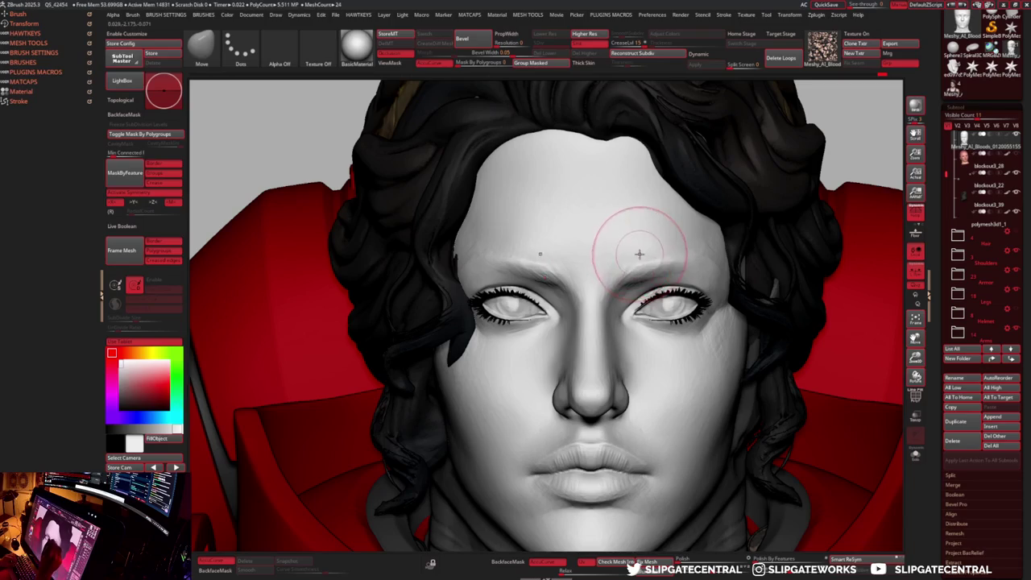
key(f)
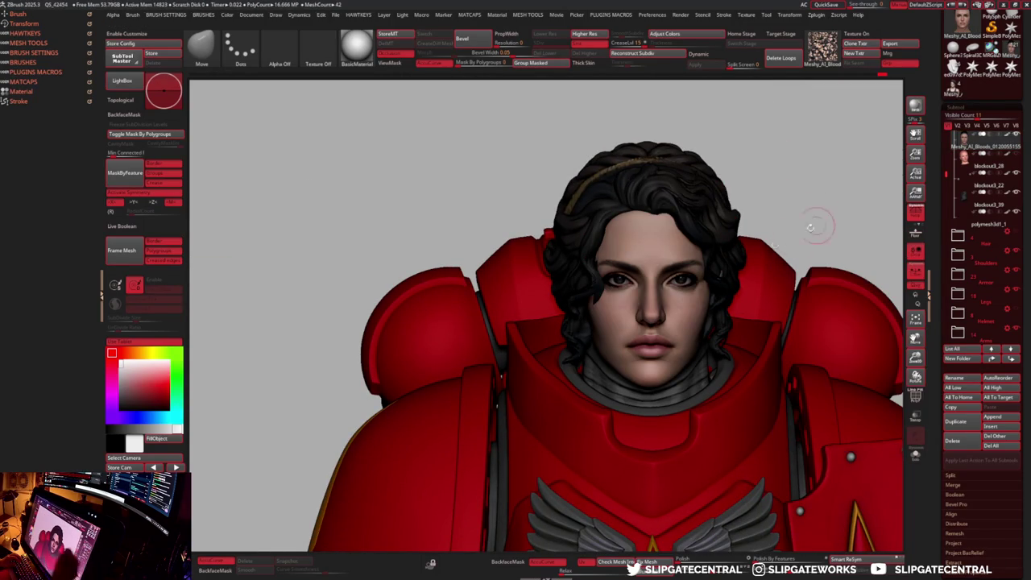
- Turn to the face and apply the zbro_Paint MatCap to show the painted skin
drag(861, 206, 725, 258)
key(m)
click(652, 319)
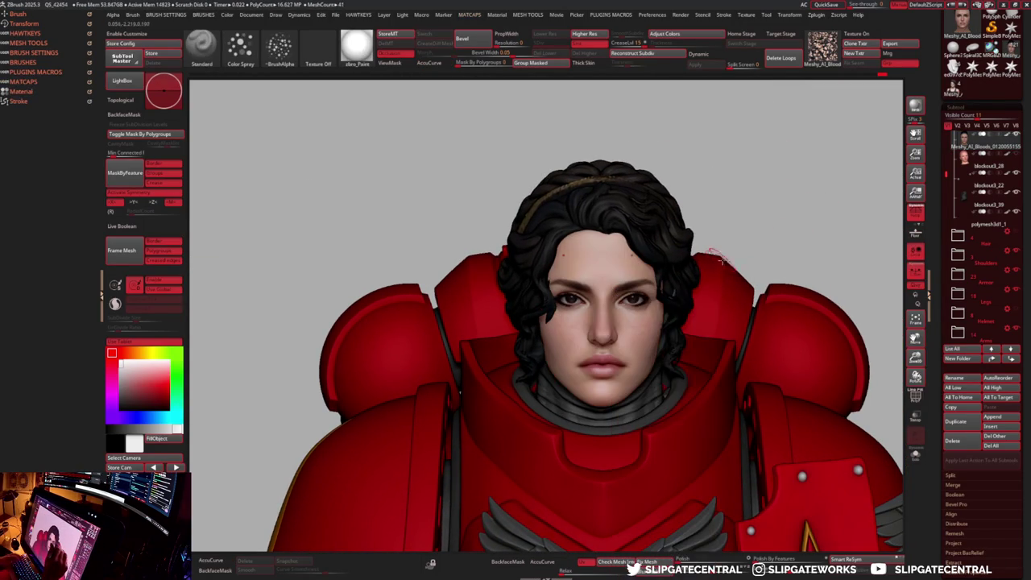
- Set up Smooth Stronger with Dots stroke, Z Intensity 100, Focal Shift -55, and zoom to the lips
key(space)
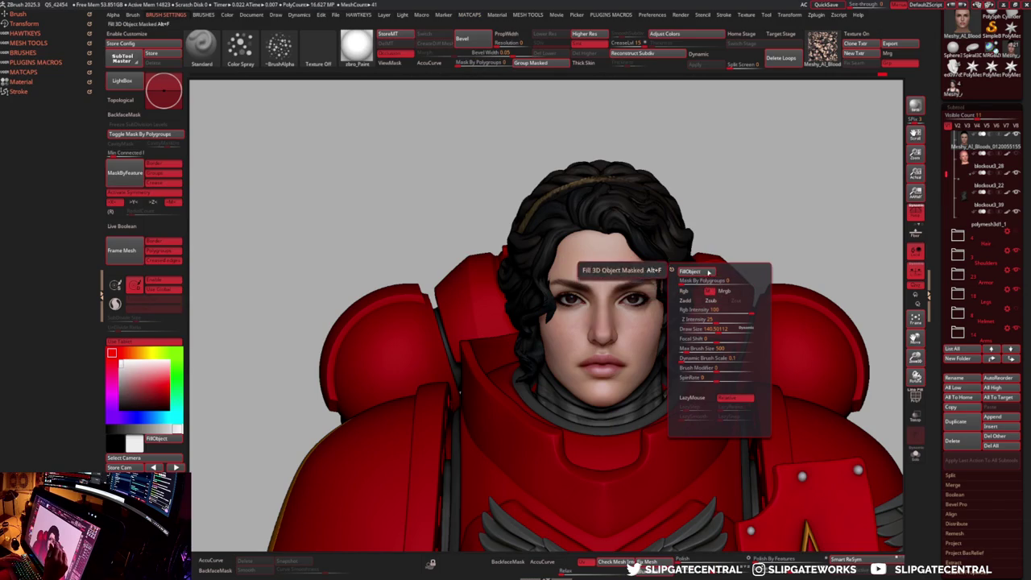
key(shift)
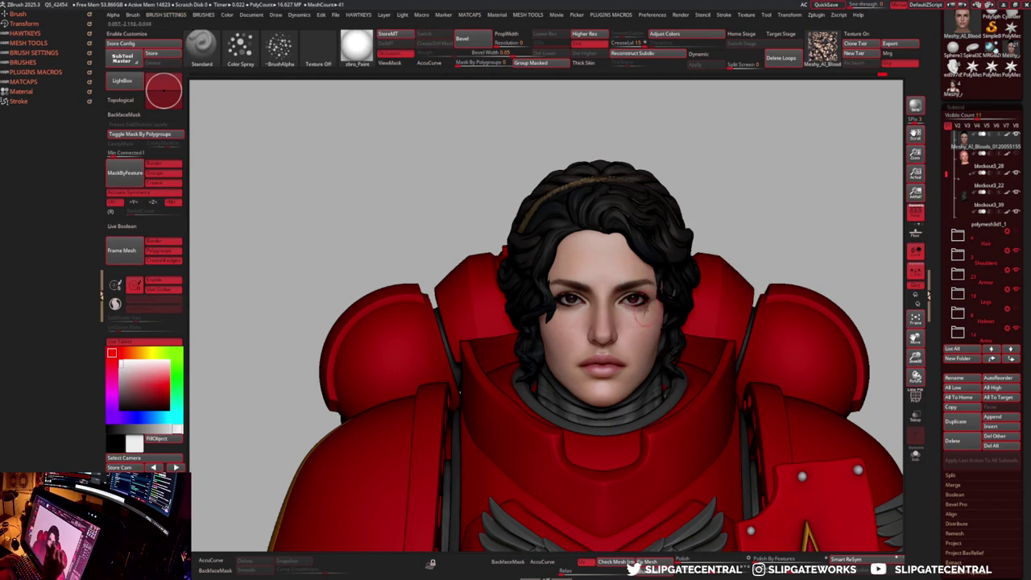
scroll(640, 329, up, 2)
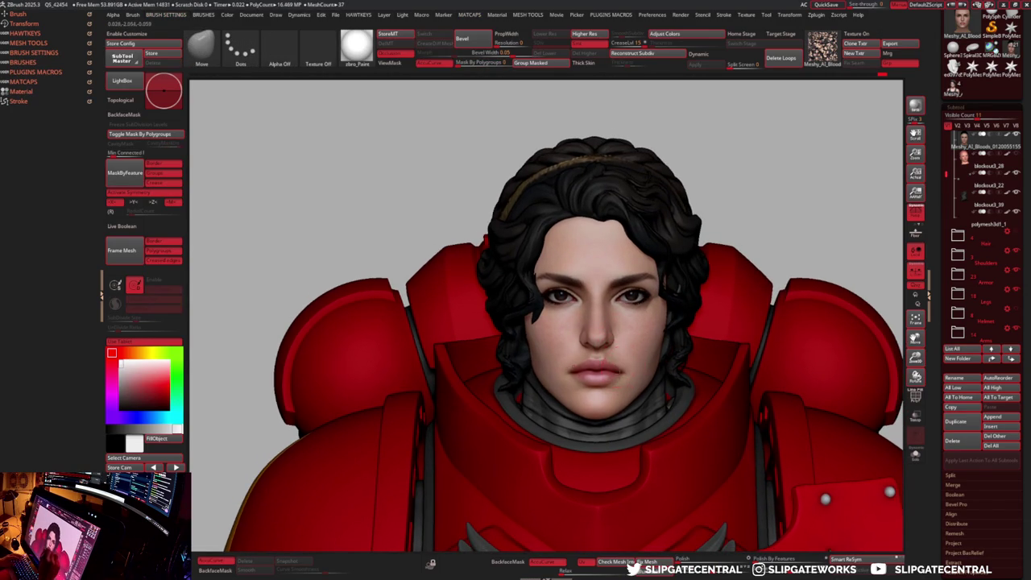
scroll(620, 364, up, 2)
scroll(637, 355, up, 1)
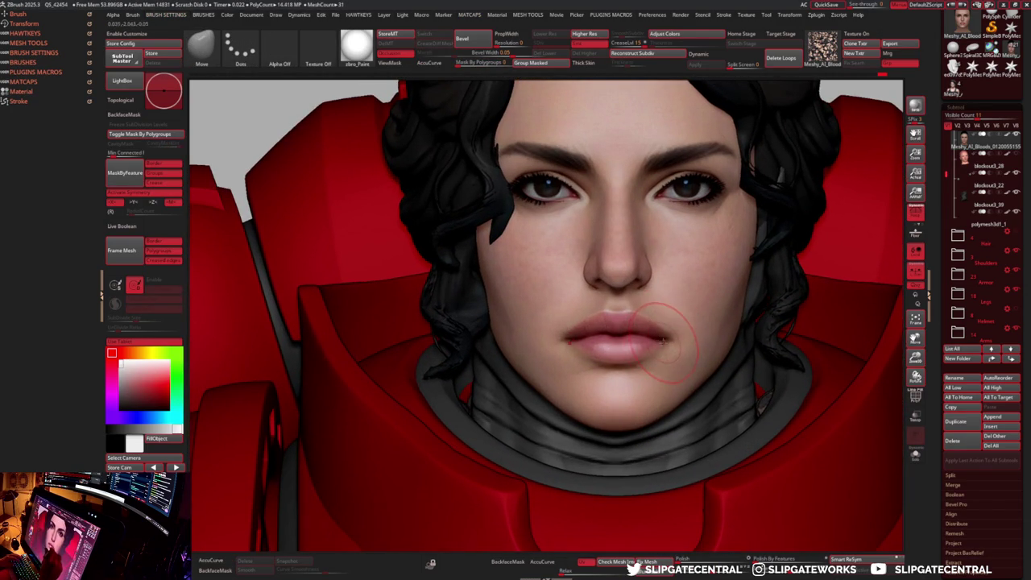
key(shift)
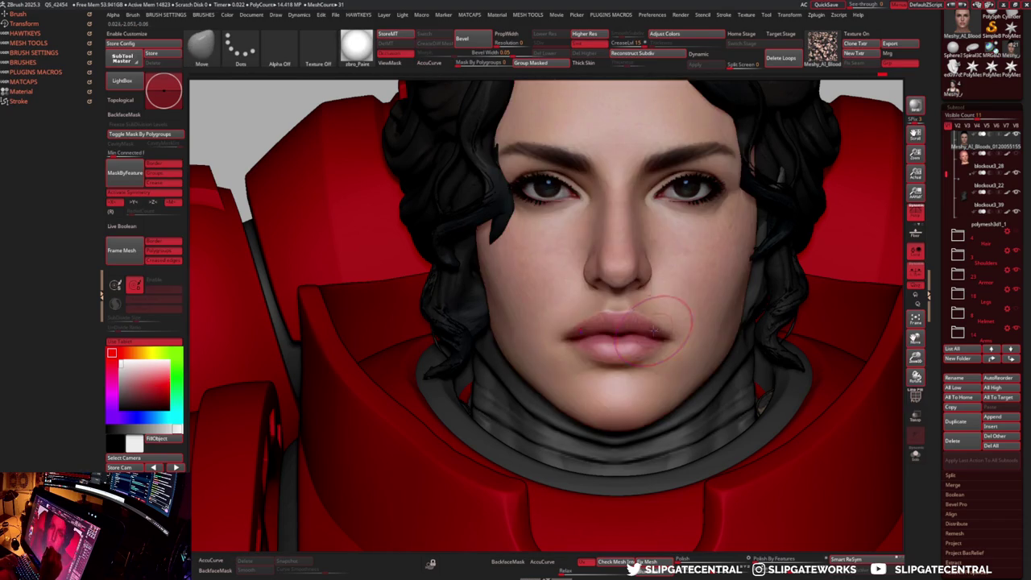
scroll(653, 344, up, 3)
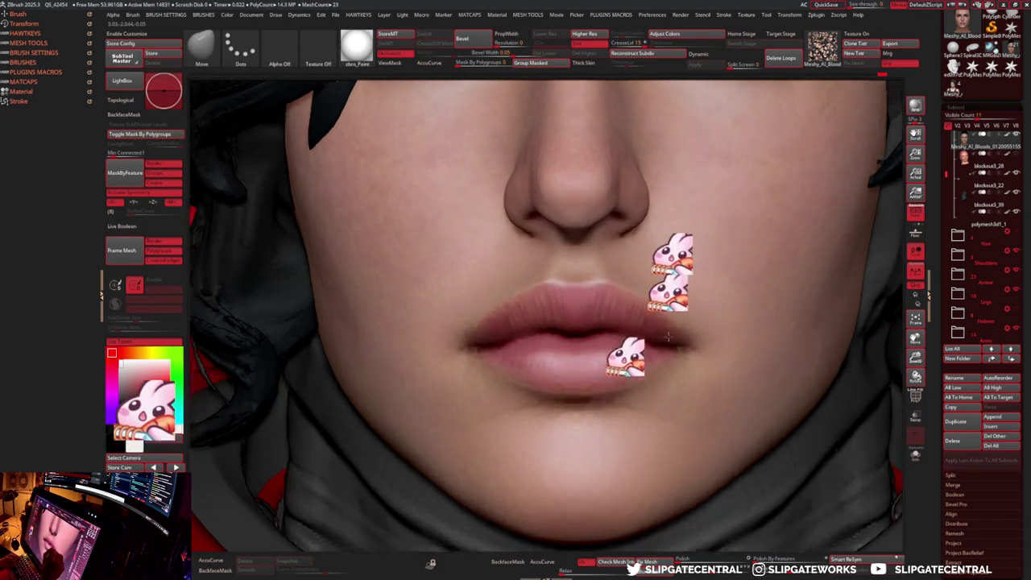
- Orbit around the lips and left cheek with a pinch brush selected
scroll(668, 339, down, 2)
right_drag(668, 339, 633, 330)
key(s)
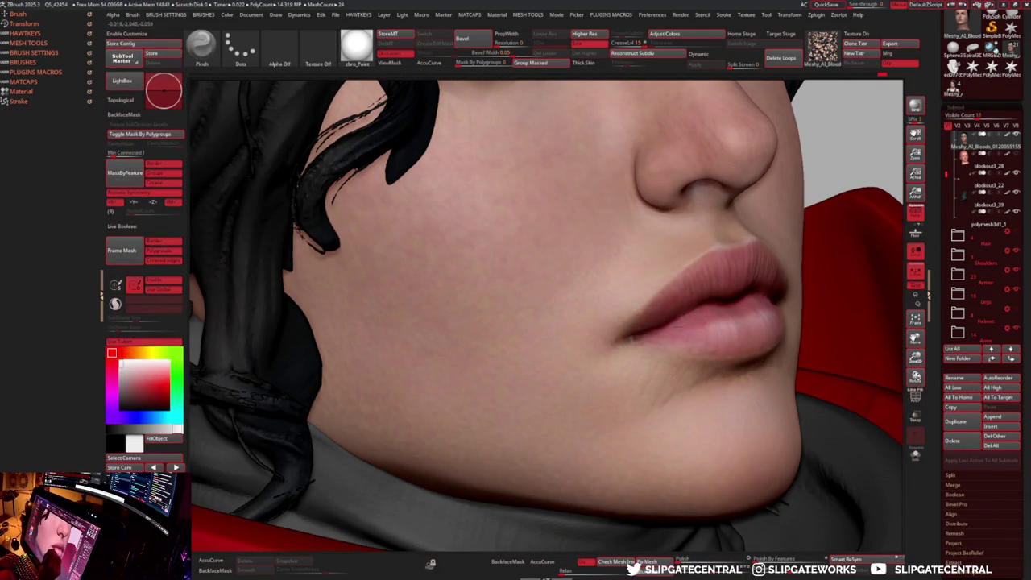
right_drag(669, 318, 689, 310)
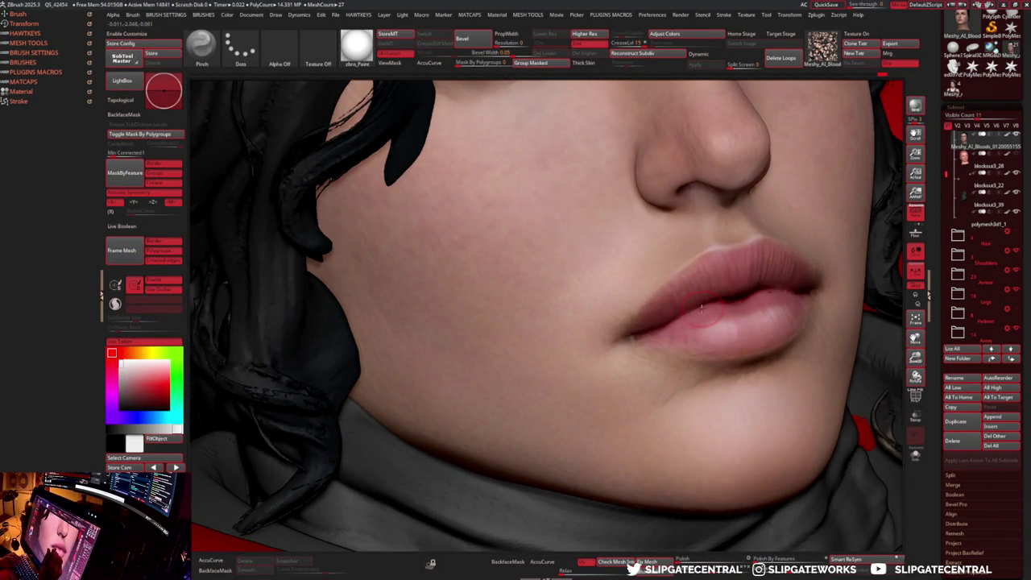
right_drag(727, 298, 722, 296)
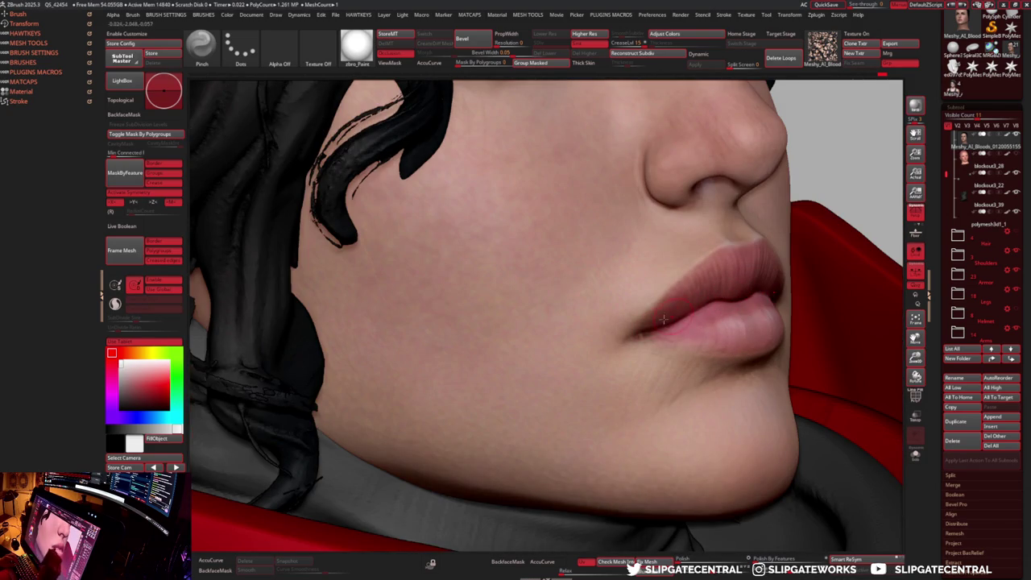
right_drag(855, 269, 721, 325)
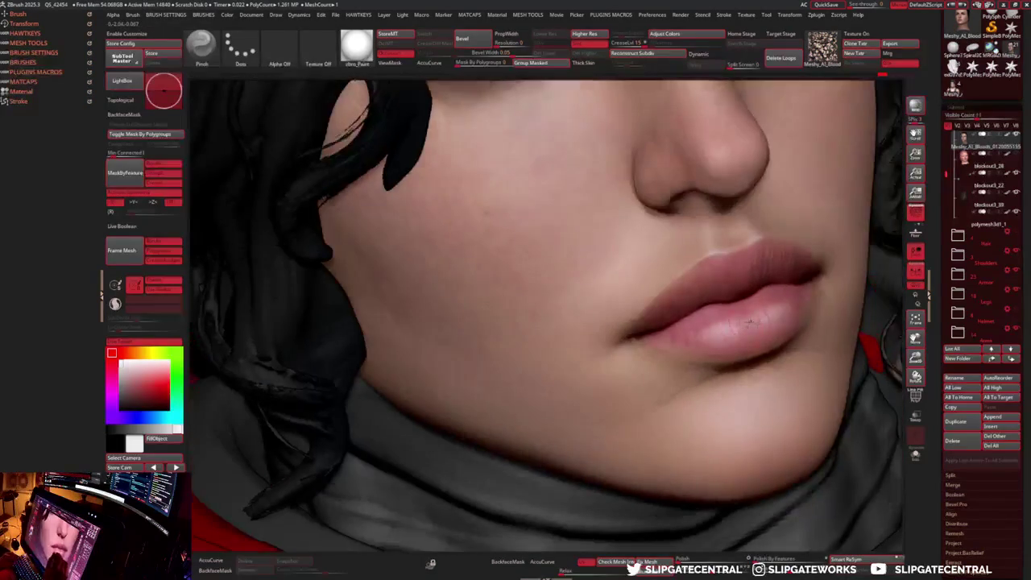
- Paint with lip-pink colour using Alpha Off and a Dots stroke
key(c)
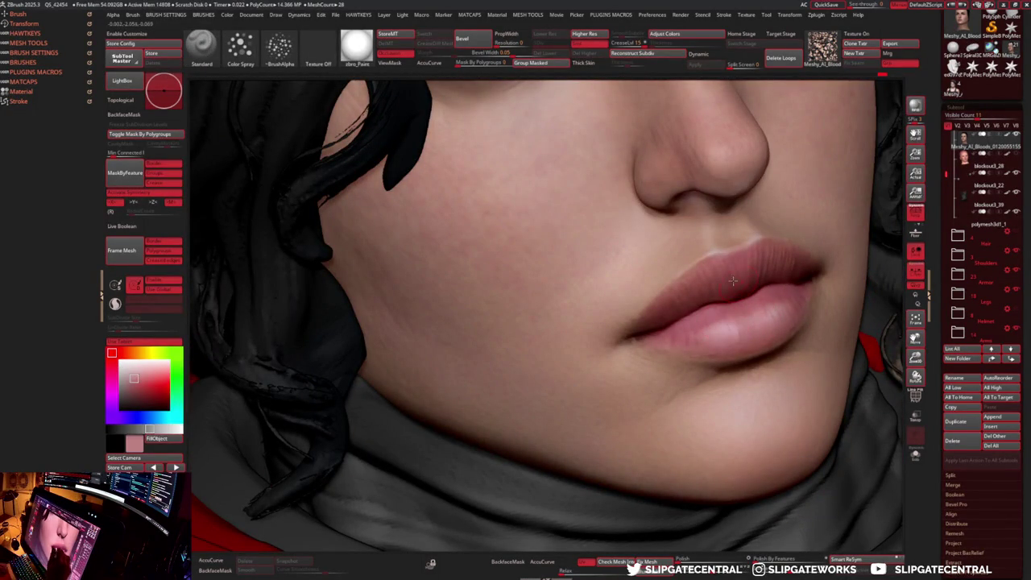
click(279, 46)
click(67, 100)
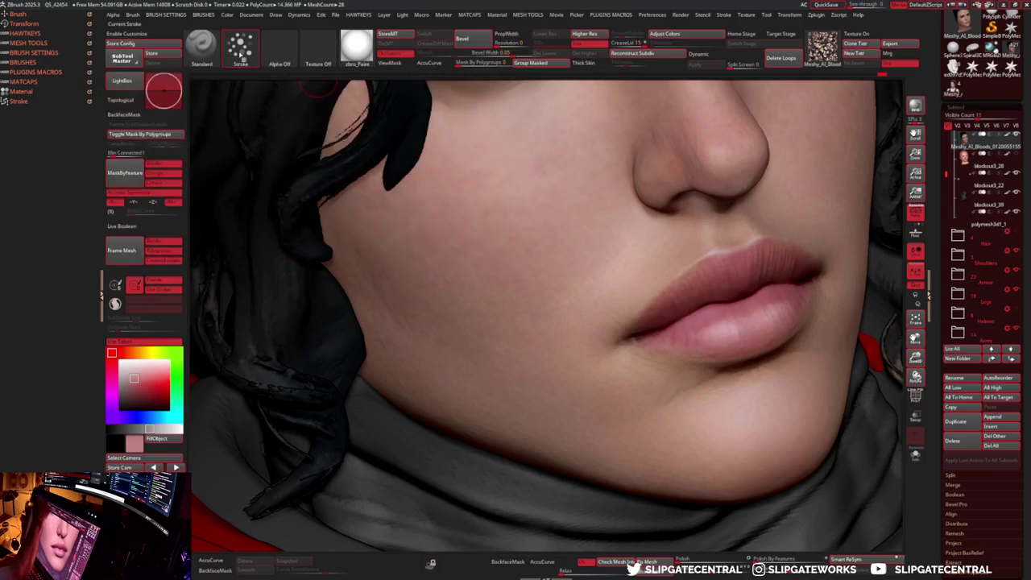
click(240, 46)
click(124, 93)
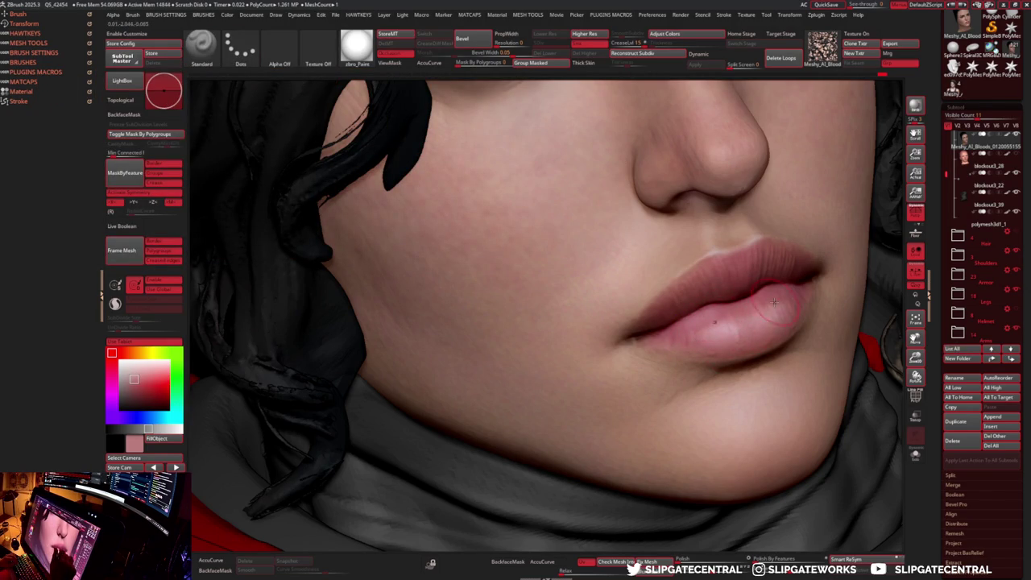
- Orbit around the mouth corner, jaw and cheek, then apply BasicMaterial to the head
right_drag(777, 314, 700, 332)
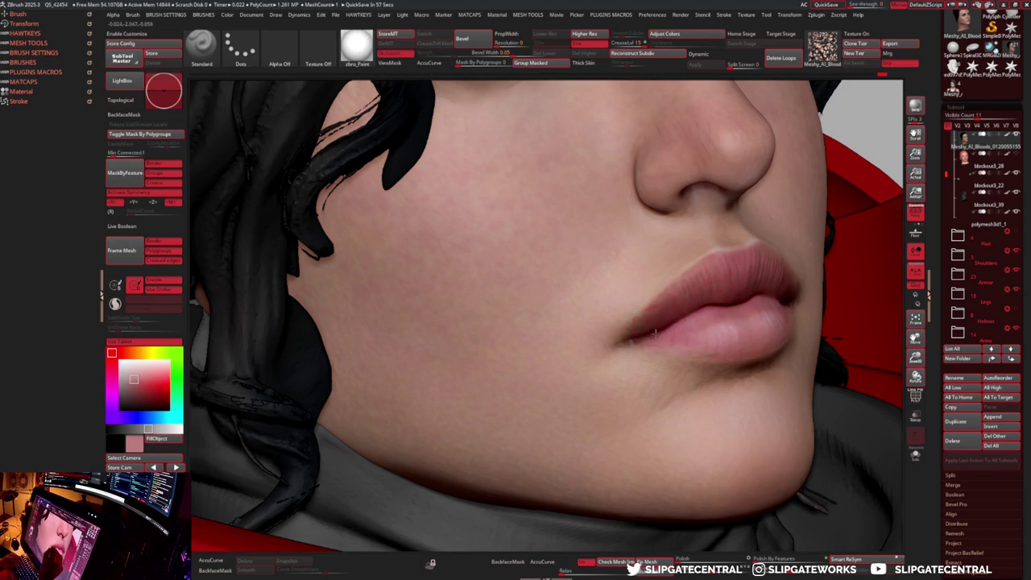
right_drag(656, 330, 636, 338)
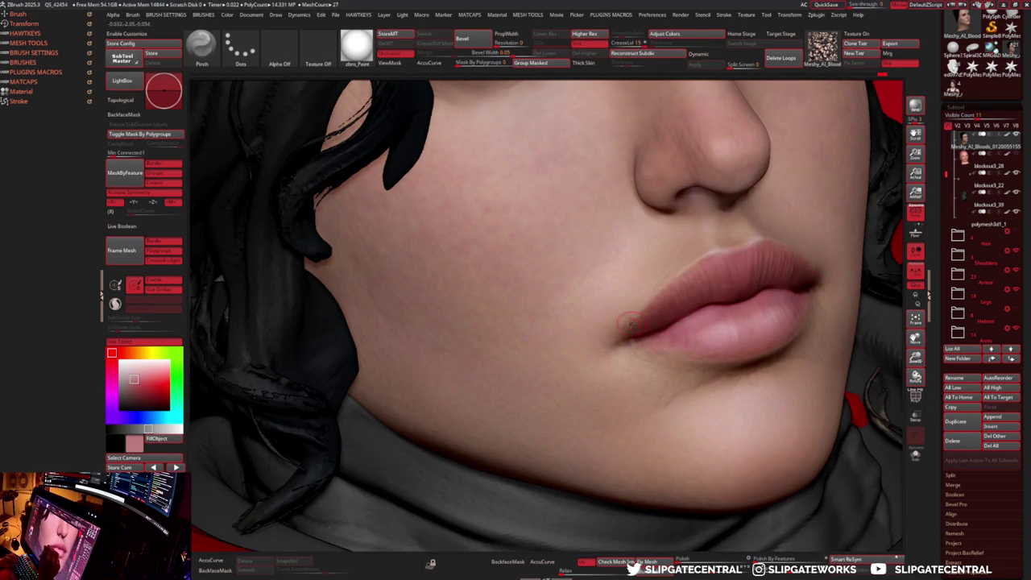
right_drag(623, 331, 626, 300)
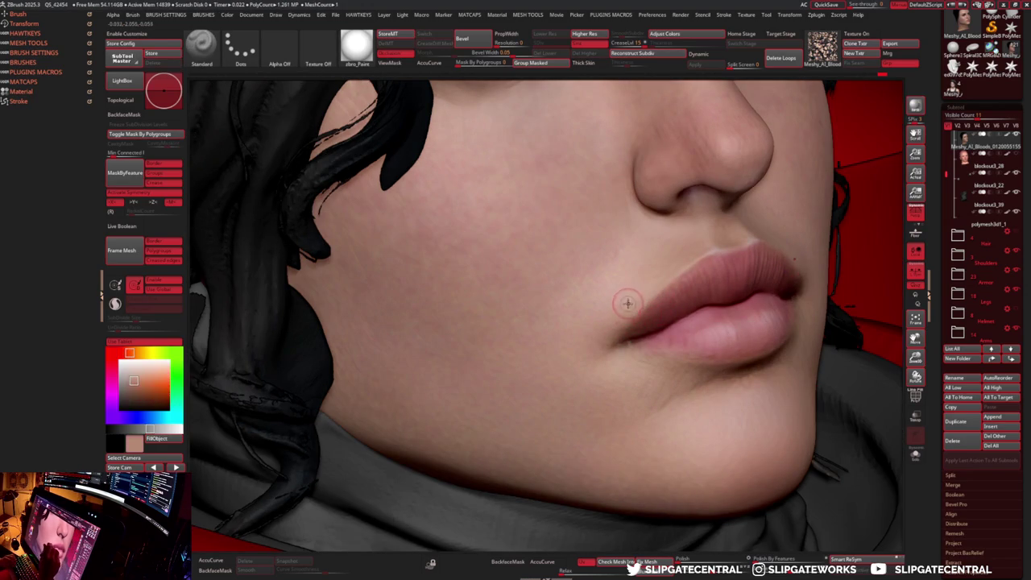
right_drag(667, 269, 783, 275)
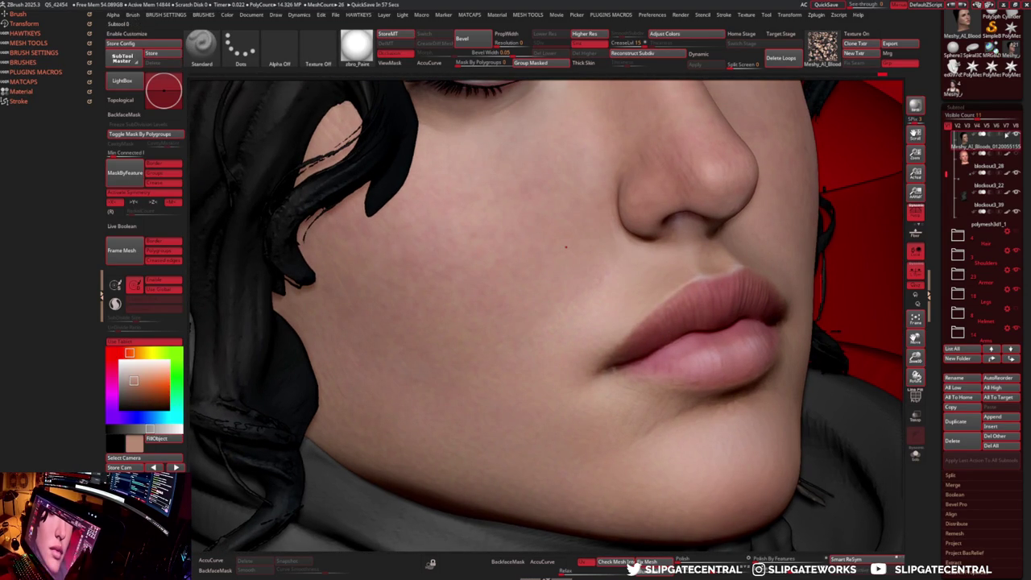
key(m)
click(646, 351)
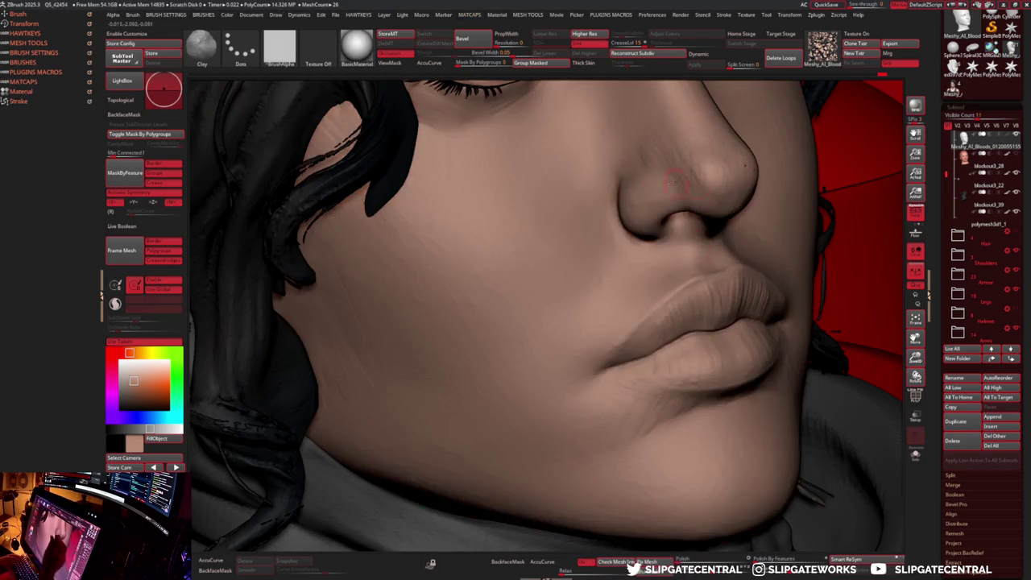
- Set the main colour to flat light grey and turn the face into profile
click(120, 370)
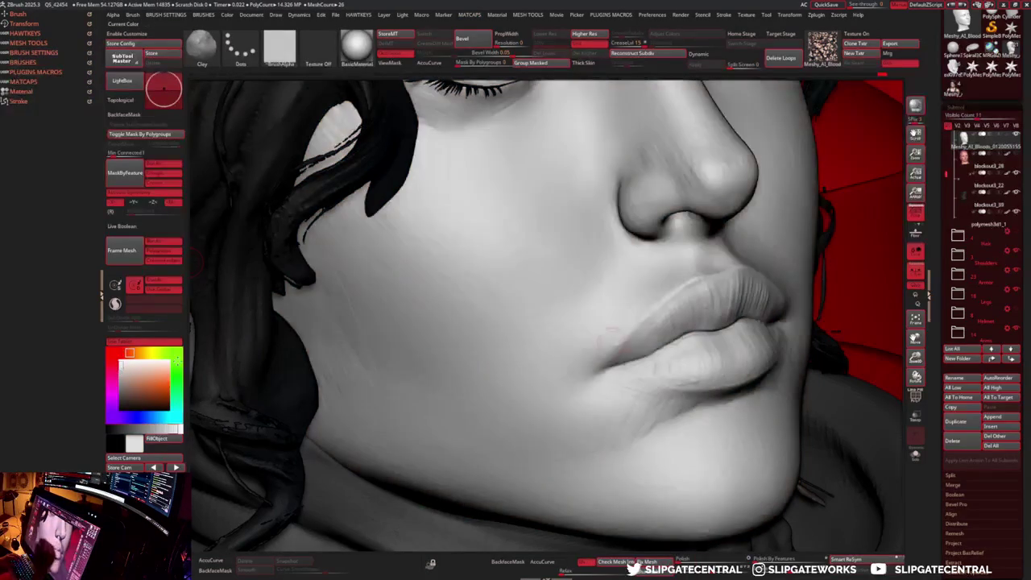
mouse_move(645, 374)
right_down()
mouse_move(610, 397)
mouse_move(667, 367)
mouse_move(672, 348)
right_up()
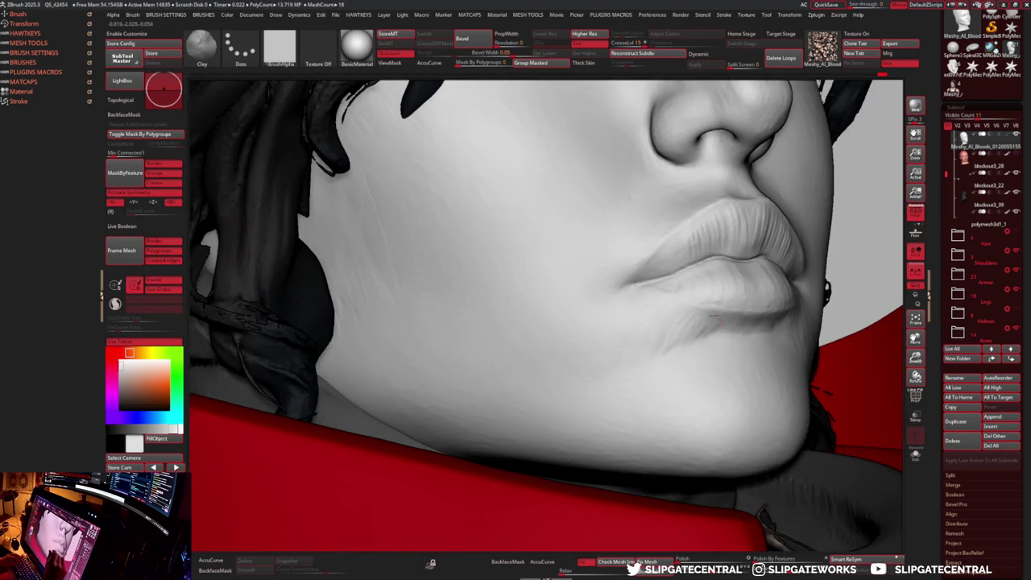
mouse_move(753, 314)
right_down()
mouse_move(683, 321)
mouse_move(689, 349)
right_up()
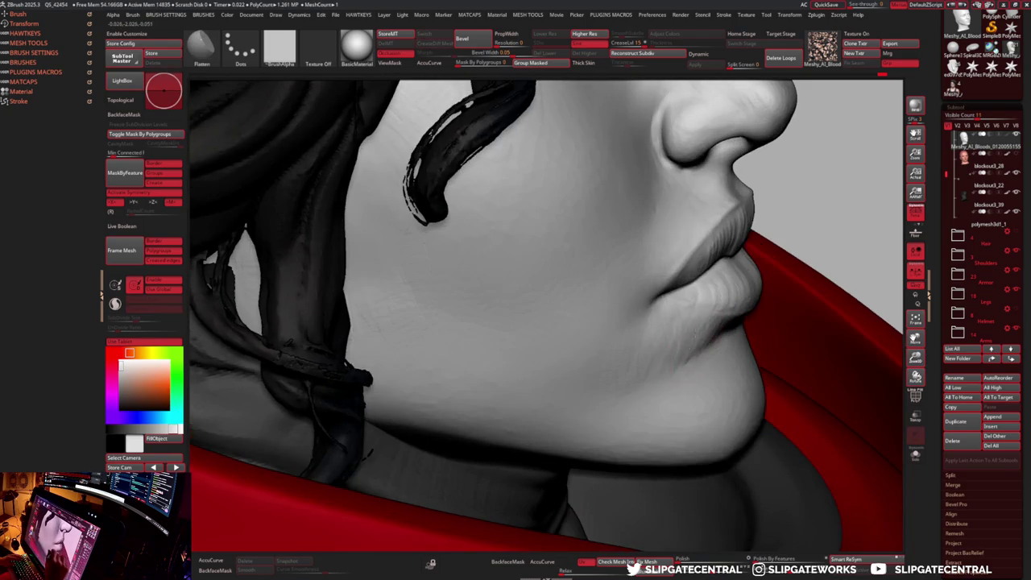
- Cycle Clay and DamStandard brushes while orbiting around the eye, nose and armour
key(b)
key(c)
key(l)
right_drag(685, 338, 659, 316)
right_drag(682, 276, 710, 296)
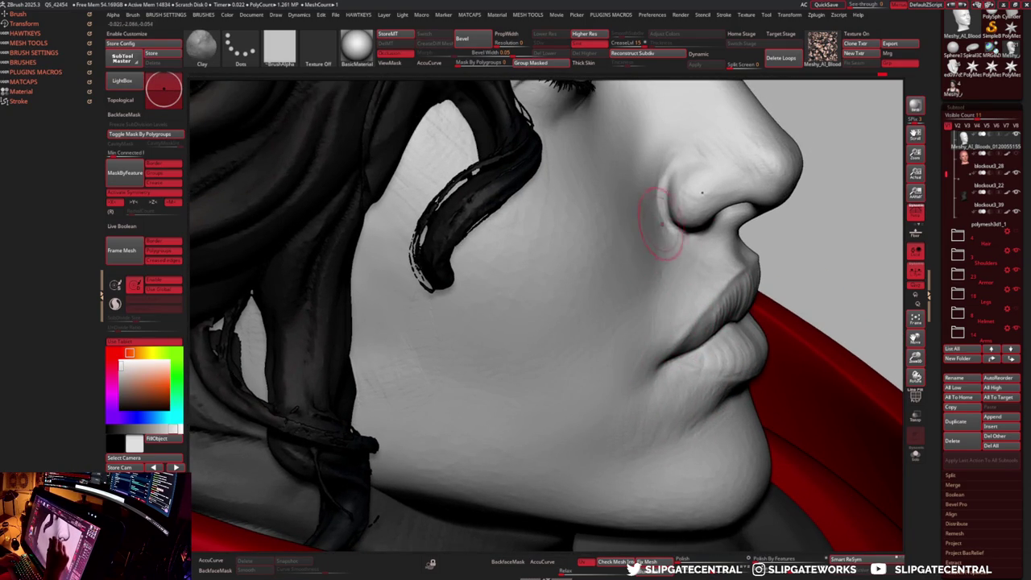
key(b)
key(d)
key(s)
right_drag(673, 274, 655, 322)
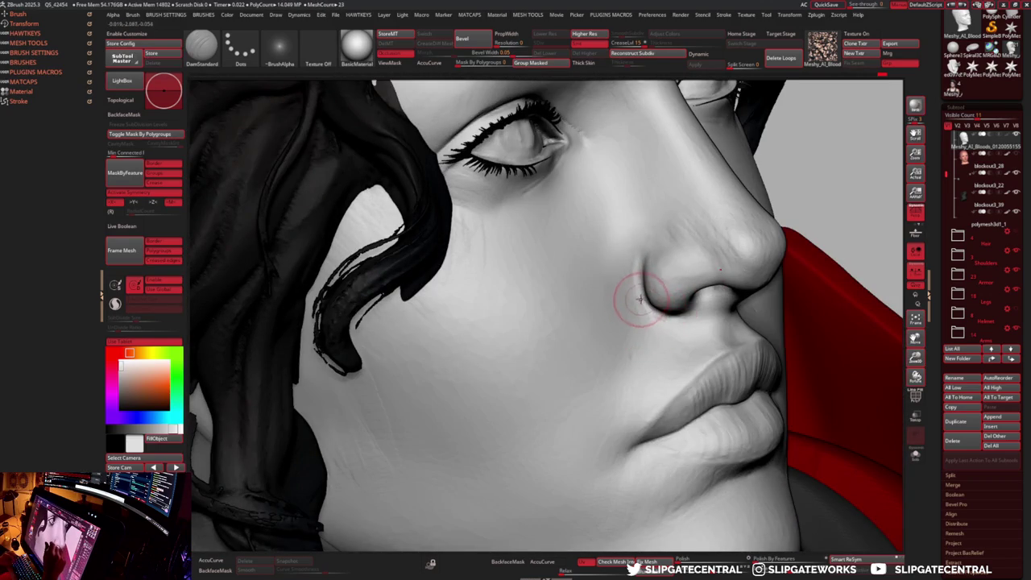
mouse_move(640, 318)
right_down()
mouse_move(651, 329)
mouse_move(646, 309)
right_up()
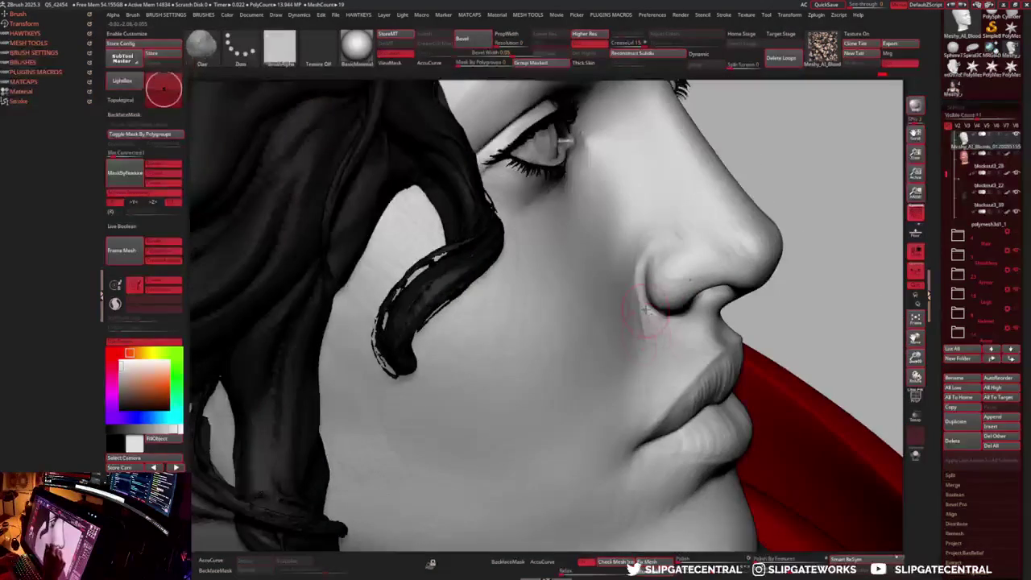
mouse_move(644, 355)
right_down()
mouse_move(649, 346)
mouse_move(668, 379)
mouse_move(703, 312)
mouse_move(706, 346)
right_up()
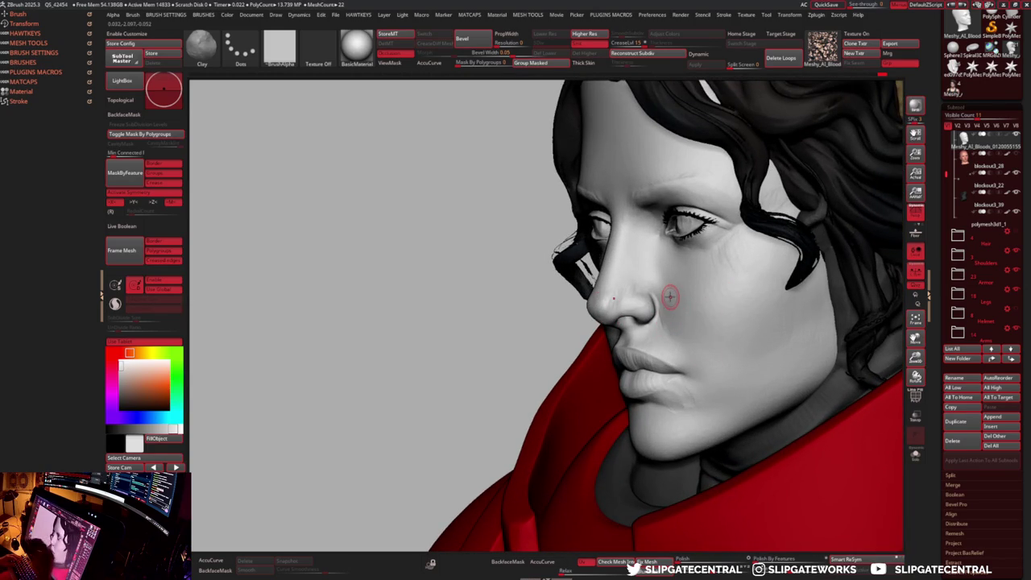
- Zoom in on the lips and nose and recentre the face
mouse_move(670, 297)
right_down()
mouse_move(689, 390)
mouse_move(667, 403)
right_up()
key(space)
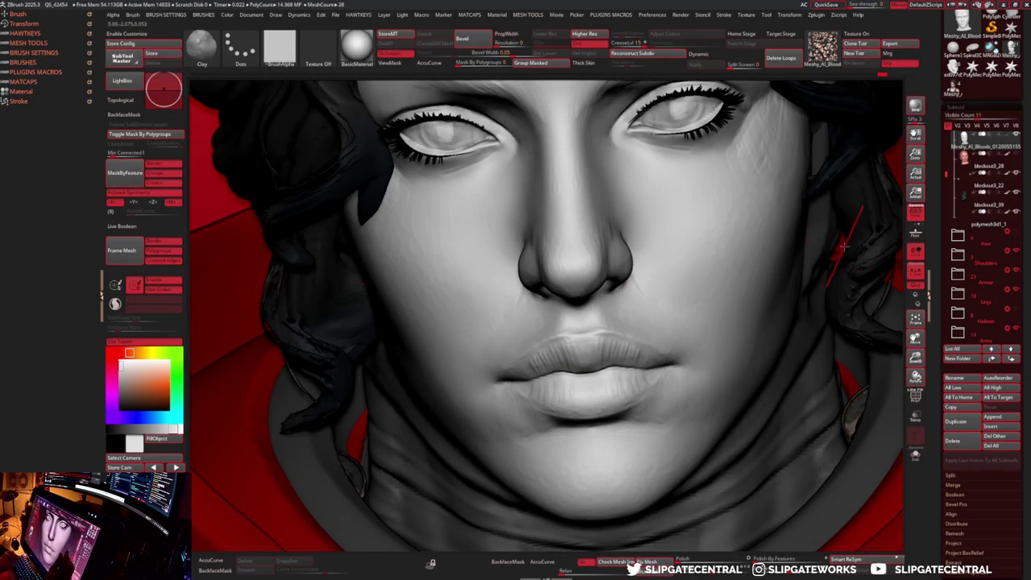
shift+drag(861, 242, 831, 254)
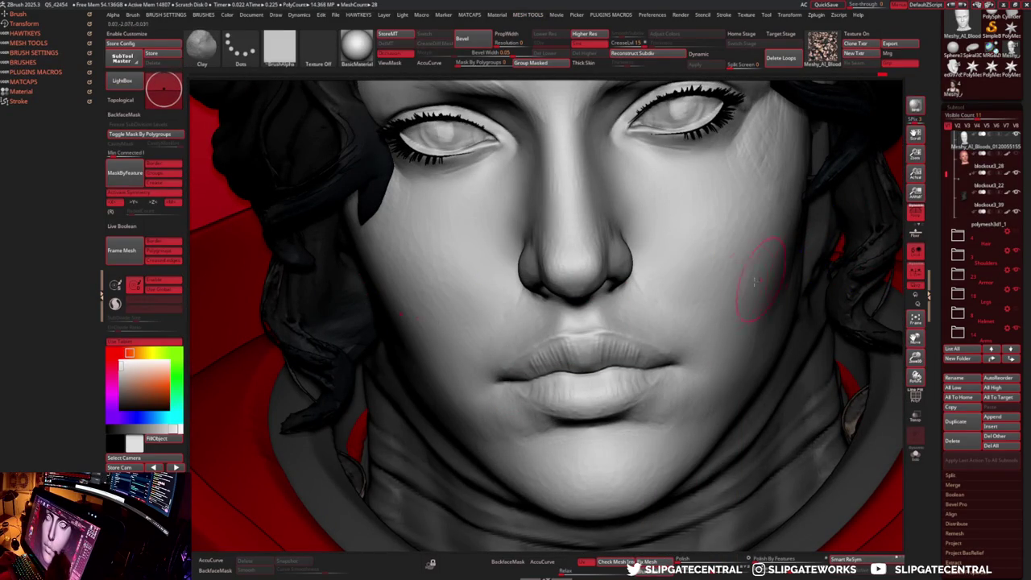
alt+right_drag(837, 309, 876, 239)
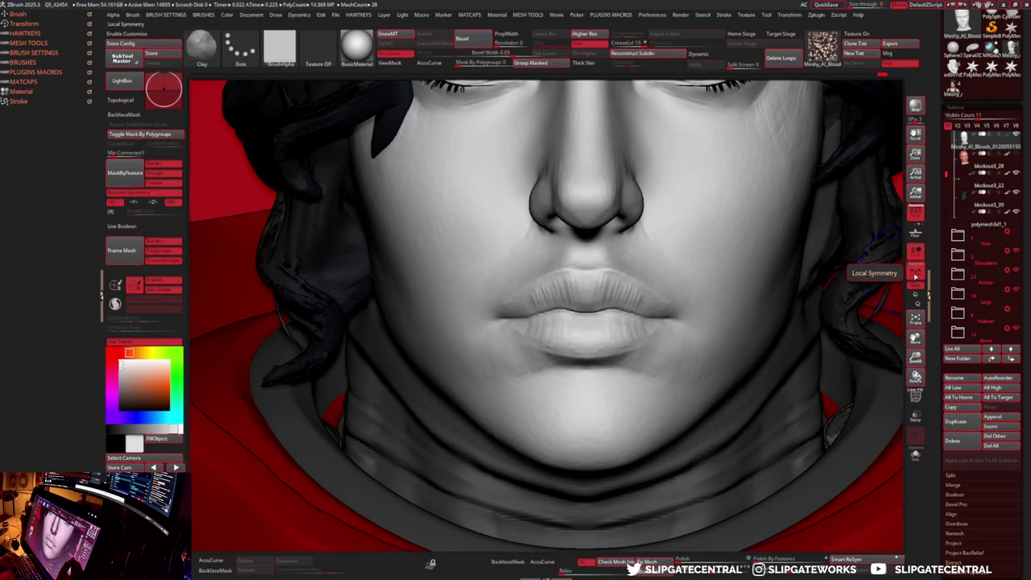
- Enter Transpose mode on the lips, apply Mirror And Weld from Mesh Tools, and zoom out
key(m)
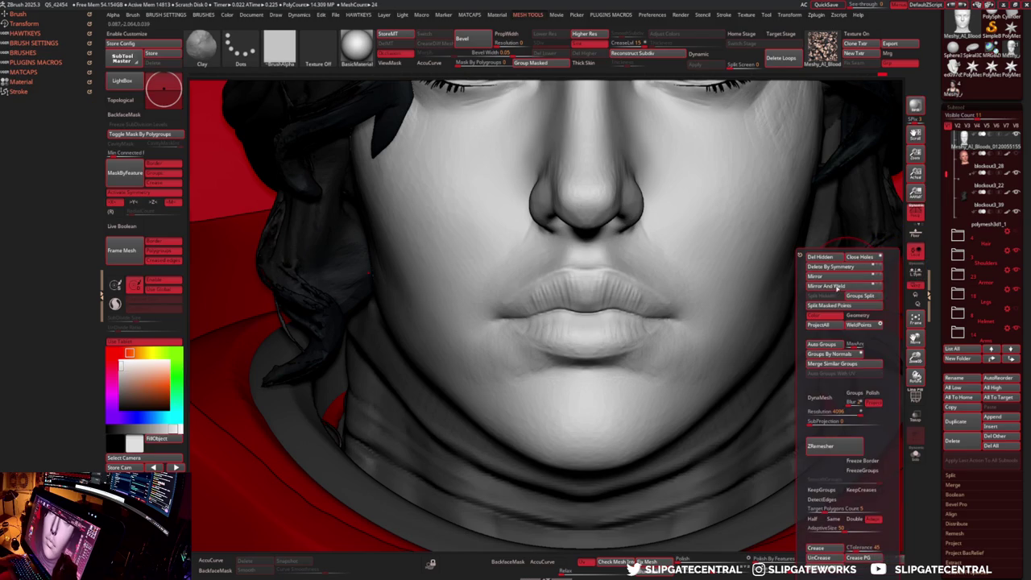
key(w)
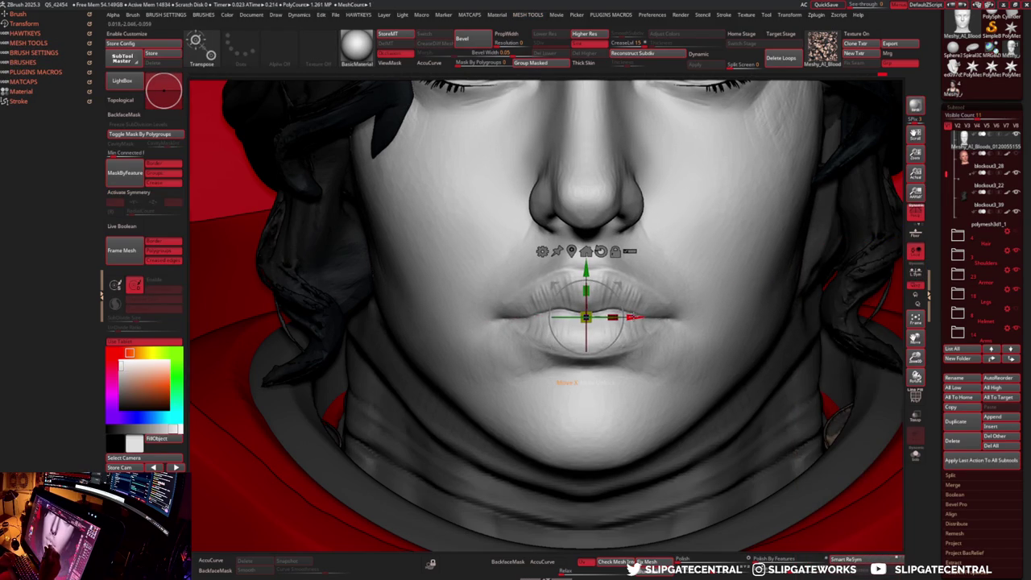
key(m)
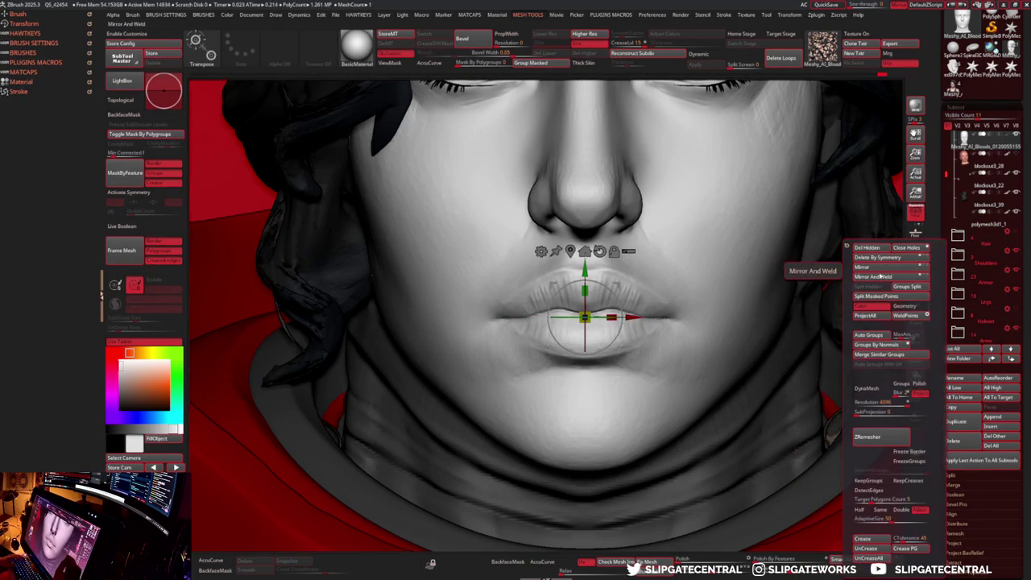
click(877, 277)
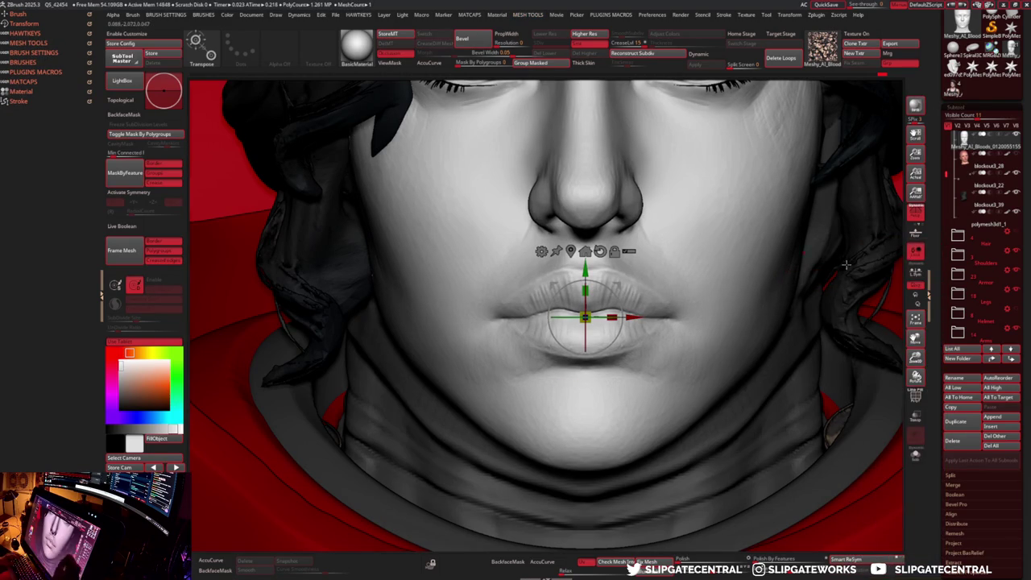
key(m)
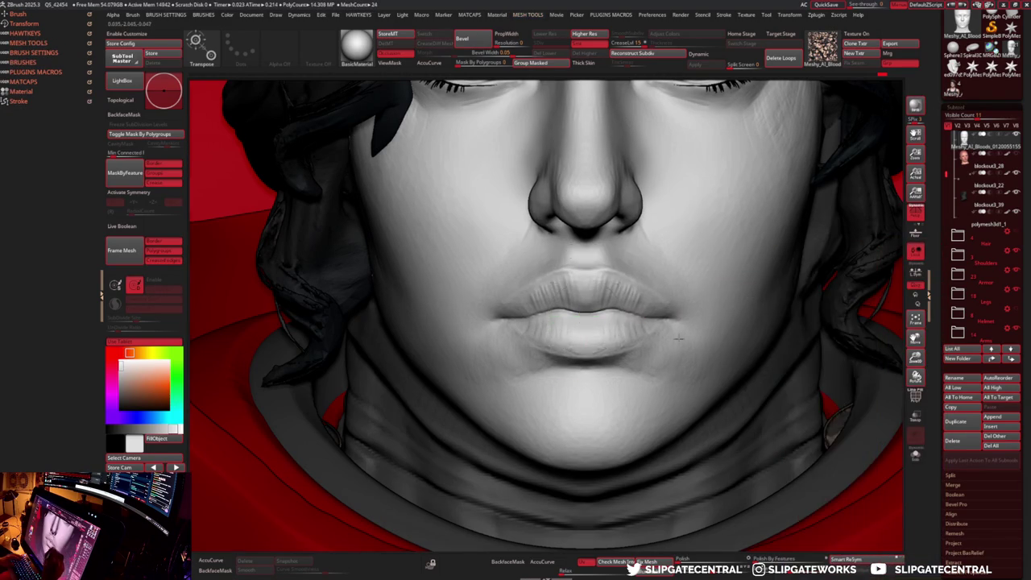
scroll(693, 392, up, 5)
scroll(693, 390, down, 2)
scroll(694, 390, down, 5)
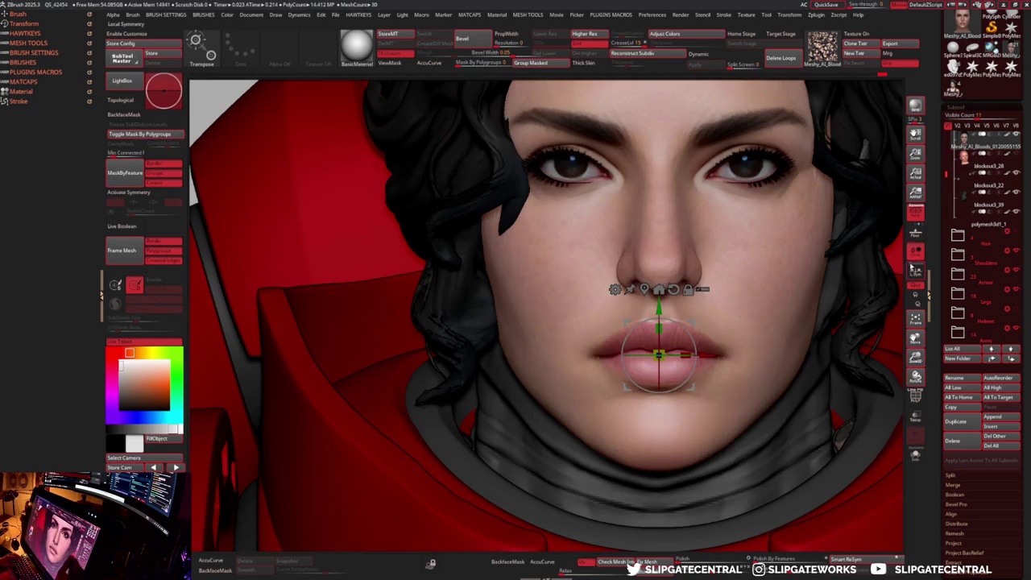
- Return to Draw mode, zoom out to the bust, toggle Solo, and show the face grey
key(q)
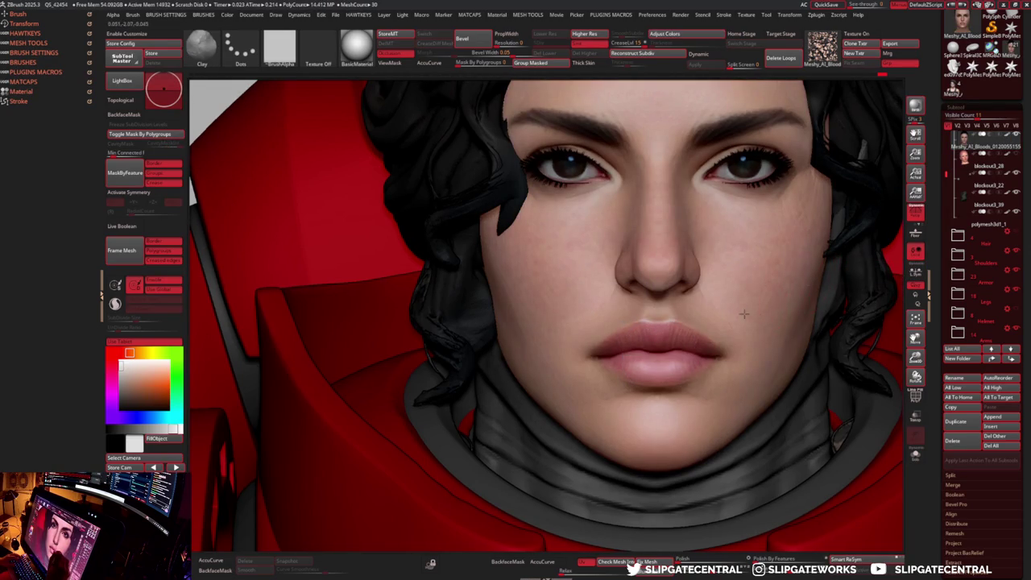
drag(915, 377, 882, 379)
scroll(916, 358, down, 5)
click(1007, 140)
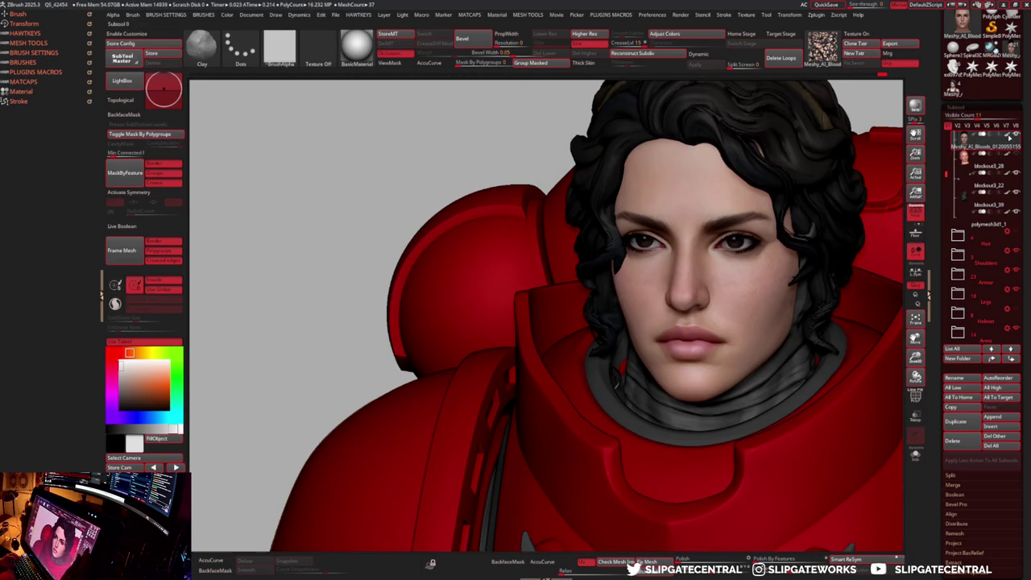
click(915, 455)
key(ctrl+shift+s)
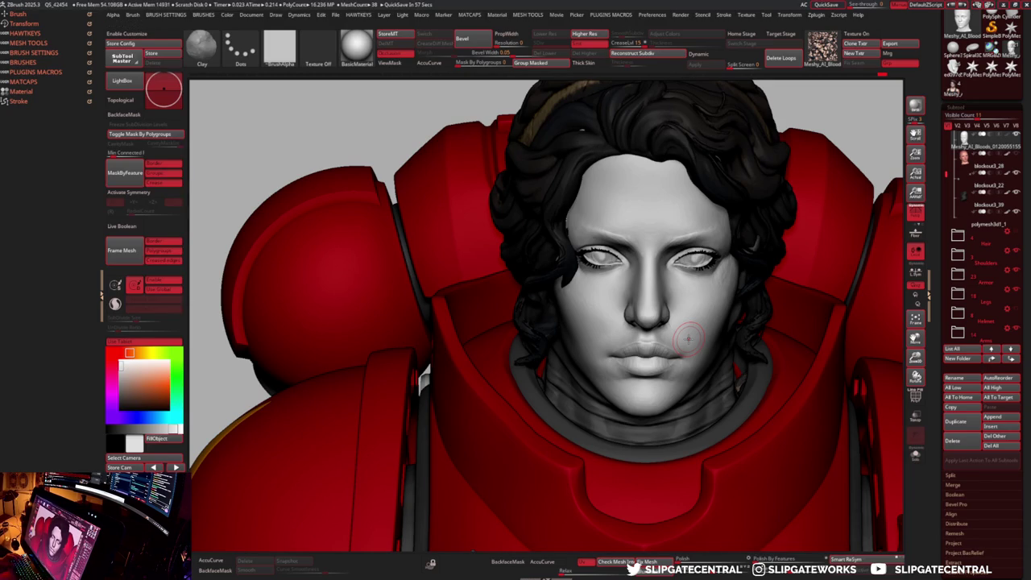
- Solo the head and build up Clay strokes on the cheek in three-quarter view
key(shift+alt+s)
right_drag(688, 297, 744, 288)
key(shift+alt+s)
key(shift+alt+s)
drag(745, 299, 743, 282)
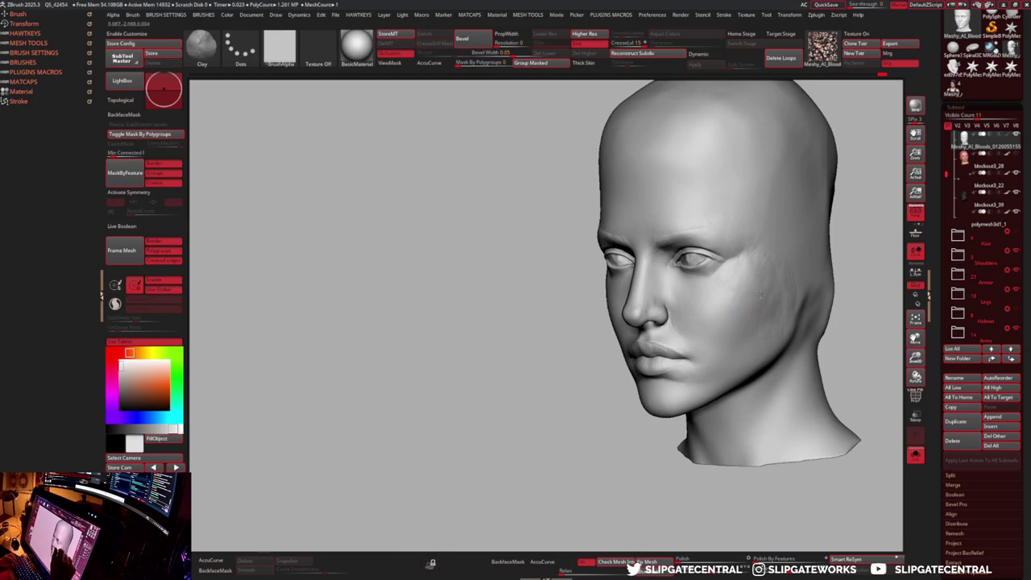
ctrl+right_drag(770, 282, 769, 322)
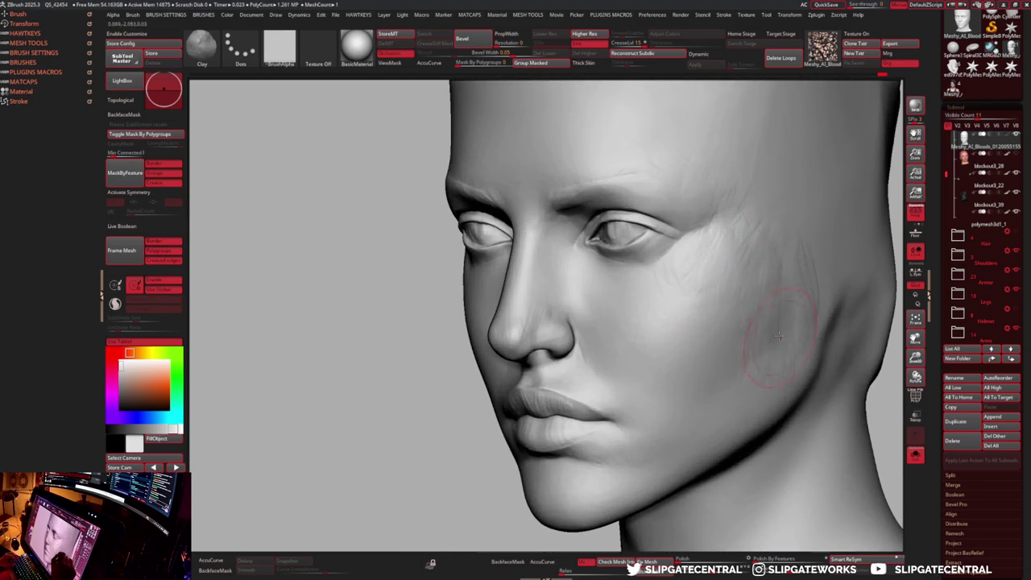
- Flatten the cheek surface, then return to Clay and view the other side
key(b)
key(f)
key(l)
key(b)
key(c)
key(l)
mouse_move(773, 257)
right_down()
mouse_move(694, 348)
mouse_move(657, 334)
right_up()
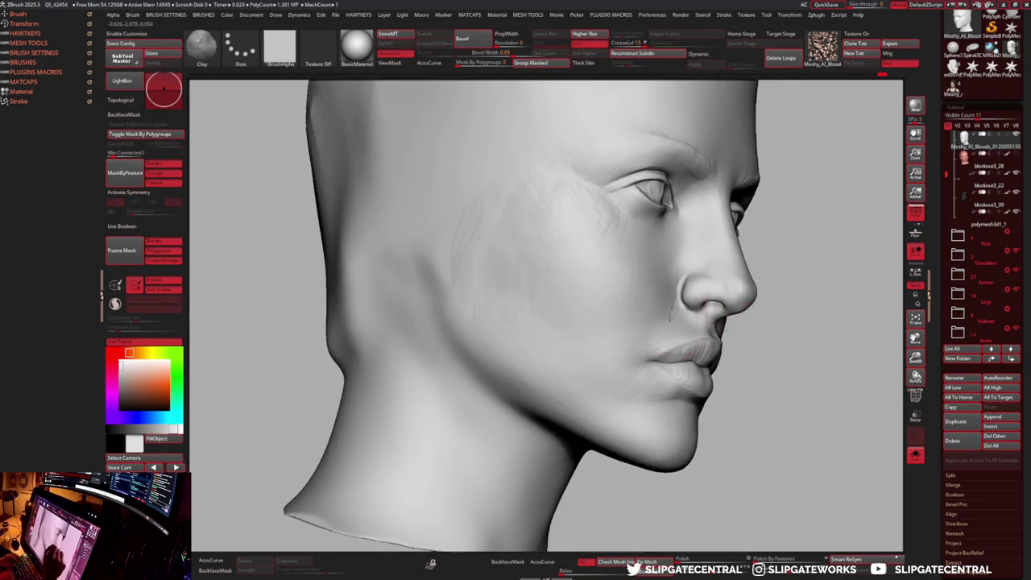
- Carve the crease beside the nostril with a resized DamStandard brush
key(b)
key(d)
key(s)
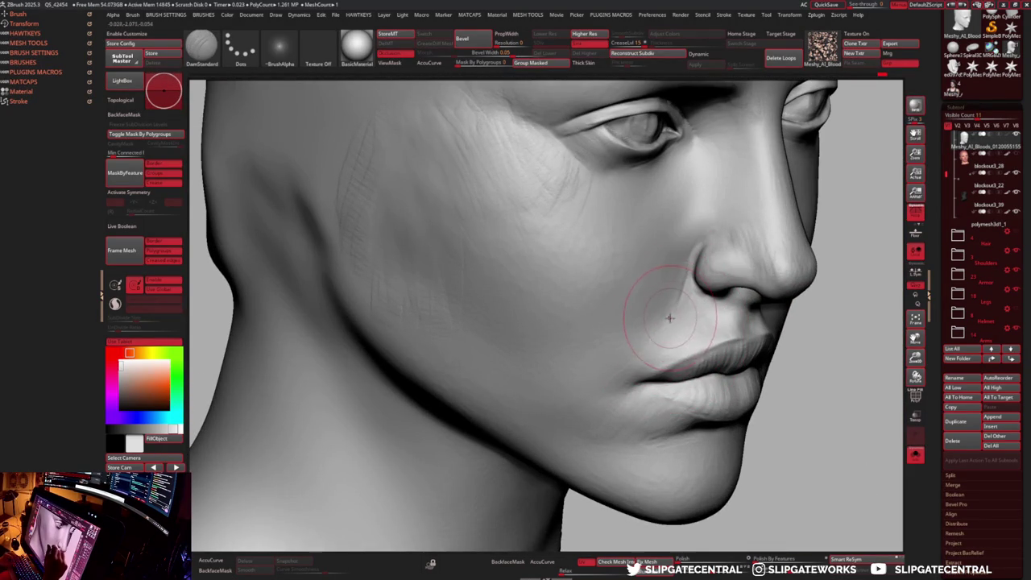
right_click(667, 309)
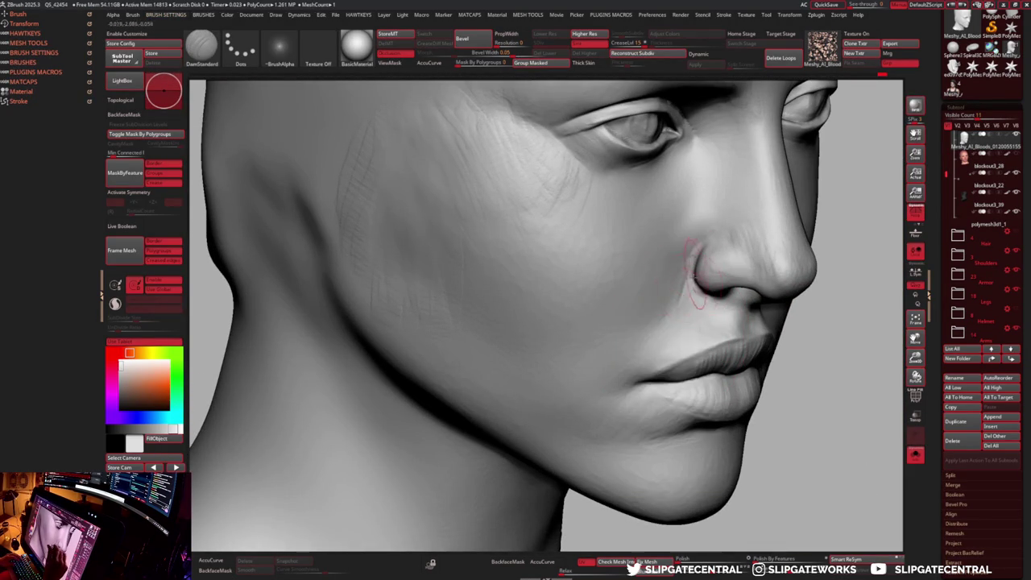
shift+drag(671, 309, 679, 298)
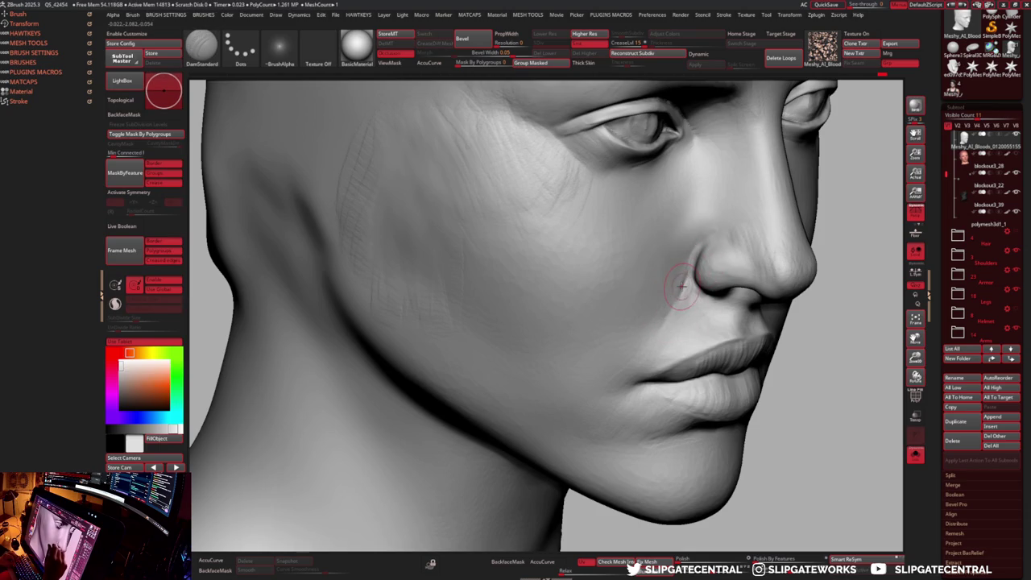
- Flatten and even out the cheek surface
key(b)
key(f)
key(l)
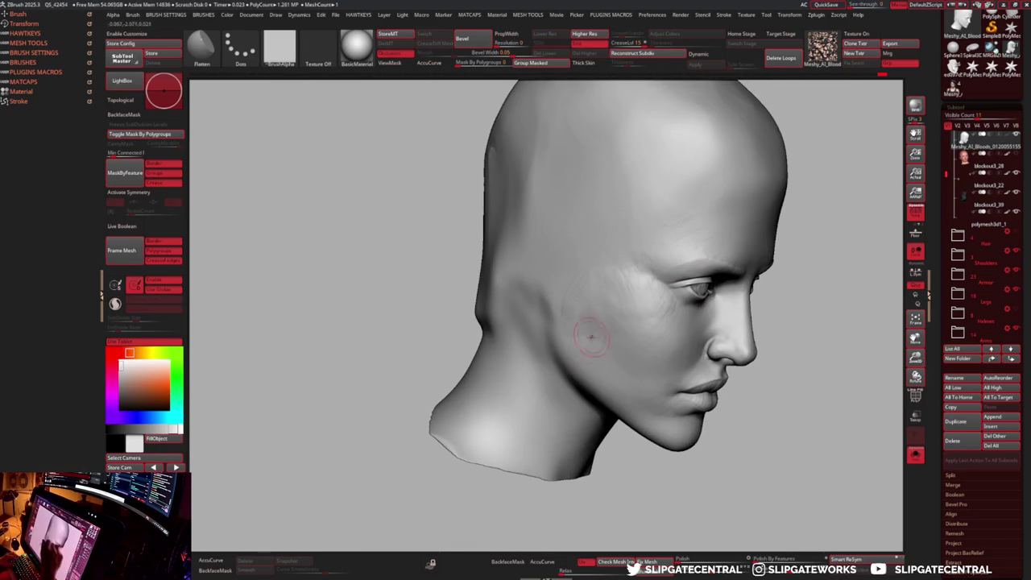
key(b)
key(f)
key(l)
mouse_move(610, 326)
mouse_down()
mouse_move(626, 298)
mouse_move(610, 307)
mouse_up()
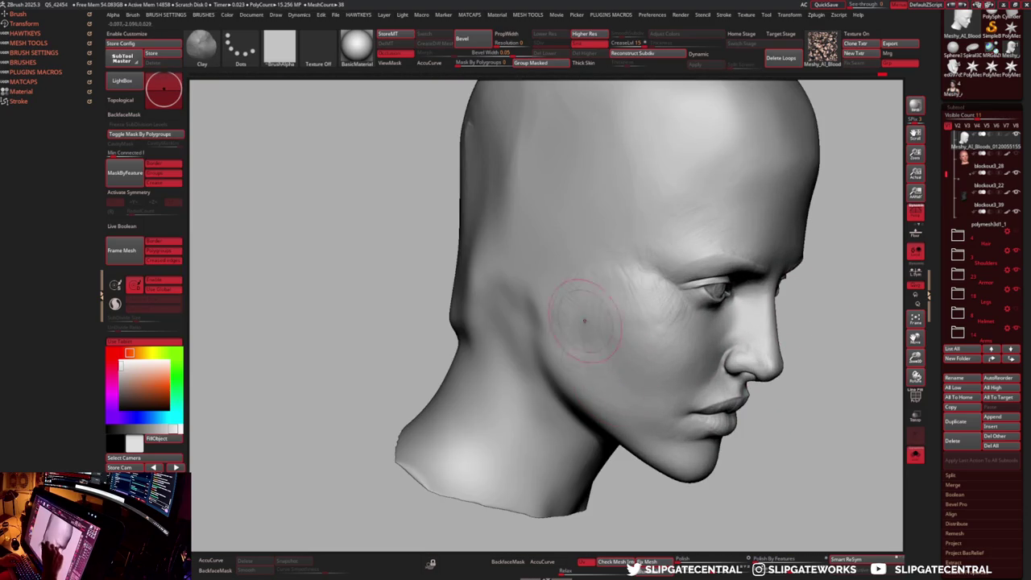
- Alternate Flatten and Clay brushes to keep refining the cheek
key(b)
key(f)
key(l)
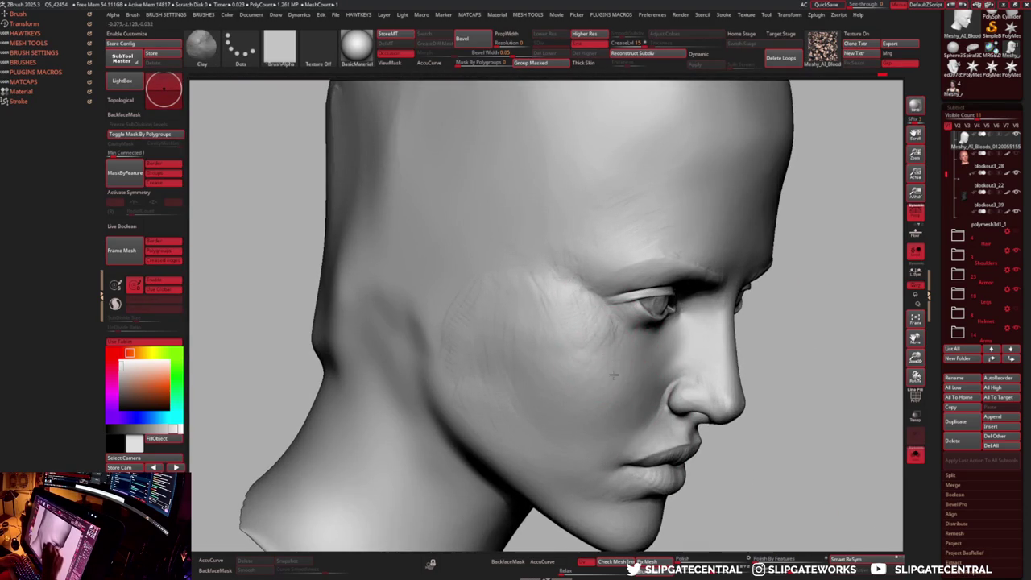
key(b)
key(f)
key(l)
key(b)
key(c)
key(l)
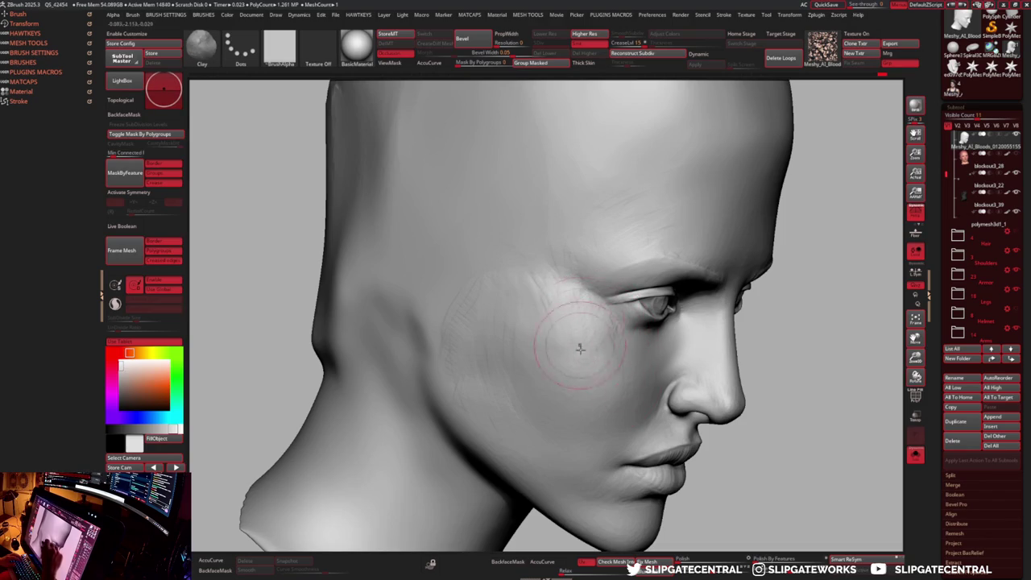
key(b)
key(f)
key(l)
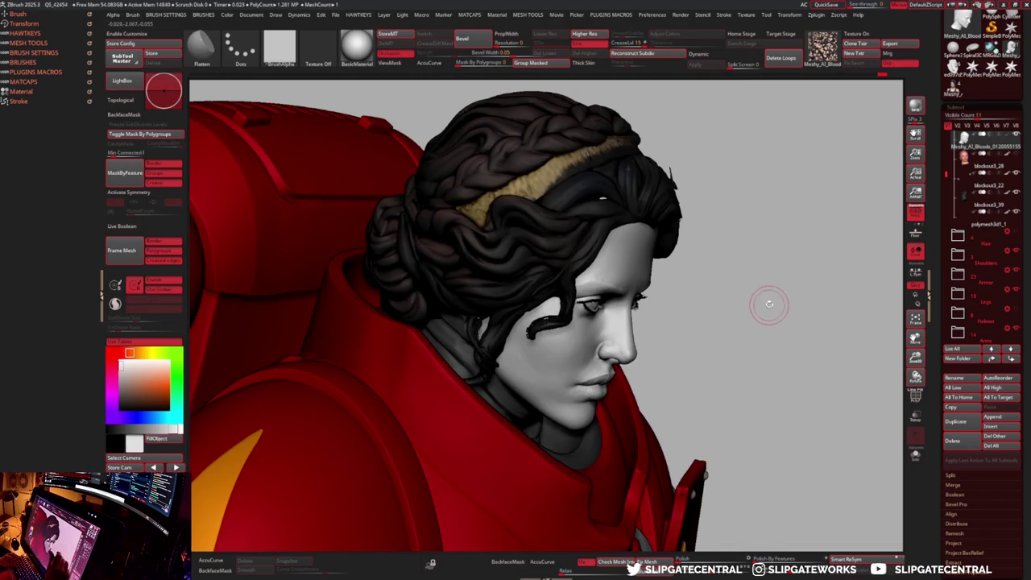
- Frame the nose from the front and reshape it with Move, then Clay
mouse_move(768, 305)
mouse_down()
mouse_move(636, 354)
mouse_move(649, 400)
mouse_up()
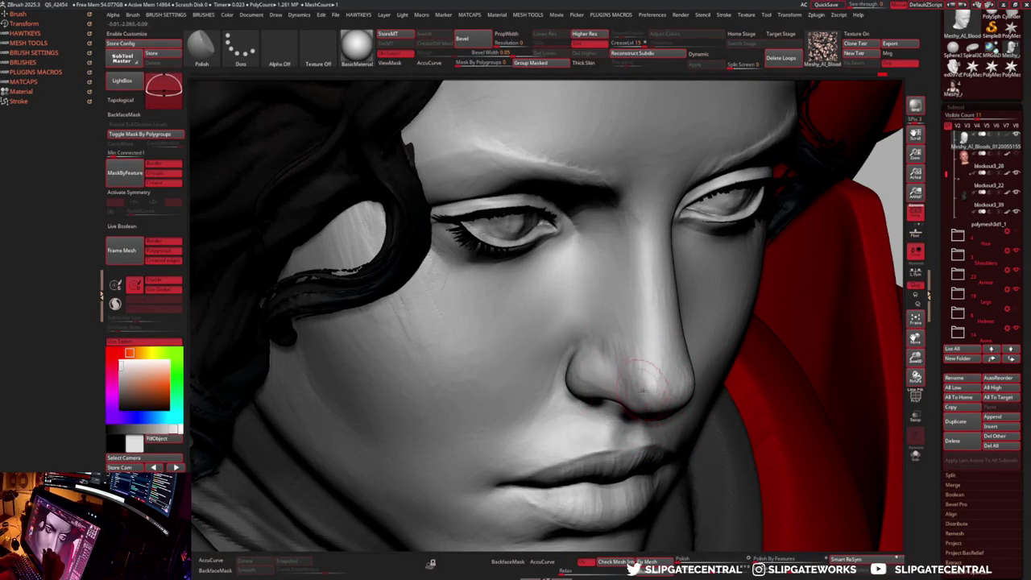
key(b)
key(m)
key(v)
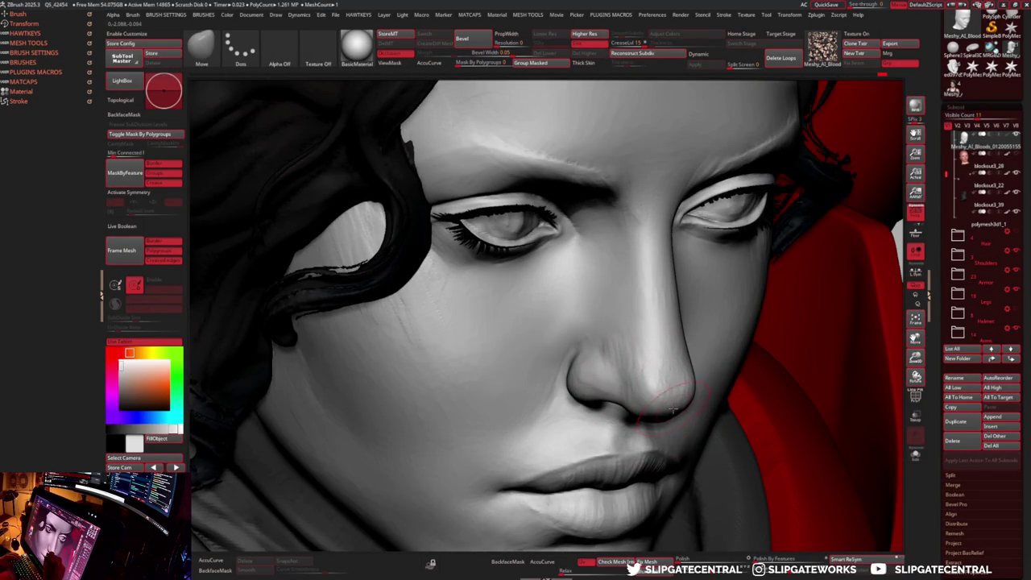
key(b)
key(c)
key(l)
- Zoom closer, flatten the nose surface and build up Clay on the nose tip
right_drag(679, 366, 672, 373)
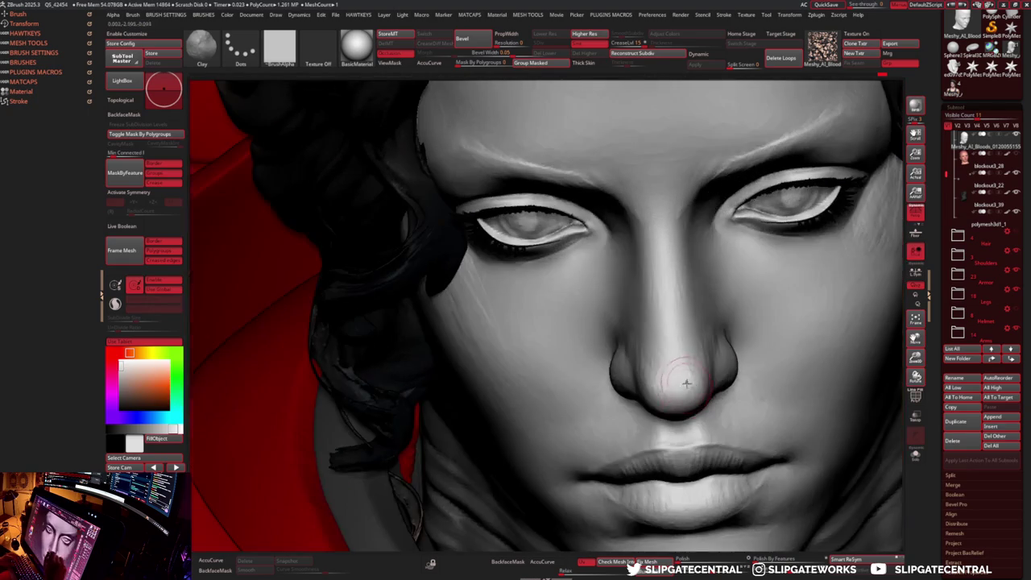
scroll(692, 373, up, 2)
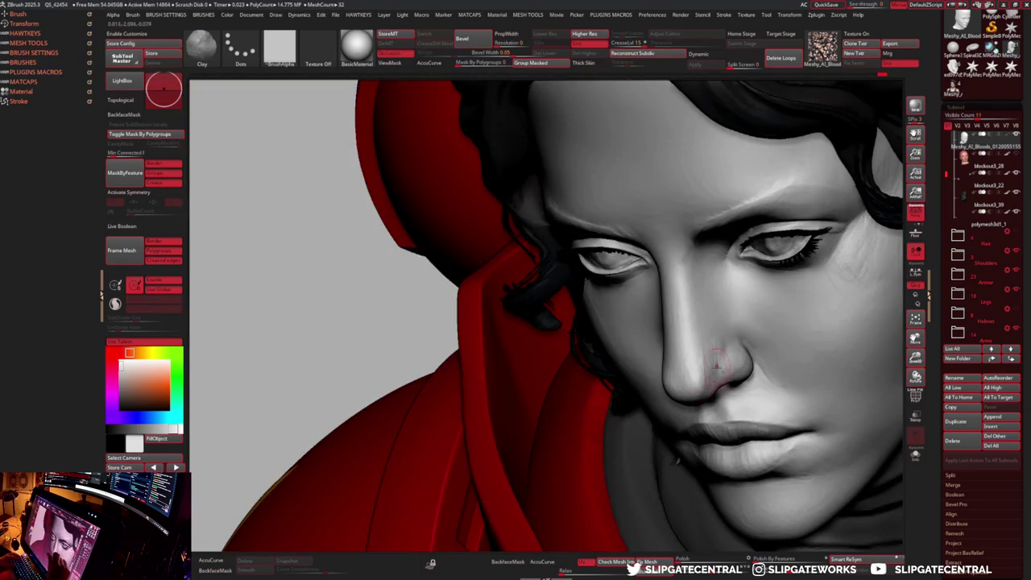
scroll(689, 386, up, 3)
key(b)
key(f)
key(l)
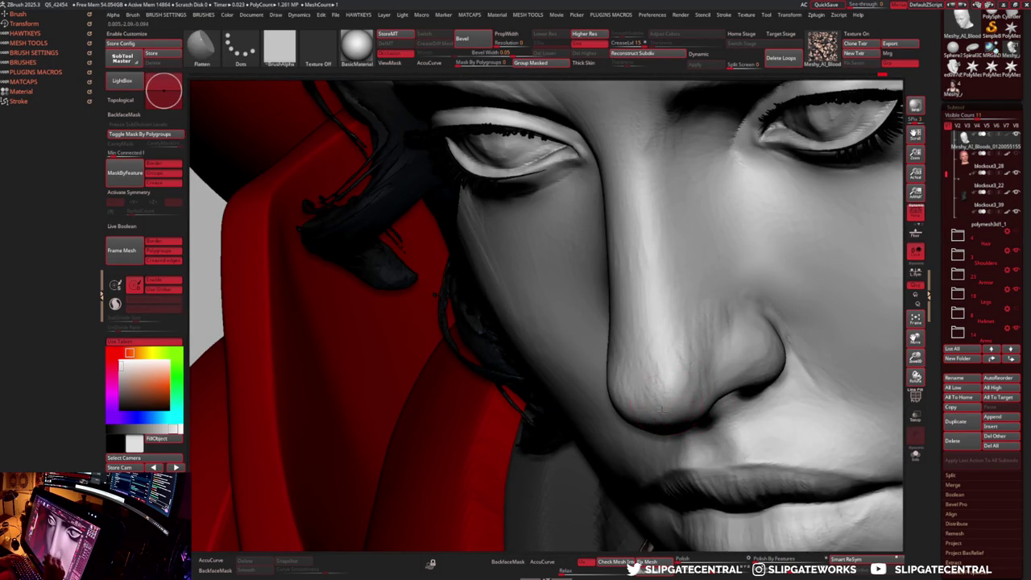
key(b)
key(c)
key(l)
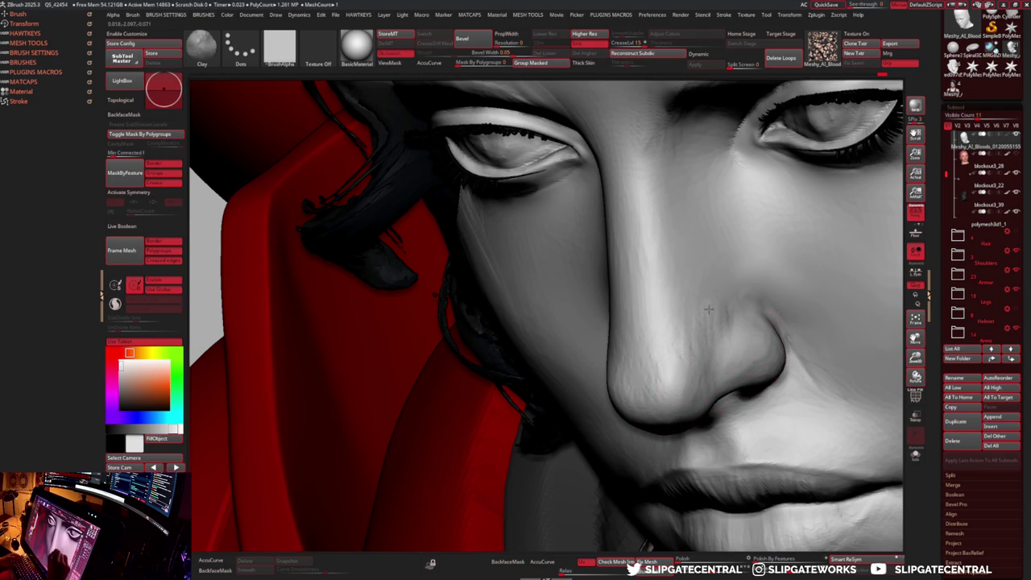
- Smooth the nose tip with Flatten and check it from the front
key(b)
key(f)
key(l)
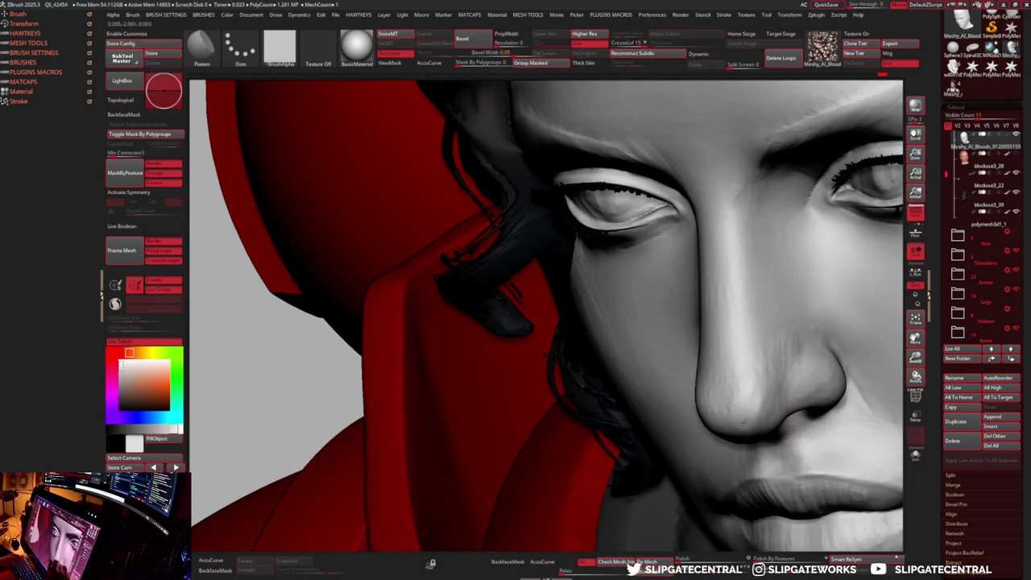
drag(748, 397, 758, 418)
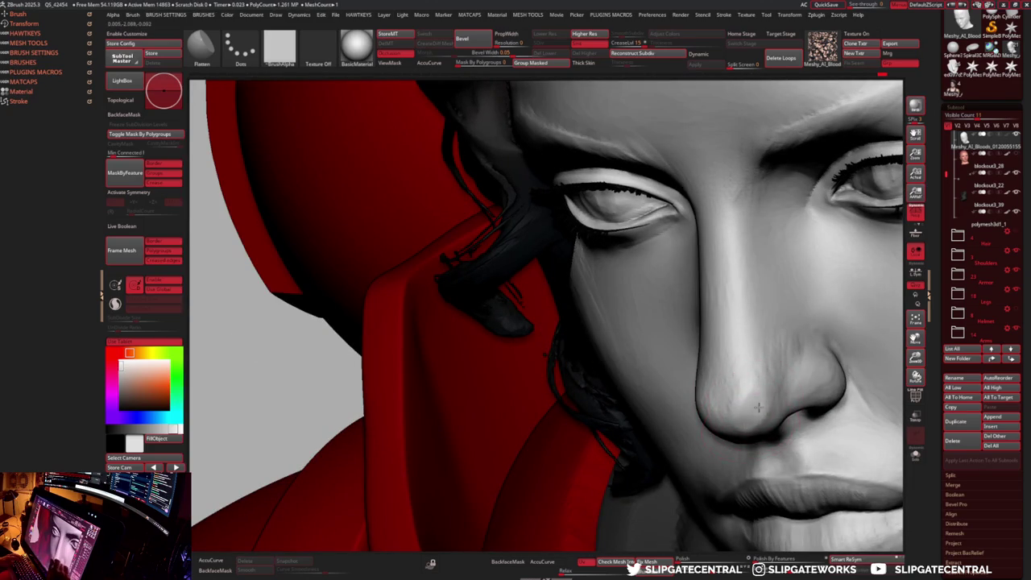
right_drag(757, 418, 693, 385)
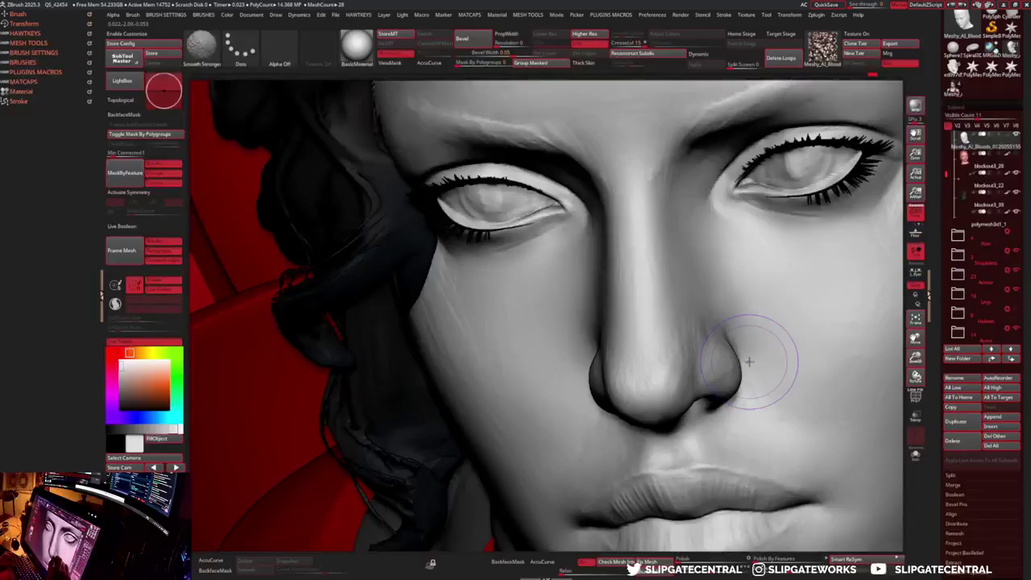
key(shift+m)
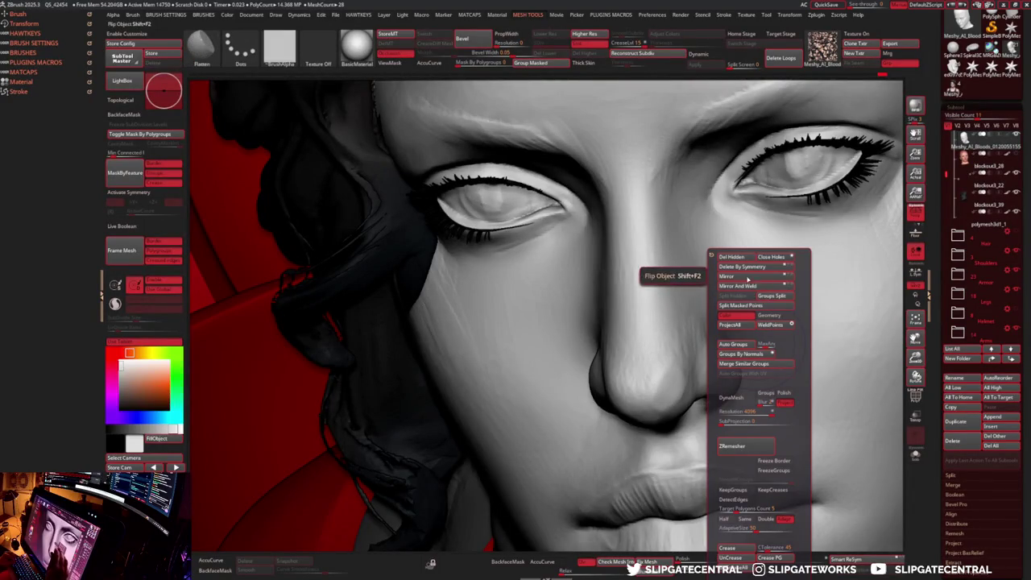
- Apply Mirror And Weld so both sides of the face match
click(747, 286)
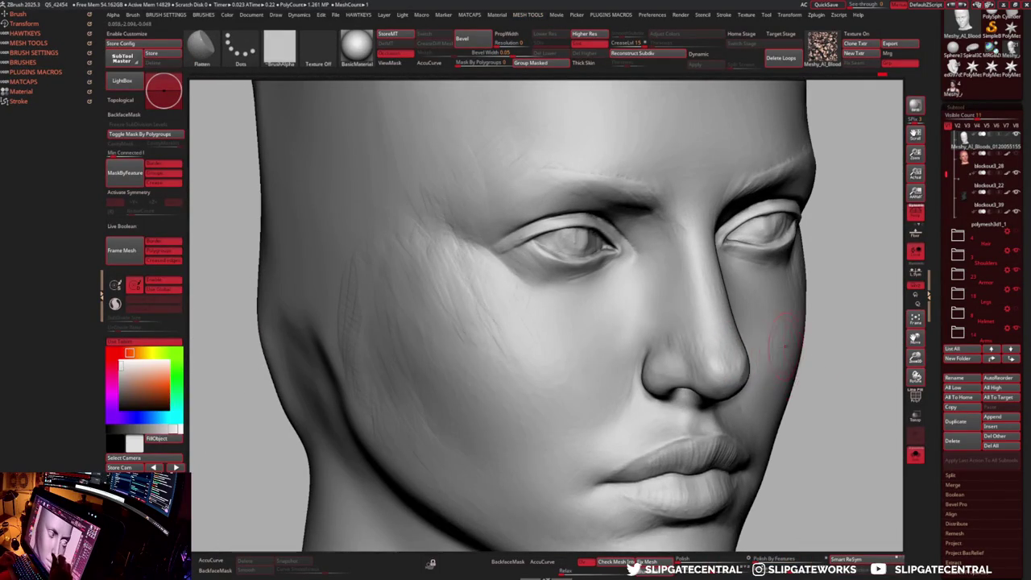
key(m)
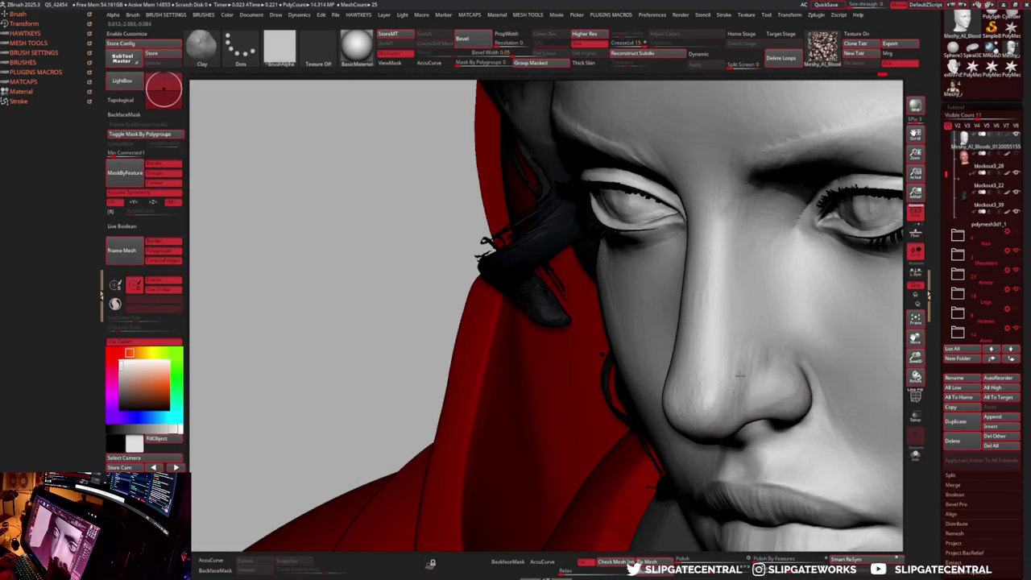
drag(737, 393, 690, 412)
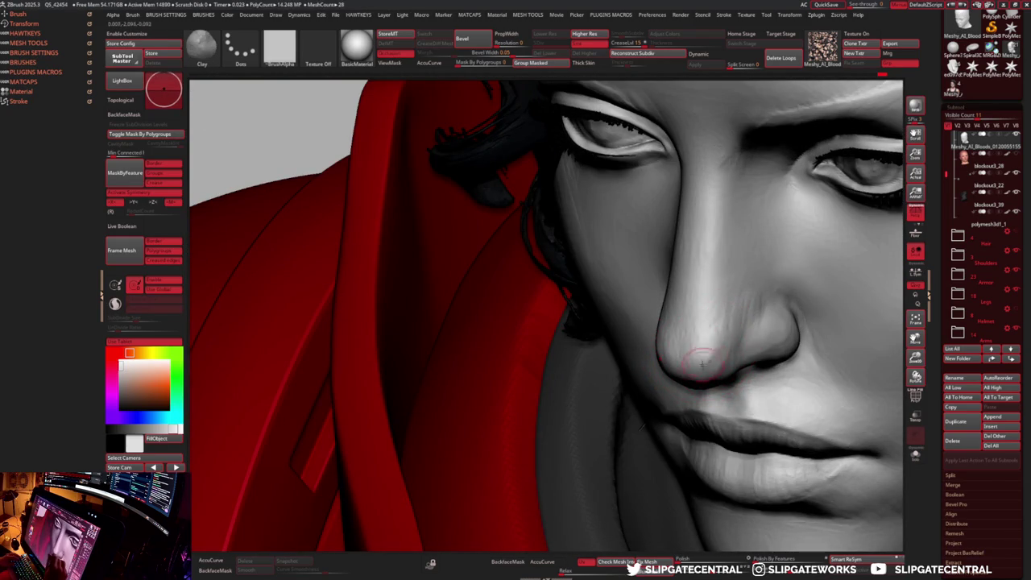
- Alternate Flatten and Clay on the nose, checking it in side profile
key(b)
key(f)
key(l)
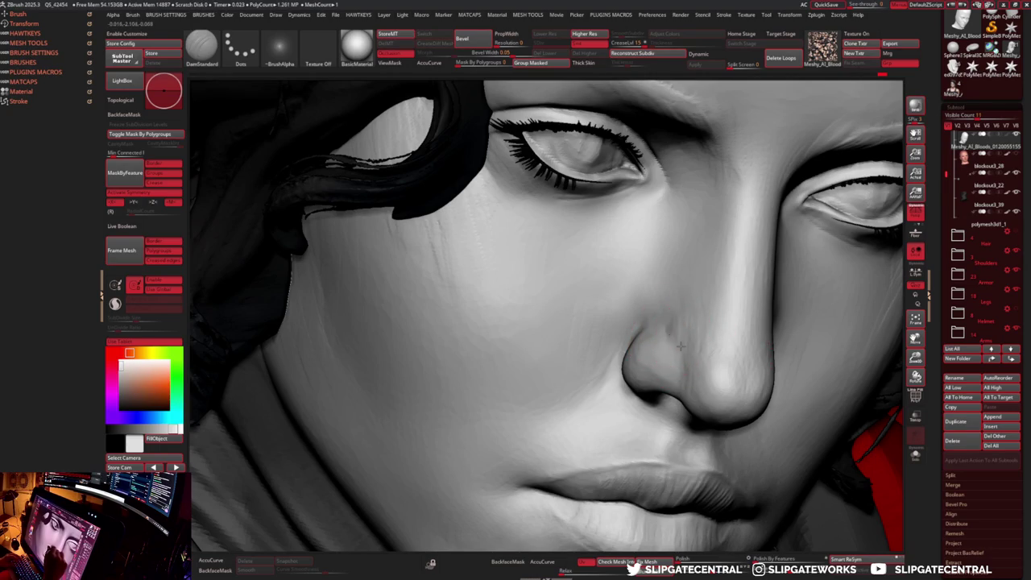
key(b)
key(c)
key(l)
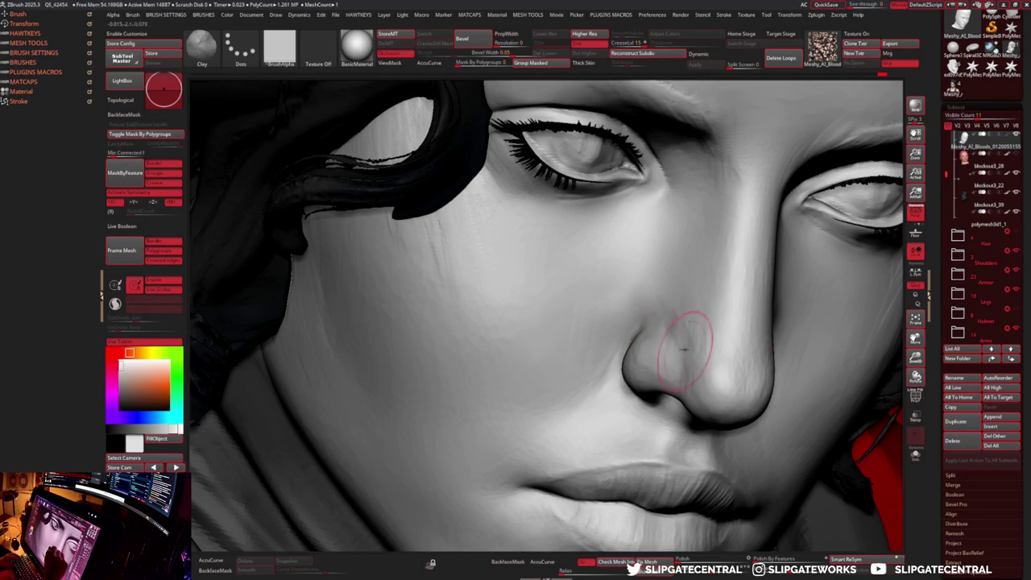
key(b)
key(f)
key(l)
mouse_move(676, 322)
right_down()
mouse_move(735, 332)
mouse_move(191, 269)
right_up()
- Build up Clay around the nose from three-quarter views, evening it with Flatten
key(b)
key(c)
key(l)
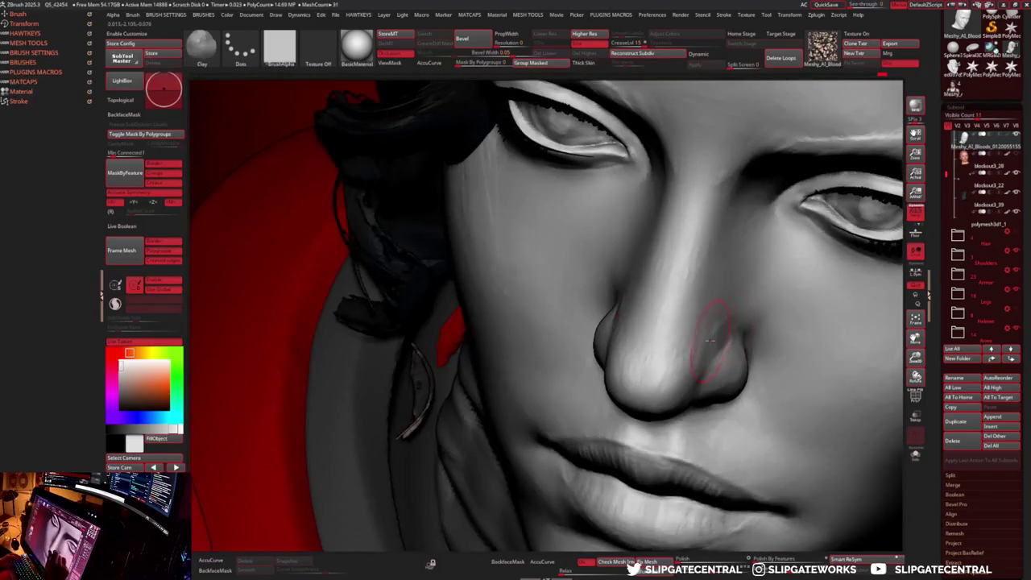
right_drag(719, 327, 731, 318)
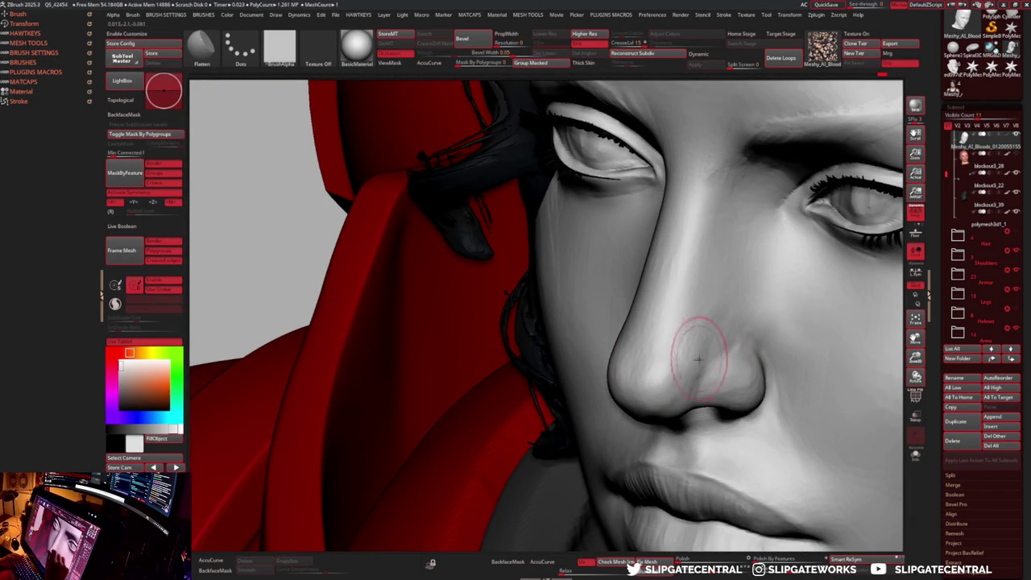
mouse_move(715, 350)
right_down()
mouse_move(711, 322)
mouse_move(735, 332)
mouse_move(653, 320)
mouse_move(655, 299)
mouse_move(668, 348)
mouse_move(720, 306)
right_up()
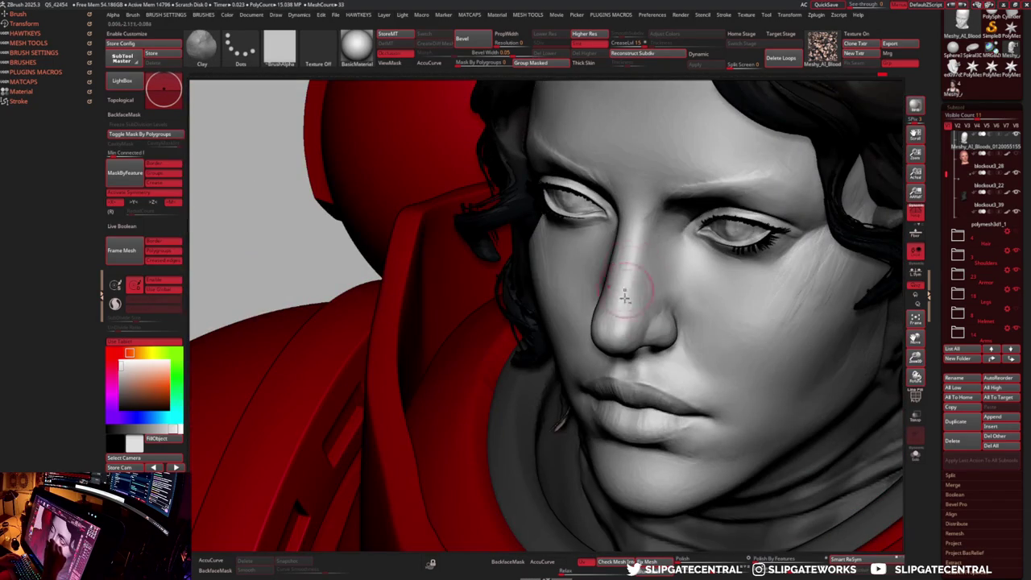
key(b)
key(f)
key(l)
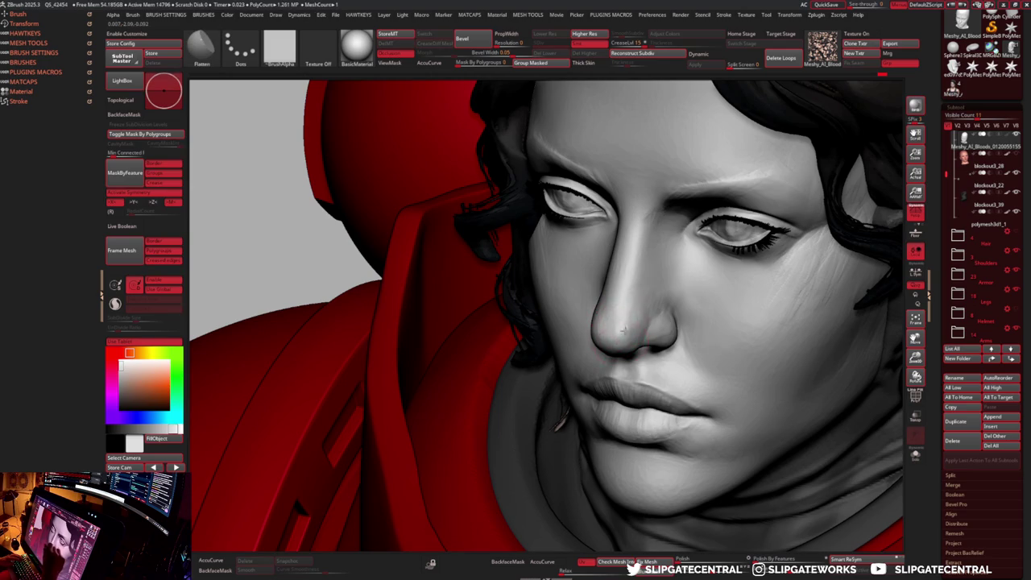
key(b)
key(c)
key(l)
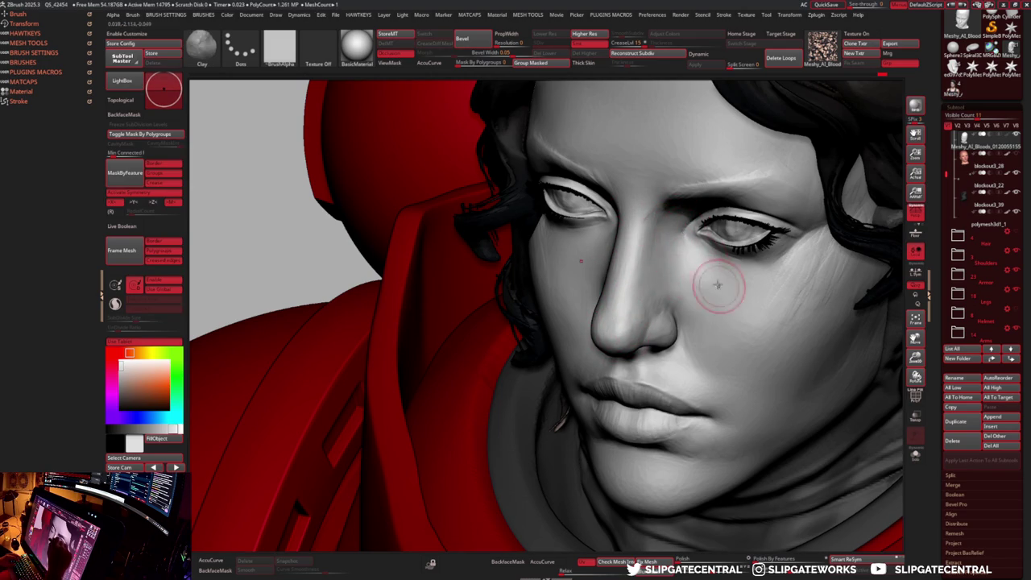
- Carve fine crease lines with DamStandard, then resume Clay on the face
key(b)
key(d)
key(s)
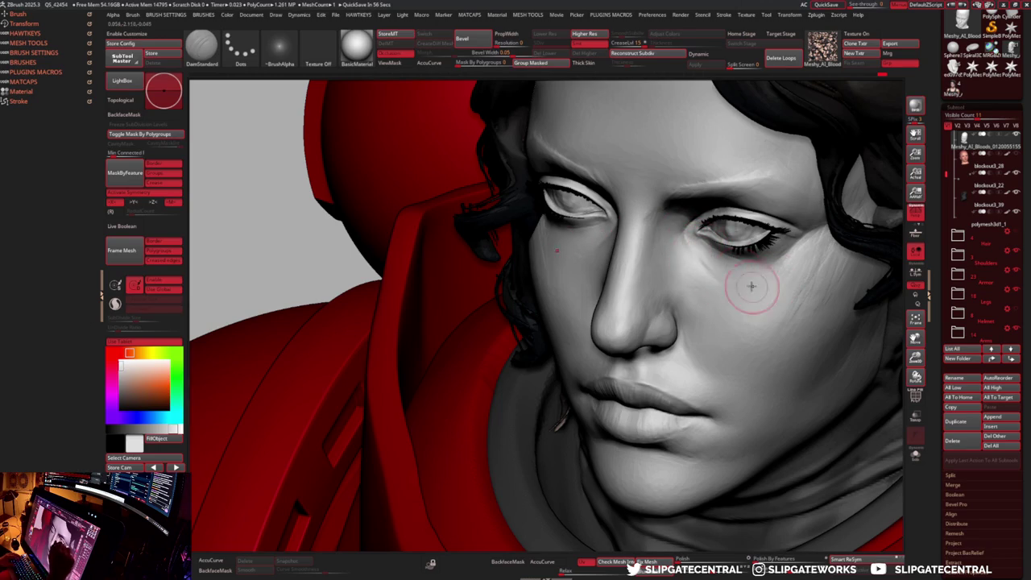
key(b)
key(c)
key(l)
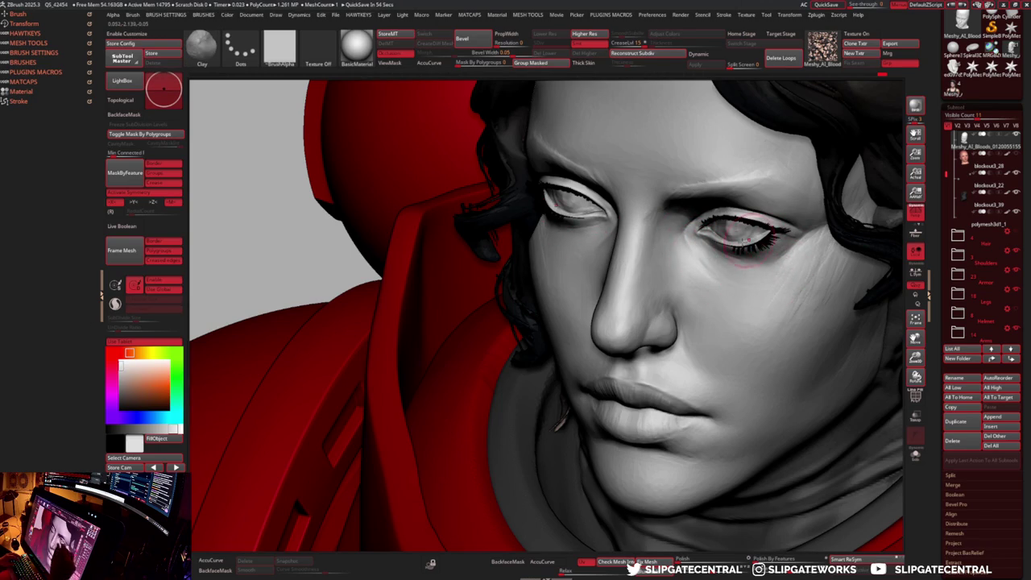
- Solo the face, smooth the skin under the right eye, then show hair and armour again
key(alt+s)
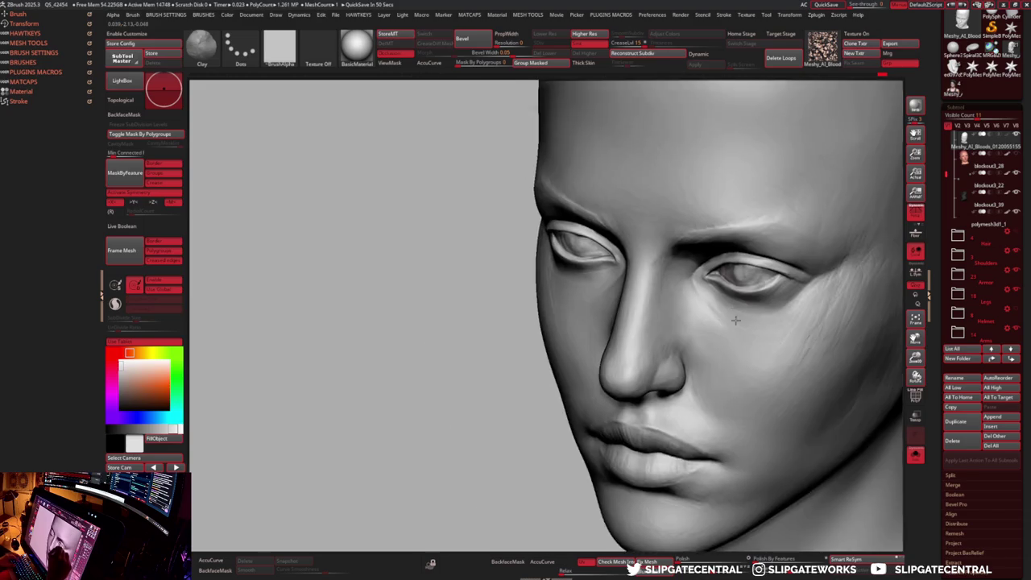
ctrl+right_drag(724, 235, 749, 287)
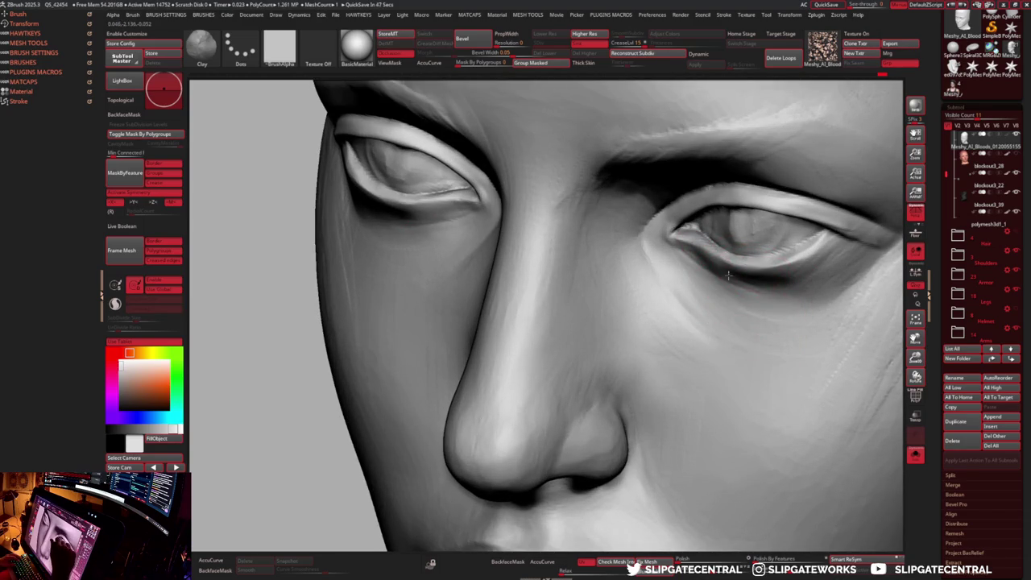
shift+drag(713, 276, 684, 256)
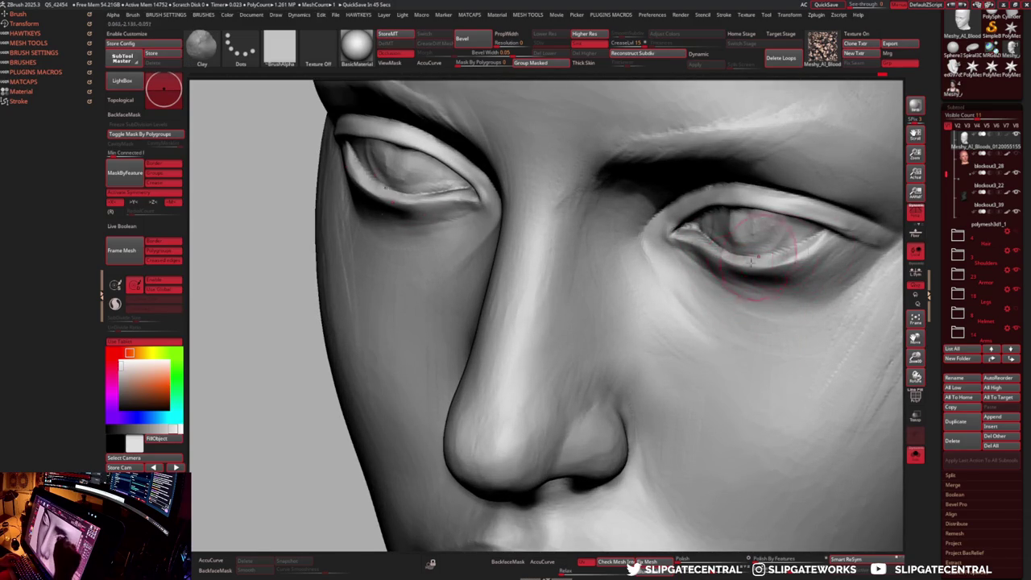
mouse_move(784, 281)
right_down()
mouse_move(739, 323)
mouse_move(629, 337)
right_up()
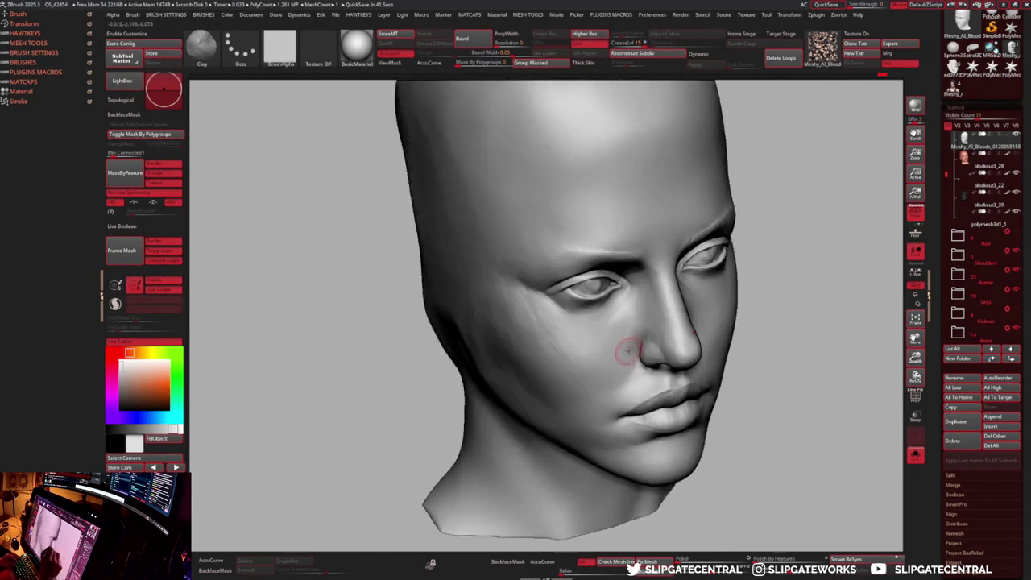
key(alt+s)
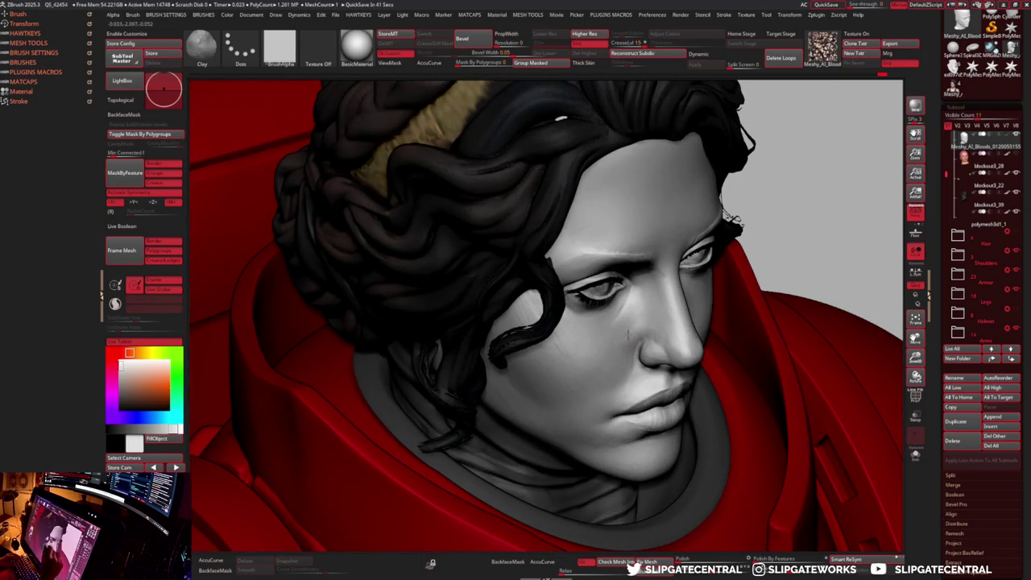
right_drag(646, 322, 619, 358)
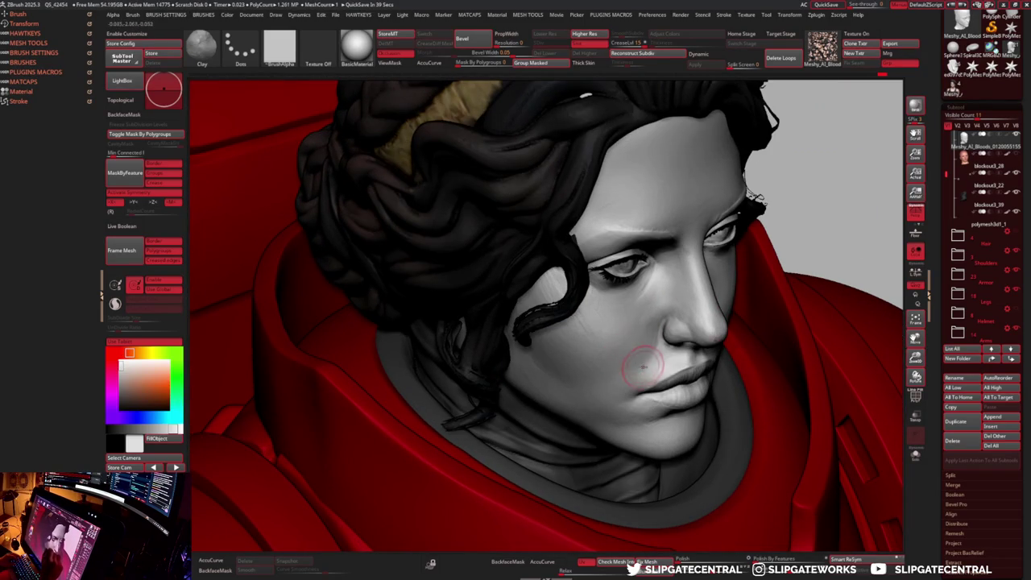
- Switch between DamStandard and Clay and zoom in on the cheek, eye and nose
key(b)
key(d)
key(s)
key(b)
key(c)
key(l)
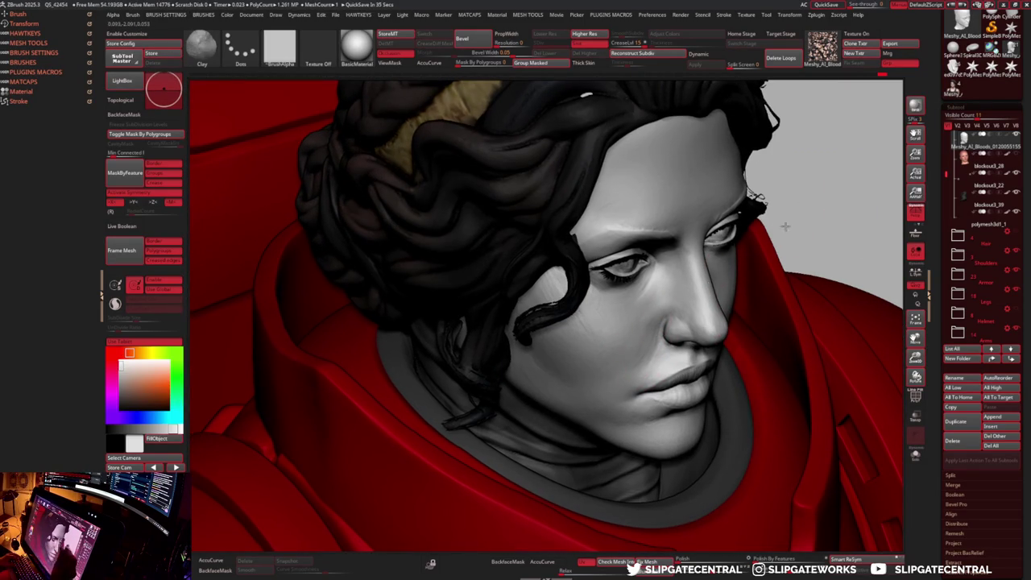
right_drag(769, 246, 658, 348)
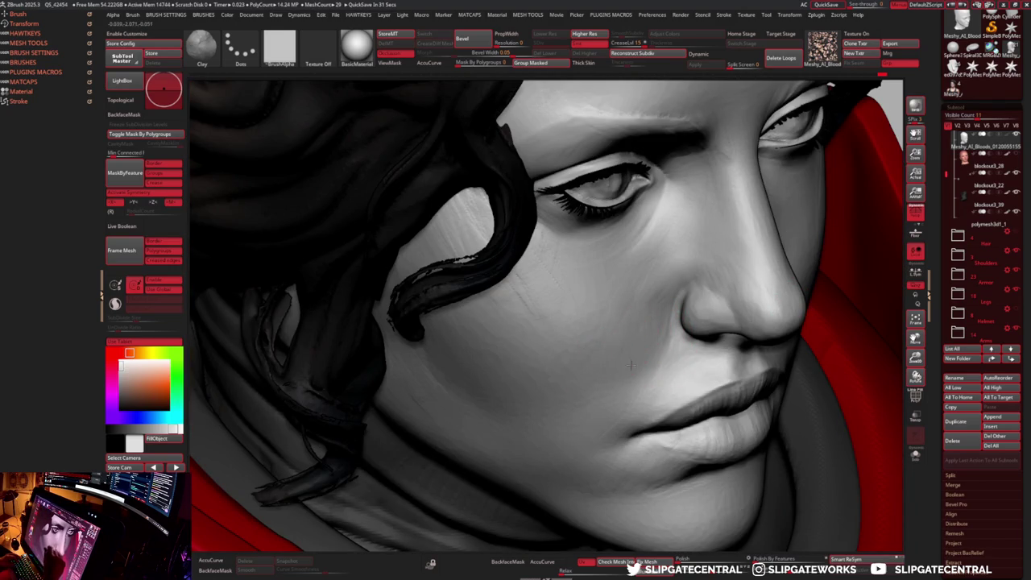
- Frame the bust, select the head subtool, hide its polypaint and isolate it in Solo
key(f)
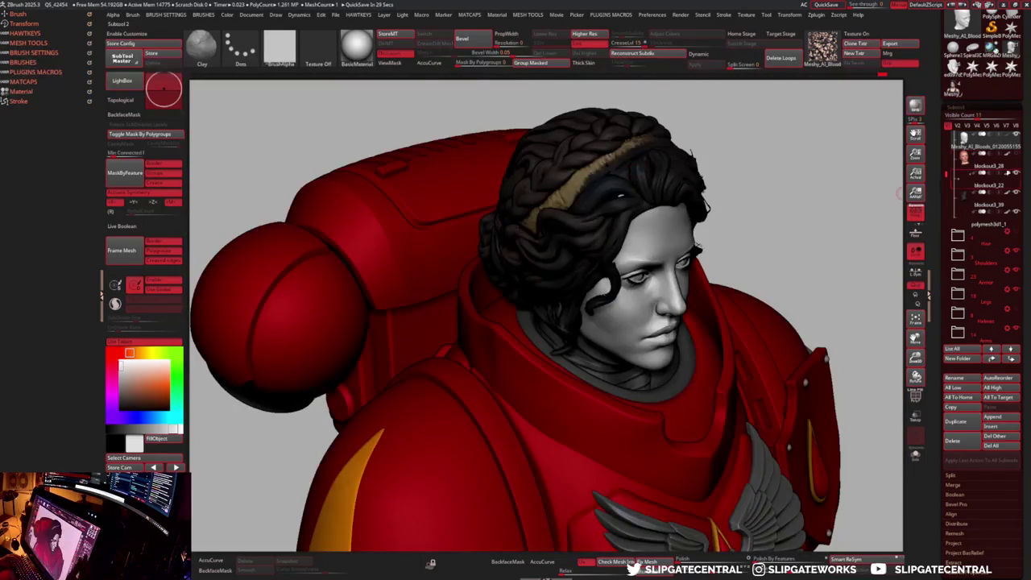
mouse_move(876, 246)
mouse_down()
mouse_move(728, 343)
mouse_move(679, 348)
mouse_up()
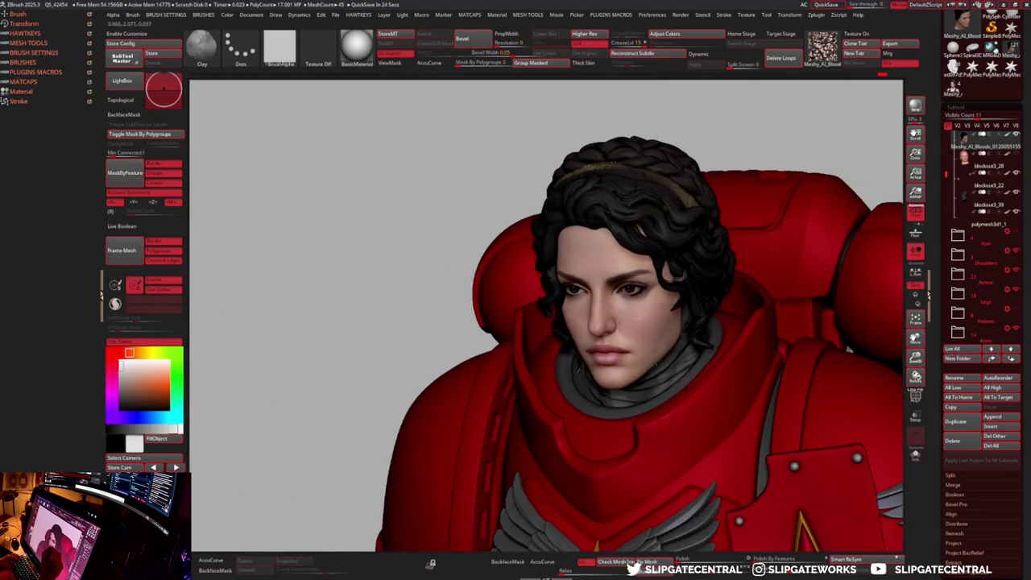
alt+click(703, 324)
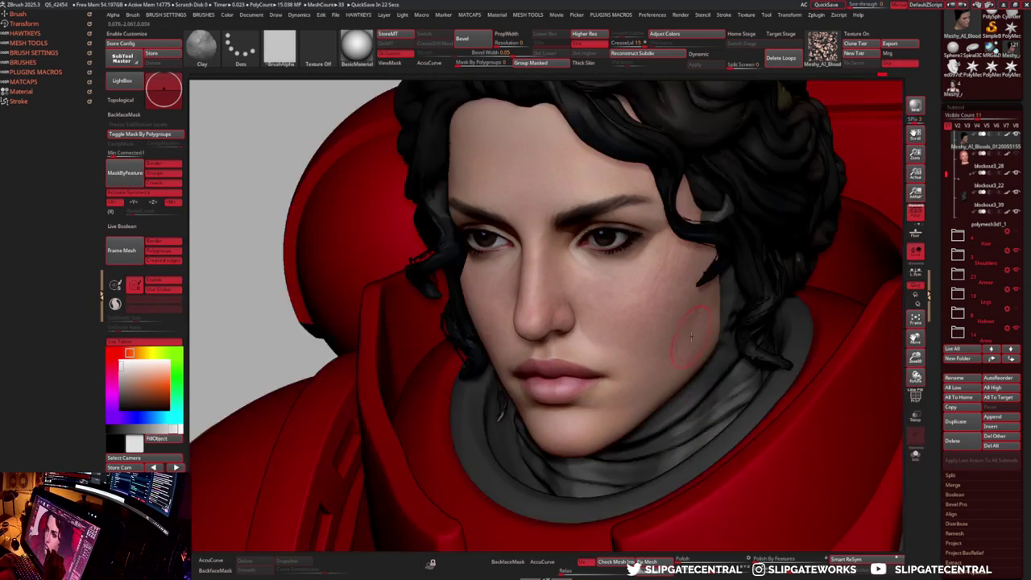
click(1006, 138)
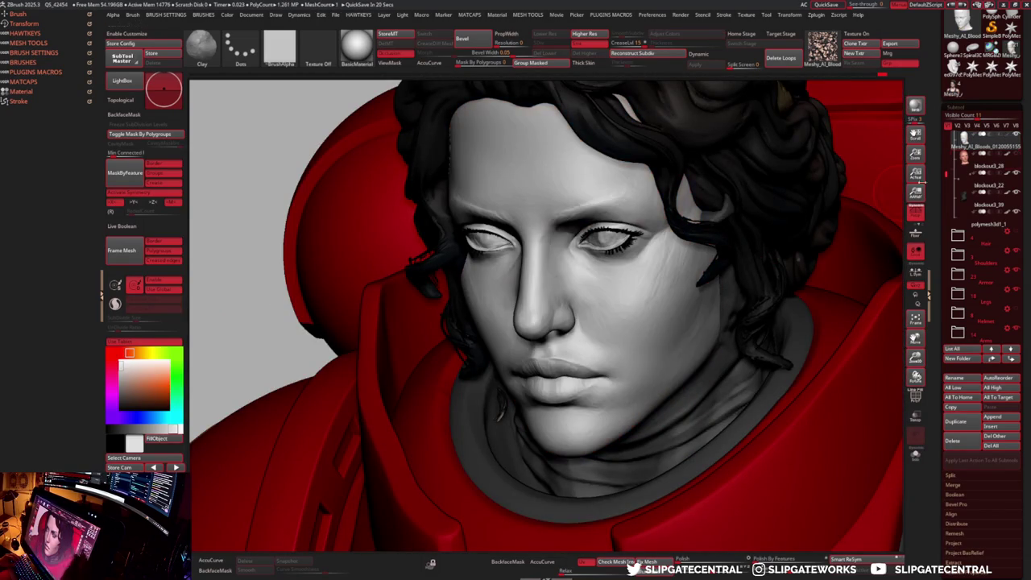
key(b)
key(f)
key(l)
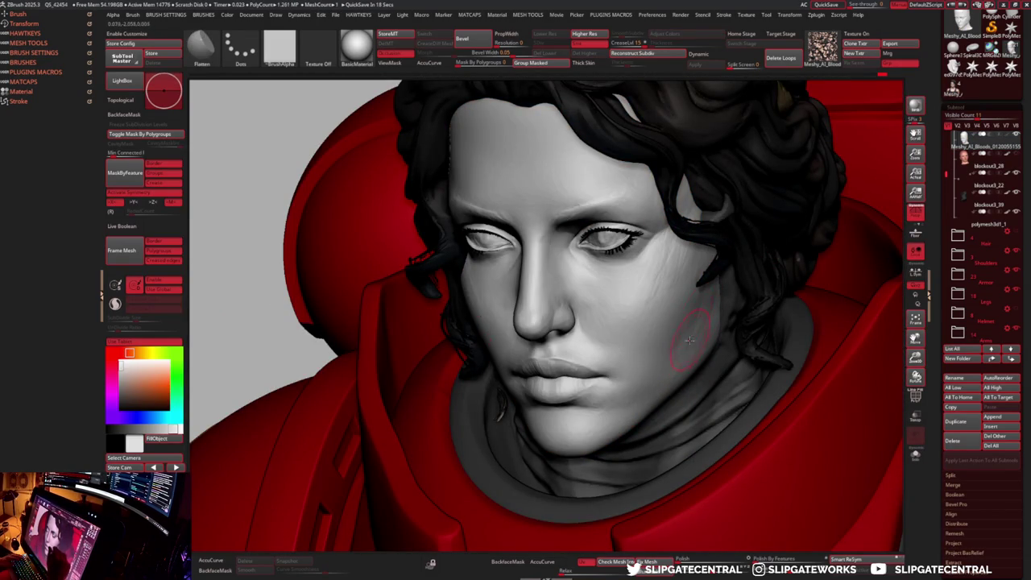
key(ctrl+shift+s)
- Work the scarred cheek with Clay, Flatten and Polish brushes, checking both sides
key(b)
key(c)
key(l)
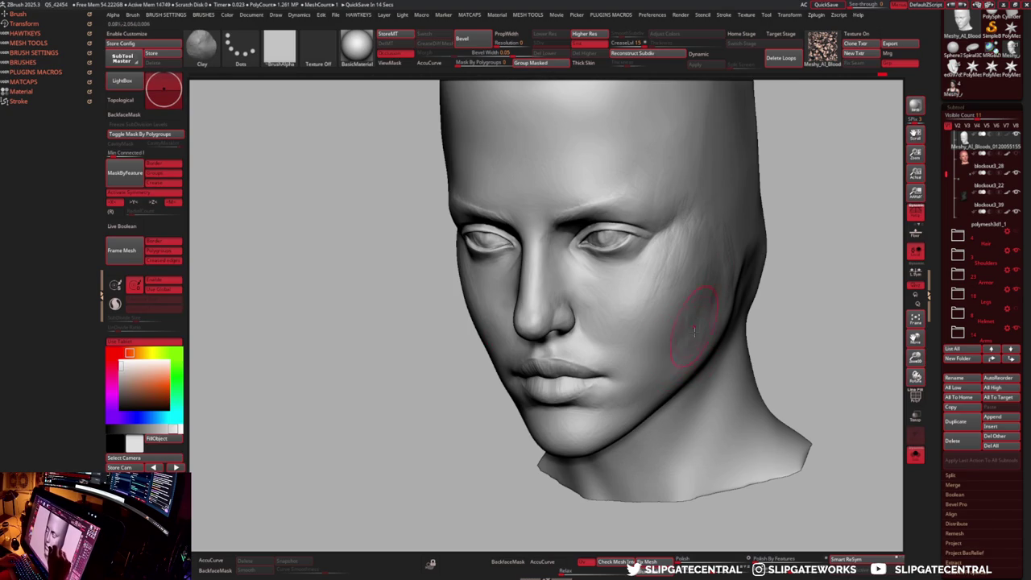
key(b)
key(f)
key(l)
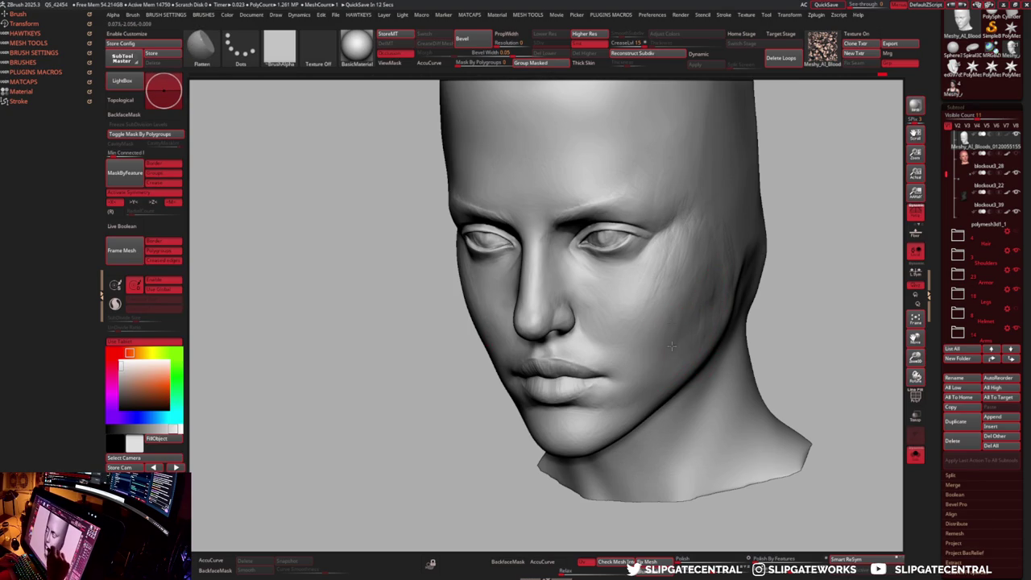
key(b)
key(p)
key(o)
mouse_move(704, 309)
right_down()
mouse_move(701, 323)
mouse_move(741, 330)
right_up()
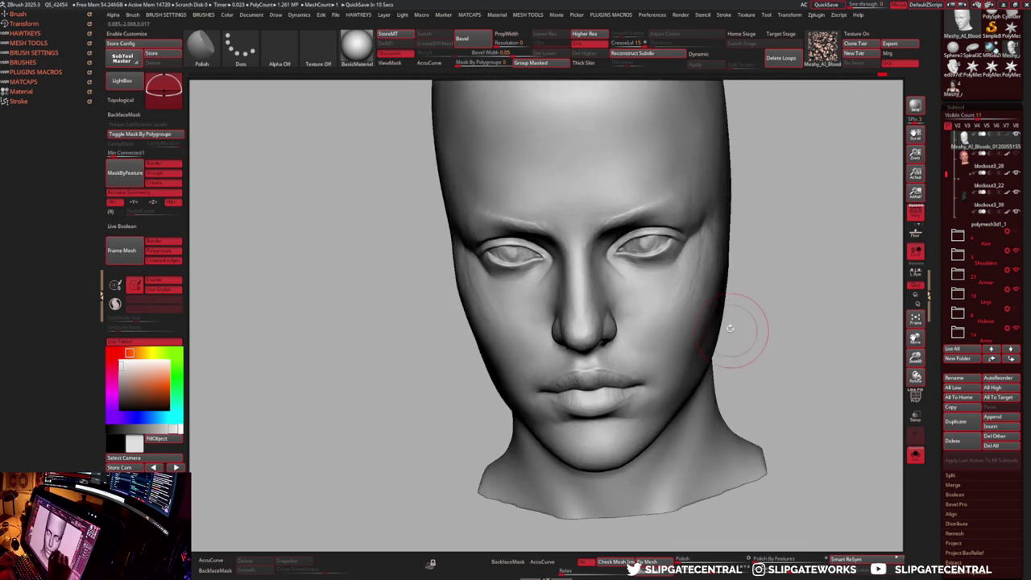
right_drag(785, 287, 598, 340)
mouse_move(656, 322)
right_down()
mouse_move(777, 303)
mouse_move(760, 311)
right_up()
- Toggle Solo off and back on, then shape the cheek with Clay and Inflate brushes
key(m)
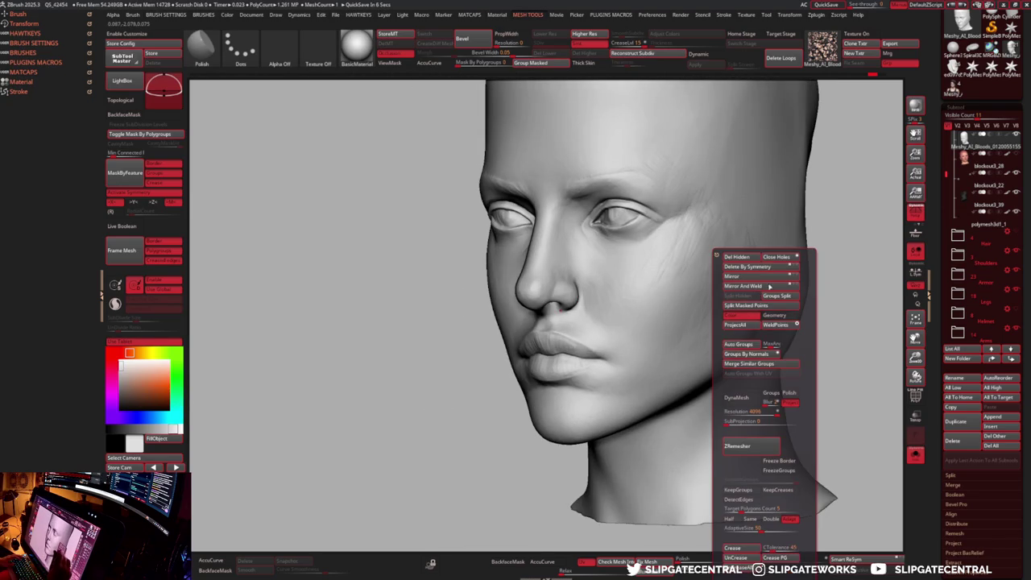
key(ctrl+shift+s)
key(b)
key(c)
key(l)
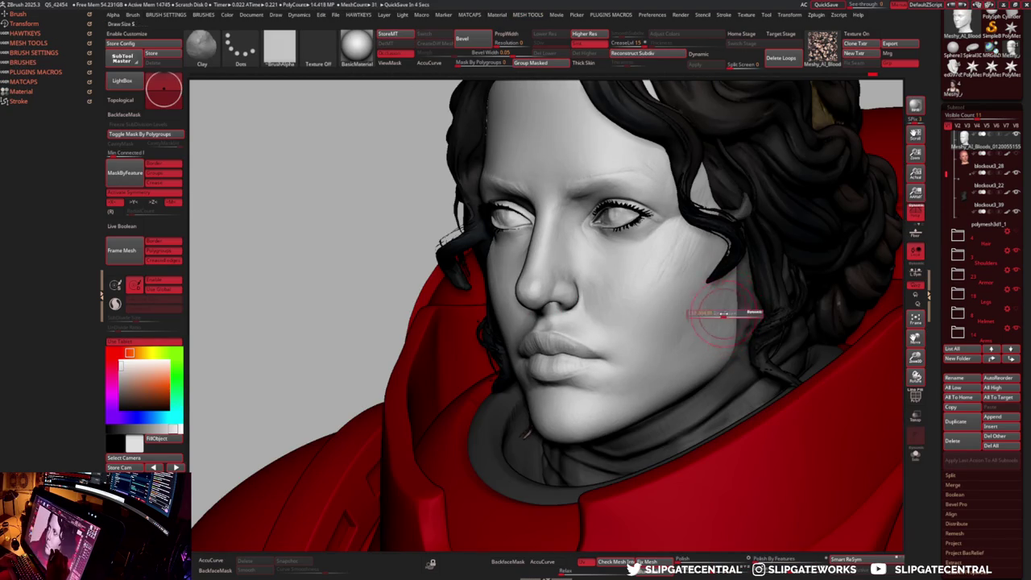
key(ctrl+shift+s)
right_drag(720, 331, 743, 283)
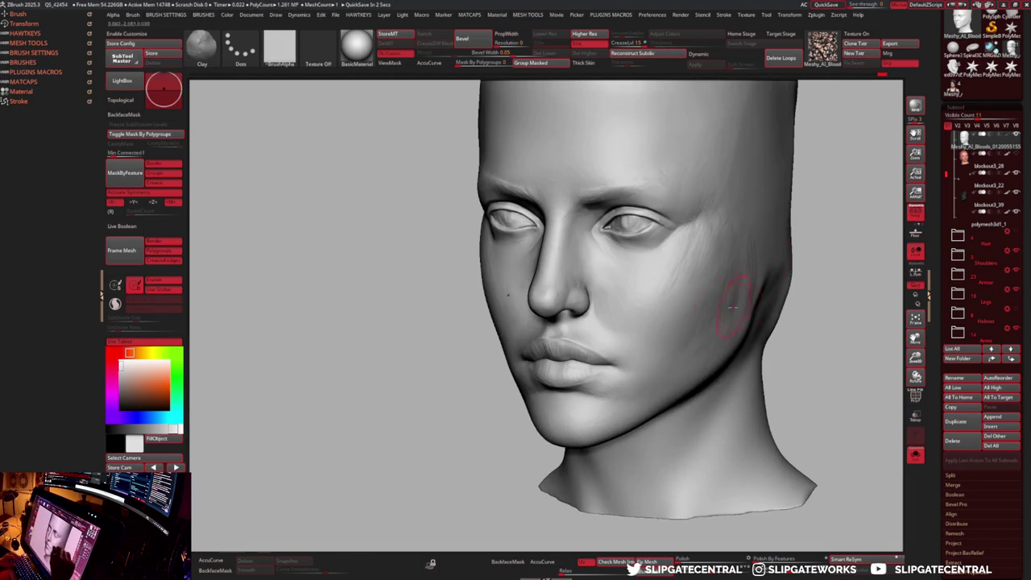
key(b)
key(i)
key(n)
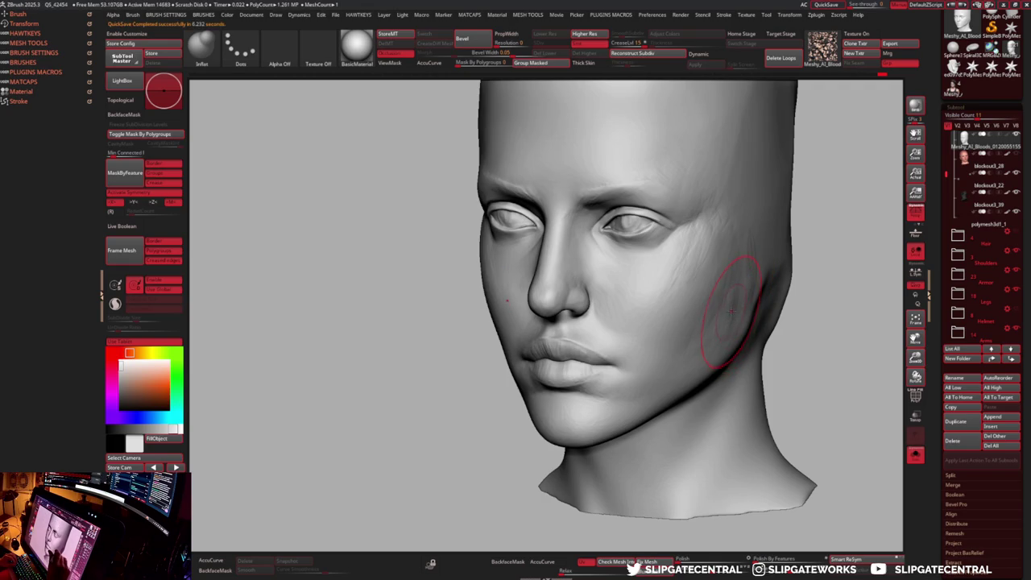
right_drag(730, 318, 728, 317)
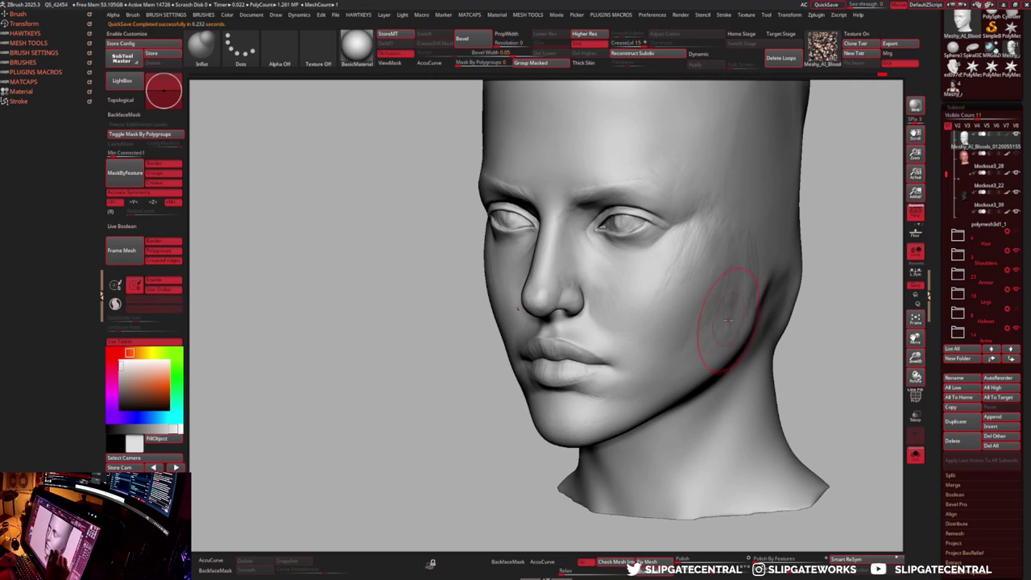
- Alternate Clay and Flatten on the cheek, checking it from front and back
key(b)
key(c)
key(l)
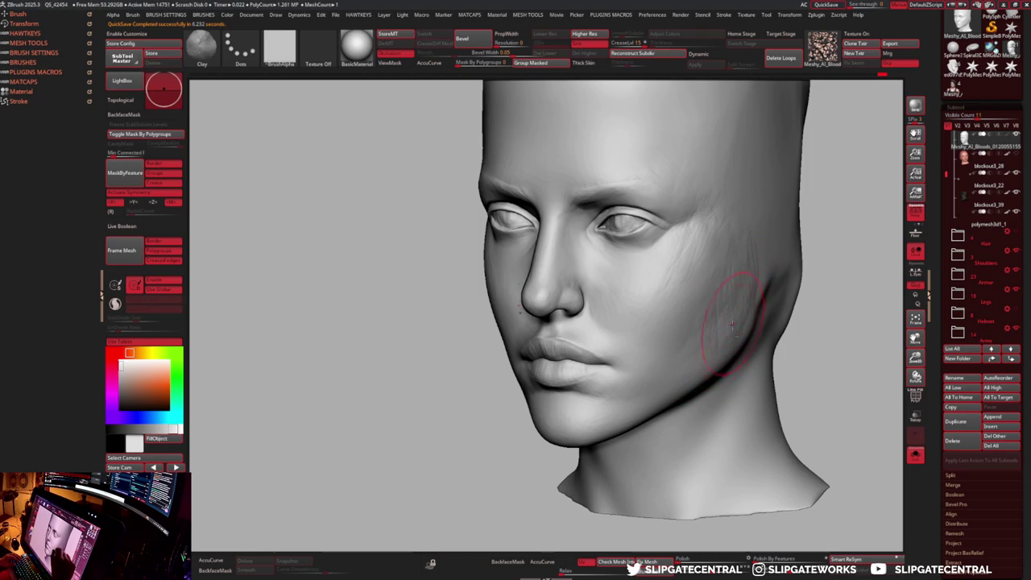
key(b)
key(f)
key(l)
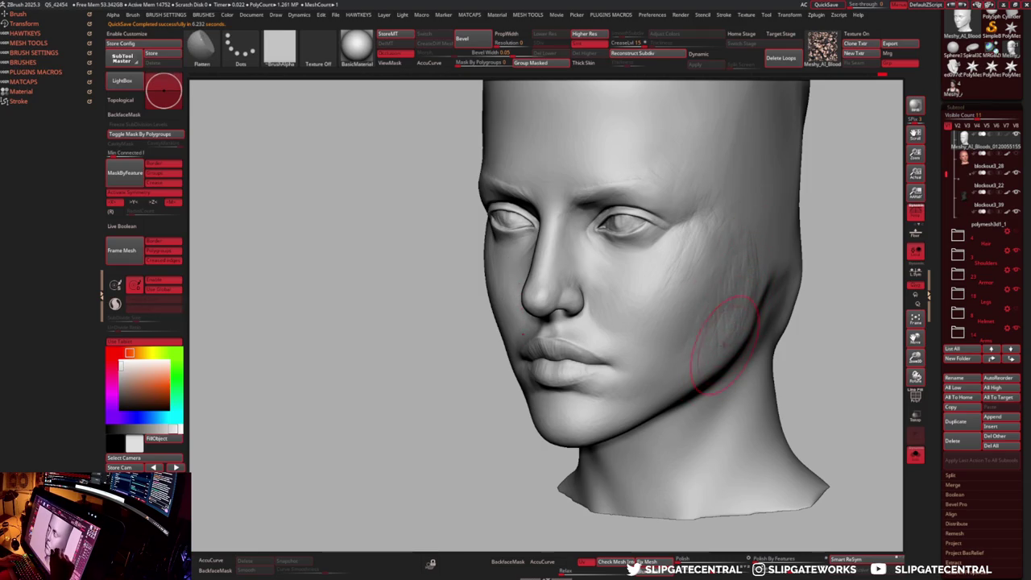
mouse_move(747, 270)
right_down()
mouse_move(739, 262)
mouse_move(749, 250)
mouse_move(791, 232)
right_up()
- Continue building and flattening the cheek while tilting toward a frontal view
key(b)
key(c)
key(l)
key(b)
key(f)
key(l)
right_drag(736, 265, 726, 344)
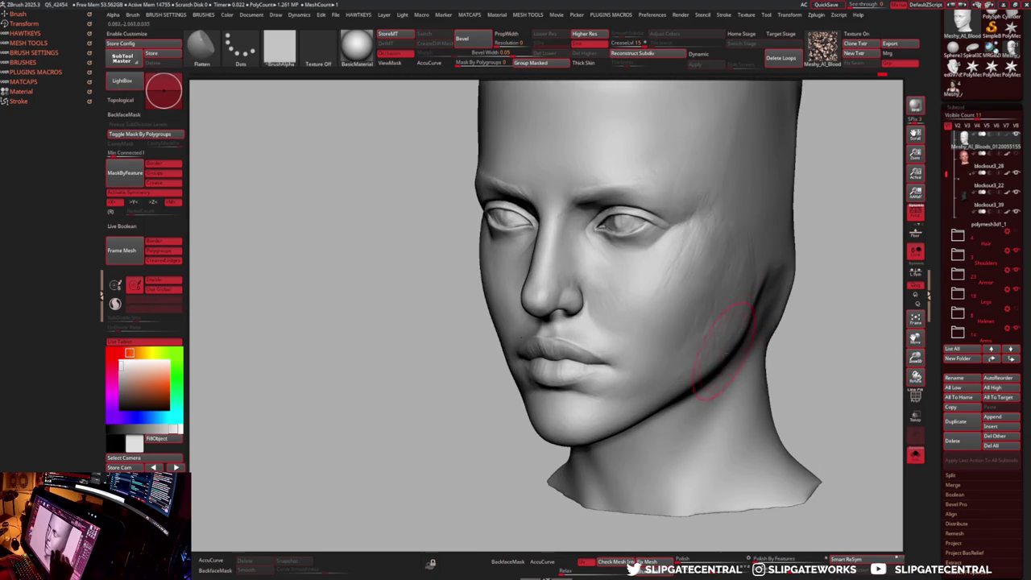
right_drag(728, 280, 720, 329)
- Finish smoothing the cheek with Clay and Flatten, then zoom in on the right cheek and nose
key(b)
key(c)
key(l)
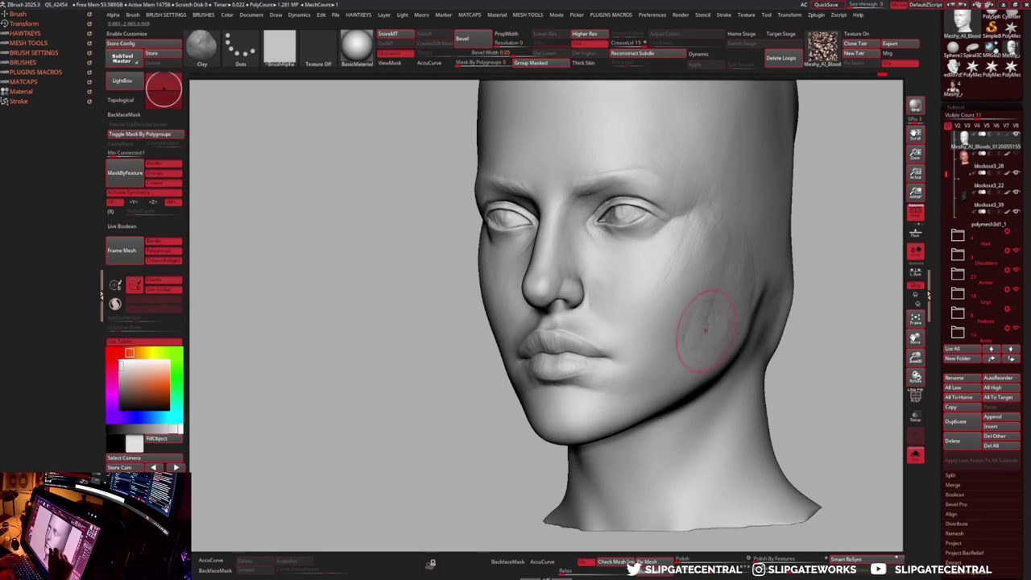
key(b)
key(f)
key(l)
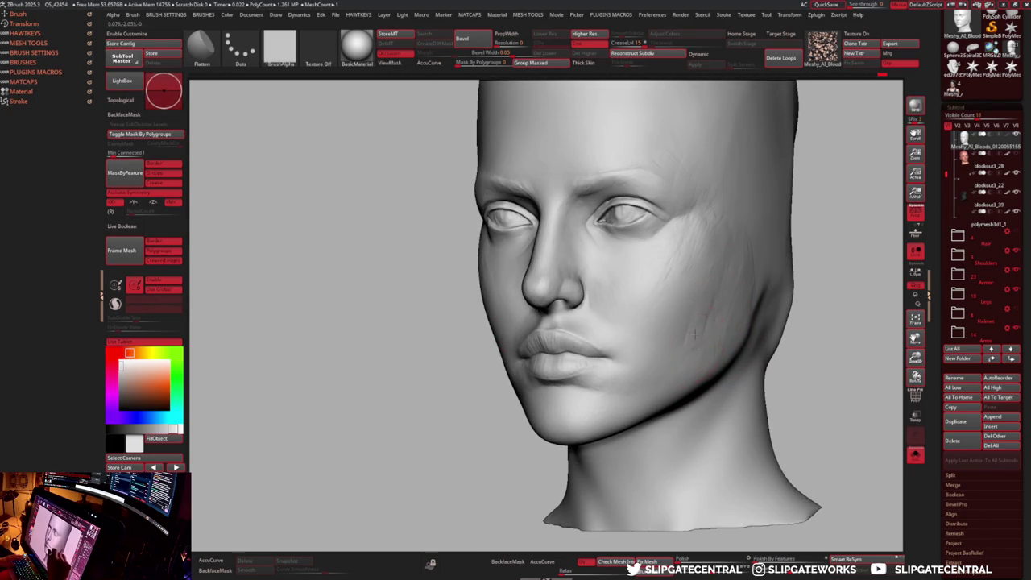
key(b)
key(c)
key(l)
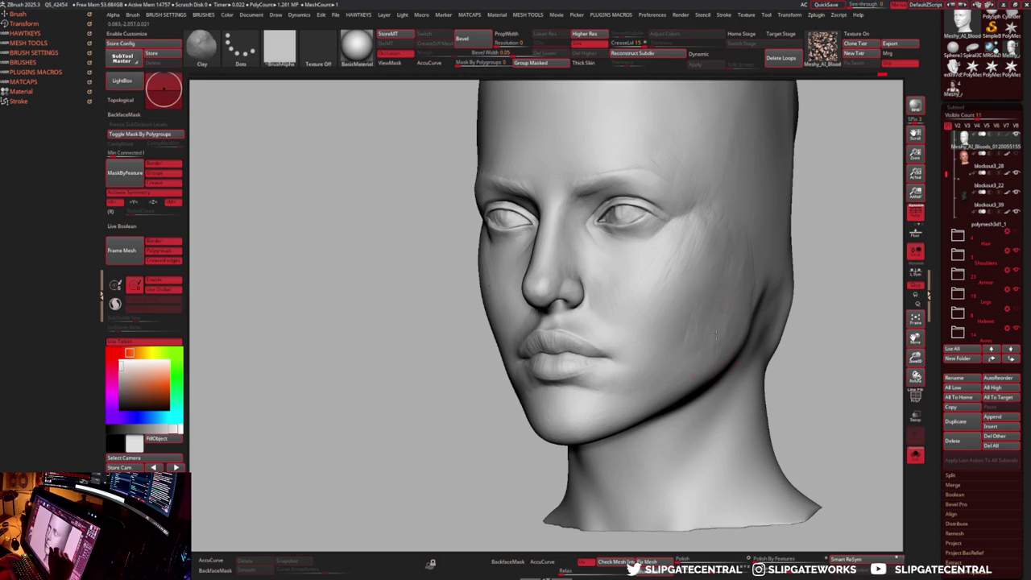
mouse_move(713, 276)
right_down()
mouse_move(775, 272)
mouse_move(760, 294)
right_up()
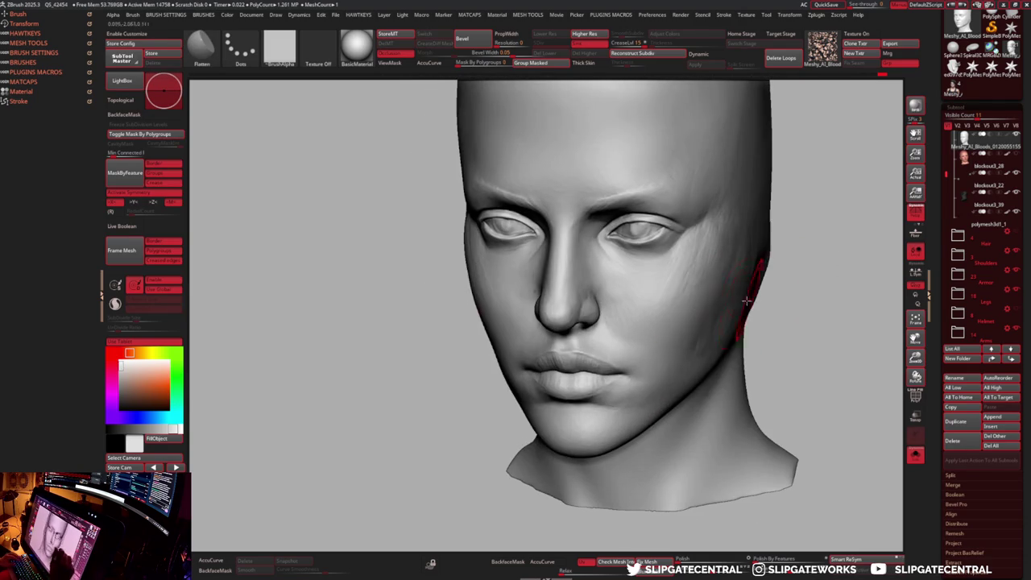
mouse_move(684, 334)
right_down()
mouse_move(793, 285)
mouse_move(777, 288)
right_up()
right_click(776, 288)
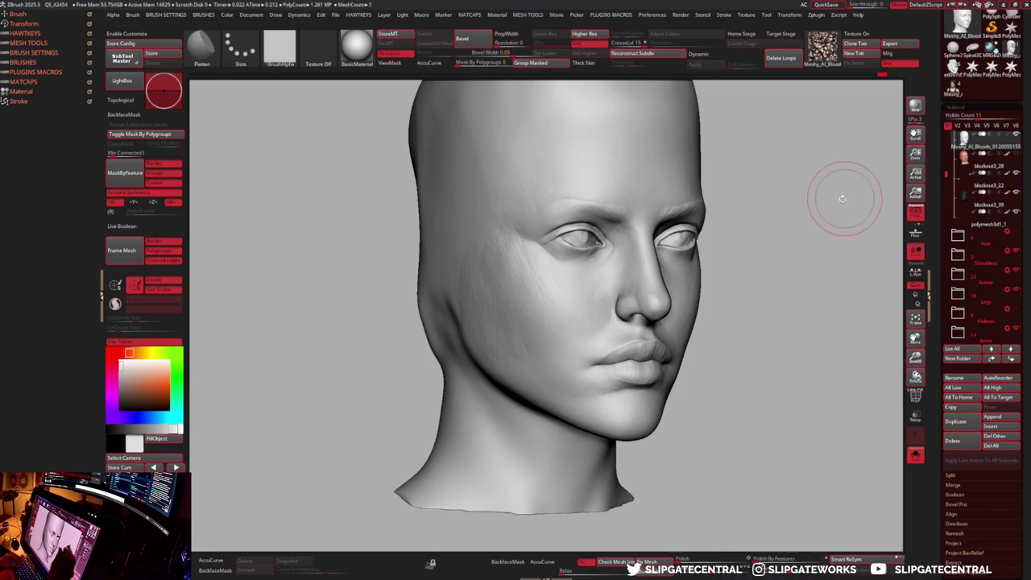
ctrl+right_drag(657, 302, 460, 333)
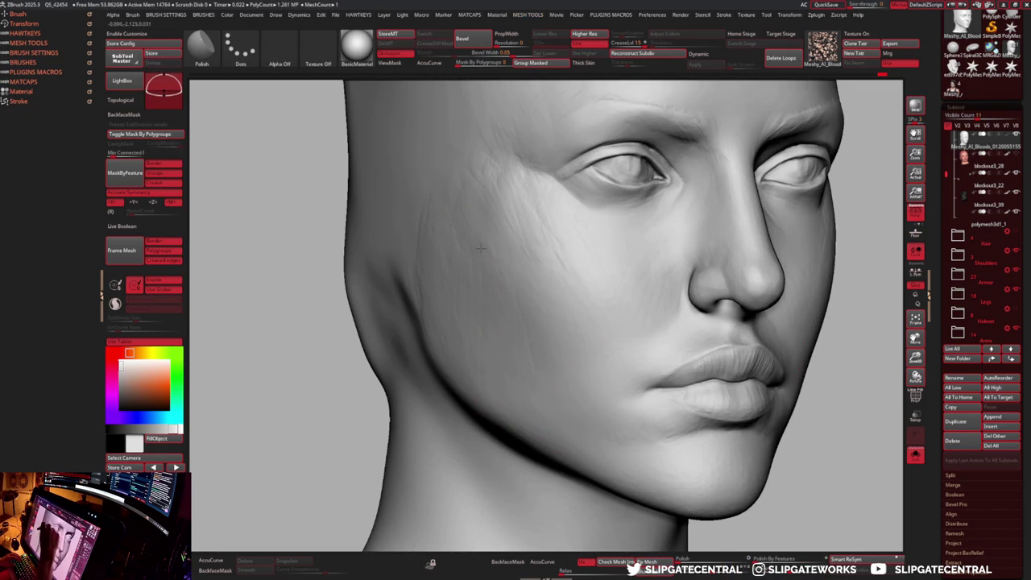
- Frame the full bust, zoom in on the face and build clay on the lower lip
key(f)
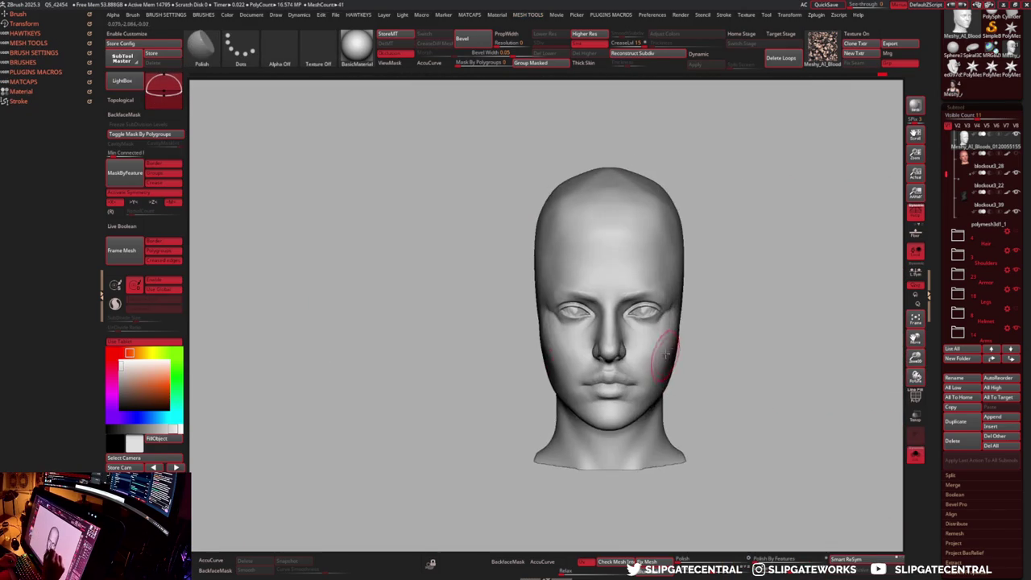
drag(670, 366, 701, 368)
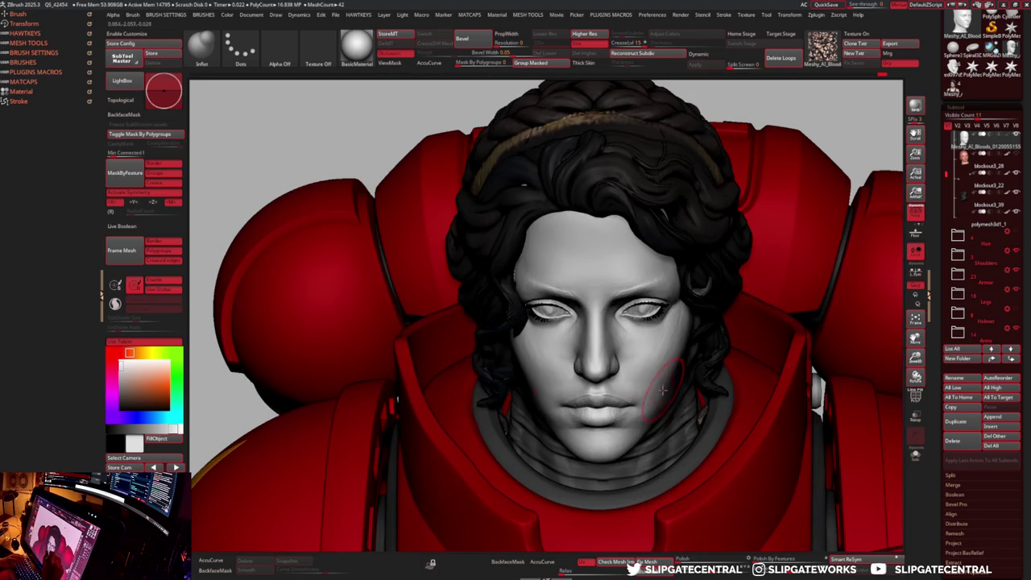
ctrl+right_drag(654, 366, 677, 378)
mouse_move(612, 398)
ctrl+right_down()
mouse_move(616, 378)
mouse_move(500, 391)
ctrl+right_up()
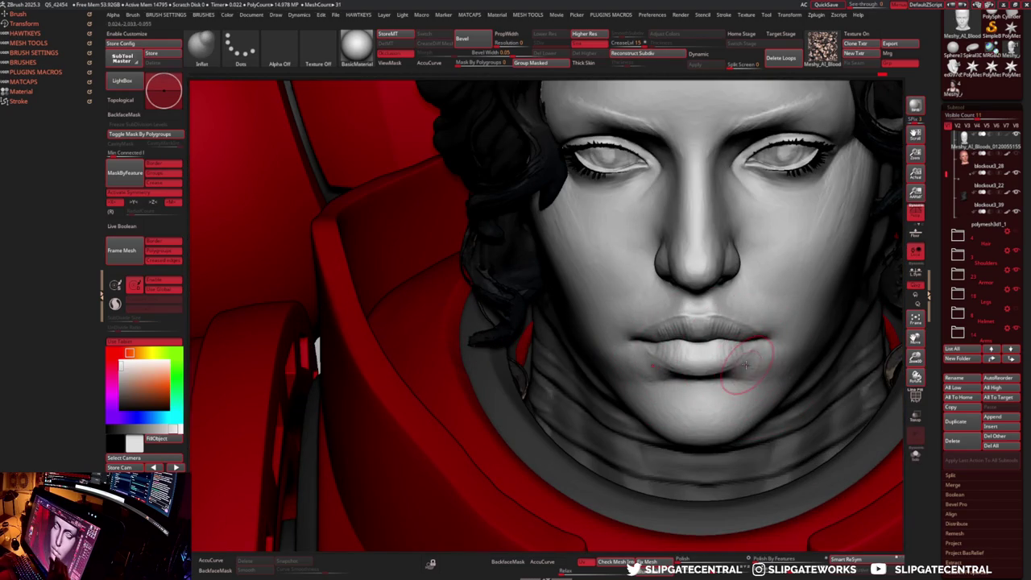
key(b)
key(c)
key(l)
drag(745, 368, 749, 368)
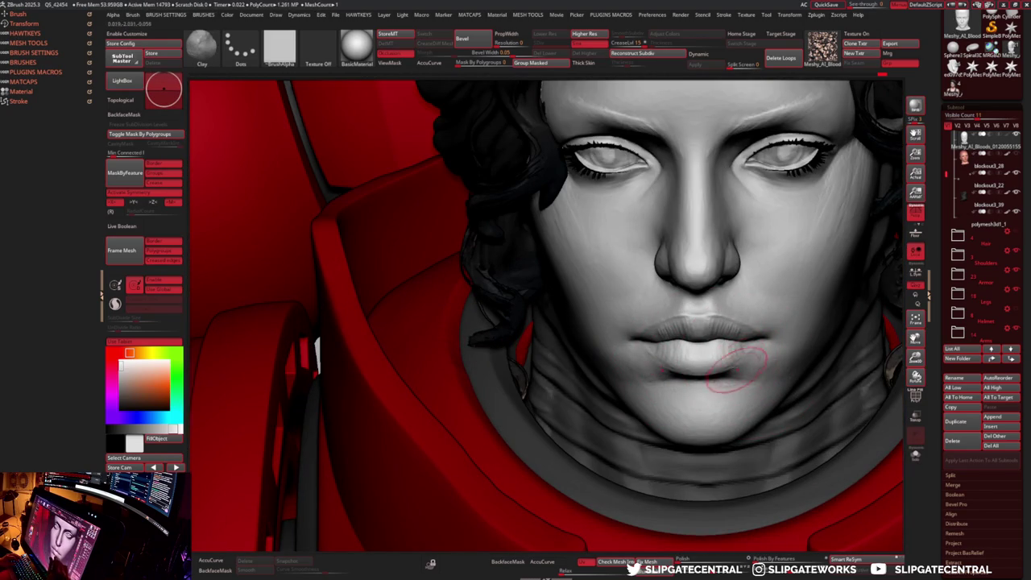
alt+right_drag(792, 358, 728, 383)
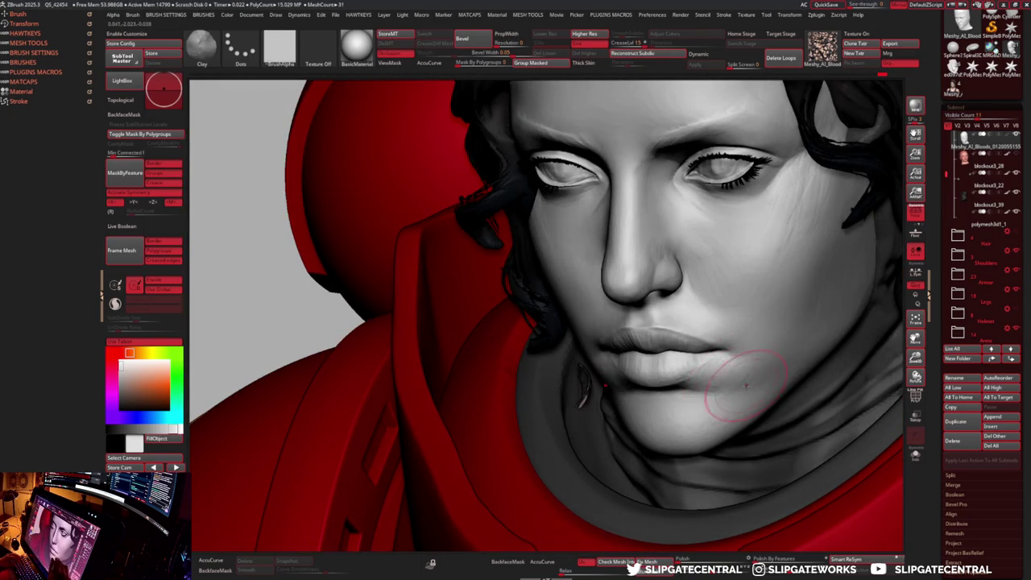
- Add clay at the mouth corner and flatten it, then zoom out to head and shoulders
key(b)
key(f)
key(l)
key(b)
key(c)
key(l)
mouse_move(713, 341)
right_down()
mouse_move(636, 330)
mouse_move(634, 345)
right_up()
drag(634, 342, 620, 346)
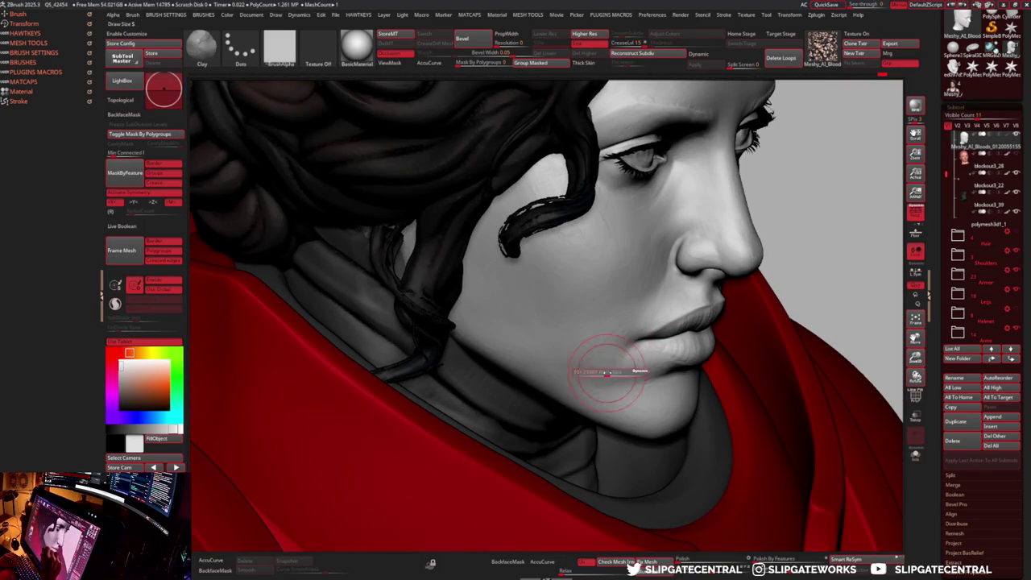
key(b)
key(f)
key(l)
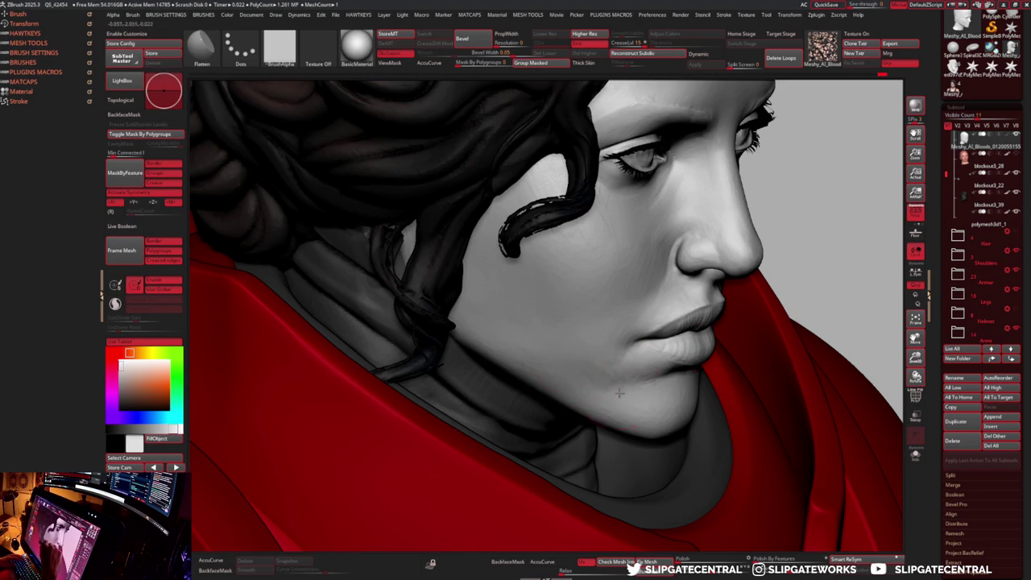
mouse_move(742, 355)
right_down()
mouse_move(797, 218)
mouse_move(780, 281)
mouse_move(782, 258)
mouse_move(765, 253)
mouse_move(668, 366)
right_up()
- Reshape the nose using the Inflate, Move and Pinch brushes
key(b)
key(i)
key(n)
mouse_move(614, 386)
right_down()
mouse_move(609, 368)
mouse_move(592, 387)
mouse_move(362, 375)
mouse_move(573, 385)
right_up()
key(b)
key(m)
key(v)
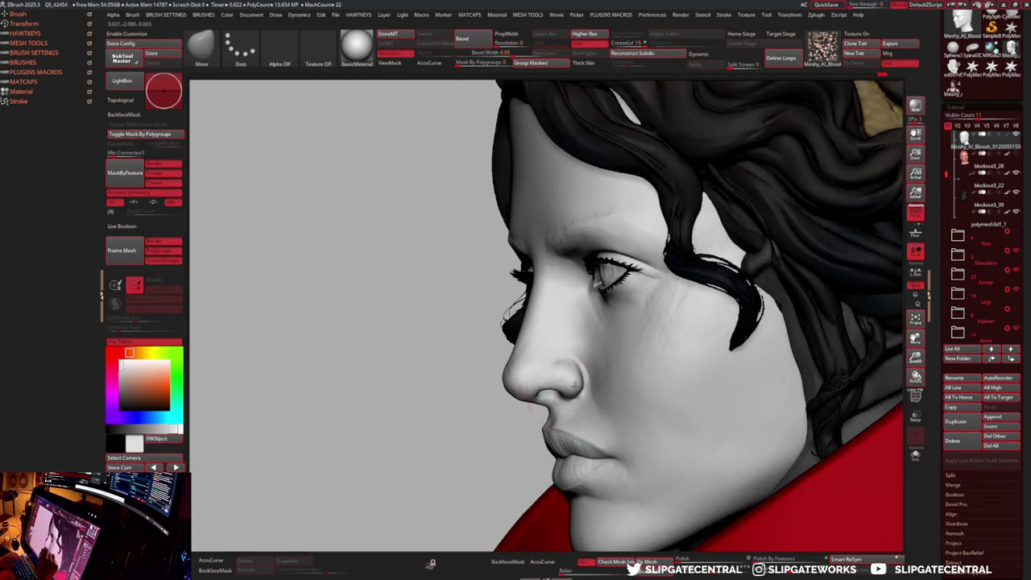
key(shift+d)
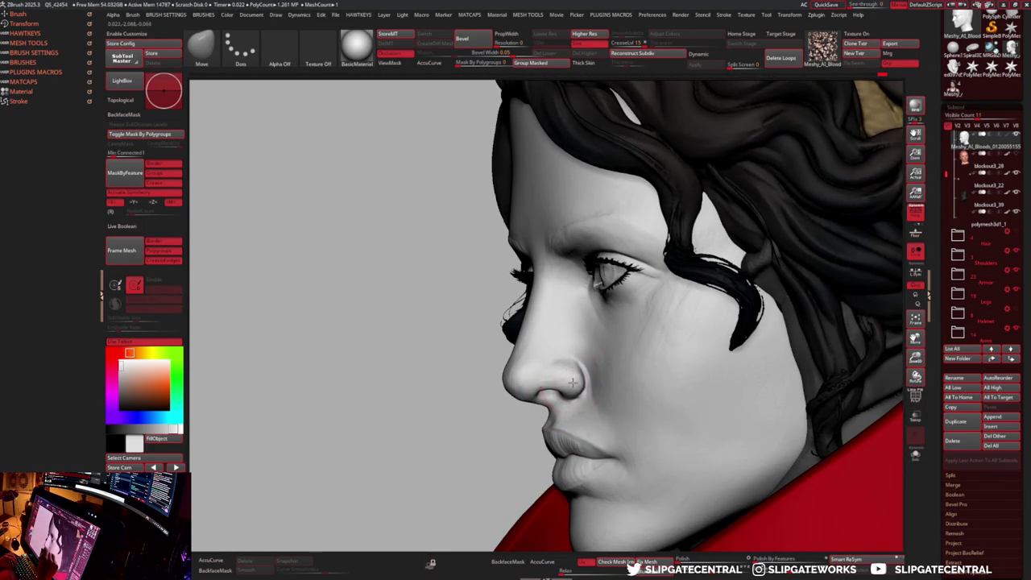
key(b)
key(p)
key(i)
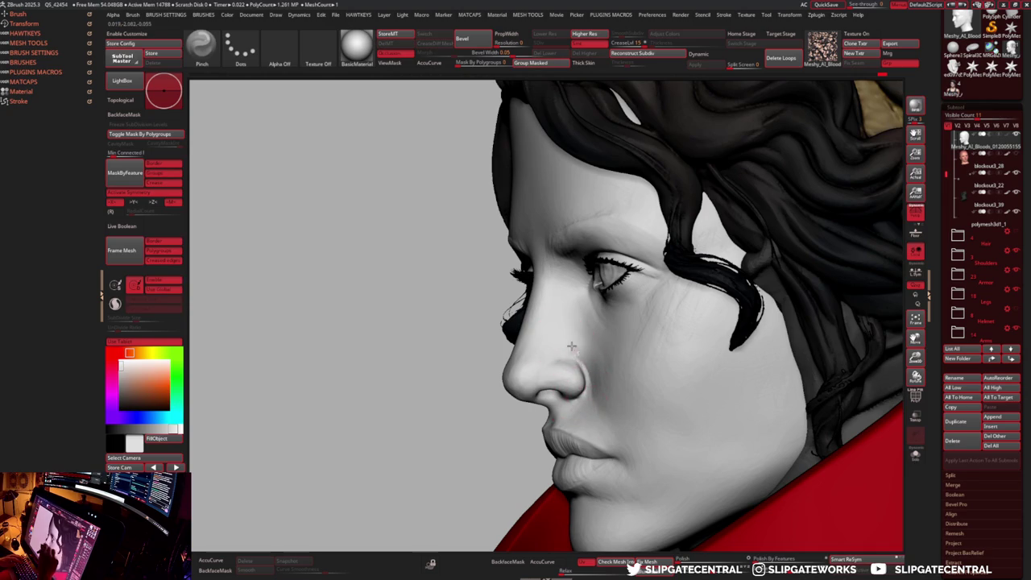
key(d)
- Move and carve the cheek crease beside the nose with DamStandard, viewing from three-quarter and side
mouse_move(600, 375)
right_down()
mouse_move(564, 357)
mouse_move(604, 362)
mouse_move(644, 338)
mouse_move(593, 339)
right_up()
key(b)
key(m)
key(v)
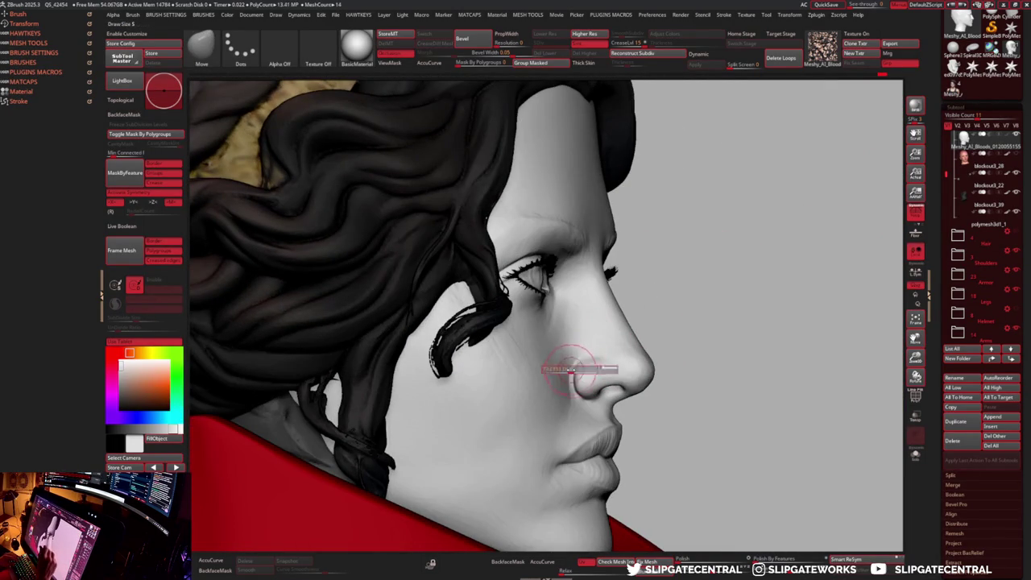
key(b)
key(d)
key(s)
right_drag(617, 414, 603, 363)
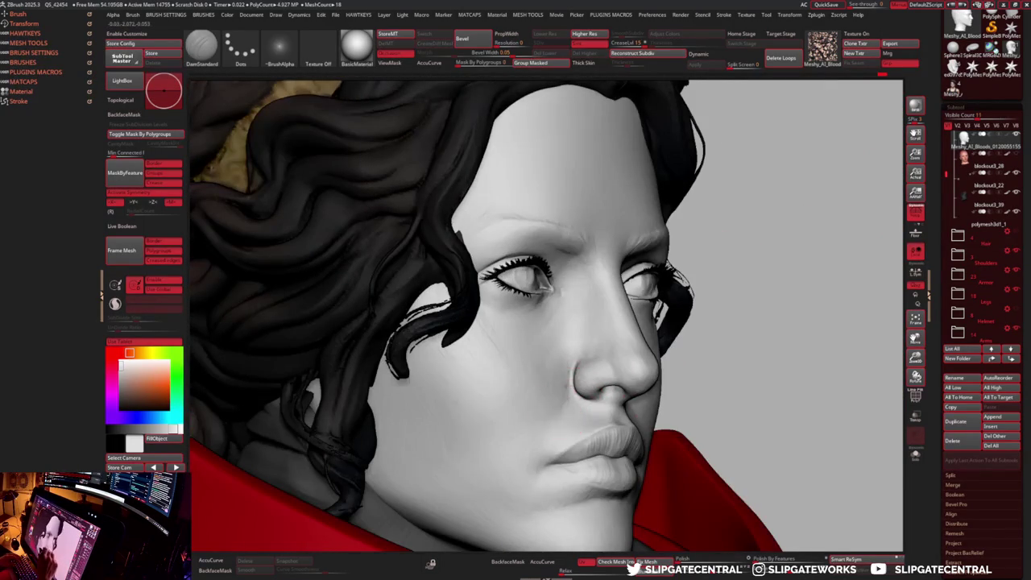
mouse_move(567, 395)
right_down()
mouse_move(579, 387)
mouse_move(566, 382)
mouse_move(556, 412)
right_up()
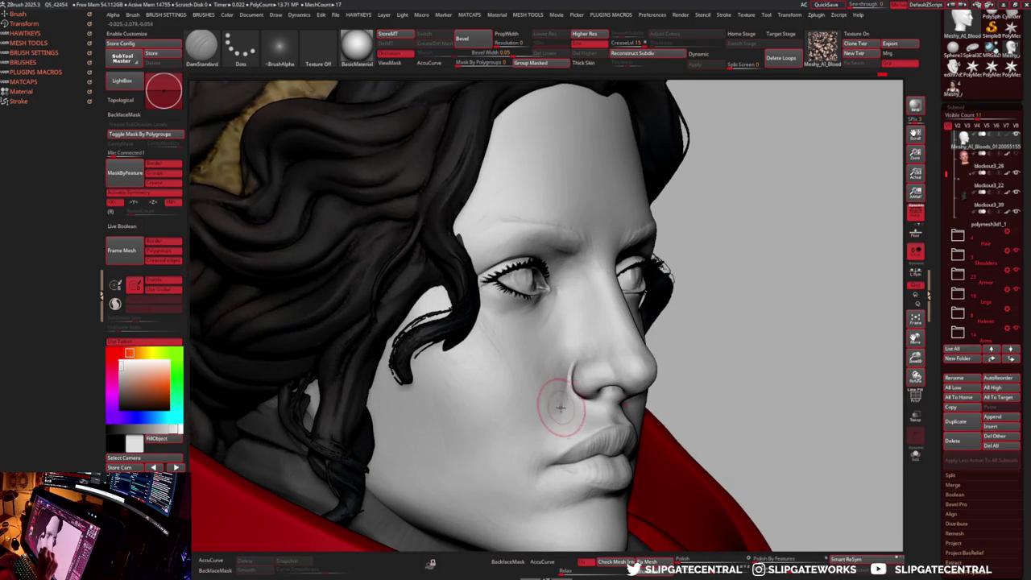
- Refine the cheek with Clay and Flatten, then zoom out and return to the Standard brush
key(b)
key(c)
key(l)
right_drag(692, 301, 664, 397)
key(b)
key(f)
key(l)
key(b)
key(c)
key(l)
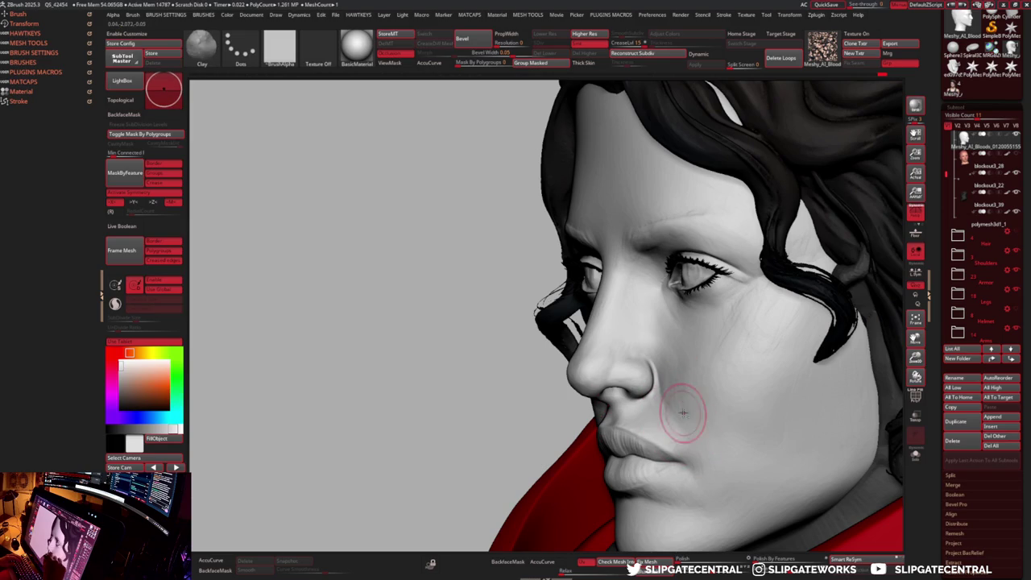
mouse_move(681, 416)
right_down()
mouse_move(787, 286)
mouse_move(778, 255)
mouse_move(731, 282)
mouse_move(682, 419)
mouse_move(669, 410)
mouse_move(678, 412)
right_up()
key(b)
key(s)
key(t)
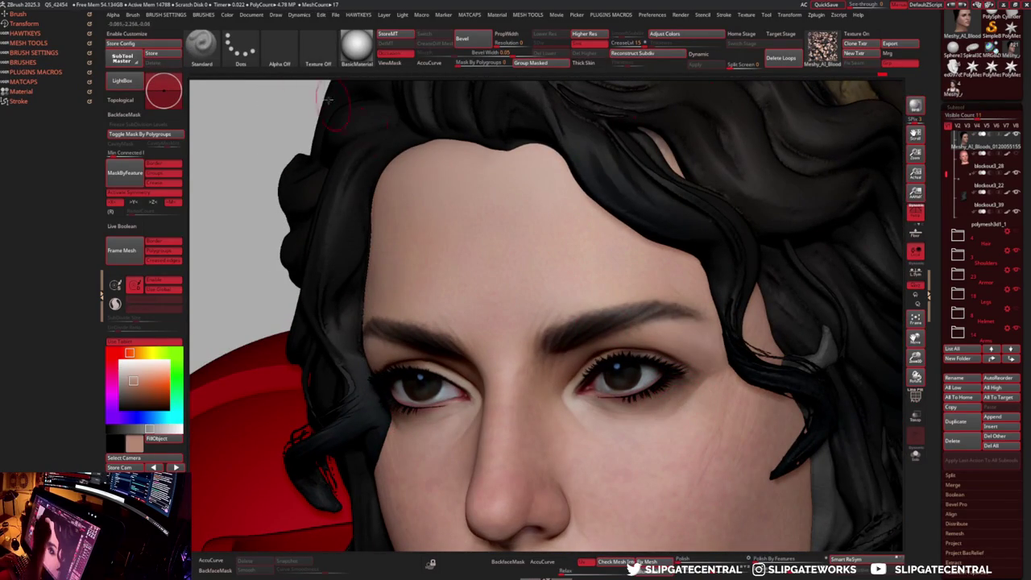
- Choose the speckled Alpha 23 with the Color Spray stroke, then orbit around the head
click(280, 48)
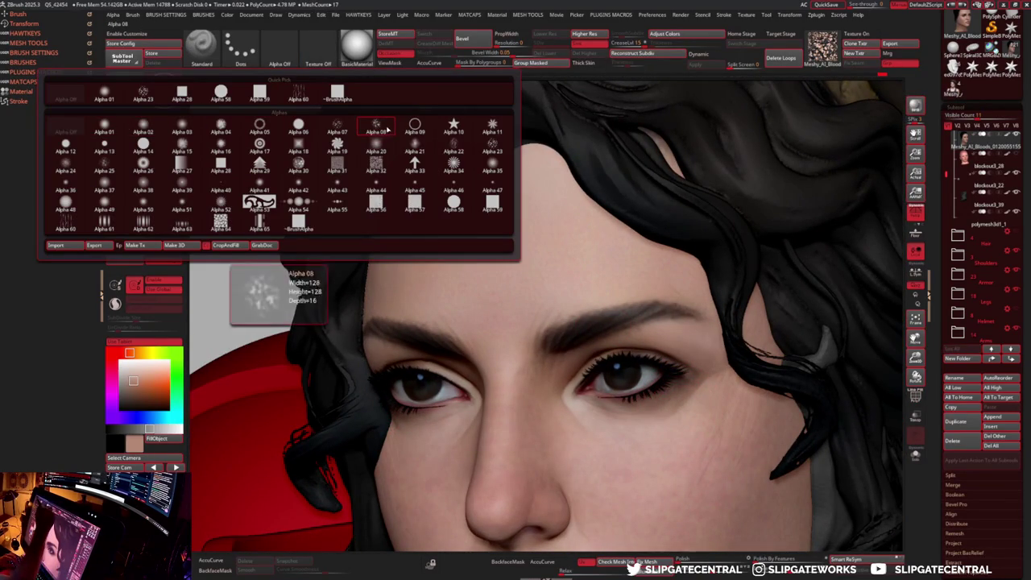
click(142, 94)
click(241, 53)
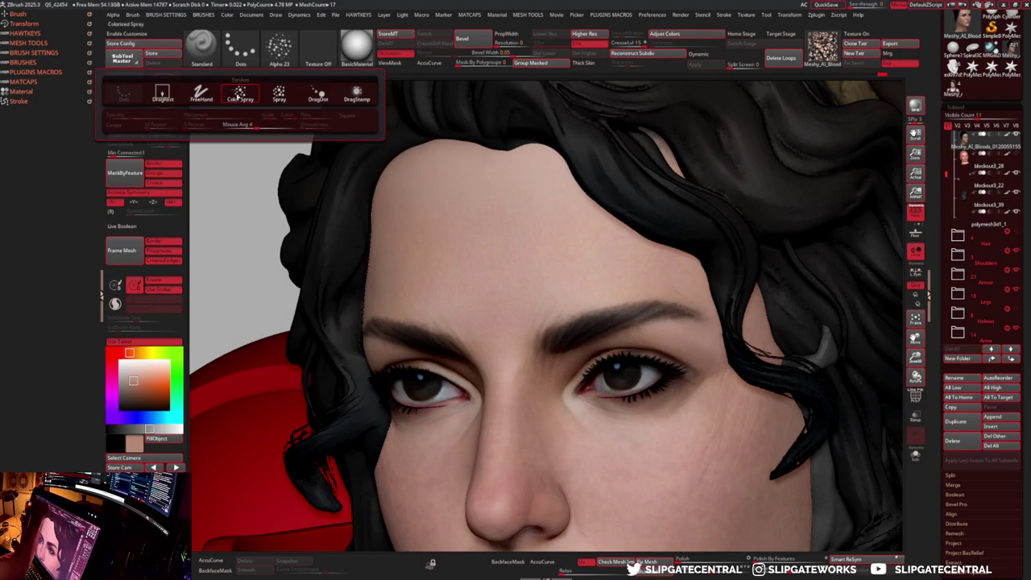
click(241, 95)
right_drag(598, 281, 667, 372)
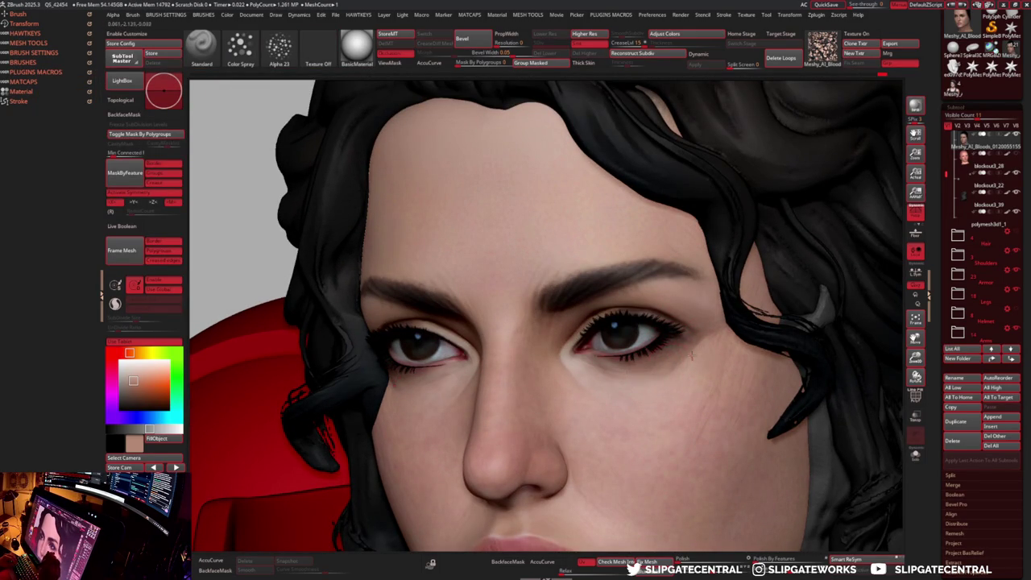
right_drag(666, 385, 676, 364)
- Isolate the head with Solo and frame it, with the Standard spray brush active
key(b)
key(c)
key(l)
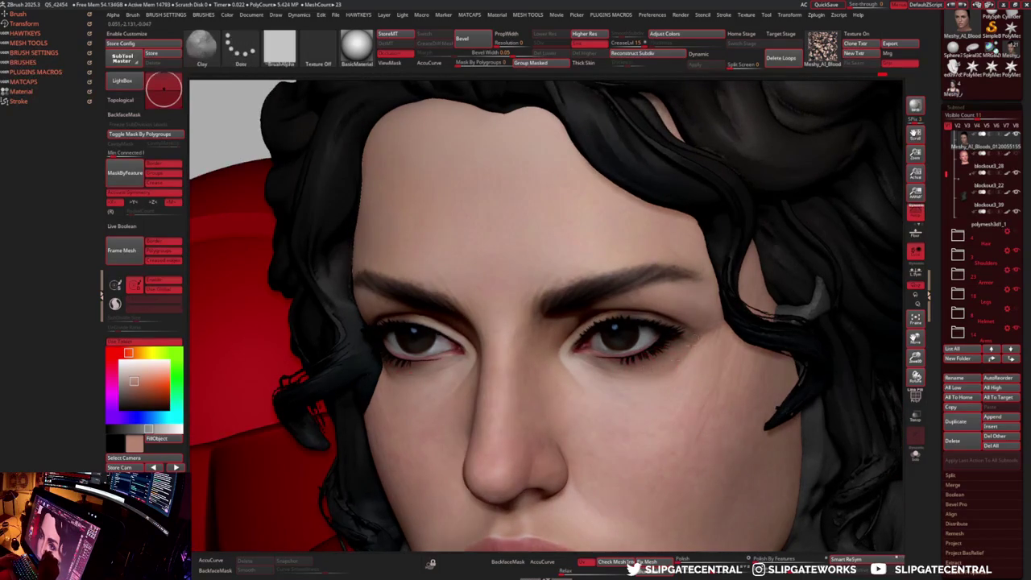
key(c)
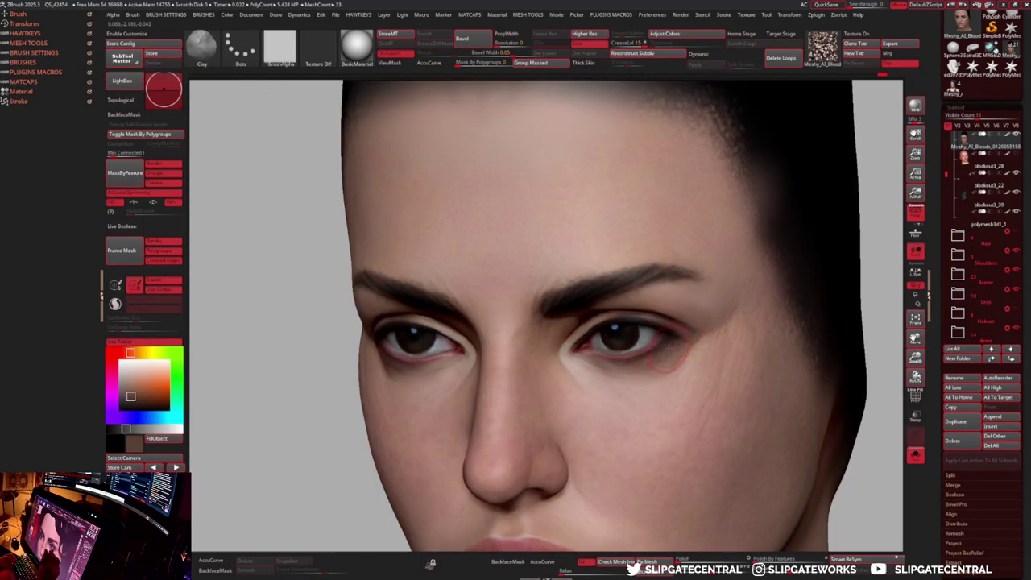
key(shift+s)
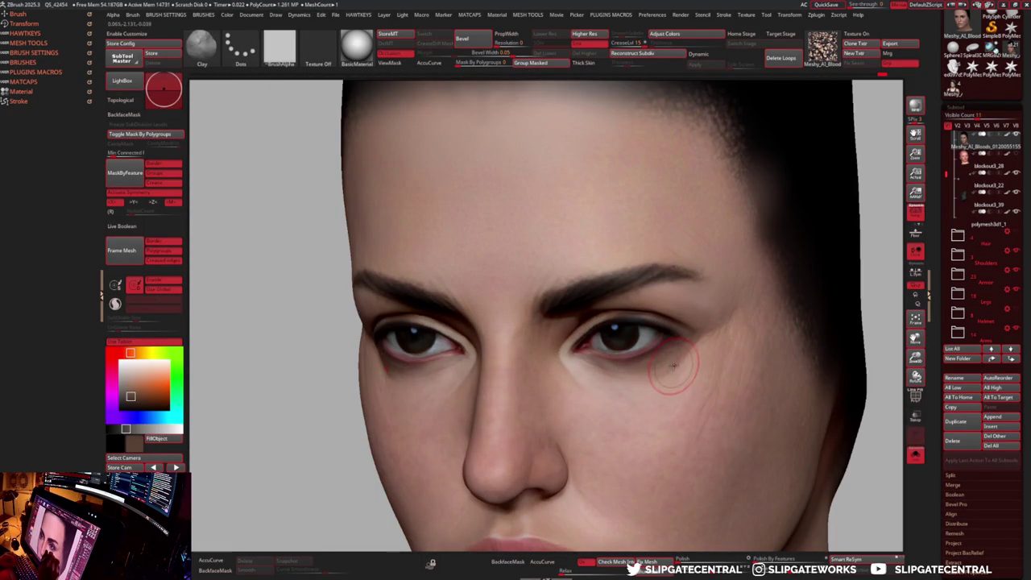
key(b)
key(s)
key(t)
key(f)
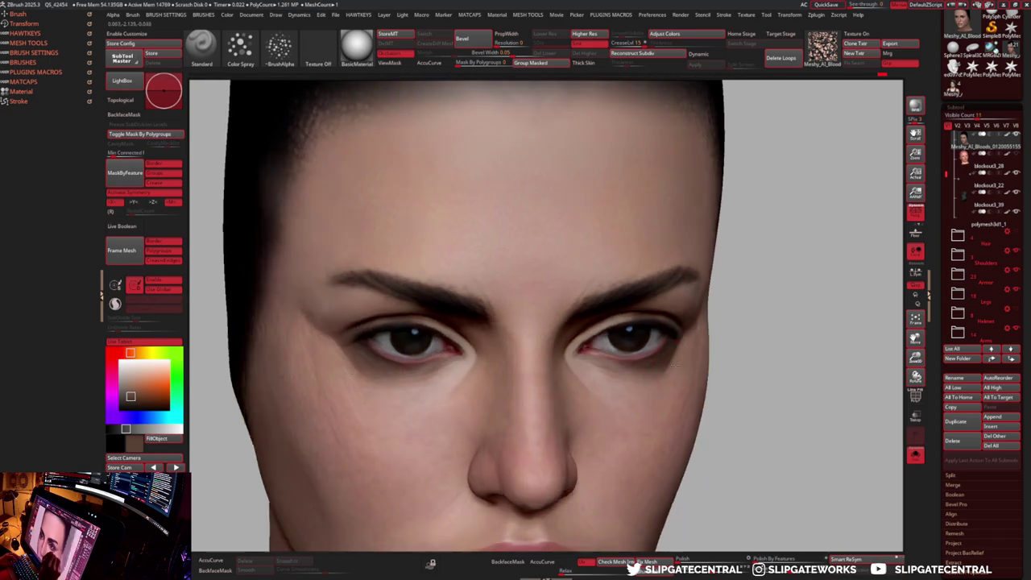
scroll(760, 361, up, 3)
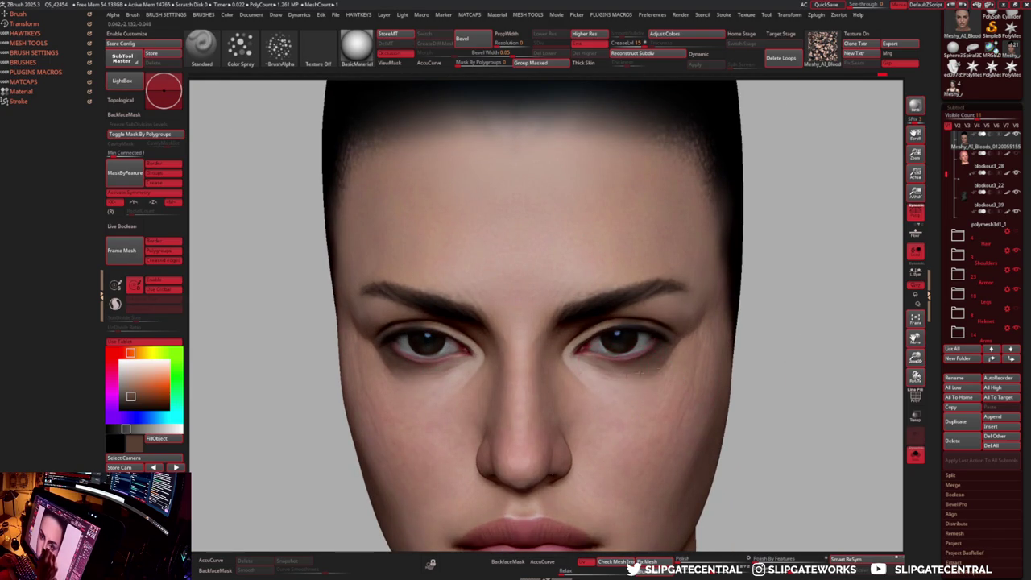
key(ctrl+shift+s)
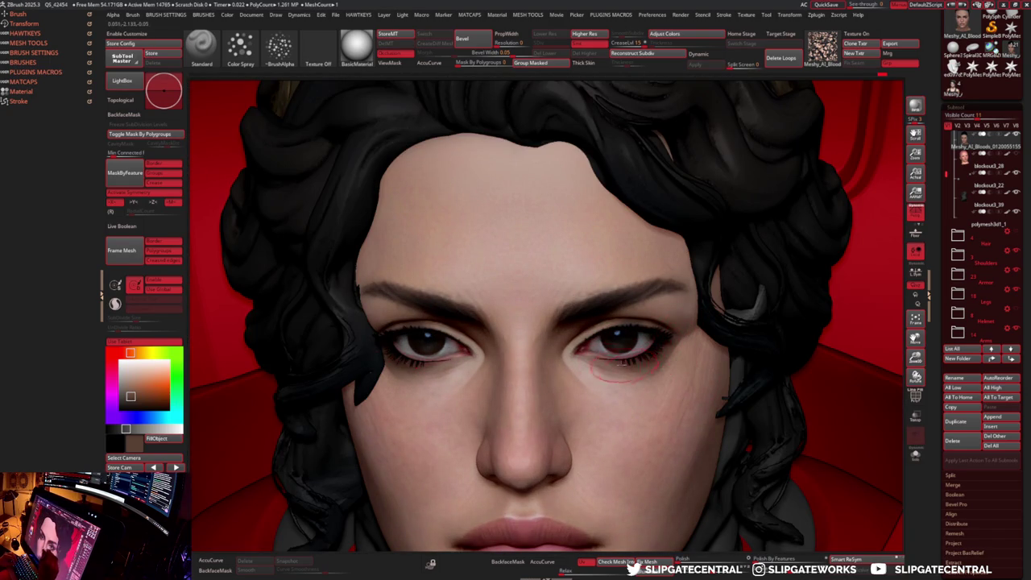
key(ctrl+shift+s)
key(ctrl+shift+s)
key(ctrl+shift+s)
- Sample the face's skin tone and paint a stroke beneath the eye
mouse_move(600, 346)
right_down()
mouse_move(632, 312)
mouse_move(585, 328)
right_up()
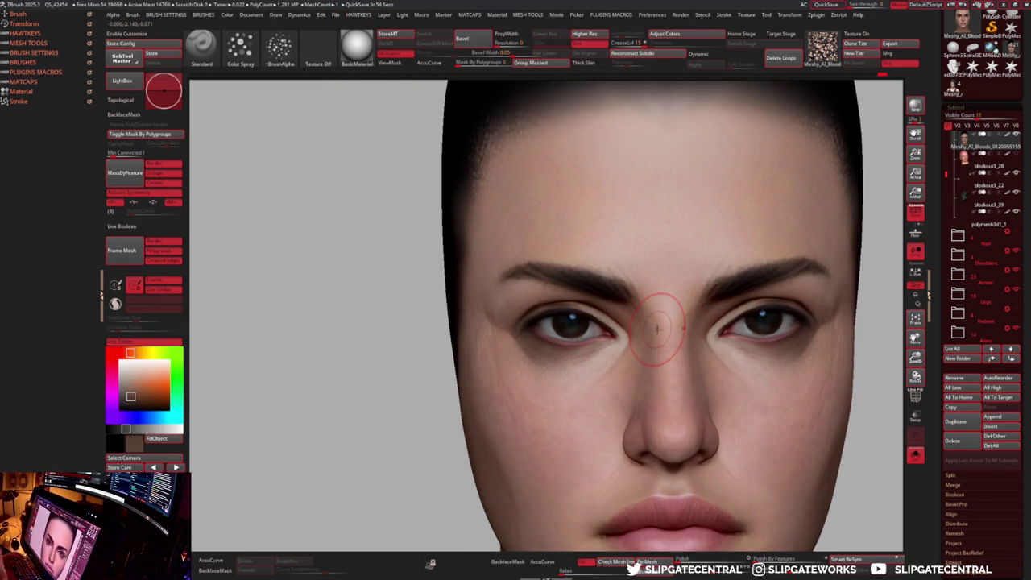
right_drag(657, 328, 550, 338)
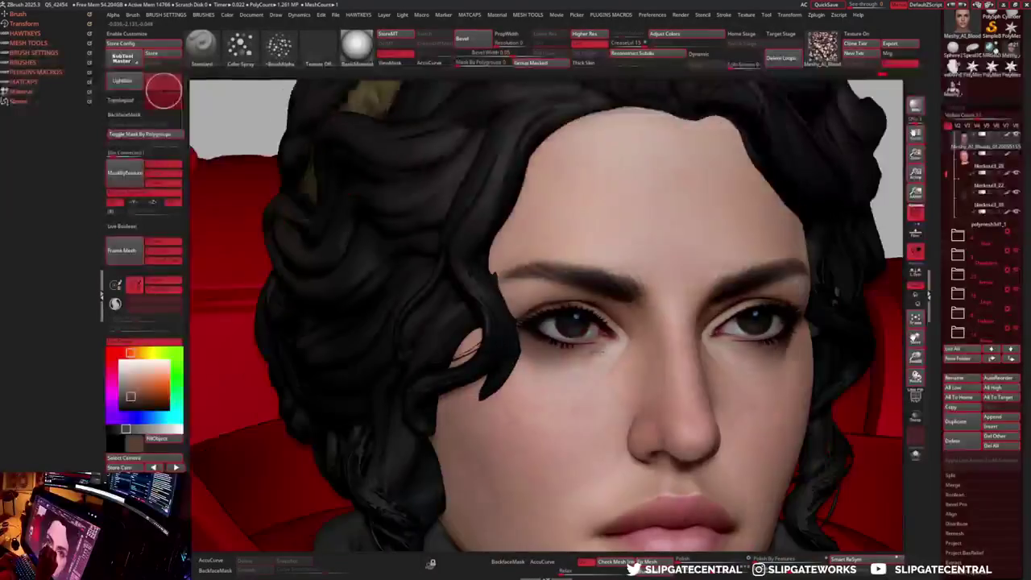
scroll(557, 344, up, 3)
scroll(559, 344, up, 3)
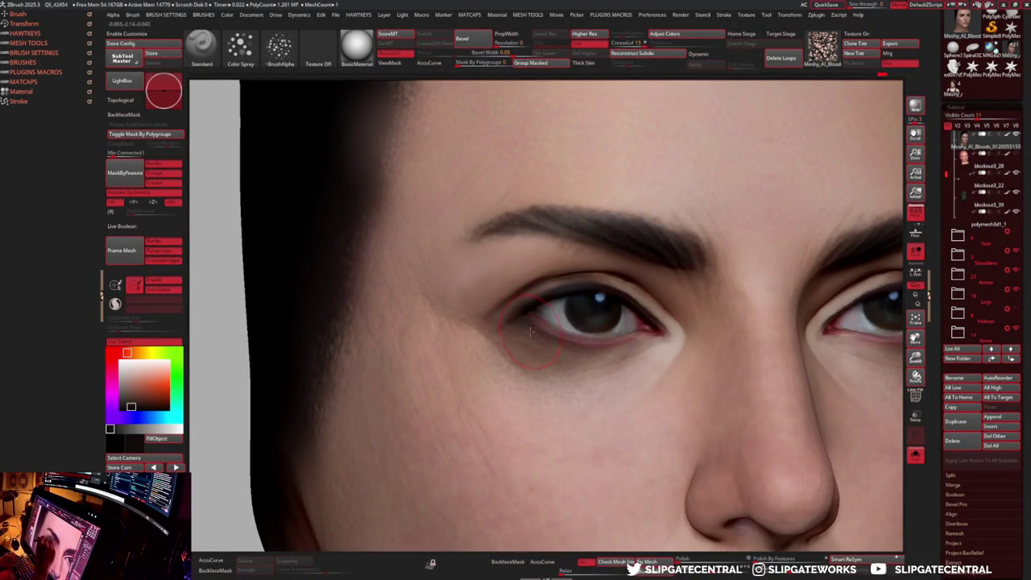
scroll(725, 363, down, 3)
mouse_move(724, 364)
right_down()
mouse_move(769, 316)
mouse_move(637, 290)
mouse_move(544, 305)
right_up()
scroll(622, 276, up, 3)
mouse_move(594, 271)
right_down()
mouse_move(618, 264)
mouse_move(595, 267)
right_up()
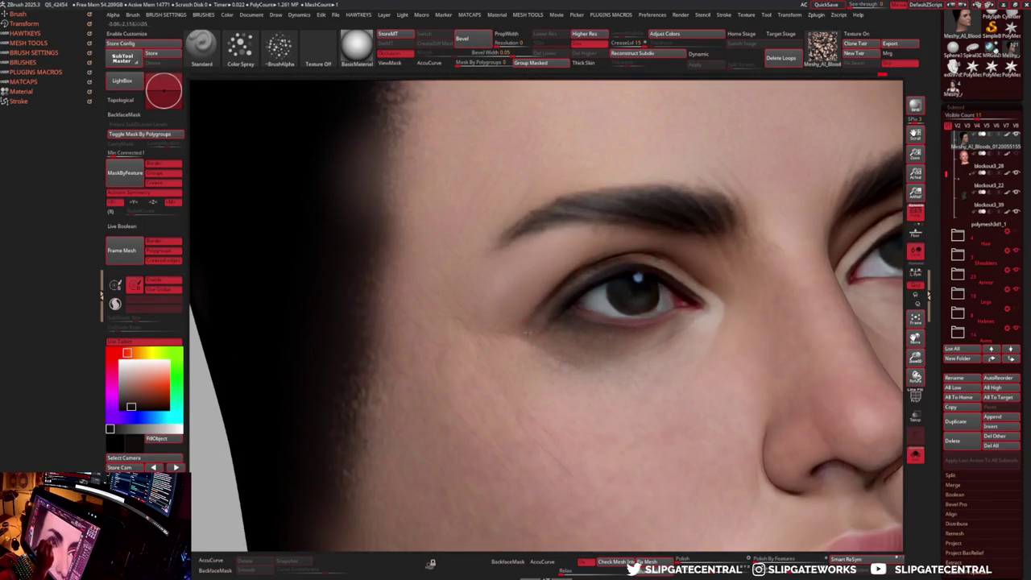
key(c)
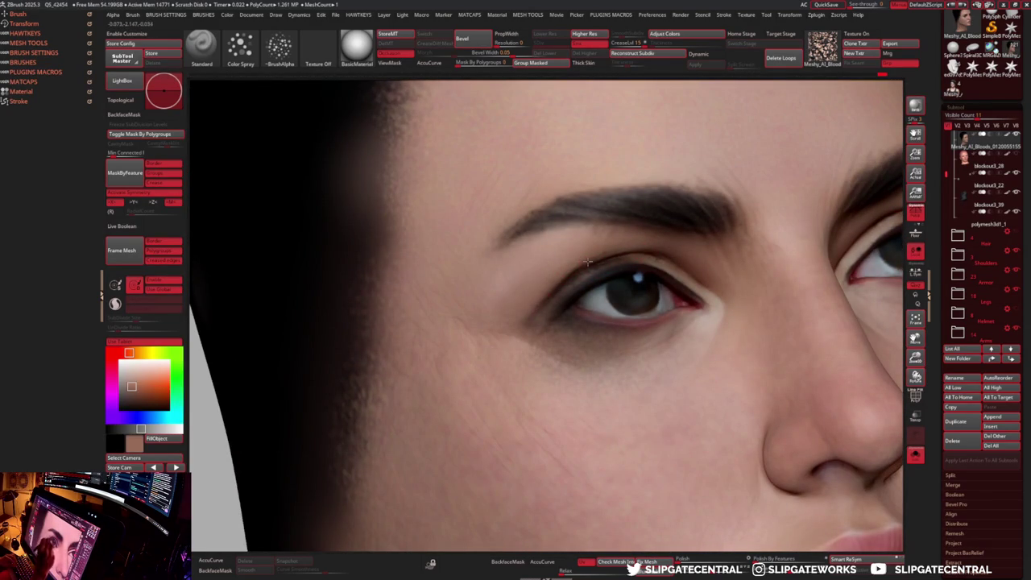
drag(606, 325, 516, 328)
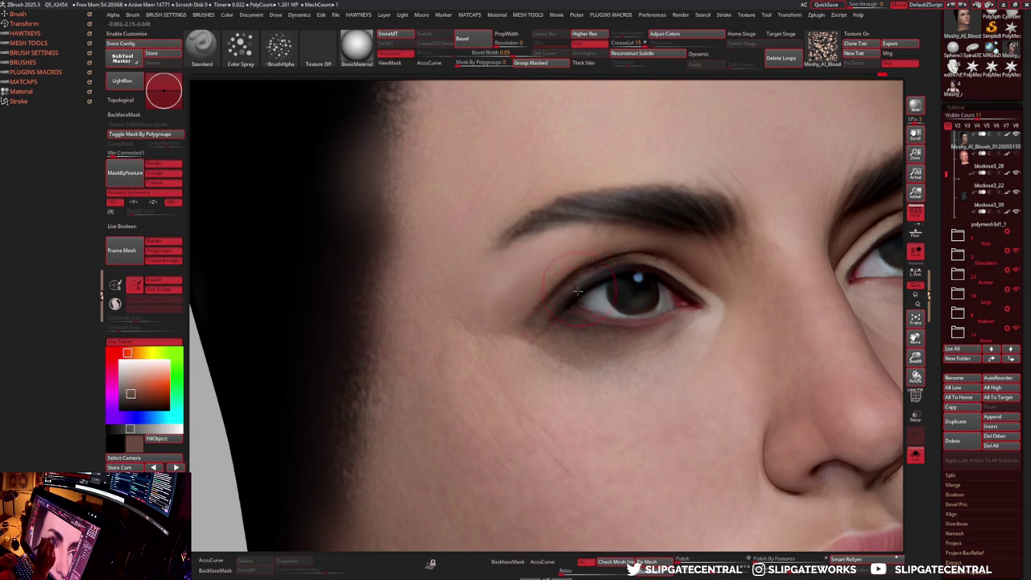
key(c)
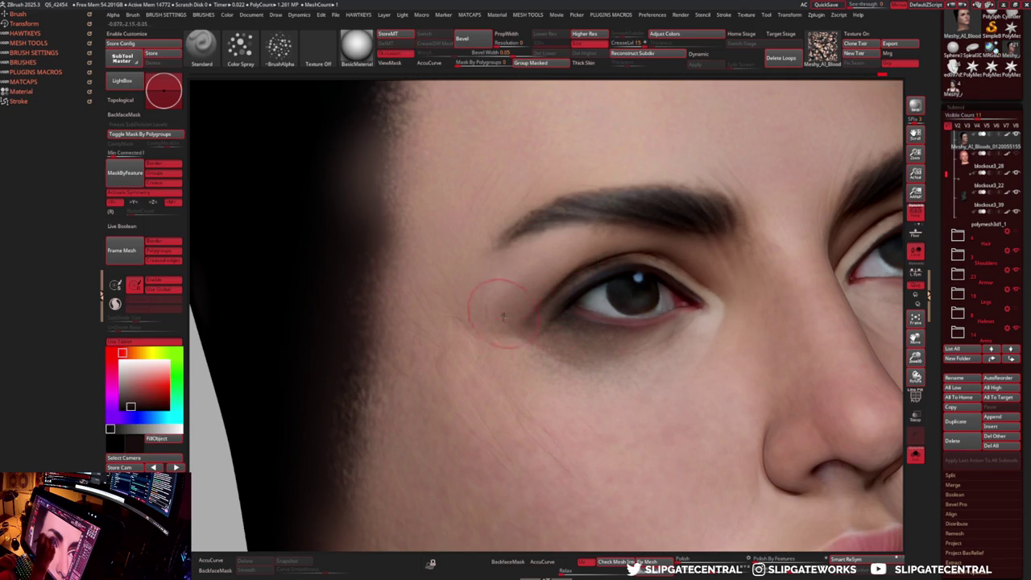
key(f)
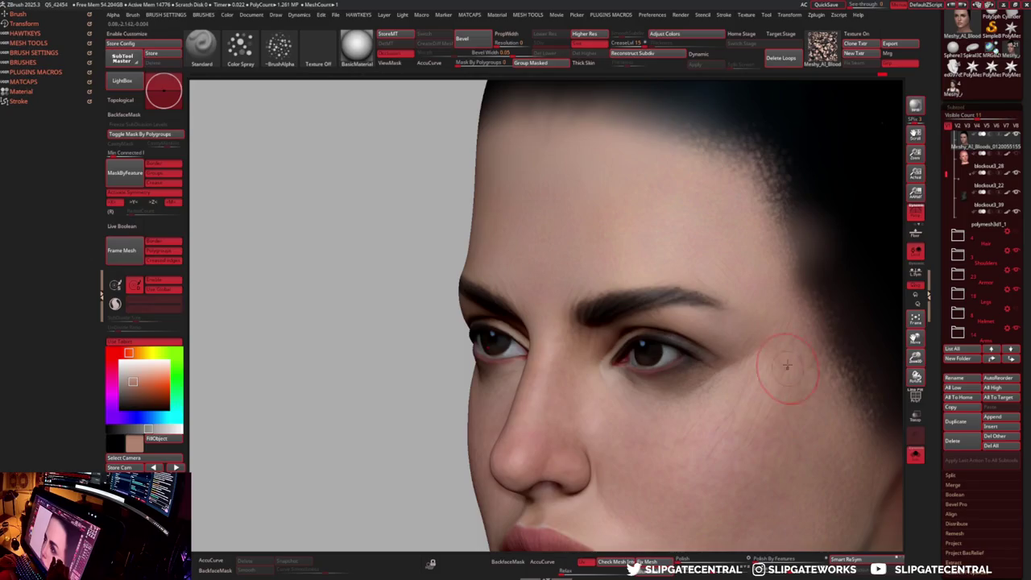
- Sample a reddish skin tone and paint it under the chin with a larger brush
key(c)
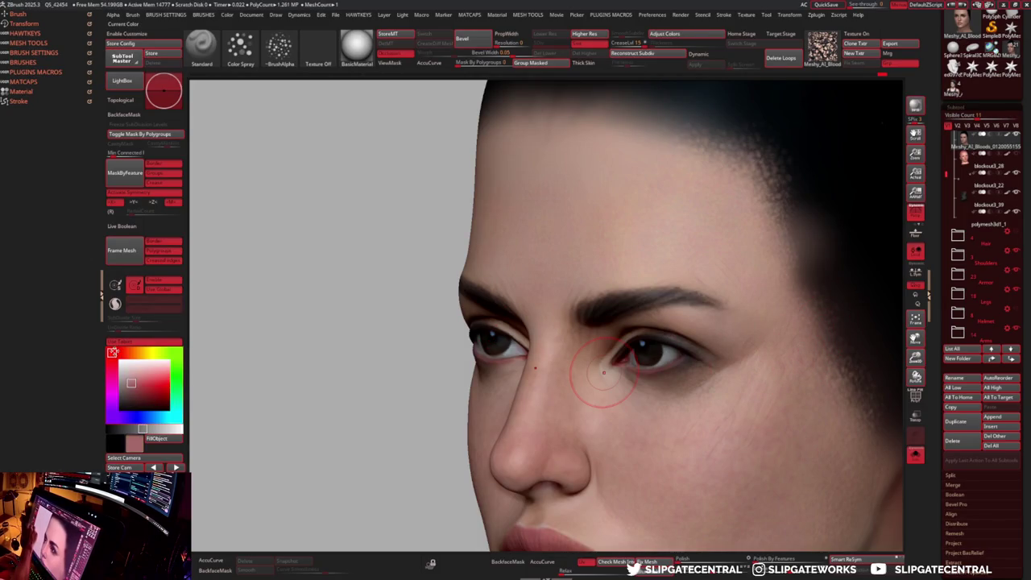
key(s)
drag(748, 402, 782, 403)
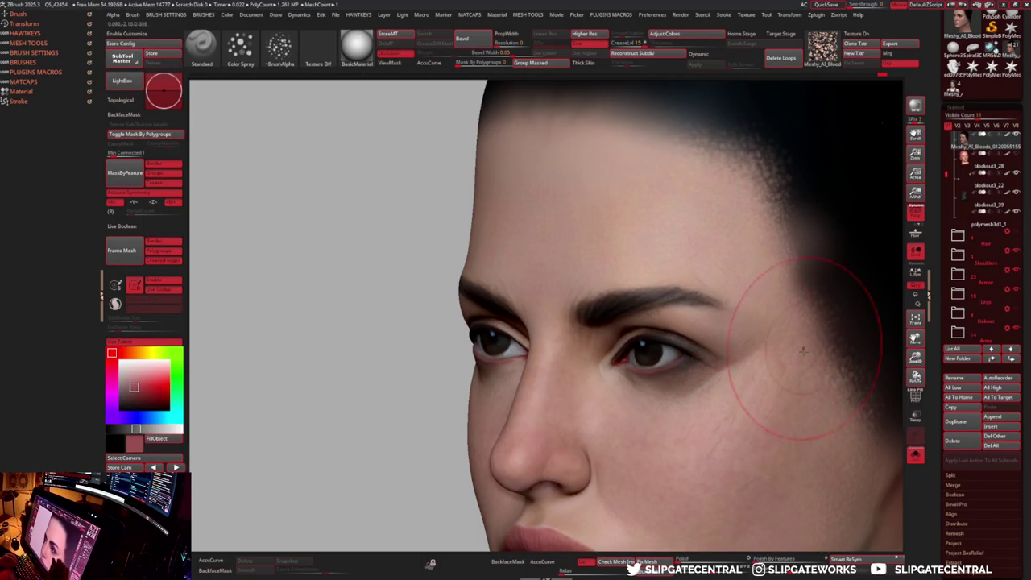
mouse_move(800, 344)
ctrl+right_down()
mouse_move(789, 306)
mouse_move(757, 314)
mouse_move(754, 369)
mouse_move(793, 434)
mouse_move(735, 406)
mouse_move(646, 336)
ctrl+right_up()
key(c)
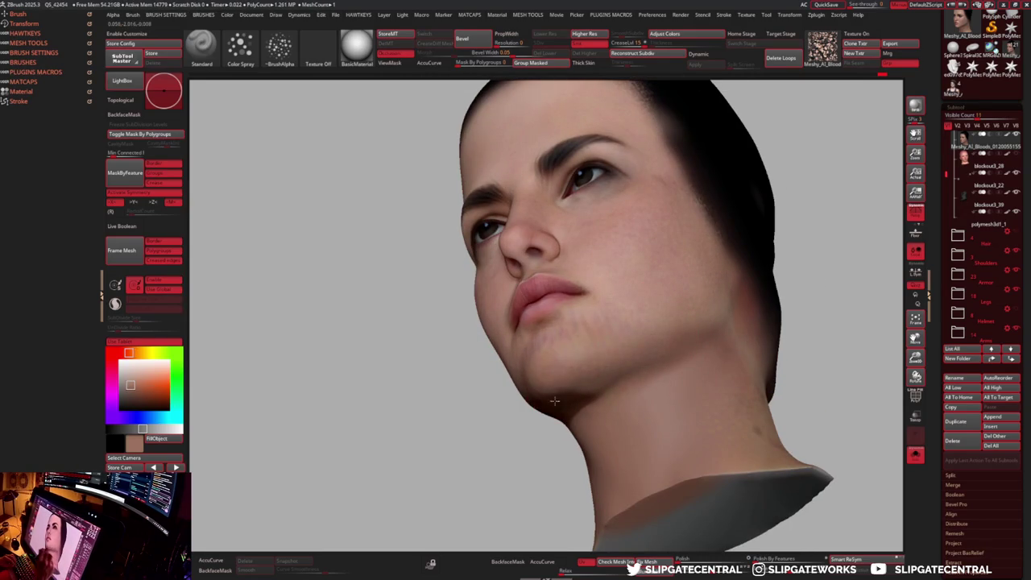
drag(570, 400, 589, 368)
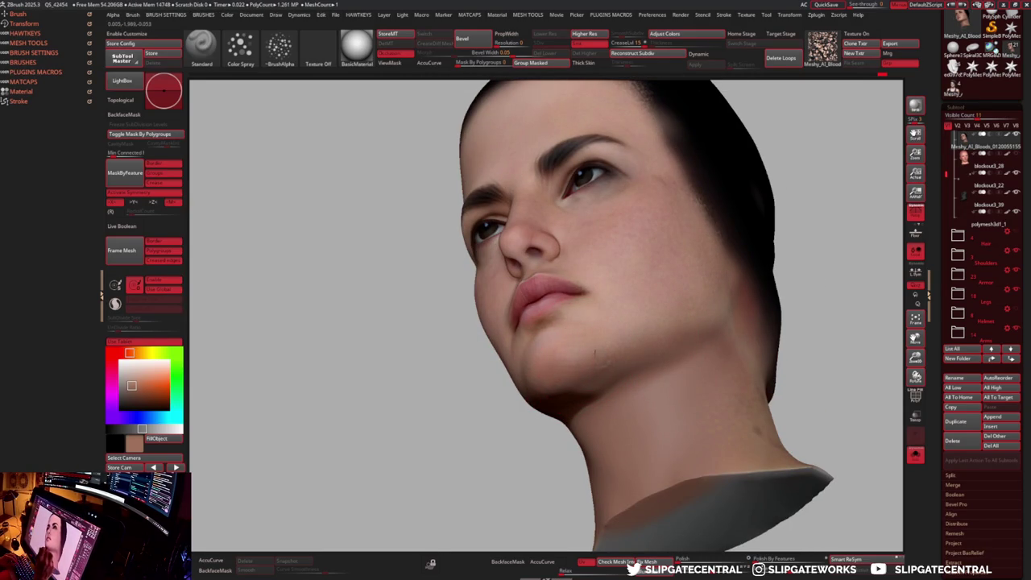
key(c)
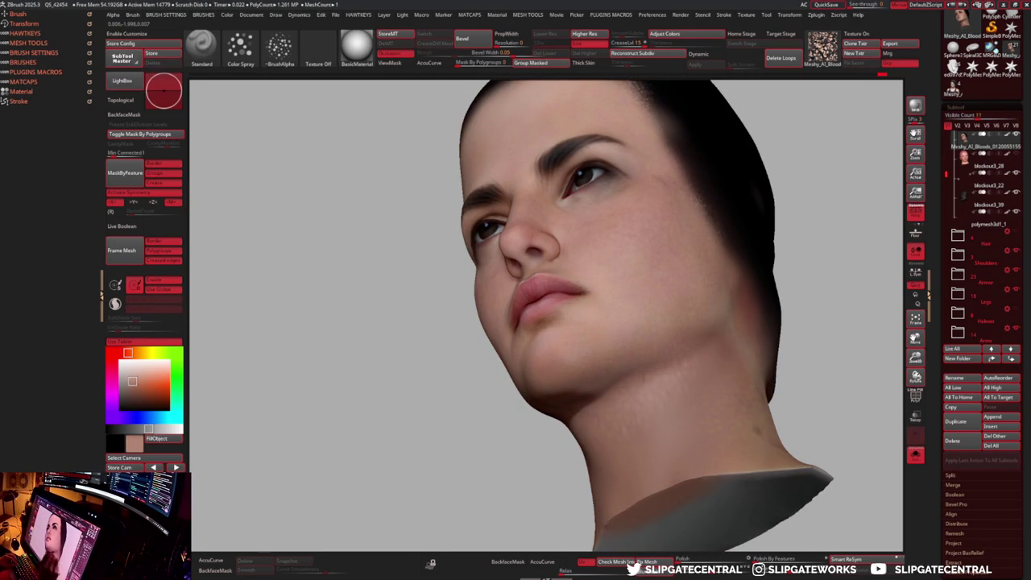
mouse_move(647, 377)
right_down()
mouse_move(638, 344)
mouse_move(658, 357)
right_up()
mouse_move(705, 298)
alt+right_down()
mouse_move(593, 321)
mouse_move(594, 358)
alt+right_up()
- Switch to the Move brush, shrink it to fit the lips, and zoom in
key(b)
key(m)
key(v)
key(bracketleft)
key(bracketleft)
ctrl+right_drag(592, 355, 559, 352)
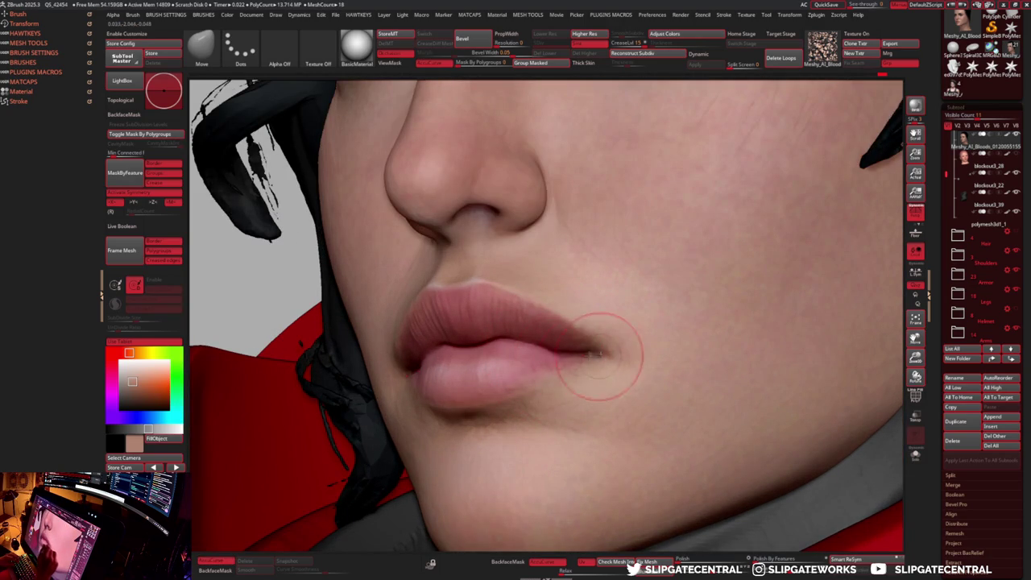
- Sculpt the mouth using the Pinch and DamStandard brushes
key(b)
key(p)
key(i)
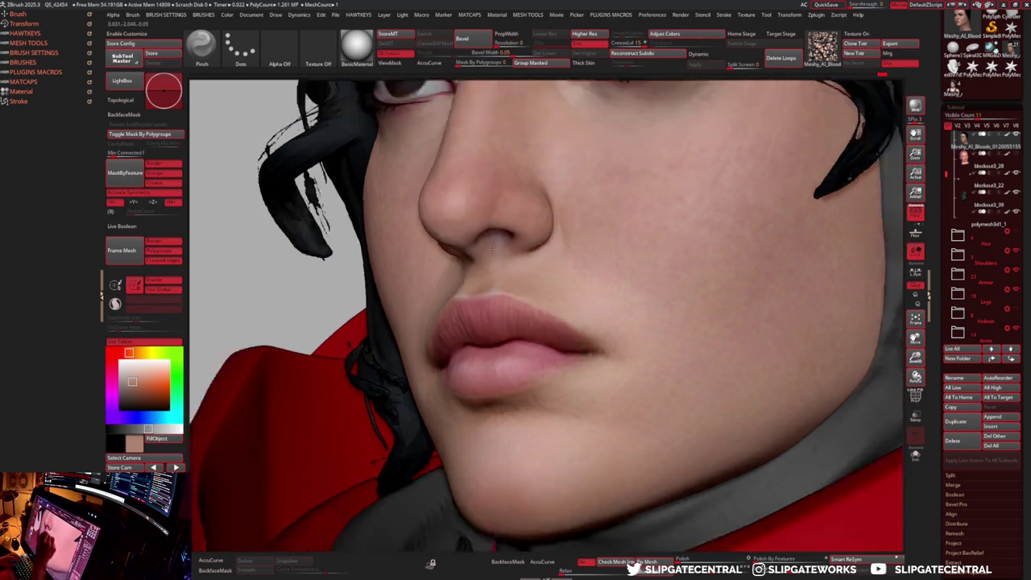
mouse_move(594, 351)
ctrl+right_down()
mouse_move(635, 325)
mouse_move(612, 338)
mouse_move(658, 349)
ctrl+right_up()
key(b)
key(d)
key(s)
- Set up the Standard brush to paint dark red at Draw Size 5
key(b)
key(s)
key(t)
key(c)
key(s)
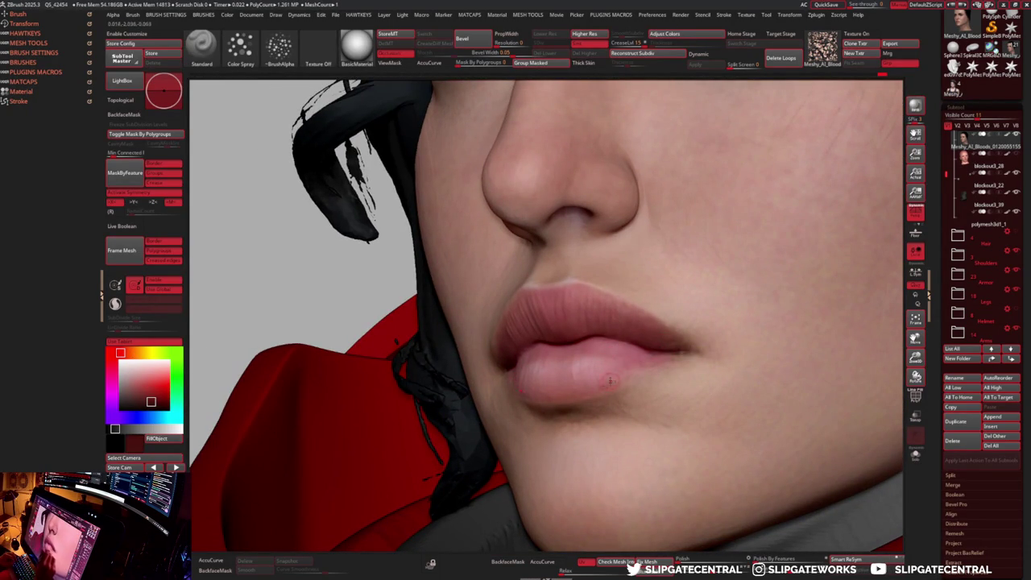
- Refine the lip corners with DamStandard and Move, and sample the pink lip colour
key(b)
key(d)
key(s)
mouse_move(644, 355)
right_down()
mouse_move(640, 370)
mouse_move(659, 363)
mouse_move(651, 348)
mouse_move(525, 368)
mouse_move(558, 359)
right_up()
key(b)
key(m)
key(v)
key(b)
key(s)
key(t)
key(c)
- Switch to the Rake brush and turn the model to view the other side
key(b)
key(r)
key(a)
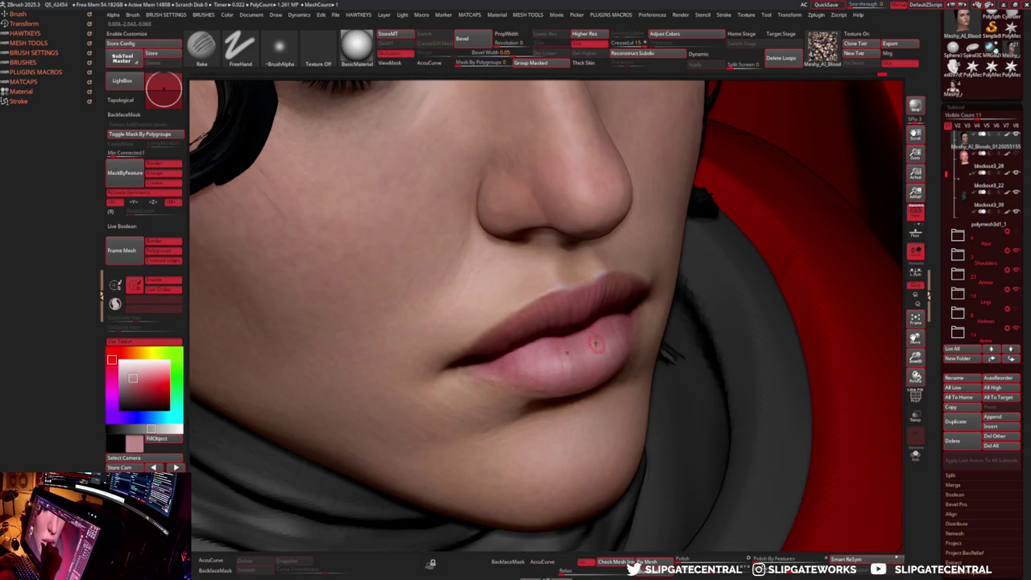
scroll(599, 345, down, 1)
scroll(644, 282, down, 3)
scroll(708, 218, down, 1)
mouse_move(686, 205)
mouse_down()
mouse_move(714, 217)
mouse_move(701, 221)
mouse_move(708, 228)
mouse_up()
scroll(711, 295, up, 3)
scroll(711, 295, up, 1)
scroll(612, 330, up, 3)
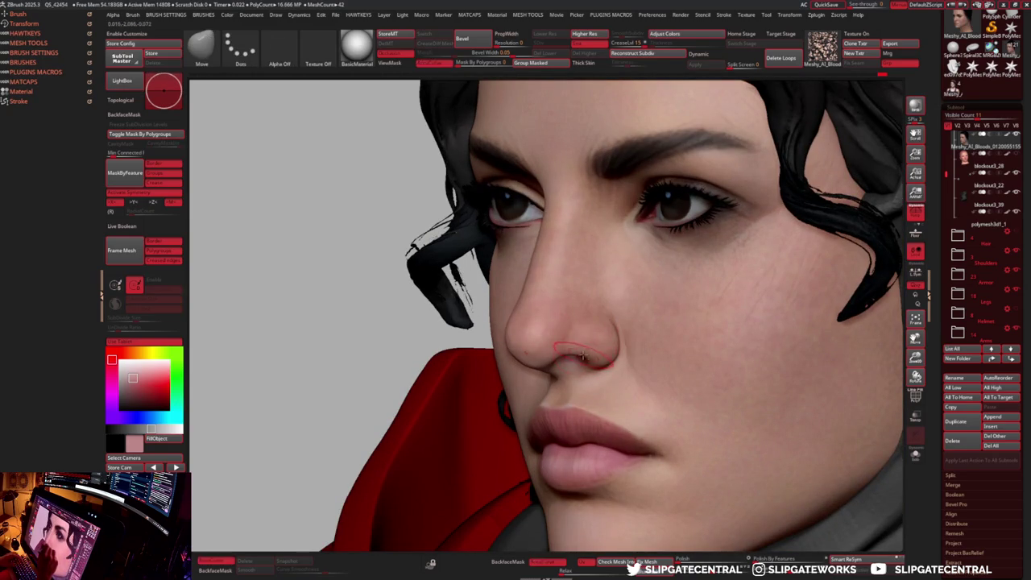
- Check the head from profile and frontal views while adjusting brush size
mouse_move(531, 346)
mouse_down()
mouse_move(561, 354)
mouse_move(525, 315)
mouse_move(574, 338)
mouse_up()
key(s)
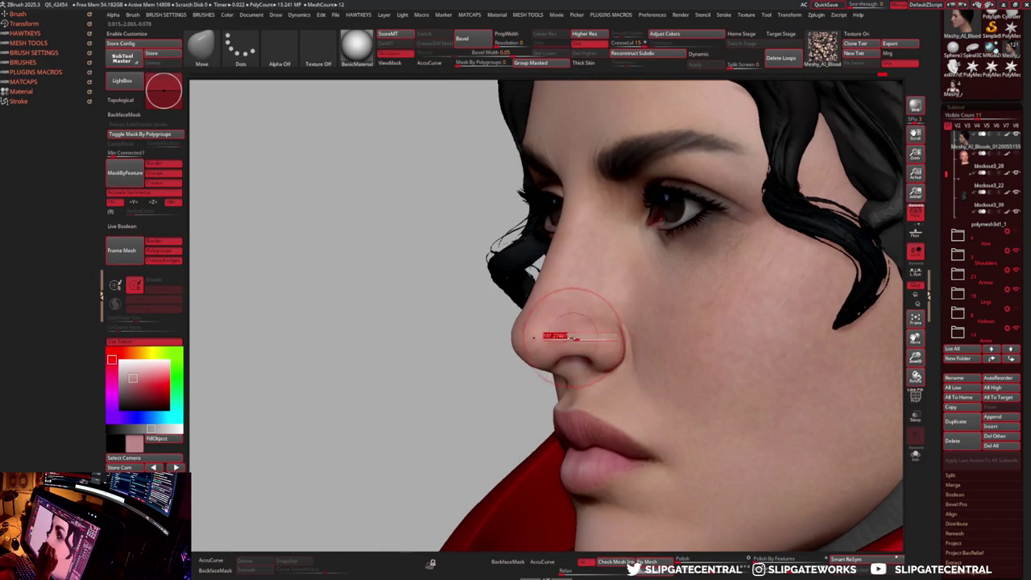
drag(602, 298, 591, 315)
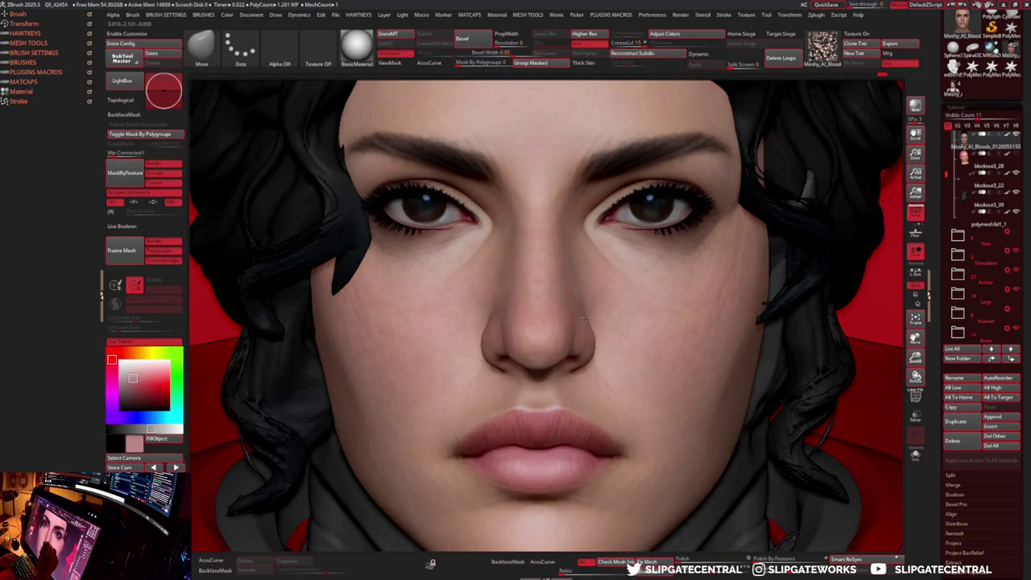
scroll(566, 296, down, 5)
scroll(743, 202, down, 3)
scroll(736, 253, up, 2)
scroll(736, 253, up, 3)
scroll(609, 346, up, 3)
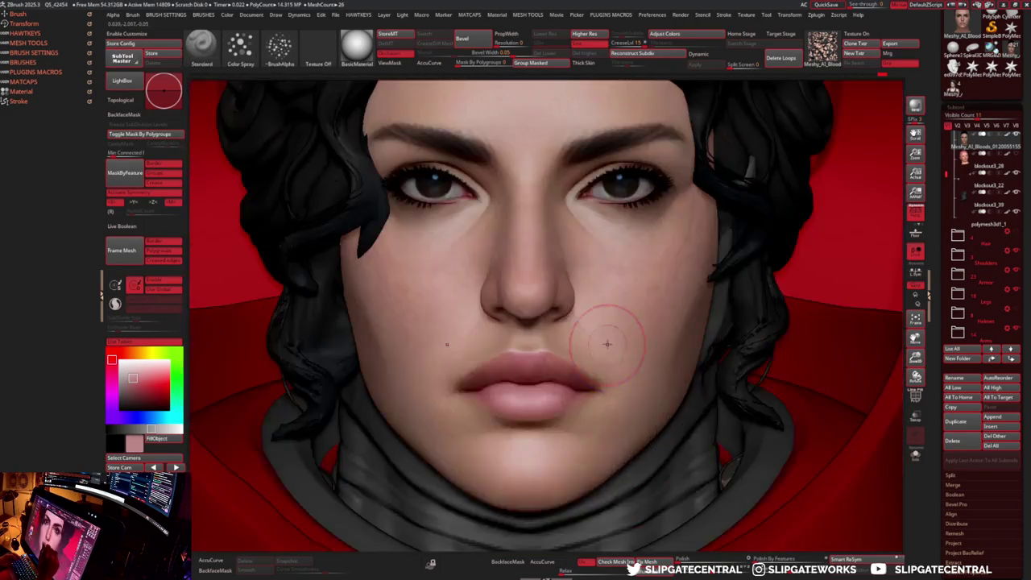
- Switch to a flat, unshaded material and inspect the left cheek and lips
key(m)
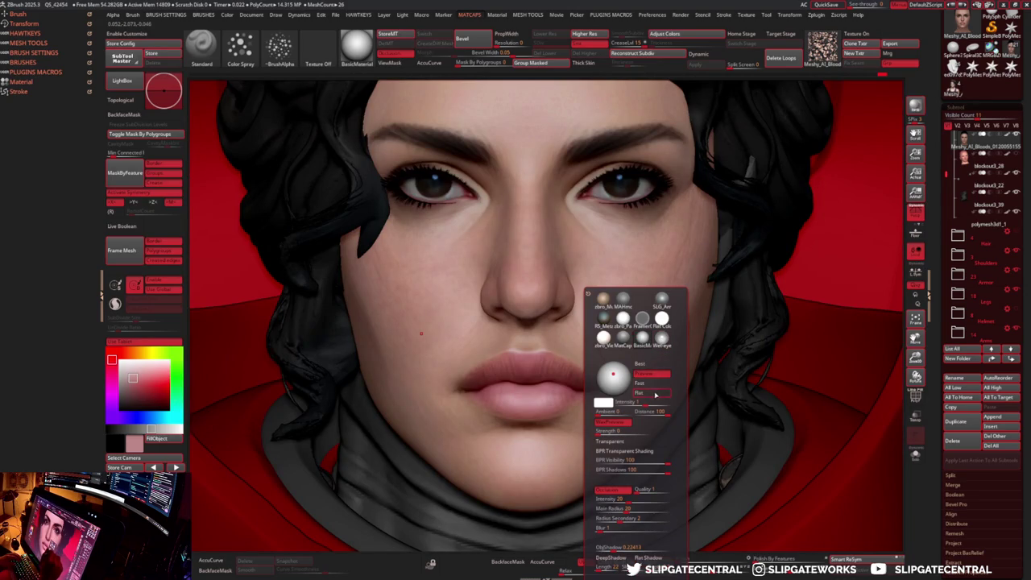
click(656, 395)
right_drag(555, 338, 587, 340)
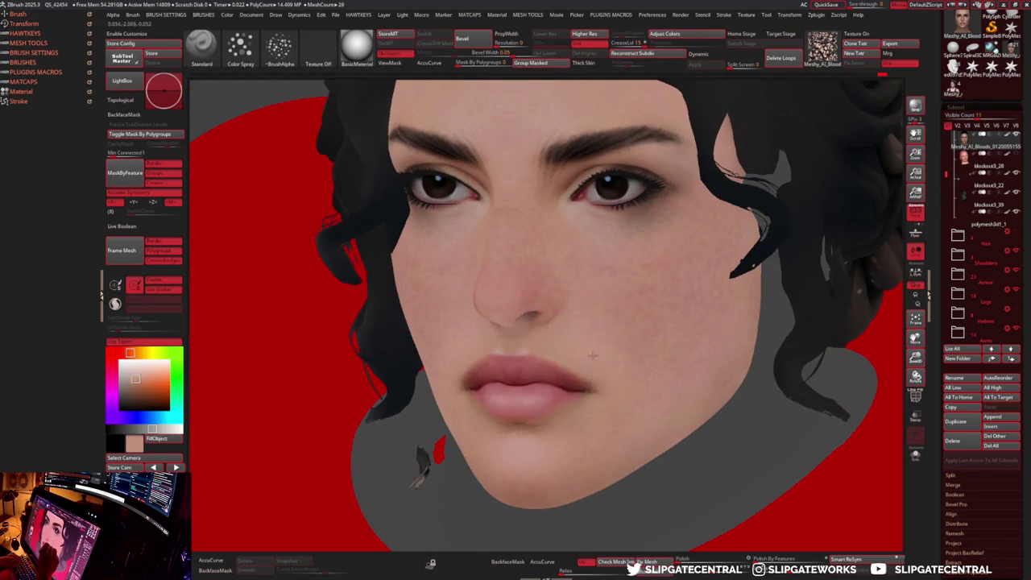
scroll(591, 350, up, 2)
scroll(525, 345, up, 3)
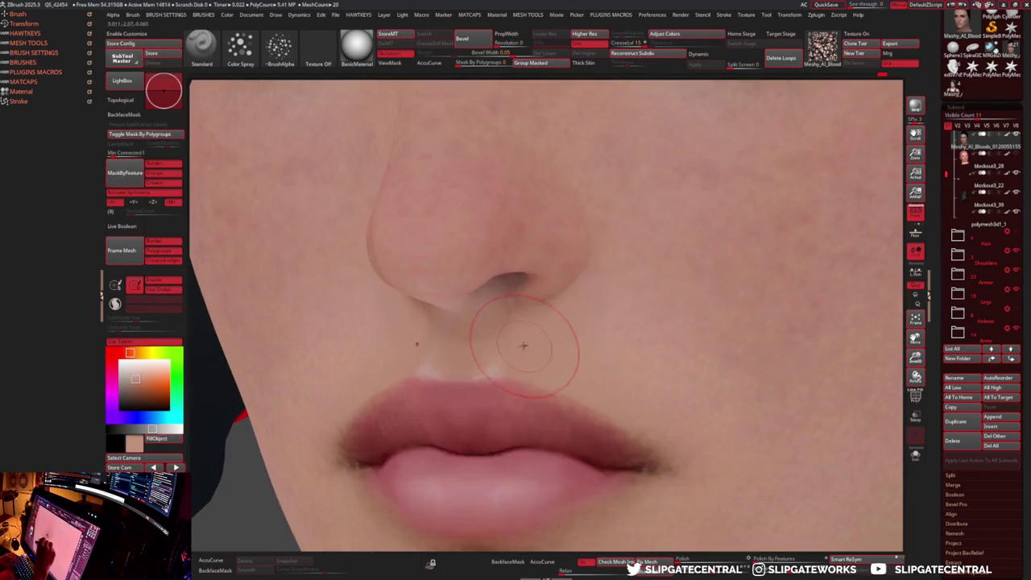
right_drag(554, 342, 485, 347)
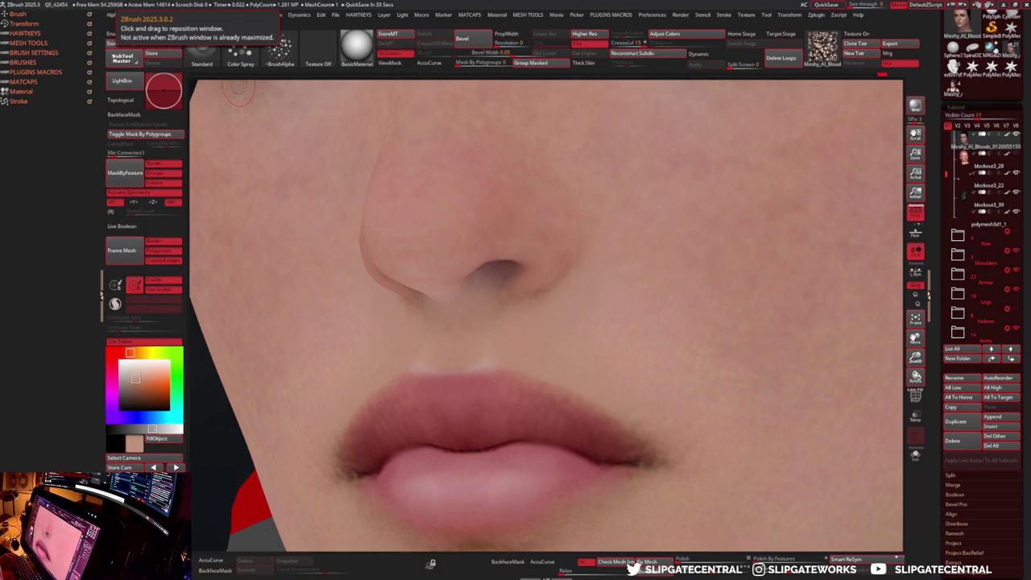
right_drag(602, 395, 592, 330)
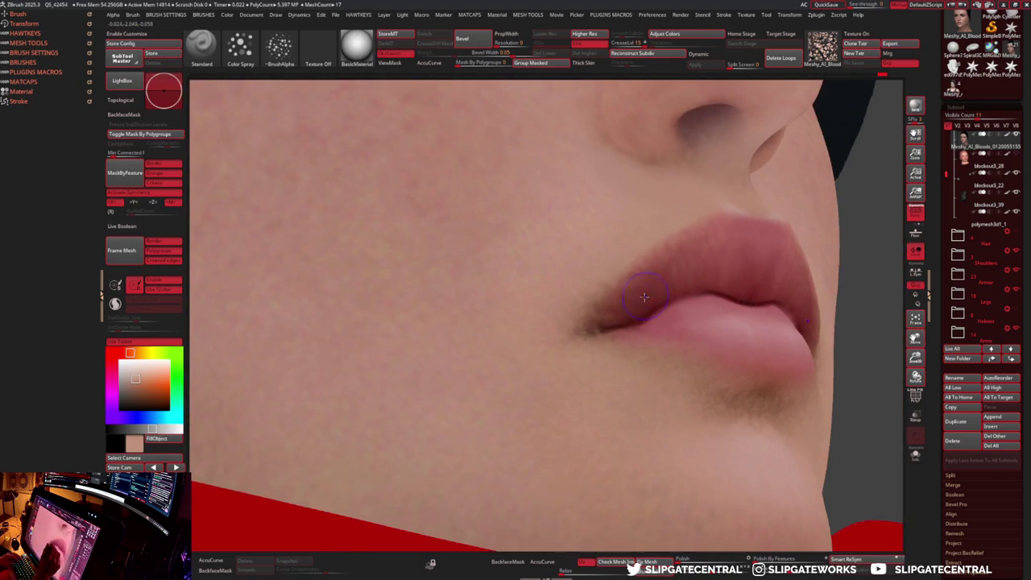
- Sample several skin and redder lip tones while rotating around the lips
key(c)
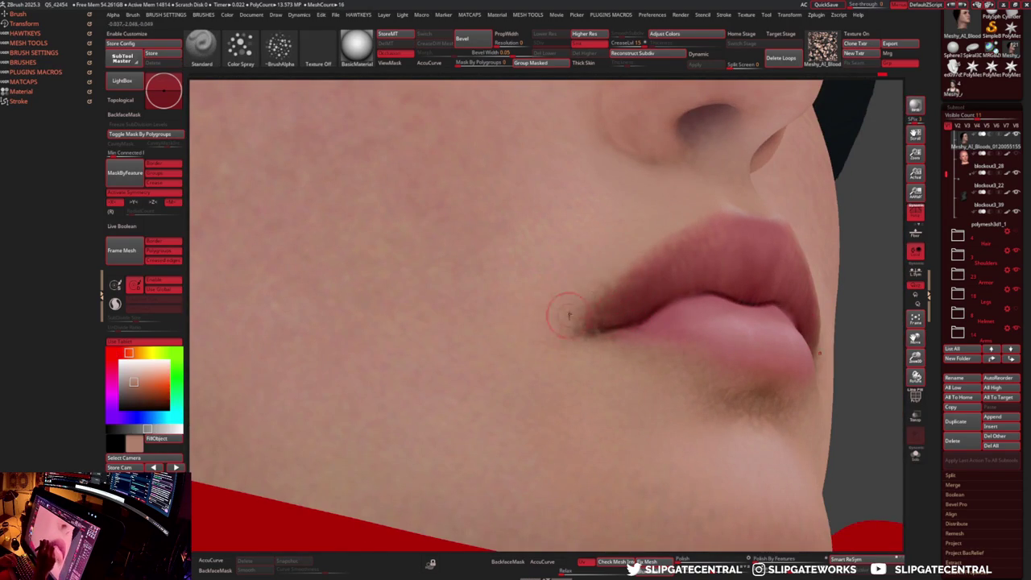
right_drag(609, 314, 595, 311)
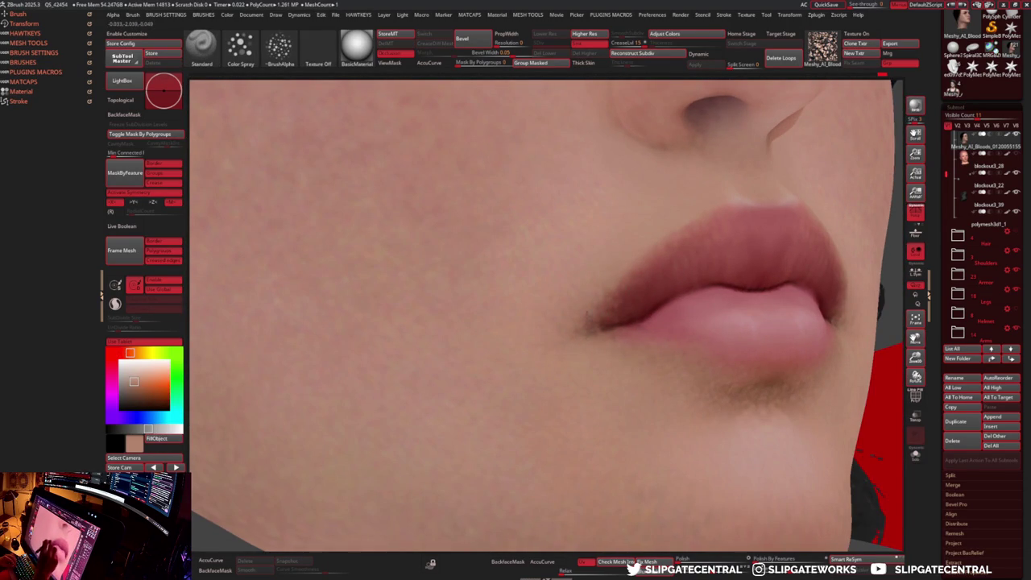
right_drag(602, 292, 677, 262)
key(c)
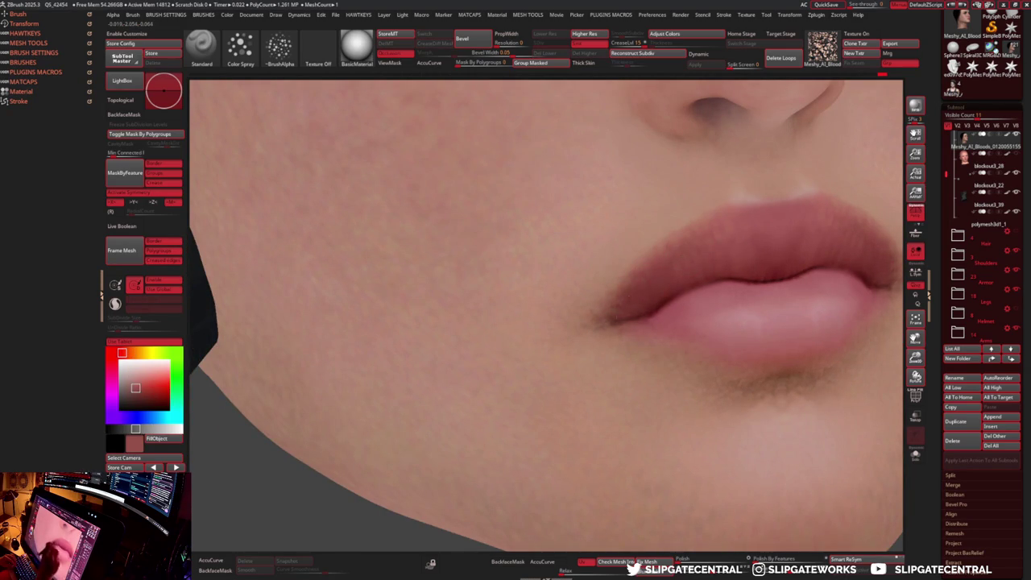
right_drag(636, 301, 608, 348)
key(c)
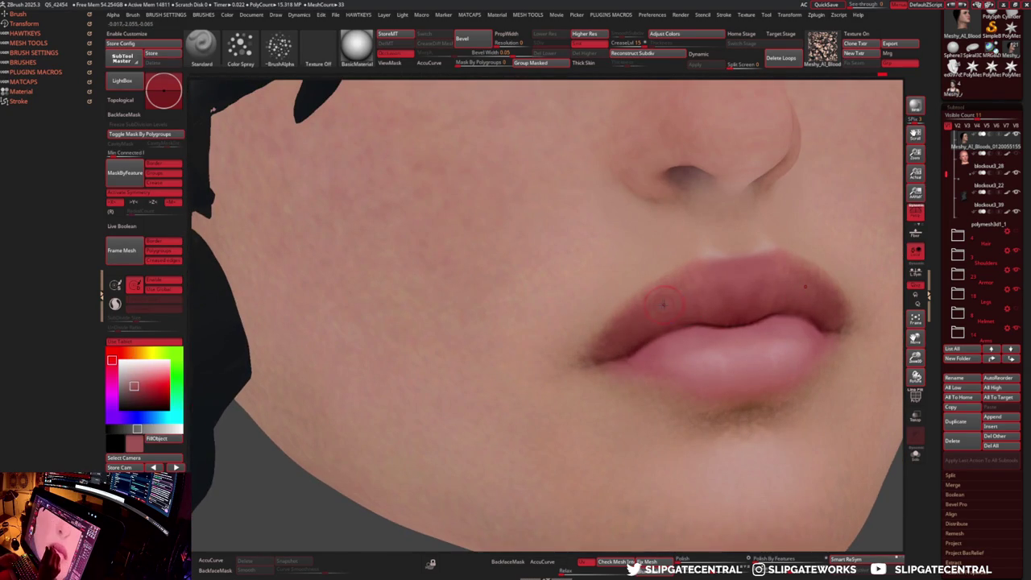
key(c)
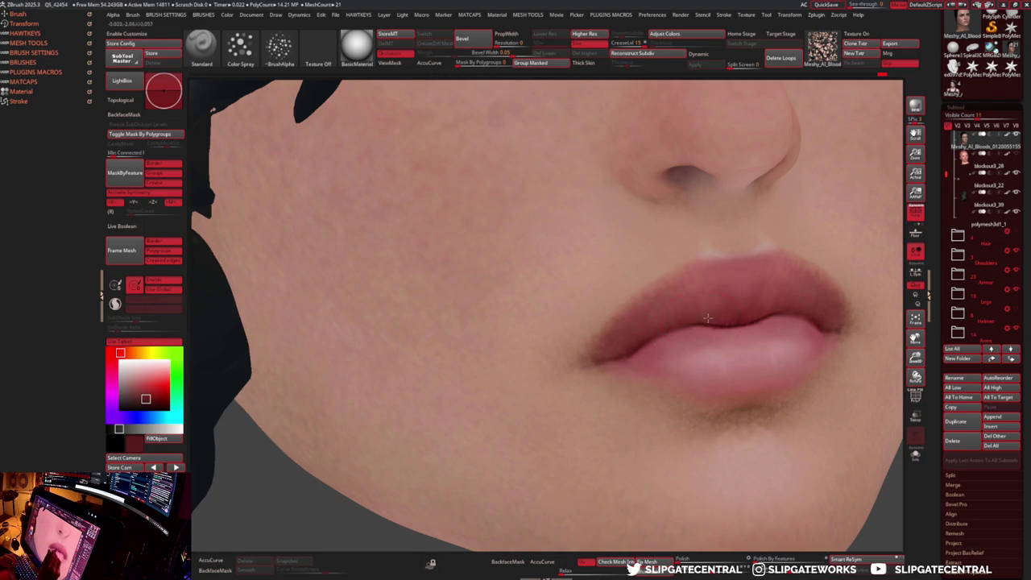
right_drag(708, 318, 612, 338)
key(c)
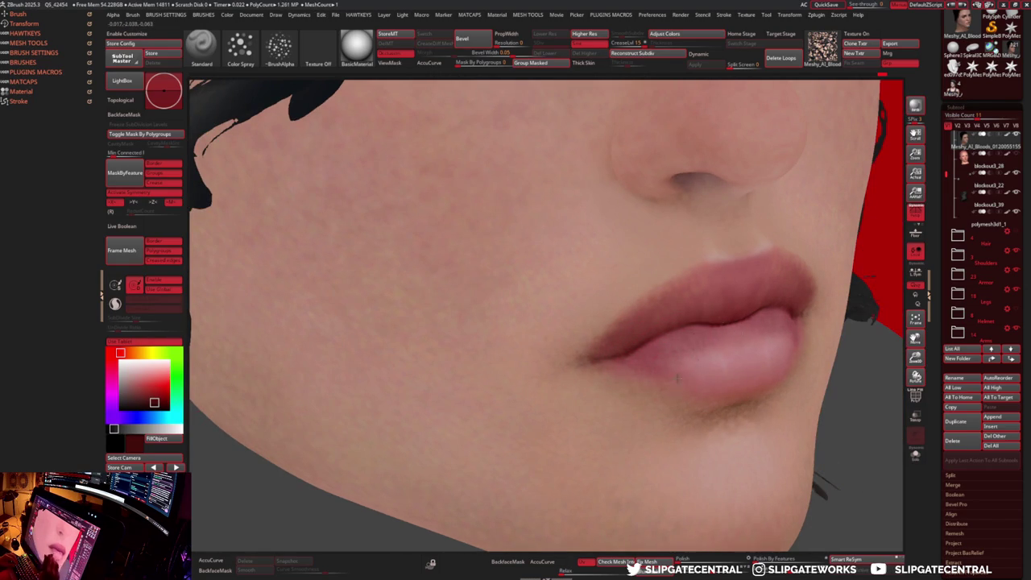
mouse_move(788, 359)
right_down()
mouse_move(713, 437)
mouse_move(714, 385)
right_up()
- Sample more skin and pink lip tones from near-frontal views of the mouth
key(c)
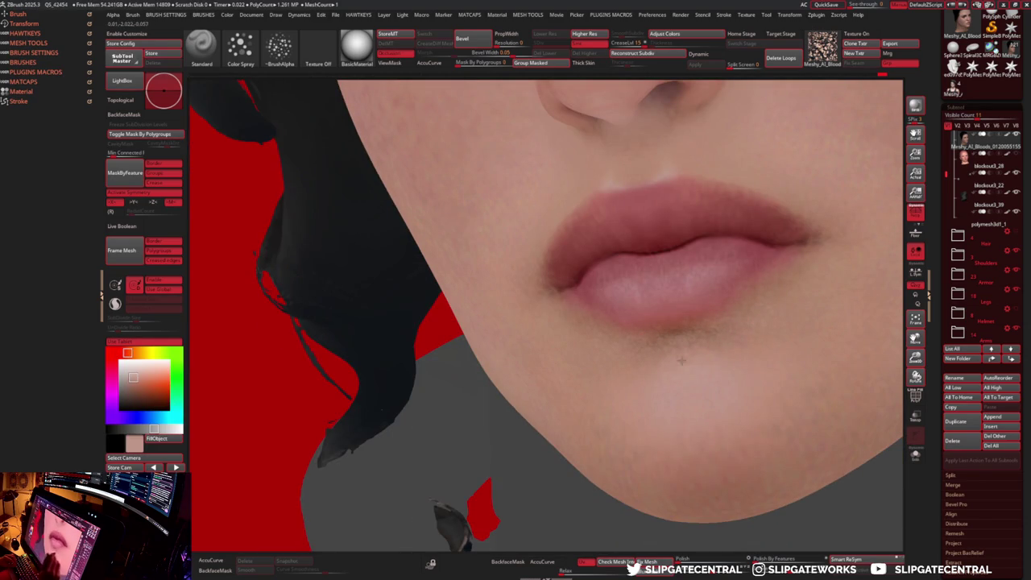
key(c)
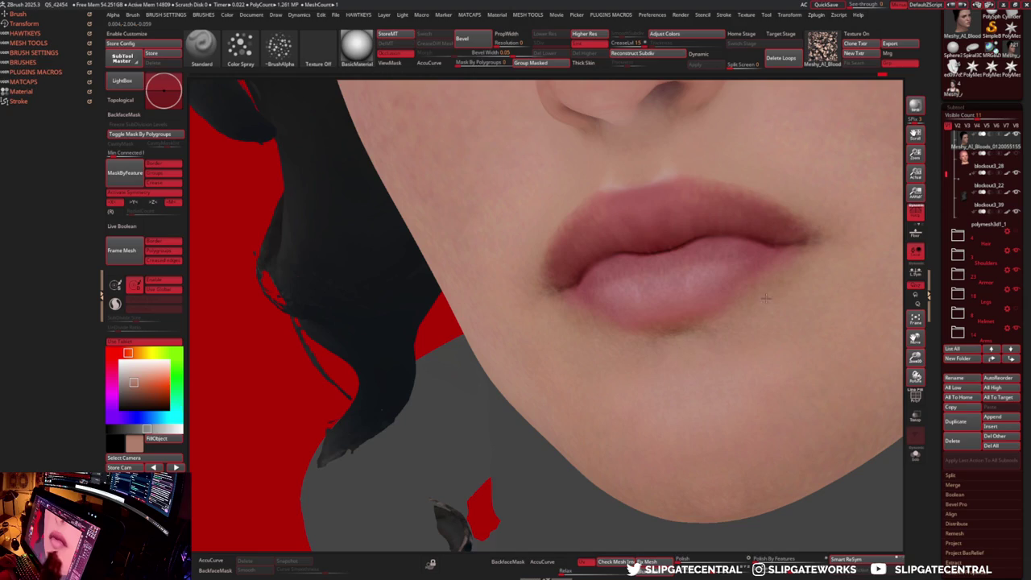
mouse_move(759, 287)
right_down()
mouse_move(737, 344)
mouse_move(782, 291)
right_up()
key(c)
right_drag(697, 347, 759, 312)
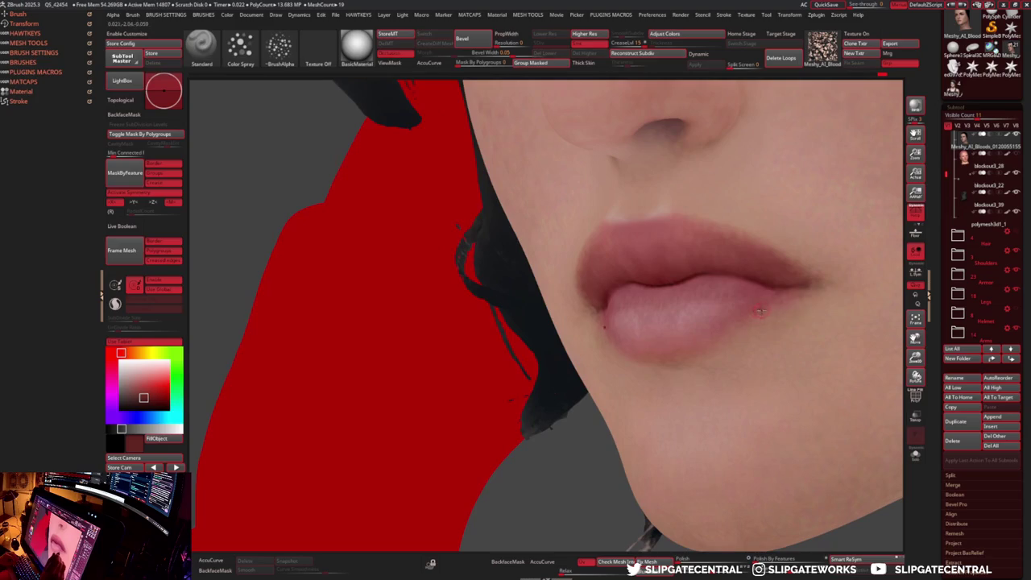
key(c)
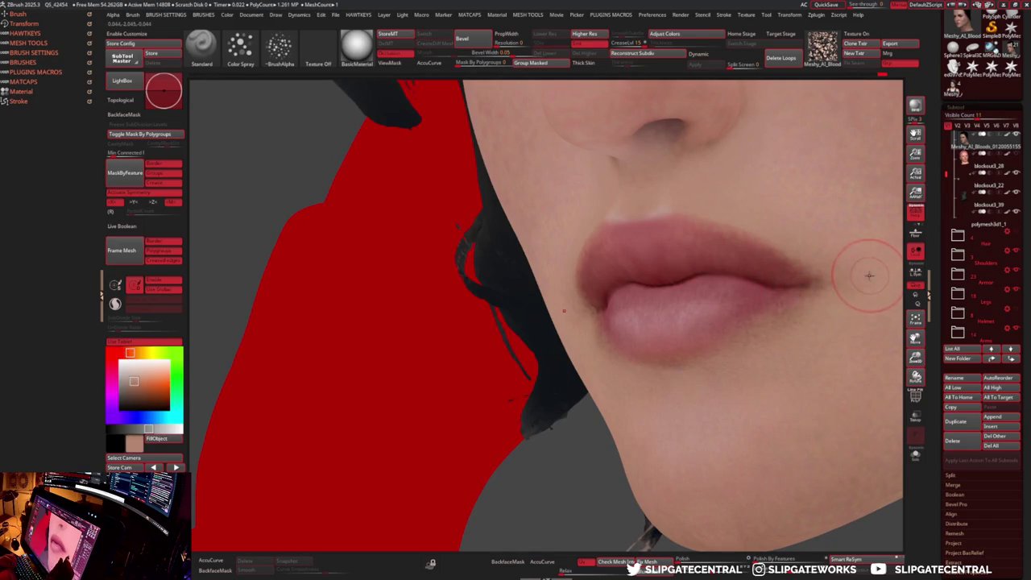
alt+right_drag(863, 272, 766, 306)
key(c)
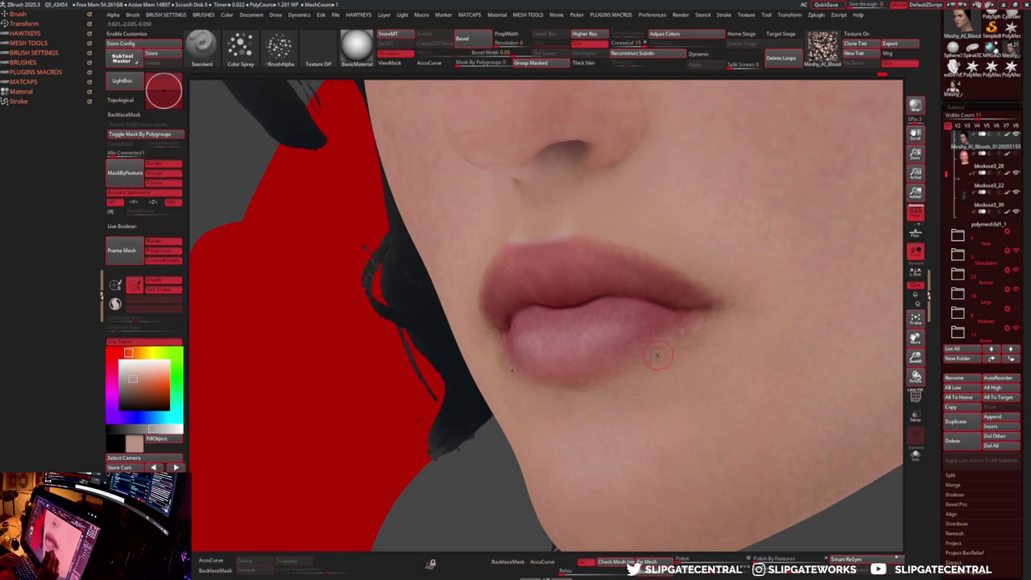
- Set the stroke to Dots and turn the brush alpha off
click(240, 49)
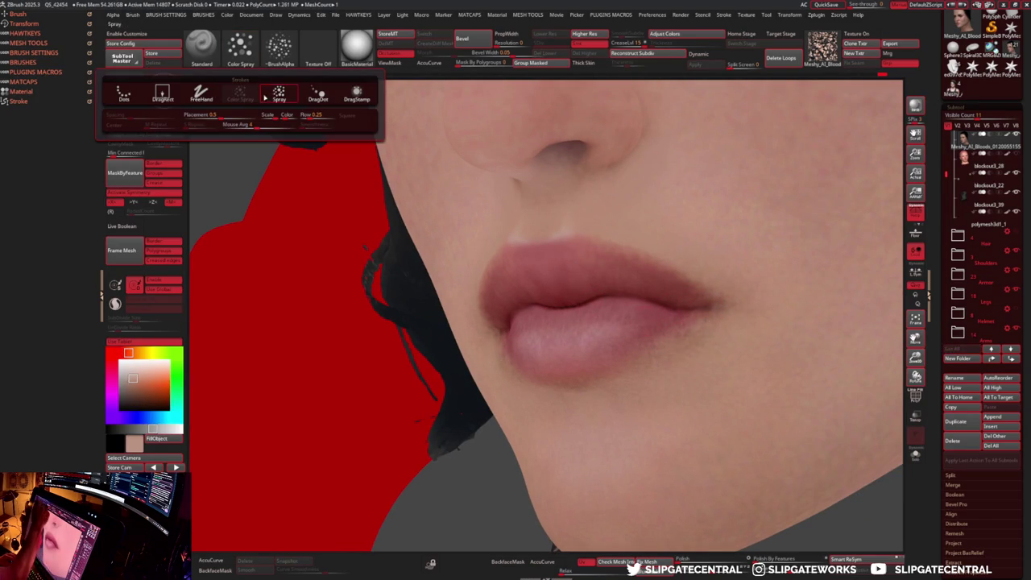
click(121, 92)
click(283, 50)
click(65, 93)
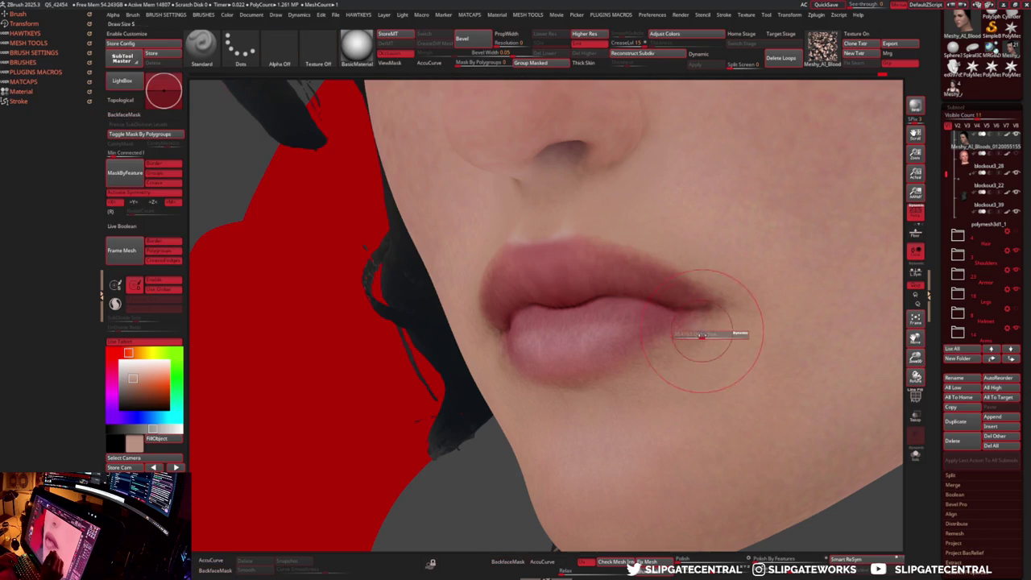
shift+right_drag(611, 384, 492, 409)
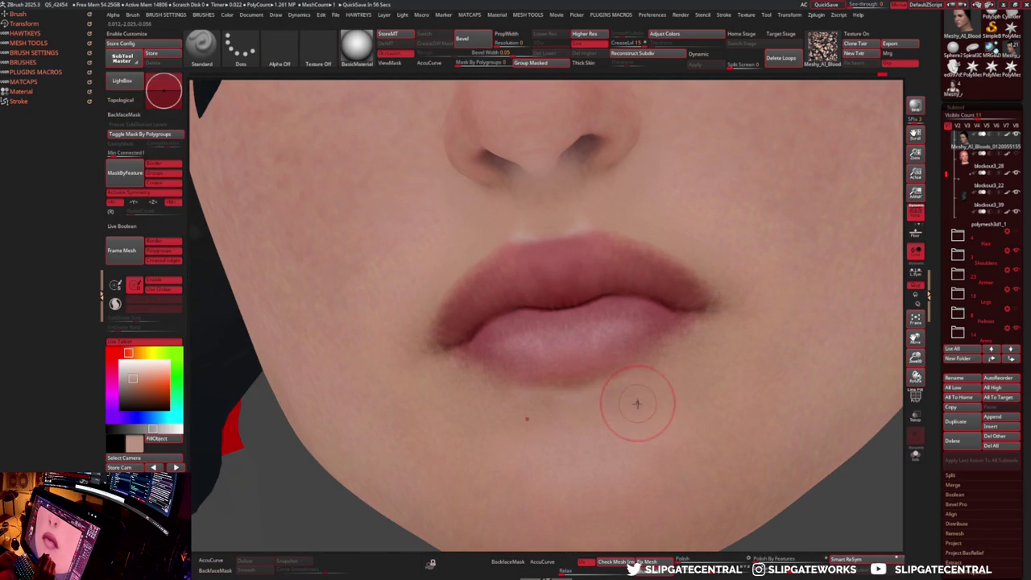
mouse_move(621, 375)
ctrl+right_down()
mouse_move(652, 387)
mouse_move(673, 368)
ctrl+right_up()
- Apply the zbro_Paint MatCap and reframe a close view of the face
key(m)
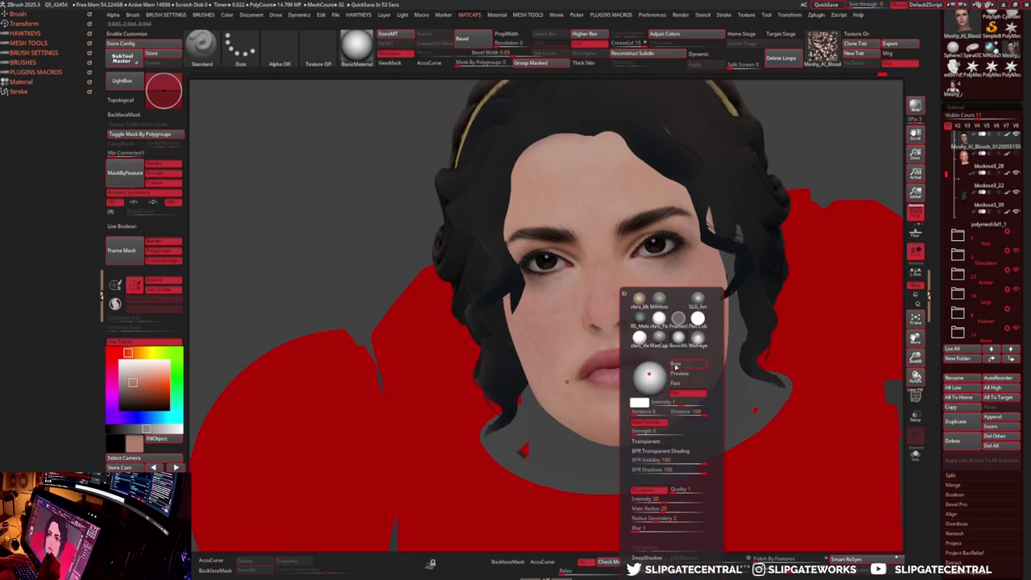
click(679, 340)
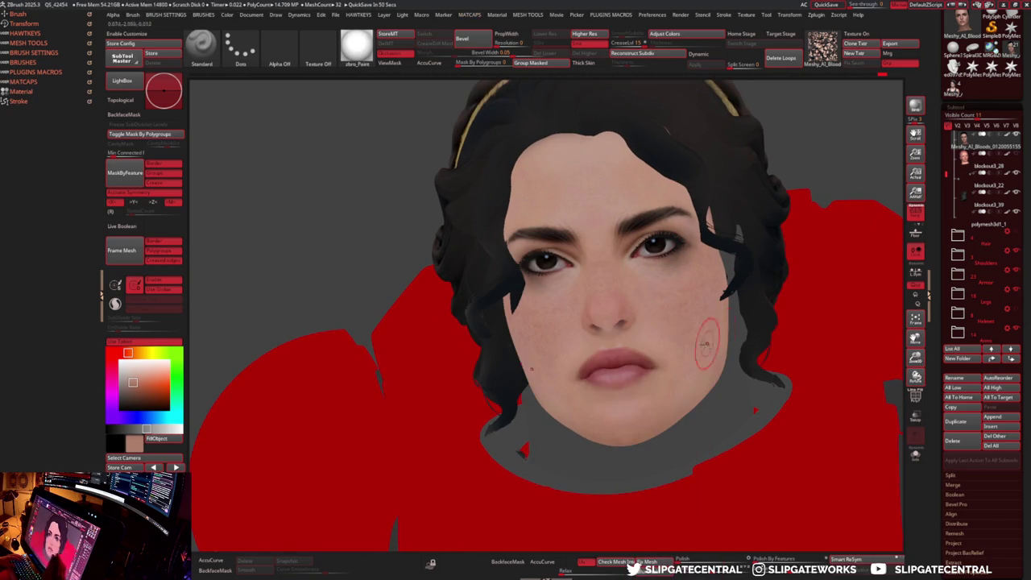
key(space)
mouse_move(714, 332)
right_down()
mouse_move(693, 322)
mouse_move(655, 352)
right_up()
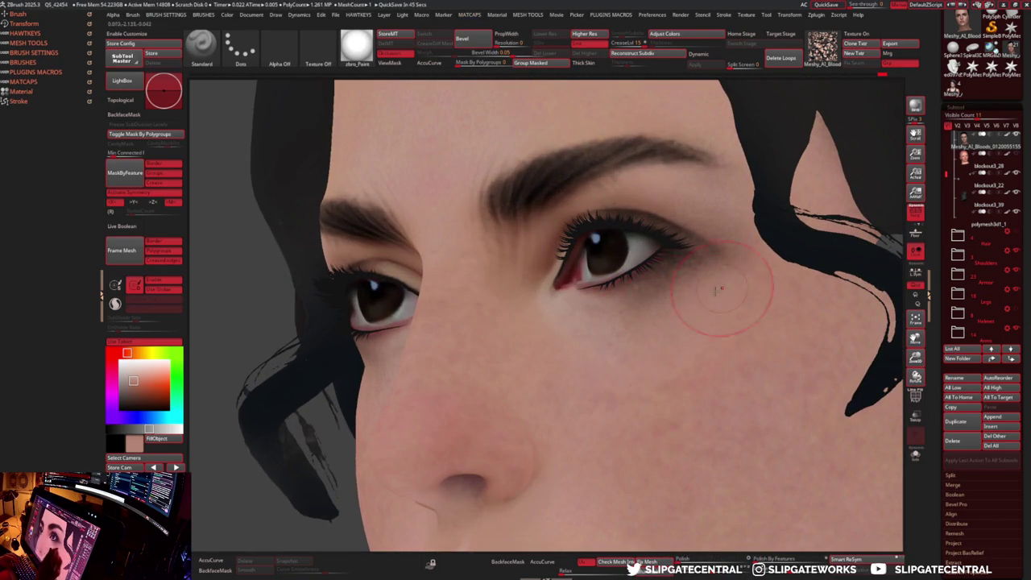
right_drag(714, 265, 696, 266)
mouse_move(657, 328)
ctrl+right_down()
mouse_move(719, 259)
mouse_move(688, 291)
ctrl+right_up()
click(240, 47)
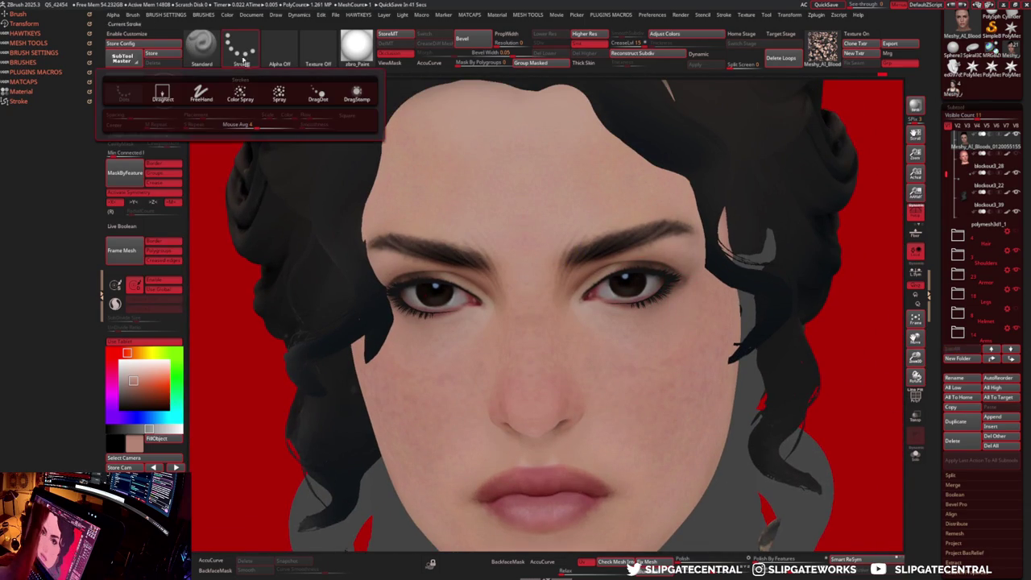
- Choose the Color Spray stroke with Alpha 23 and a dark red colour
click(240, 95)
click(279, 48)
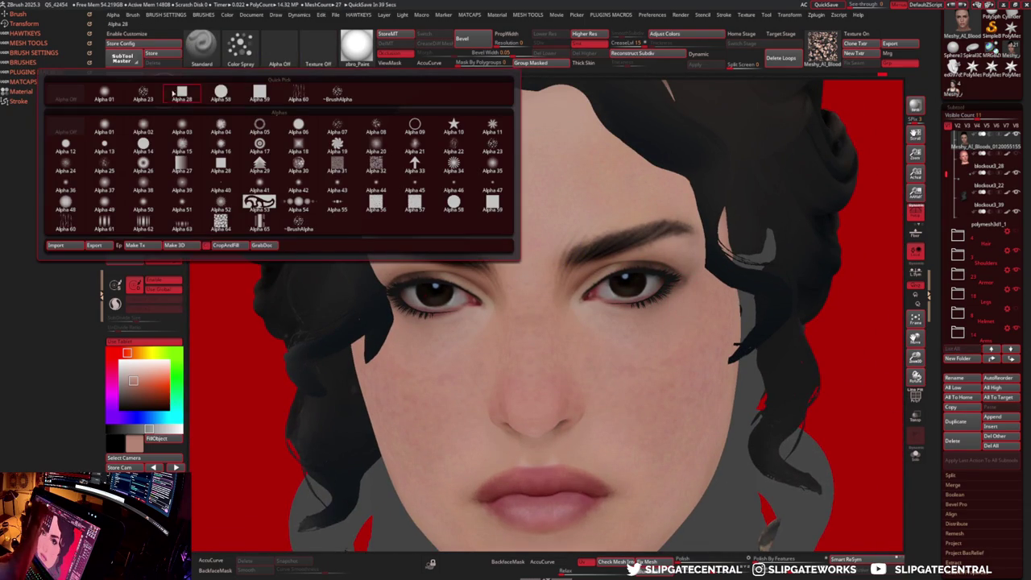
click(169, 94)
ctrl+right_drag(647, 322, 701, 311)
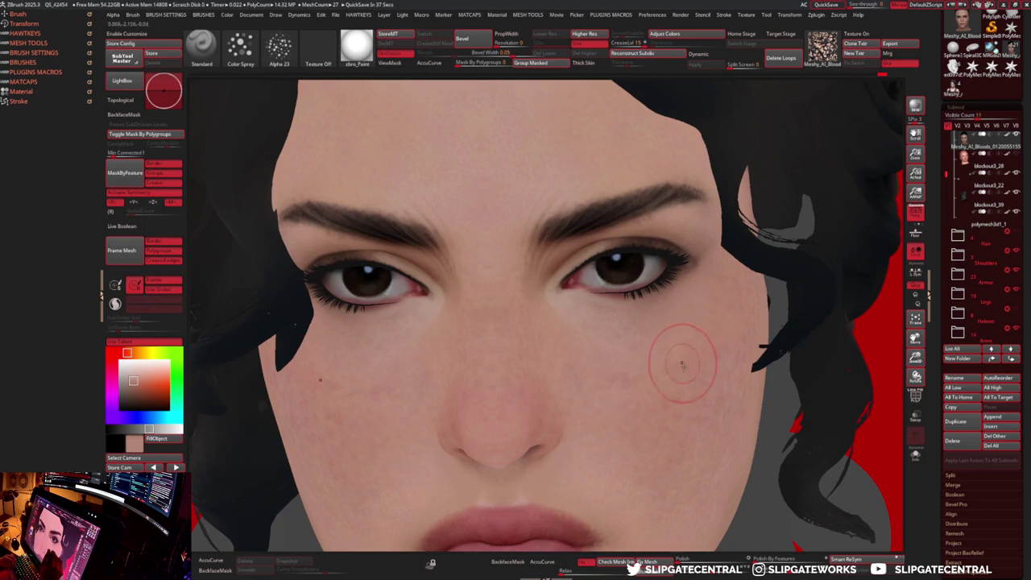
click(112, 353)
click(149, 392)
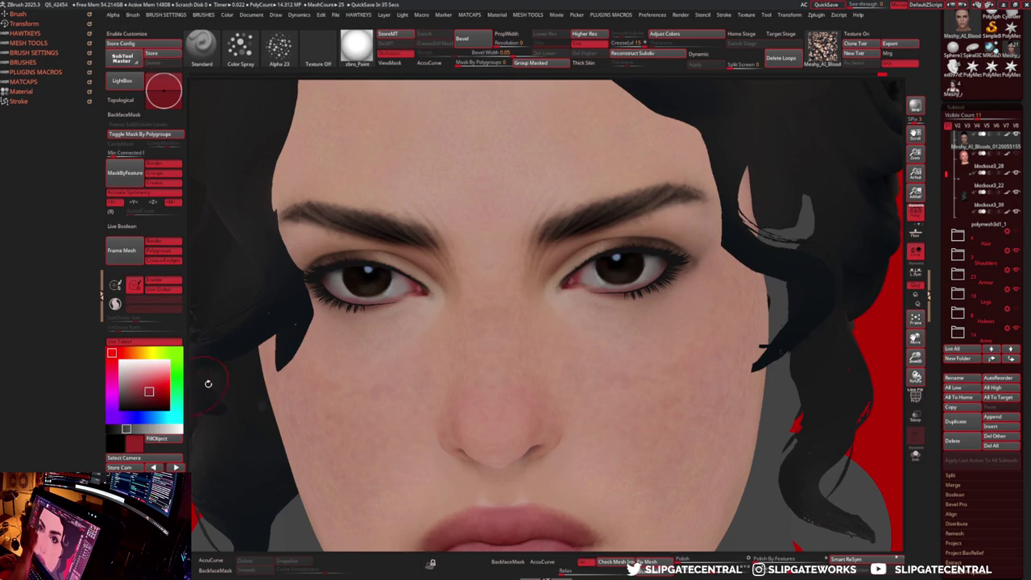
key(s)
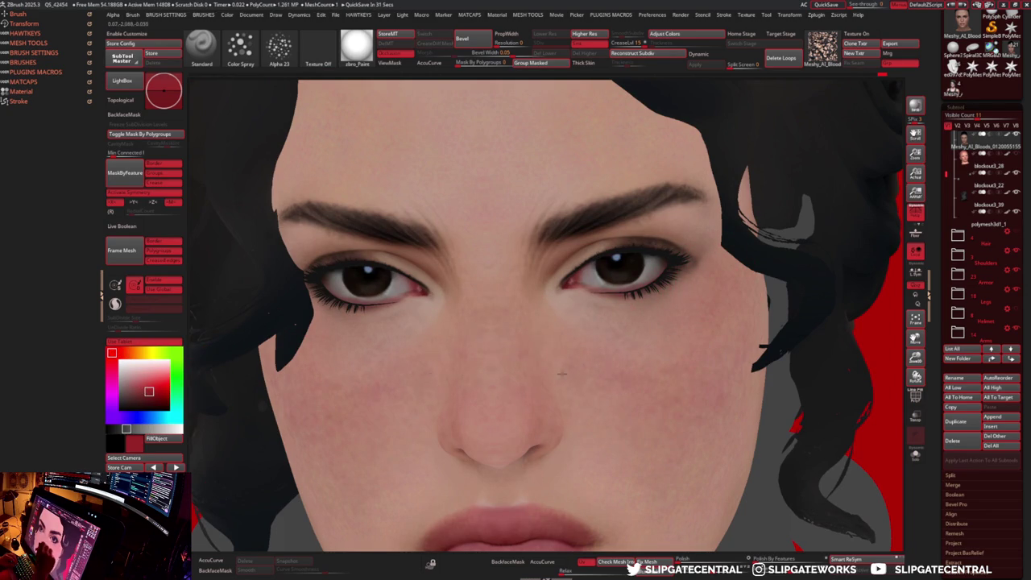
- Switch the paint colour to a lighter sampled skin tone while checking the cheek
right_drag(644, 349, 660, 368)
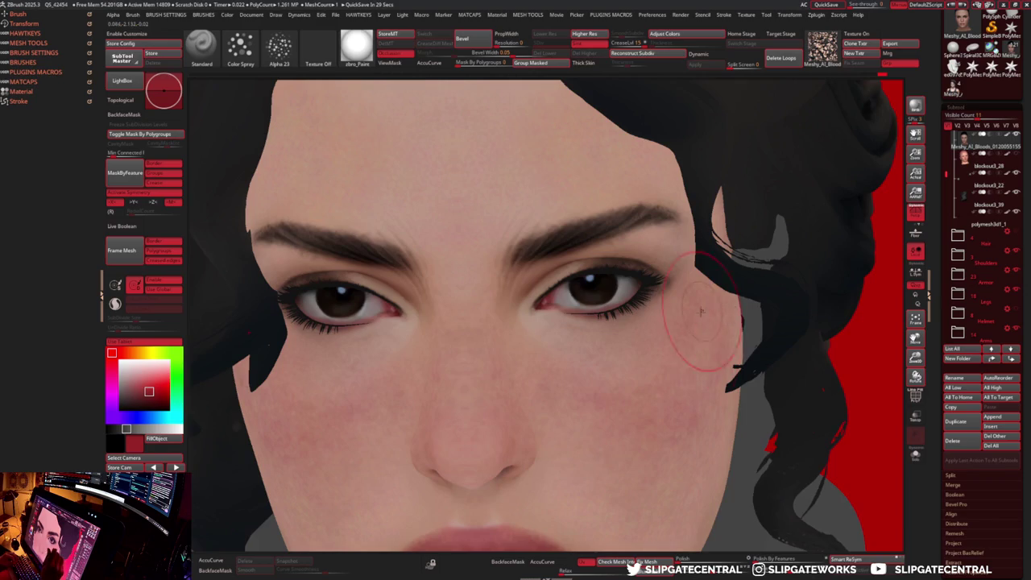
right_drag(697, 306, 684, 296)
click(146, 376)
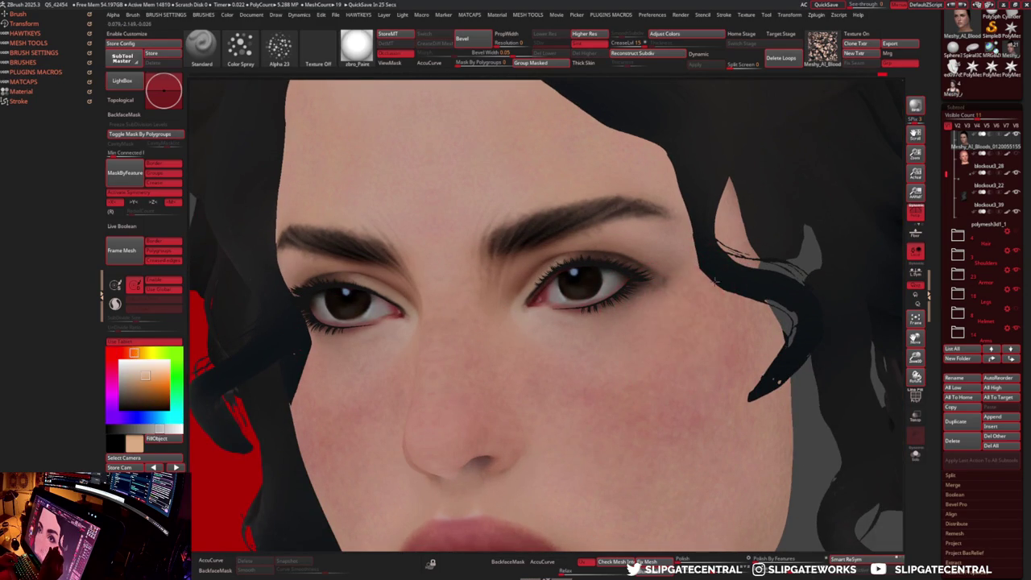
right_drag(680, 317, 667, 322)
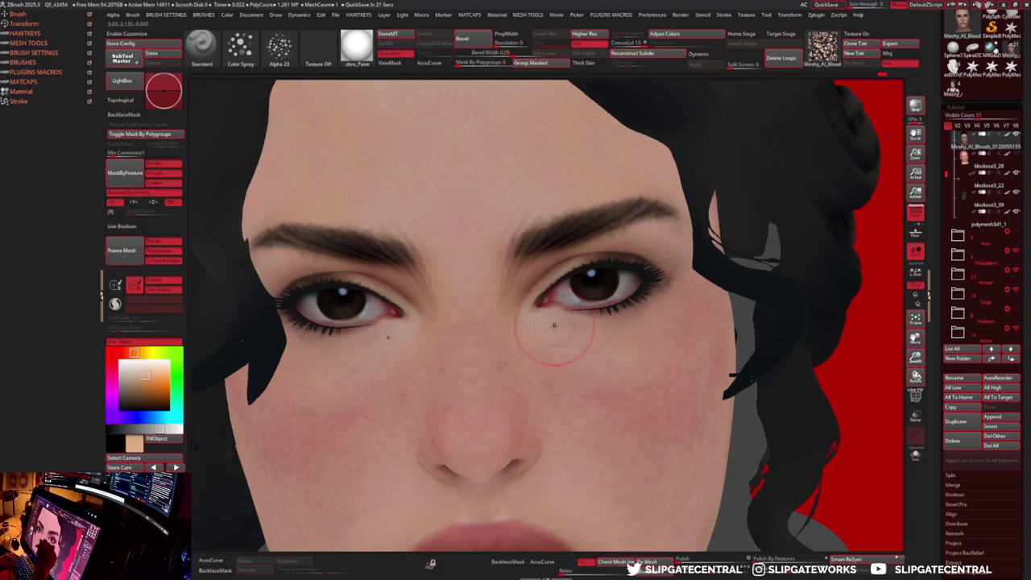
key(c)
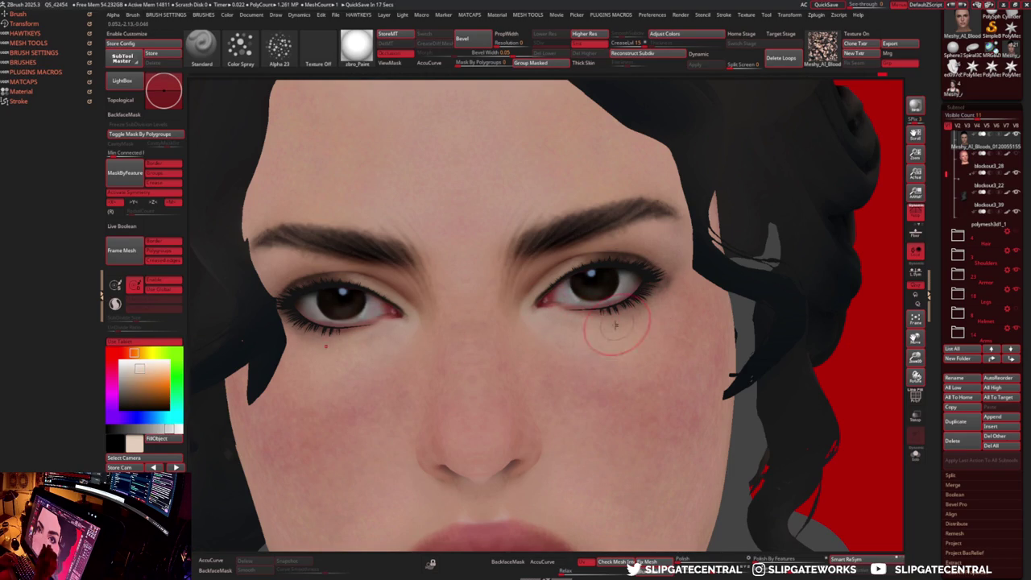
- Pick red then pink and paint a pink blush tint around the nose
key(f)
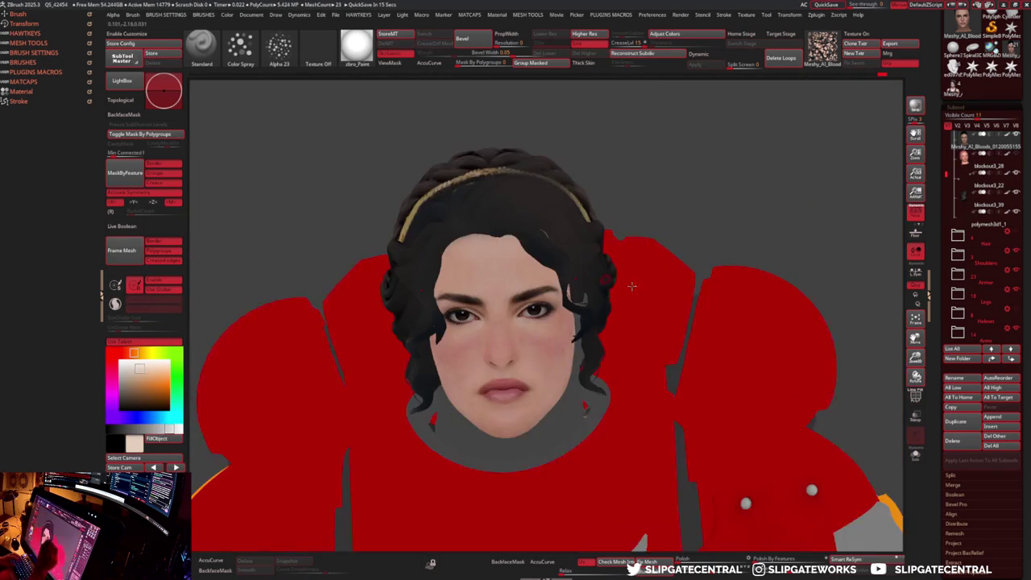
scroll(529, 390, up, 3)
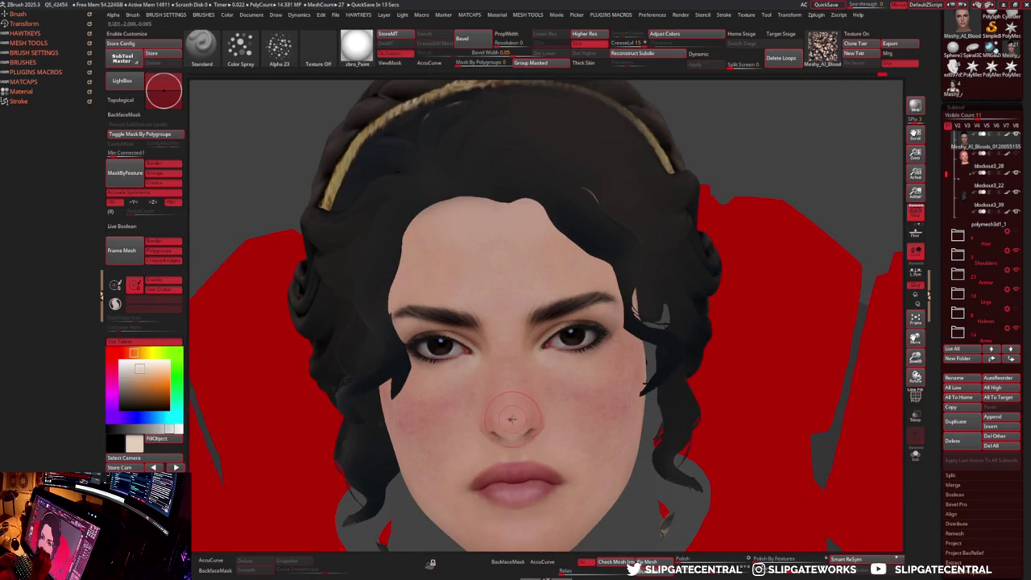
right_drag(509, 412, 506, 453)
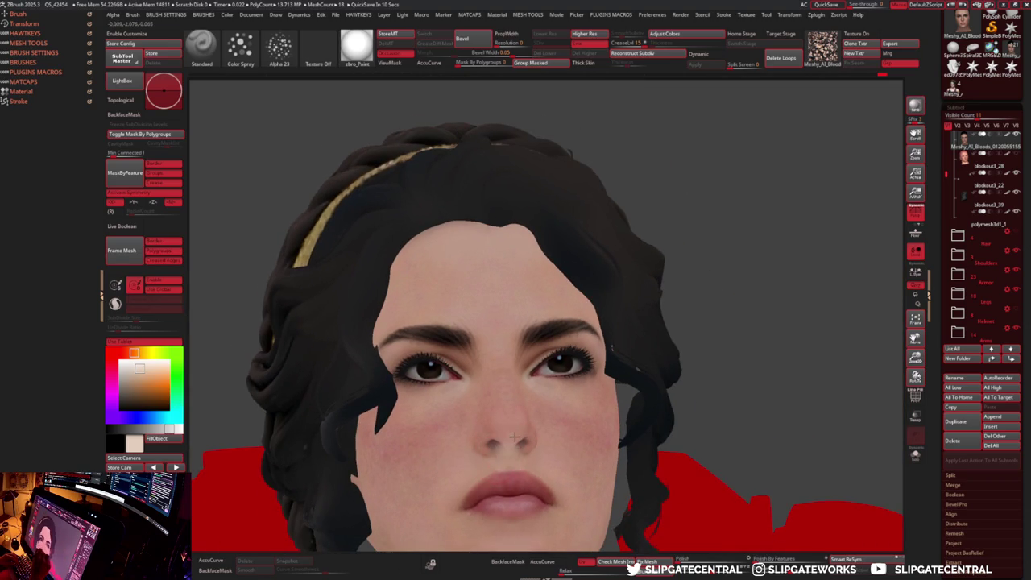
mouse_move(580, 414)
right_down()
mouse_move(511, 391)
mouse_move(550, 411)
right_up()
scroll(550, 410, up, 4)
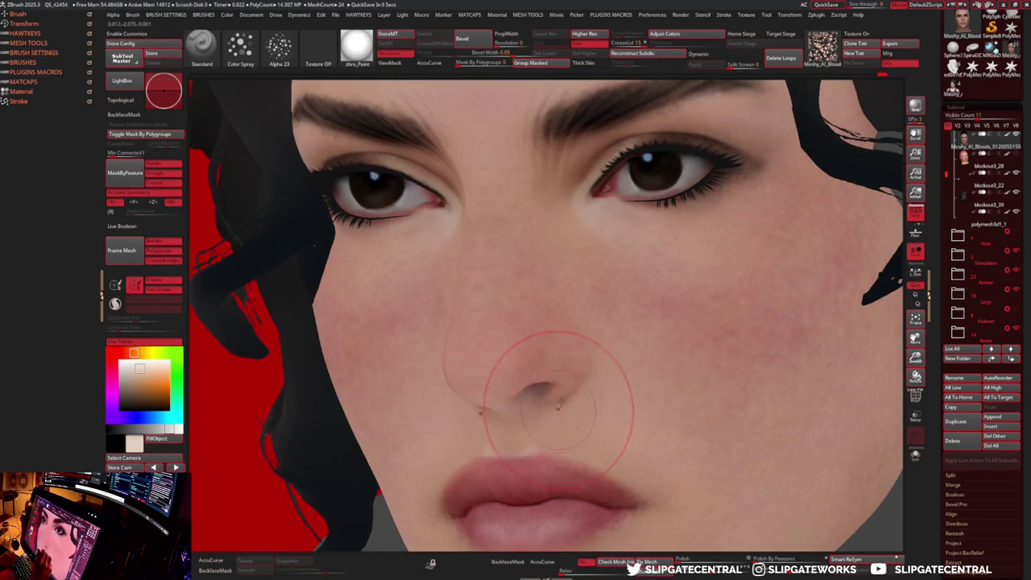
click(119, 353)
click(143, 376)
right_drag(545, 379, 529, 403)
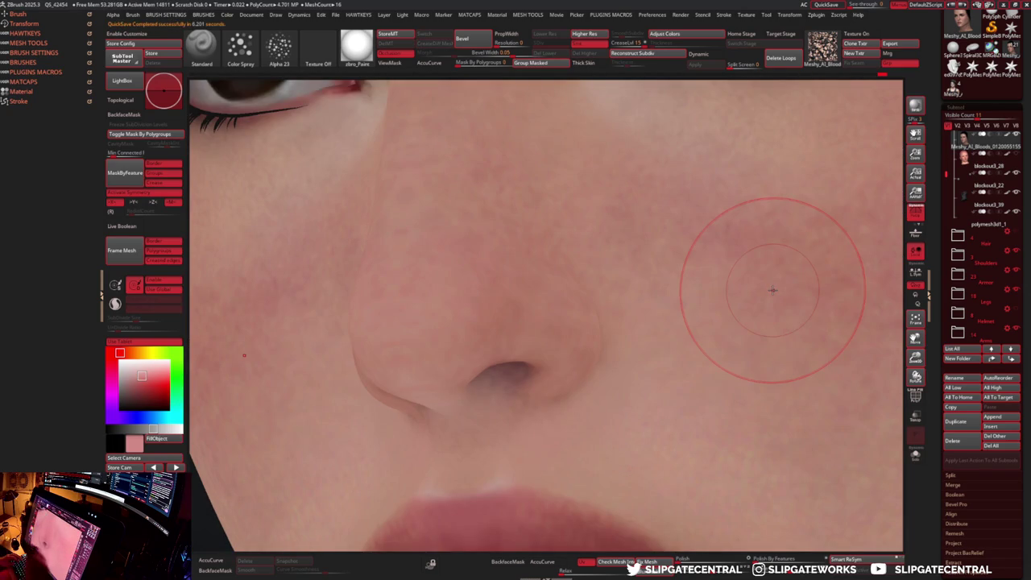
right_drag(771, 290, 664, 391)
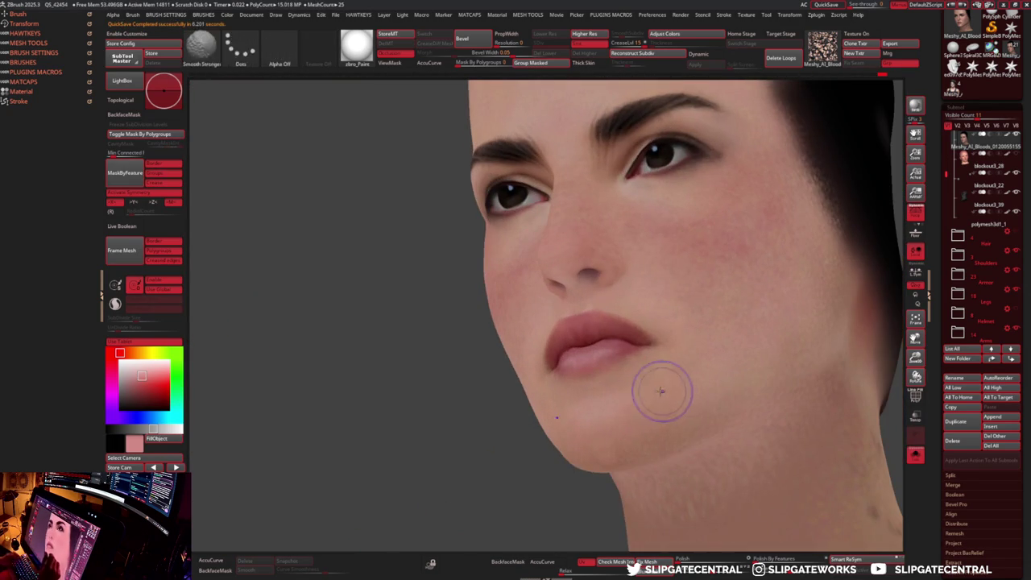
- Zoom in on the chin and lips and sample a slightly darker lip colour
right_drag(665, 391, 662, 424)
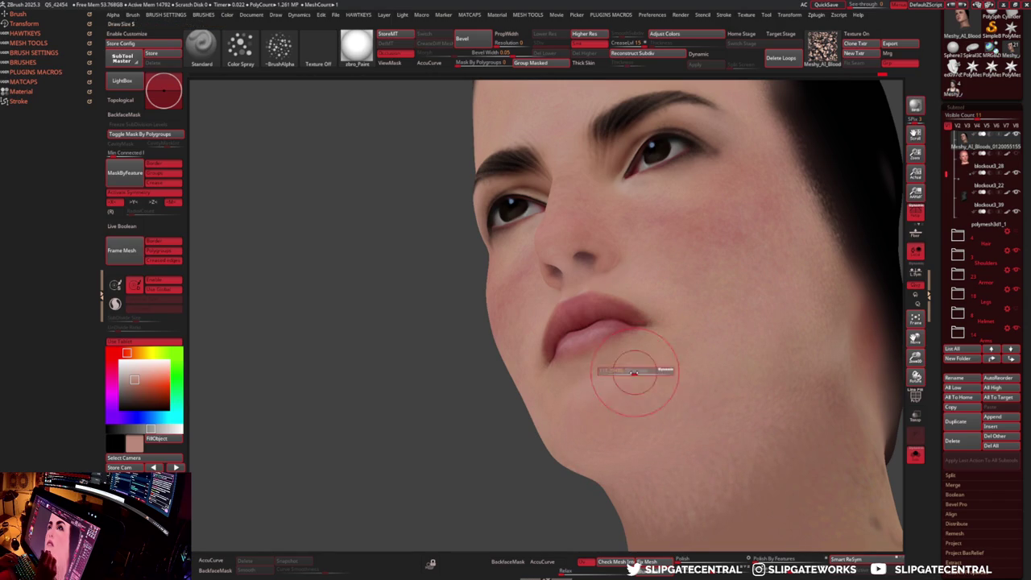
ctrl+right_drag(594, 341, 592, 377)
key(c)
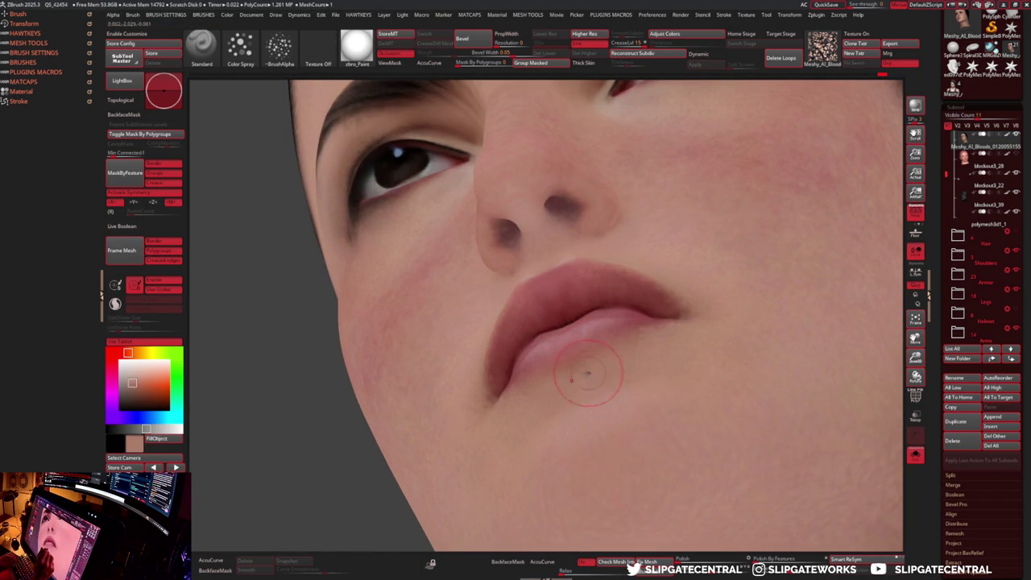
- Switch to the Move brush, toggle AccuCurve off and on, and reshape the lips
key(b)
key(m)
key(v)
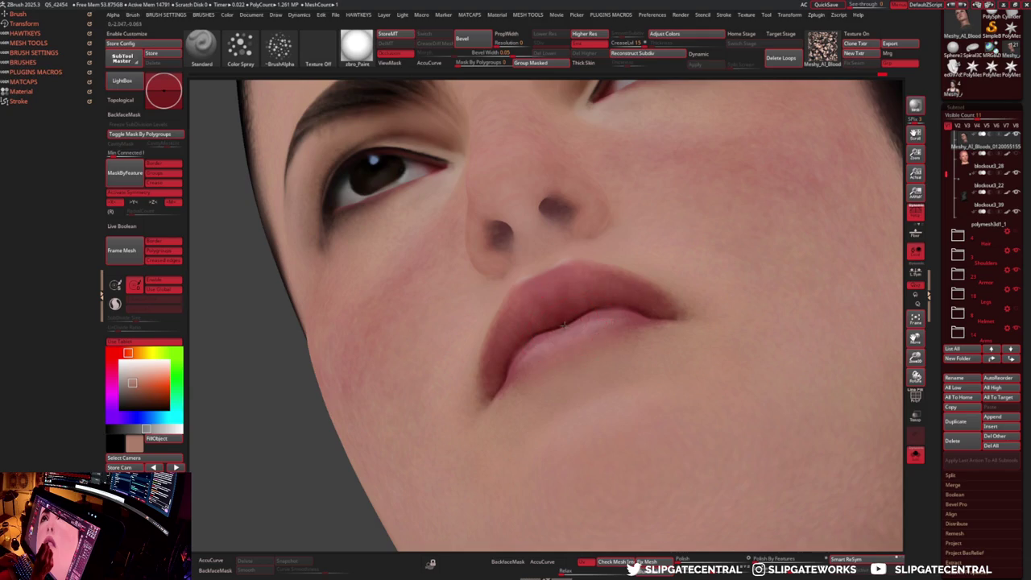
right_drag(577, 345, 558, 317)
key(m)
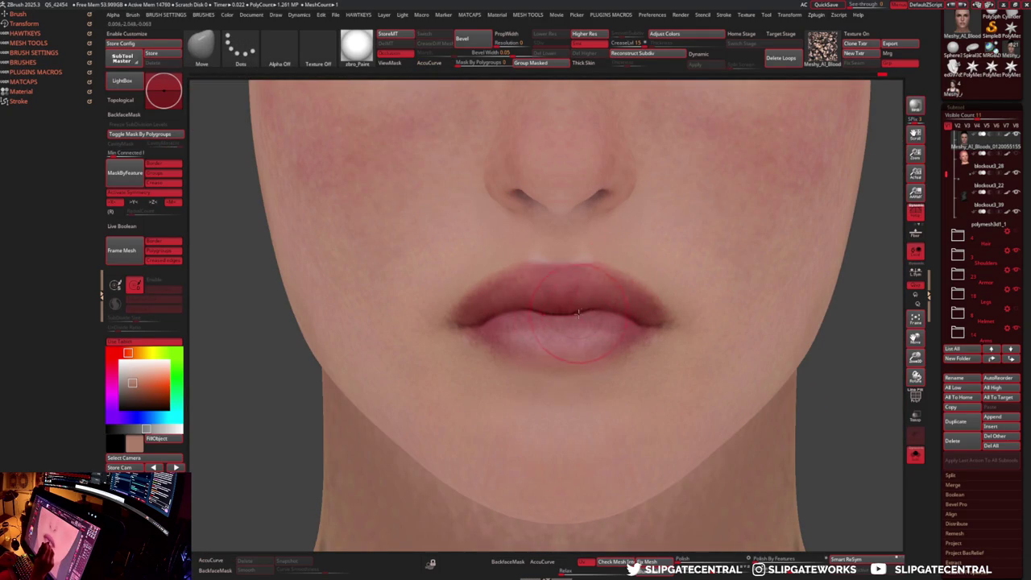
key(m)
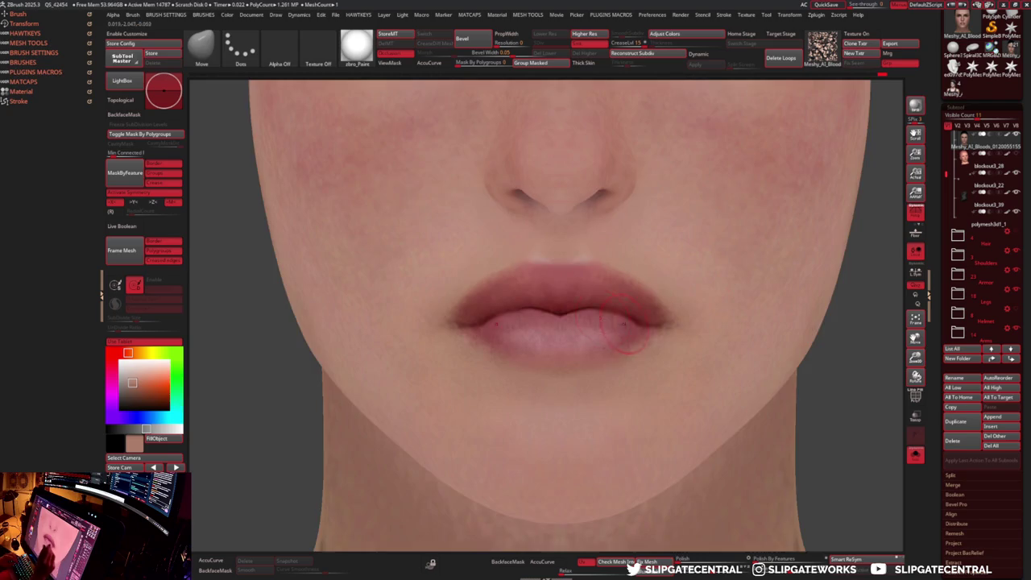
key(f)
right_drag(619, 322, 647, 371)
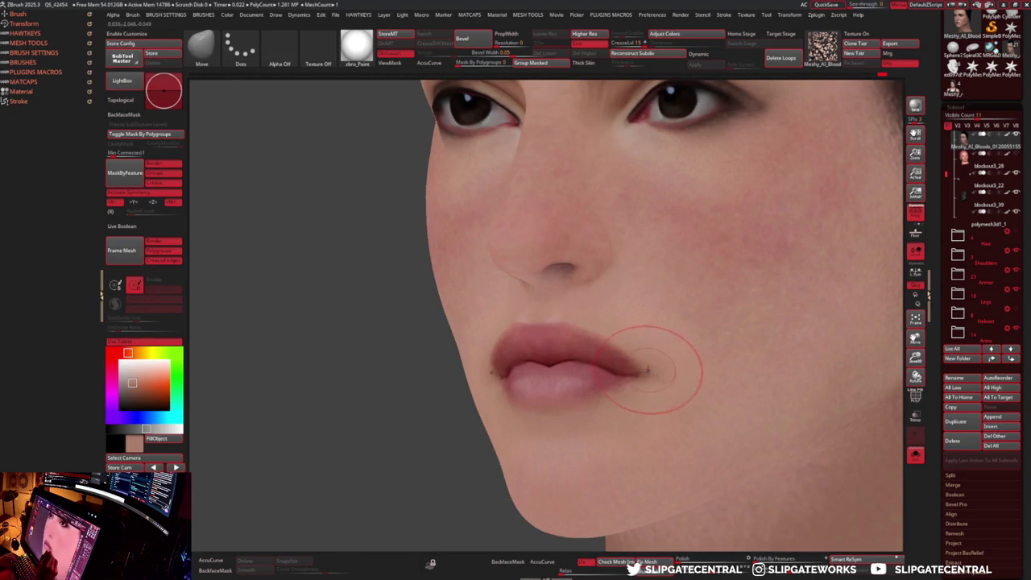
- Preview materials and switch the model to a shaded material
key(m)
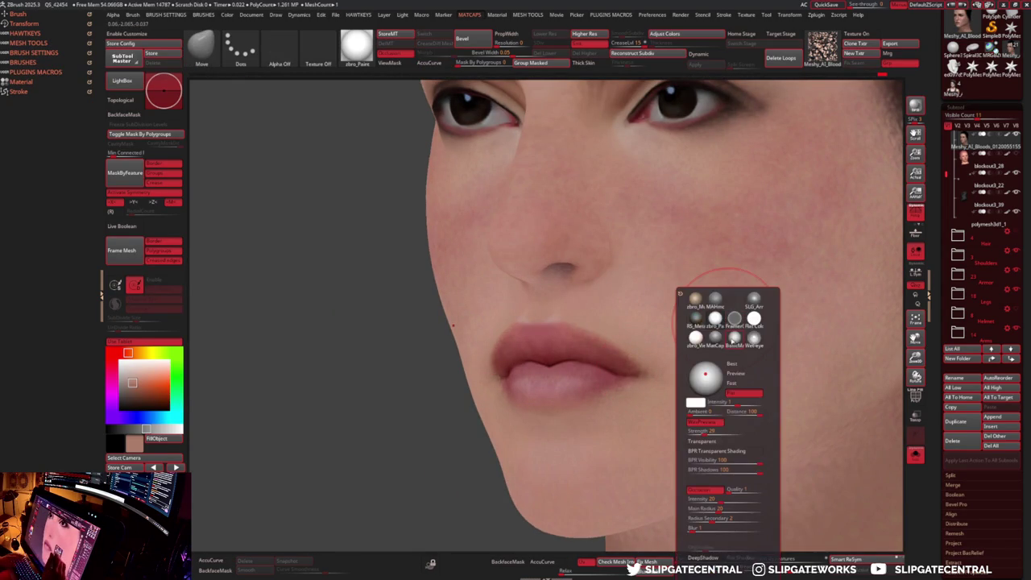
click(714, 319)
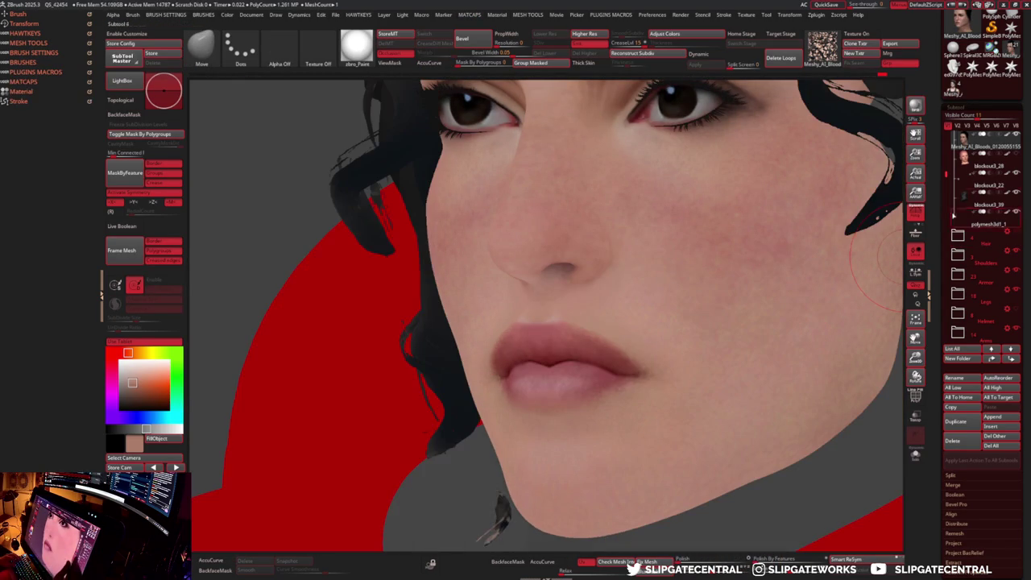
right_drag(816, 260, 794, 426)
key(m)
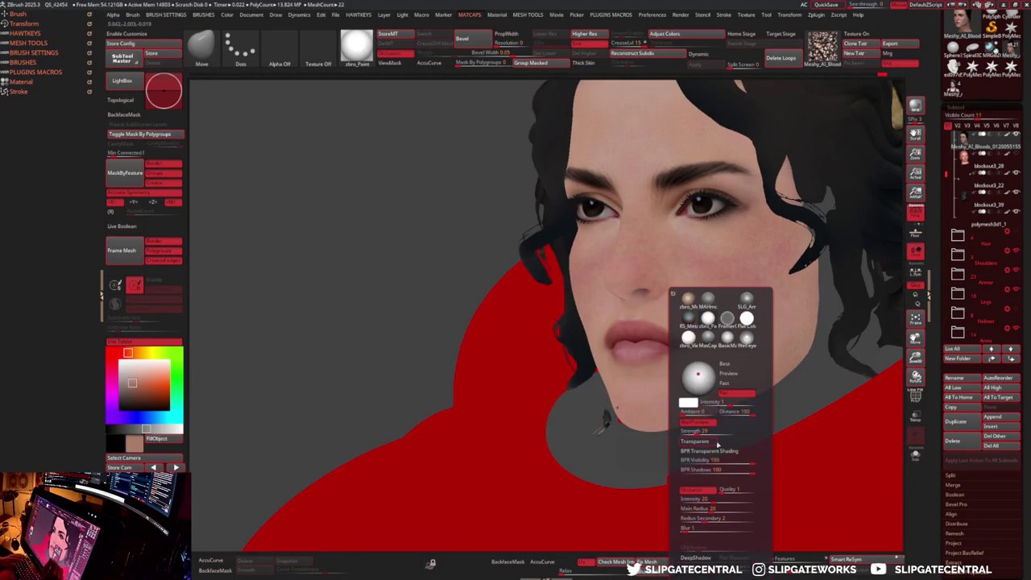
click(735, 378)
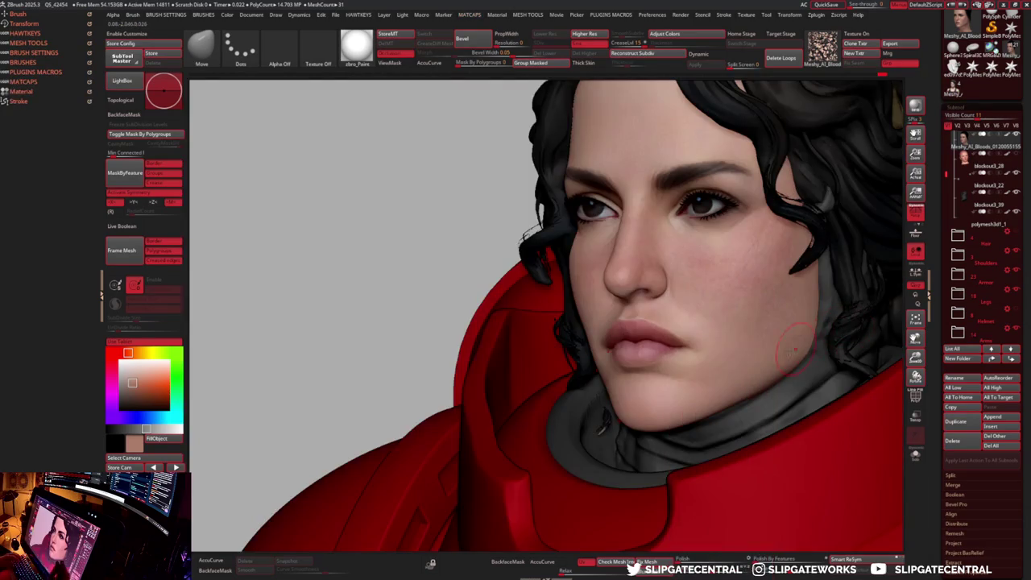
mouse_move(735, 378)
right_down()
mouse_move(746, 242)
mouse_move(663, 237)
right_up()
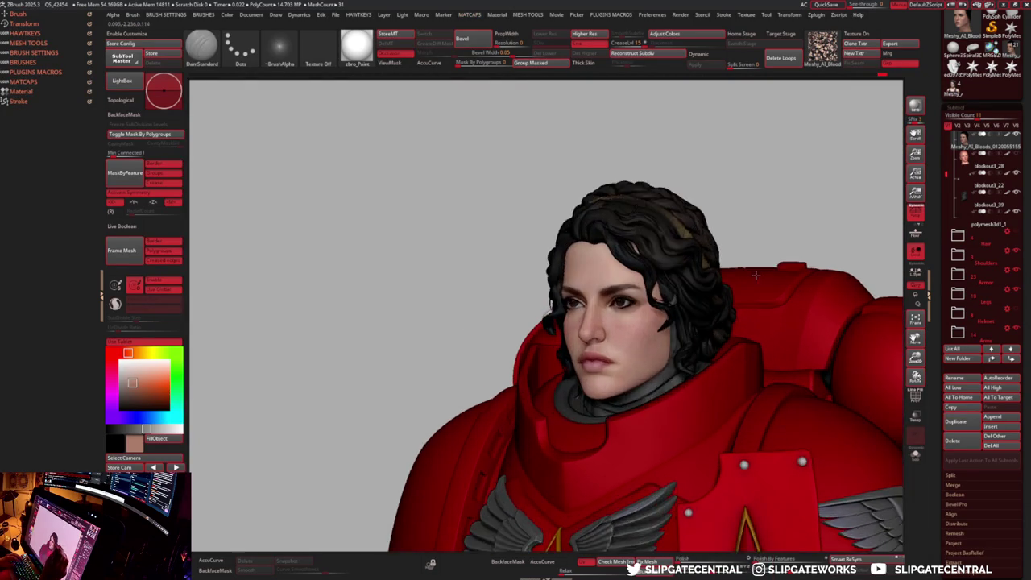
- Select the curly hair subtool and store its shape with StoreMT
alt+click(626, 294)
right_drag(626, 295, 585, 219)
click(392, 37)
- Raise the Move brush Draw Size for reshaping the hair
key(s)
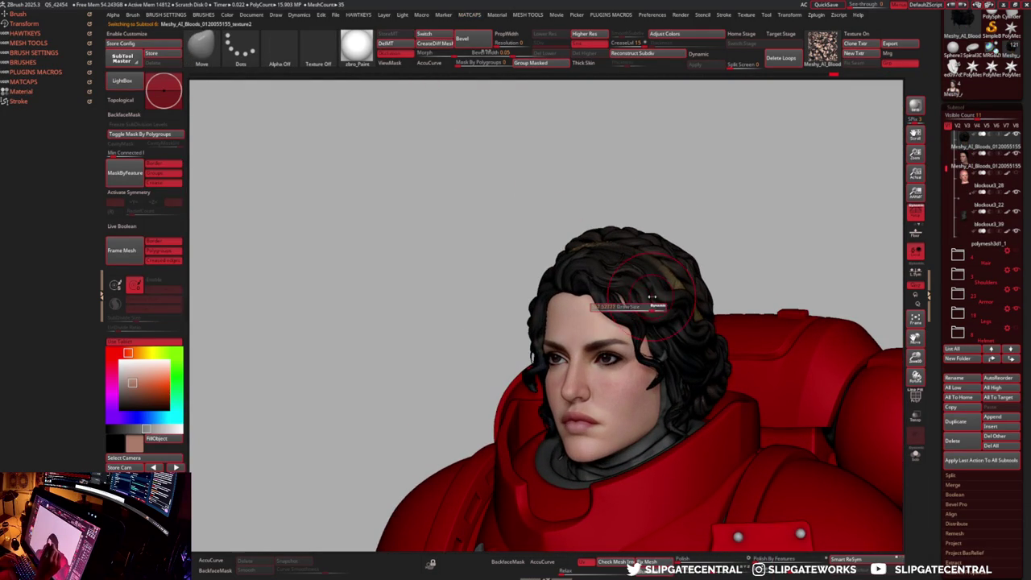
right_click(616, 302)
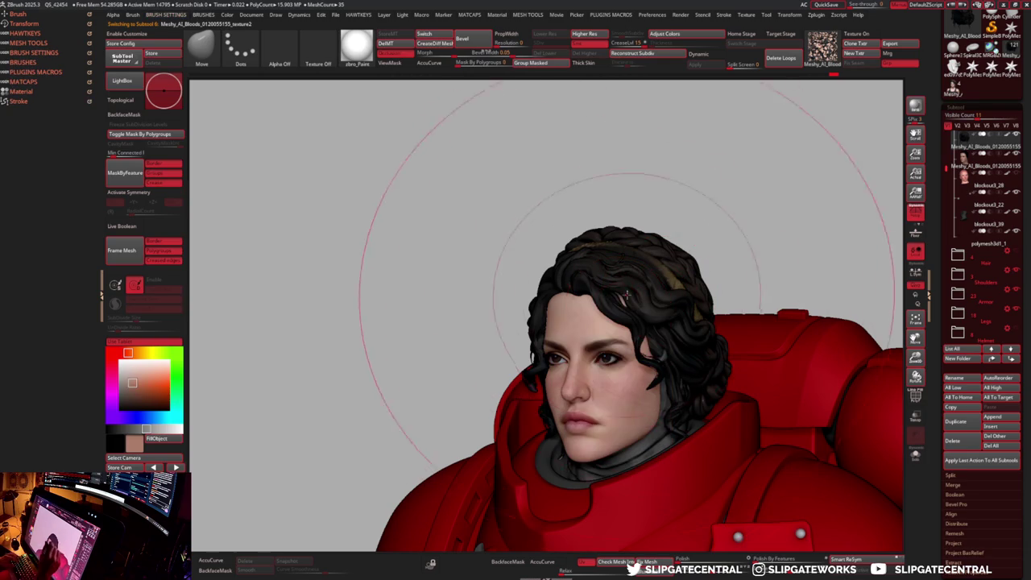
right_drag(563, 306, 553, 314)
mouse_move(600, 287)
right_down()
mouse_move(629, 262)
mouse_move(608, 294)
mouse_move(629, 311)
mouse_move(499, 201)
mouse_move(522, 372)
mouse_move(548, 371)
mouse_move(535, 419)
right_up()
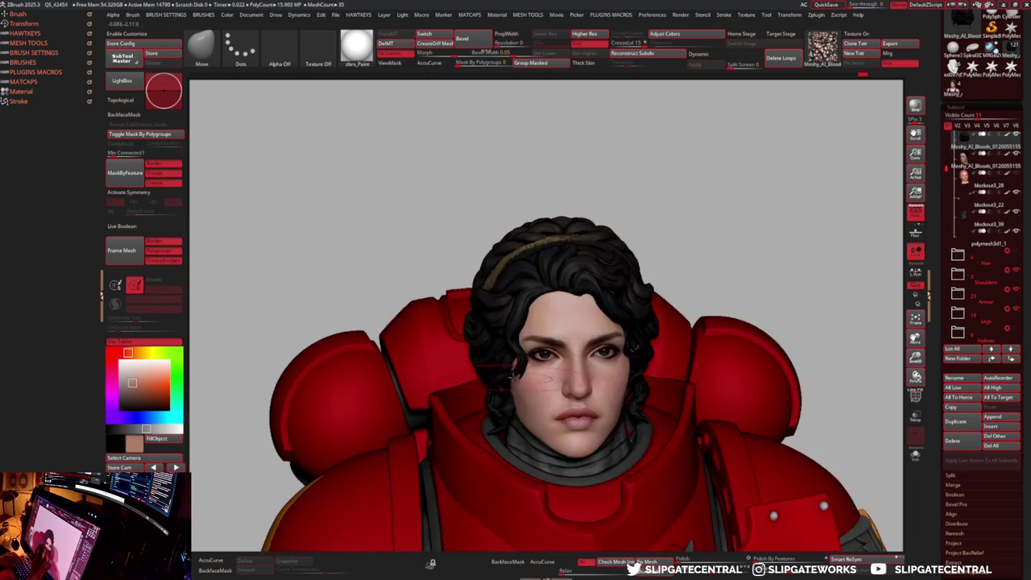
- Solo the hair, then inspect the bust from three-quarter, front and side views
click(915, 454)
key(f)
key(ctrl+shift+s)
mouse_move(548, 354)
right_down()
mouse_move(580, 351)
mouse_move(548, 355)
mouse_move(559, 231)
mouse_move(595, 276)
mouse_move(708, 315)
mouse_move(662, 288)
right_up()
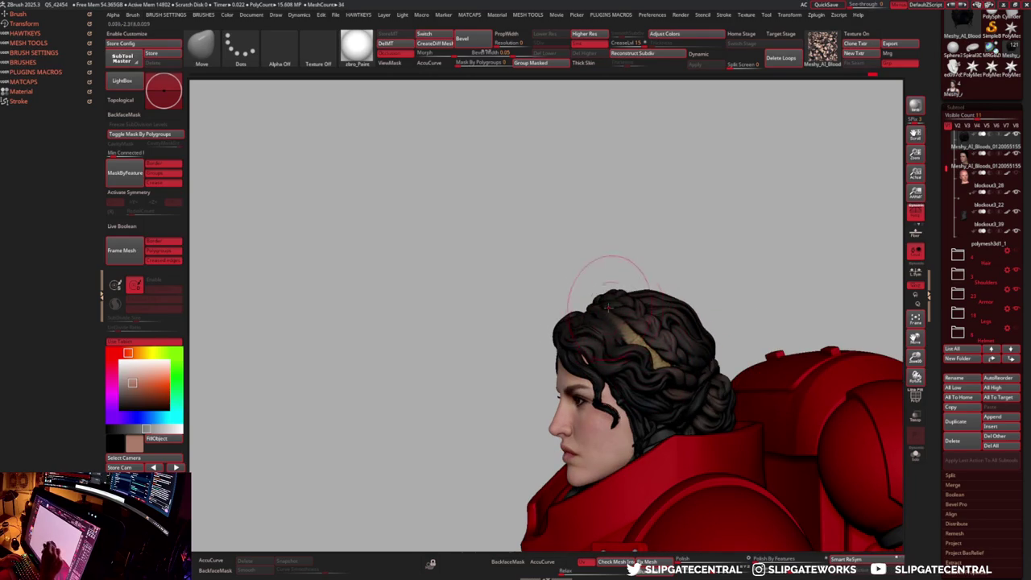
mouse_move(706, 277)
right_down()
mouse_move(743, 274)
mouse_move(714, 269)
mouse_move(727, 258)
right_up()
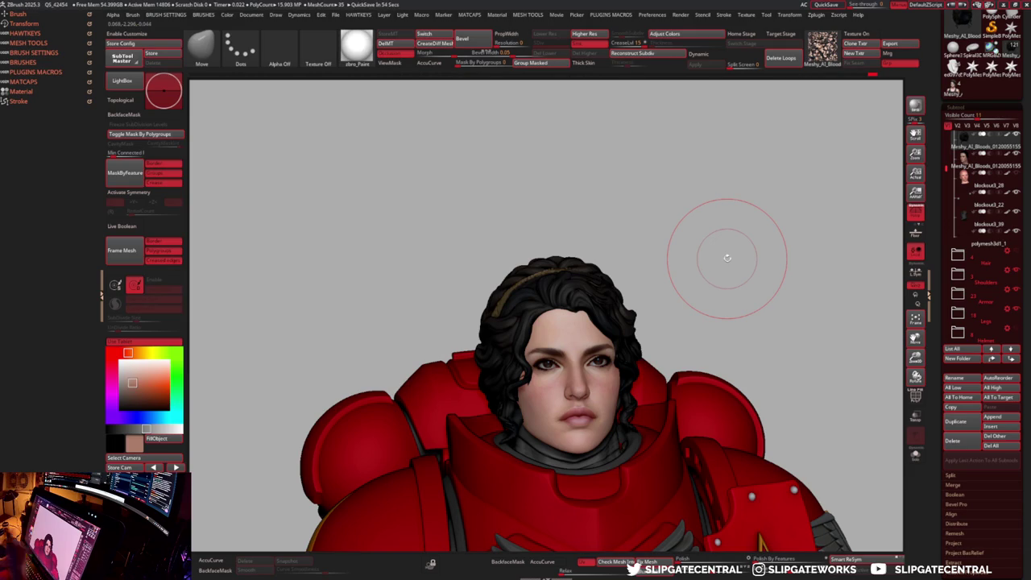
shift+right_drag(727, 258, 656, 330)
scroll(712, 265, up, 2)
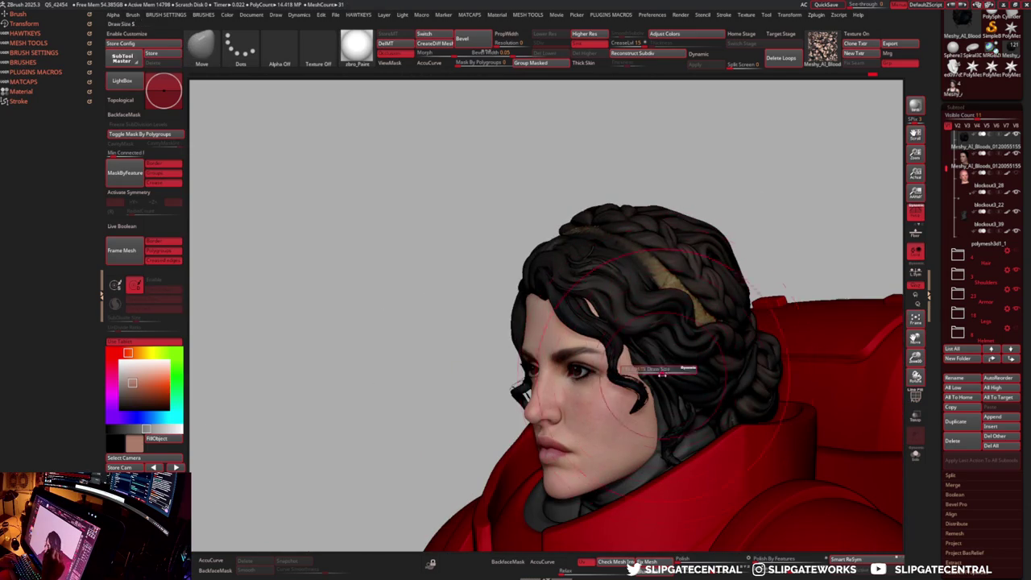
mouse_move(663, 378)
shift+right_down()
mouse_move(643, 385)
mouse_move(655, 369)
shift+right_up()
mouse_move(631, 325)
alt+right_down()
mouse_move(676, 239)
mouse_move(652, 276)
alt+right_up()
right_drag(576, 365, 539, 364)
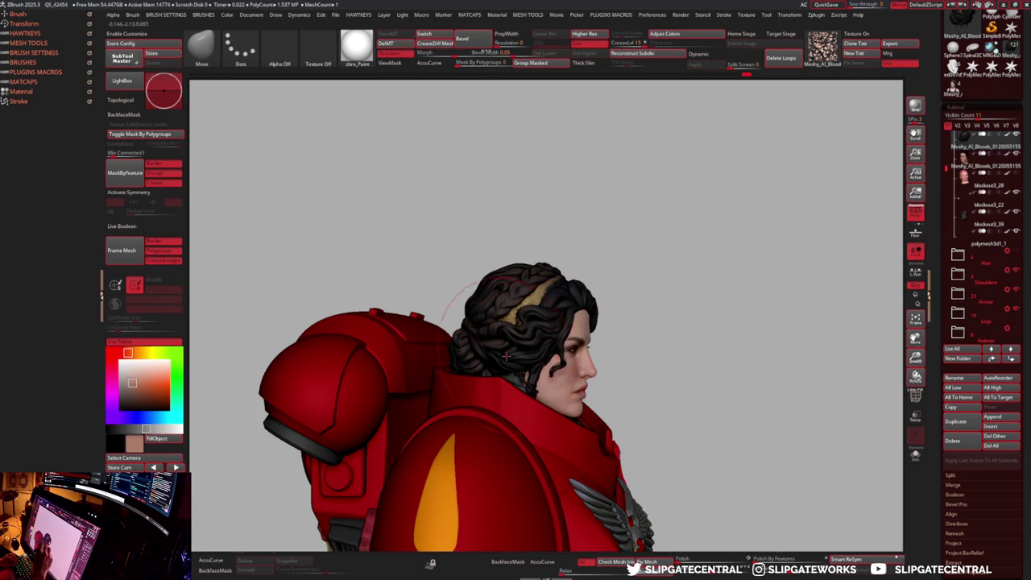
- Check the back of the hair with Transp, swapping between DamStandard and Move
key(t)
mouse_move(506, 354)
right_down()
mouse_move(621, 276)
mouse_move(652, 271)
right_up()
key(t)
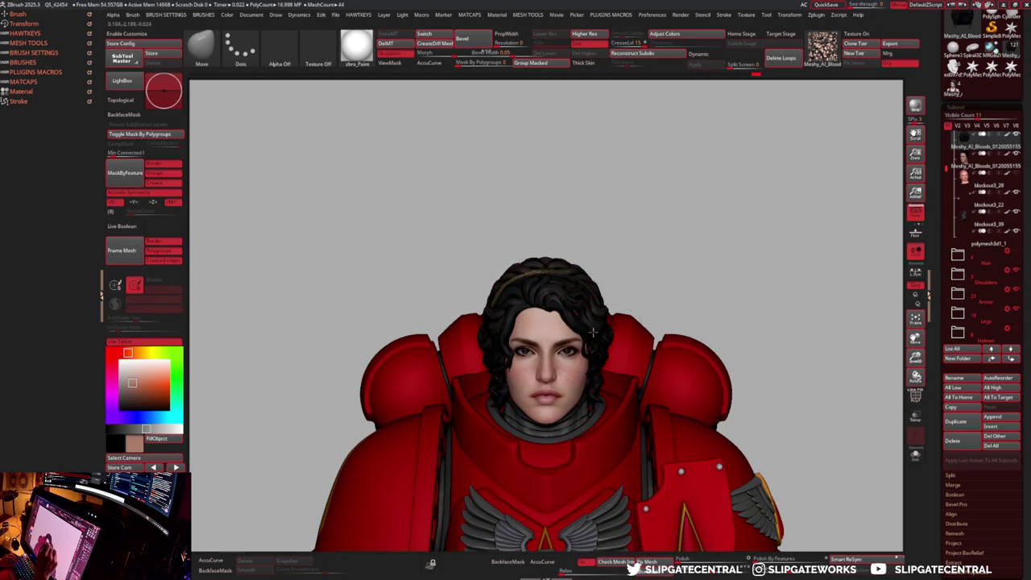
key(b)
key(d)
key(s)
right_drag(666, 298, 616, 325)
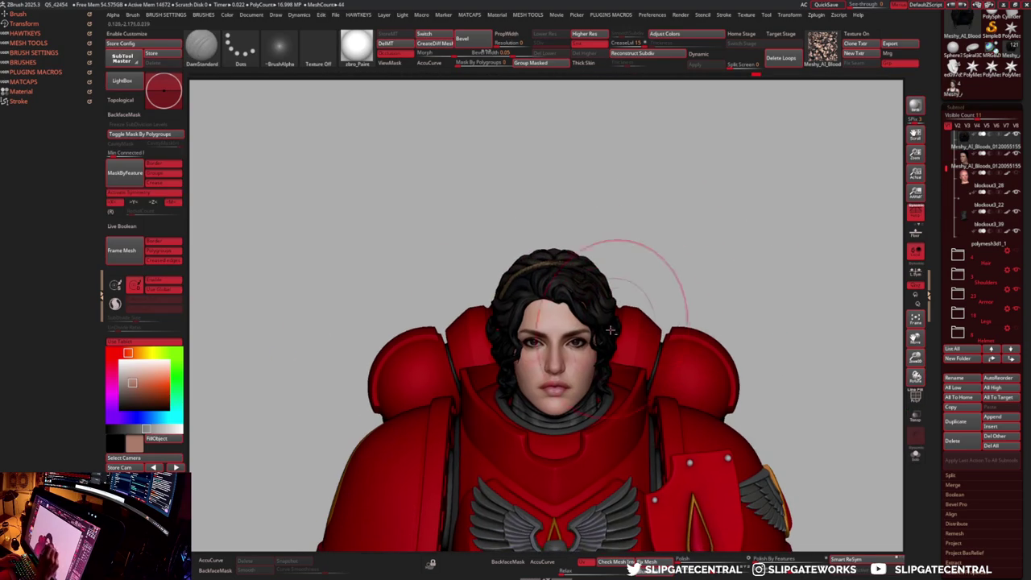
mouse_move(672, 297)
right_down()
mouse_move(642, 317)
mouse_move(702, 306)
mouse_move(714, 288)
mouse_move(706, 280)
right_up()
key(b)
key(m)
key(v)
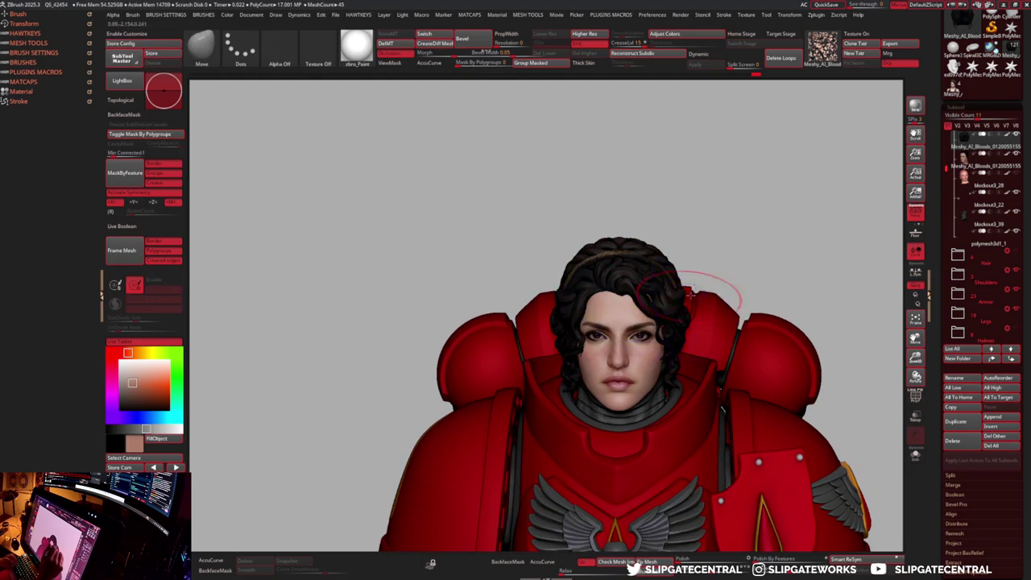
- Select the face subtool and zoom in on the eyes and nose
mouse_move(662, 316)
ctrl+right_down()
mouse_move(604, 370)
mouse_move(608, 330)
ctrl+right_up()
alt+click(608, 330)
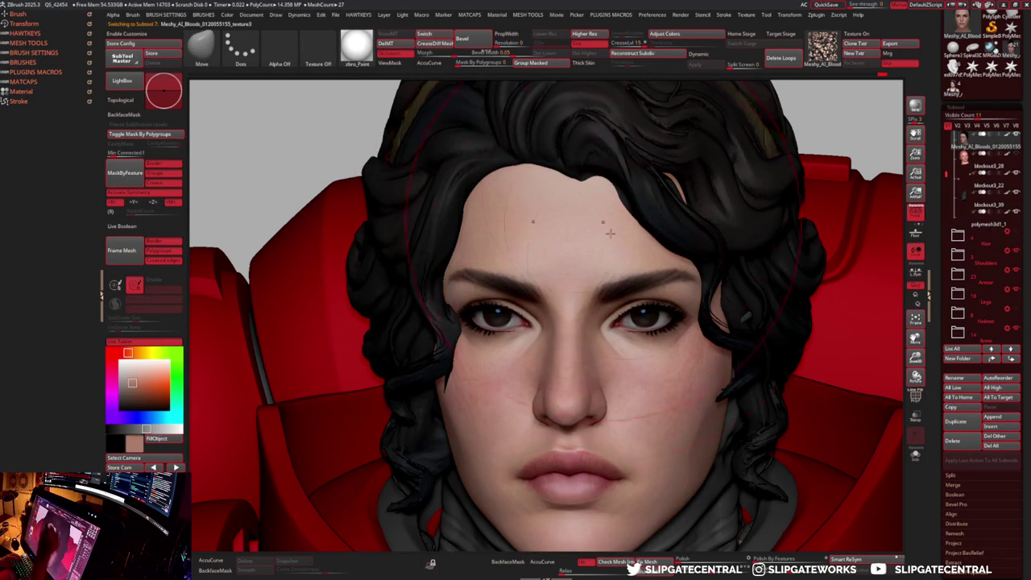
ctrl+right_drag(635, 348, 597, 330)
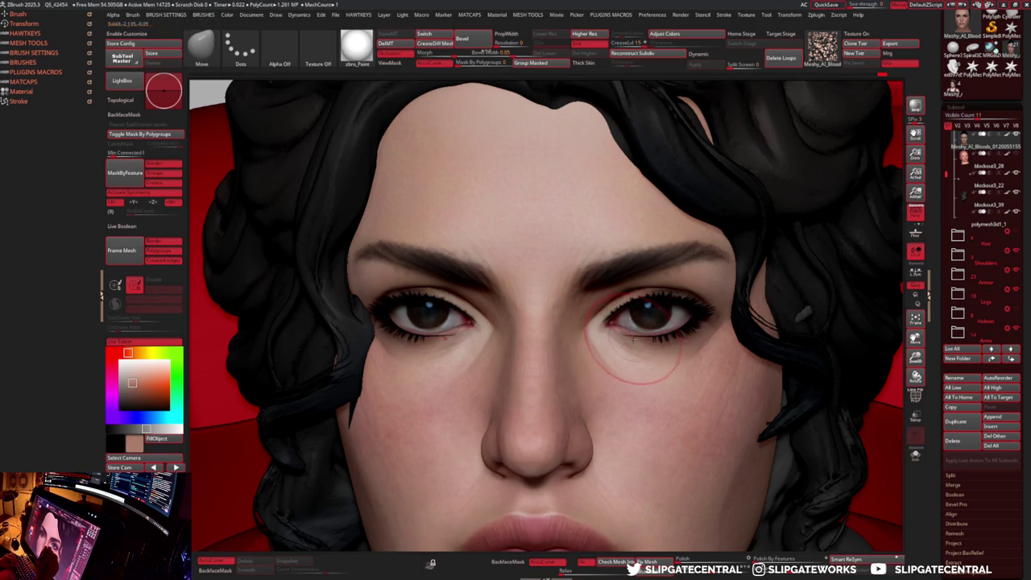
right_drag(636, 334, 628, 337)
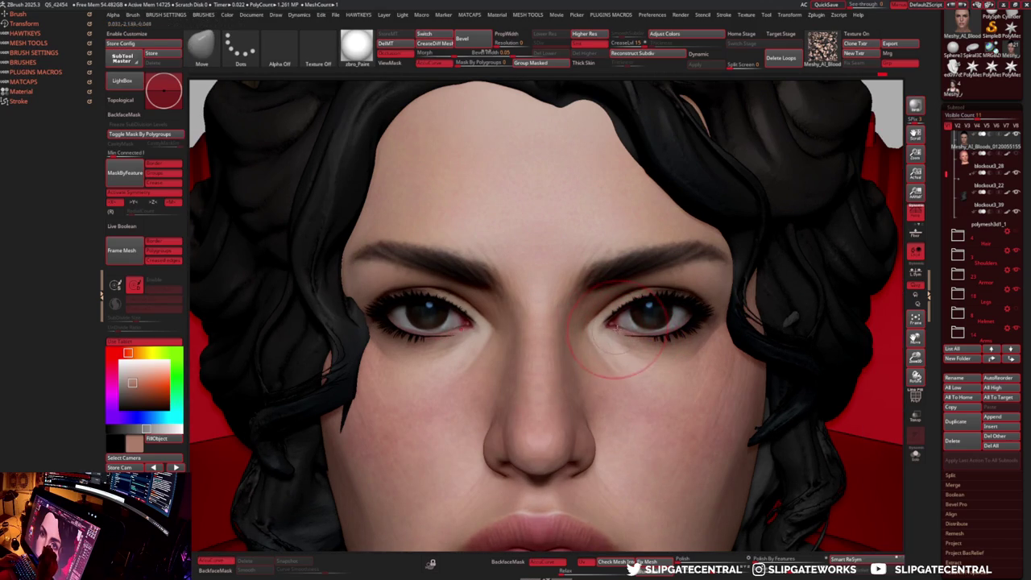
- Set Dynamic Brush Scale to about 40.5, then select the eyelash subtool
mouse_move(633, 354)
ctrl+right_down()
mouse_move(773, 305)
mouse_move(629, 312)
ctrl+right_up()
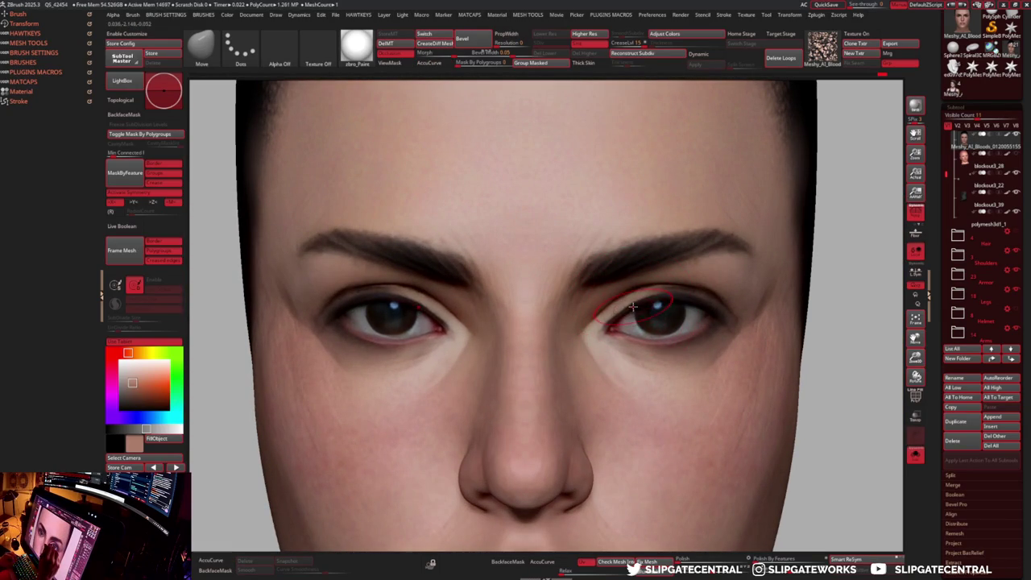
right_click(633, 307)
drag(655, 397, 649, 401)
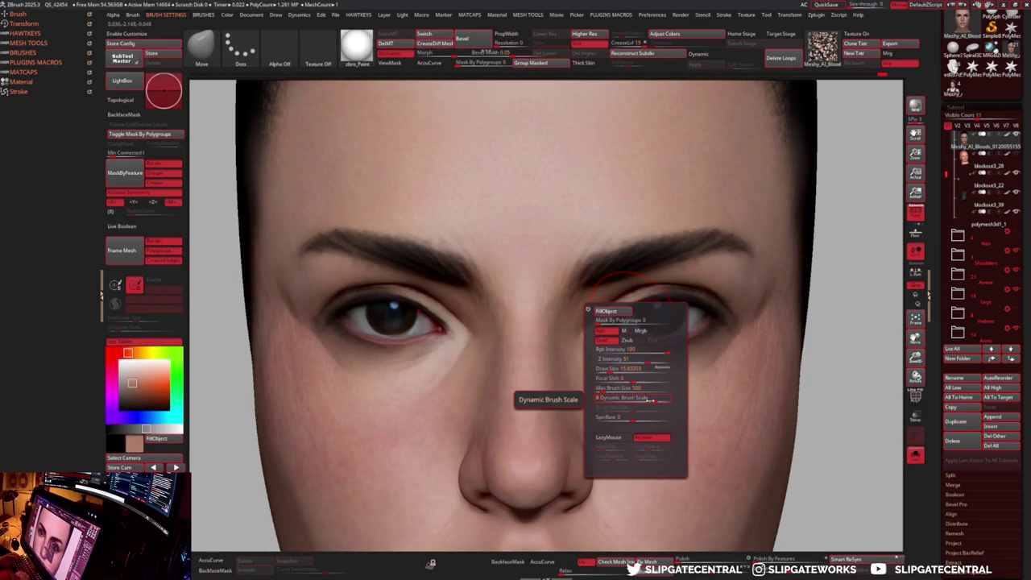
key(s)
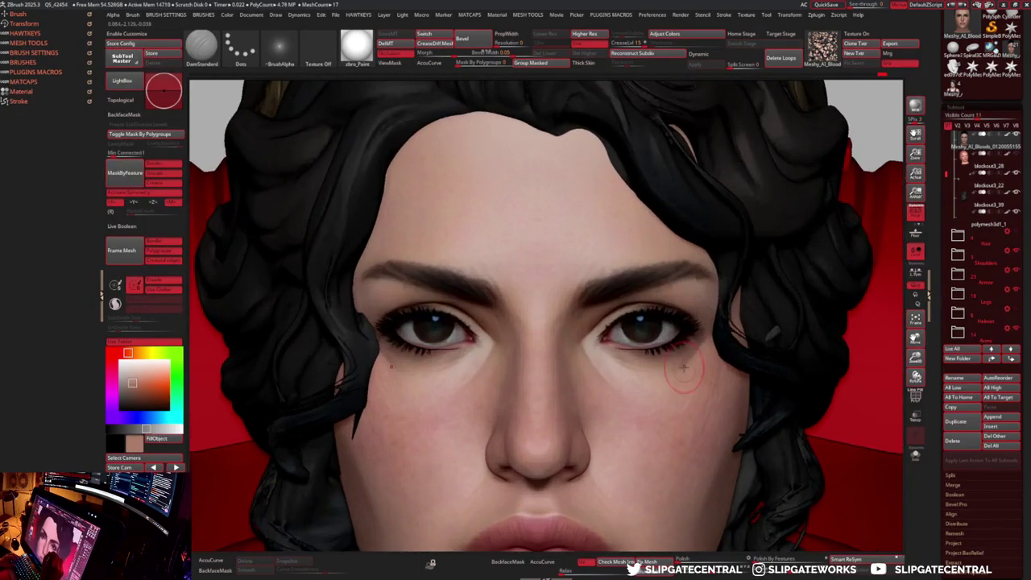
alt+click(664, 310)
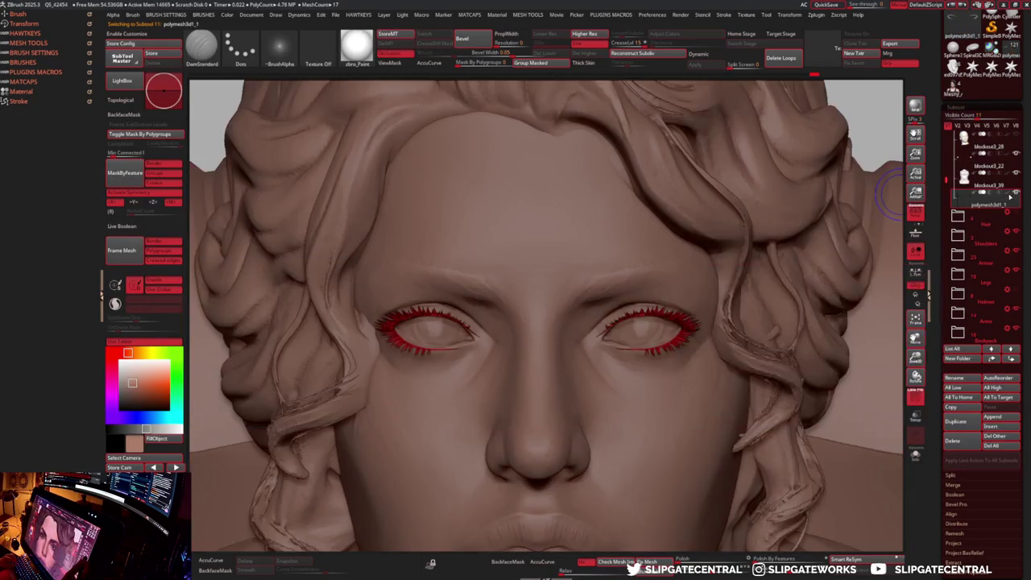
- Set the main colour to white, display BasicMaterial, and select the Move brush
drag(145, 387, 112, 354)
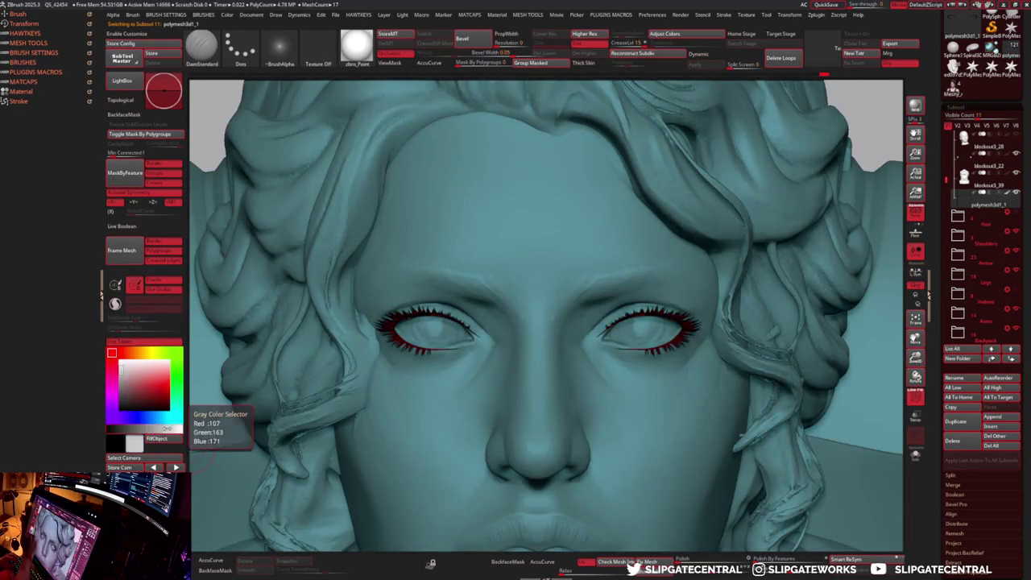
scroll(647, 352, up, 5)
key(space)
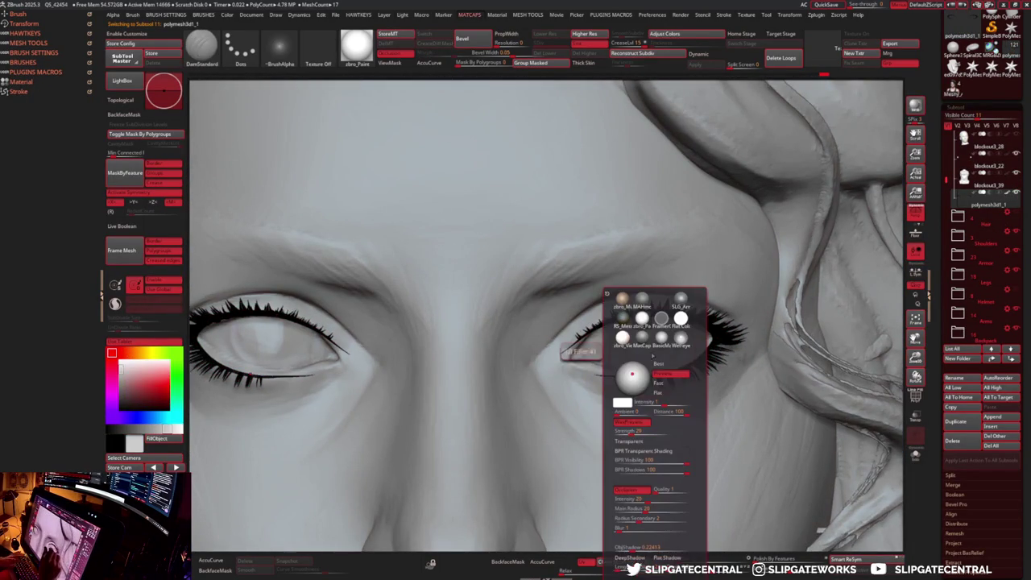
drag(647, 352, 765, 267)
key(b)
key(m)
key(v)
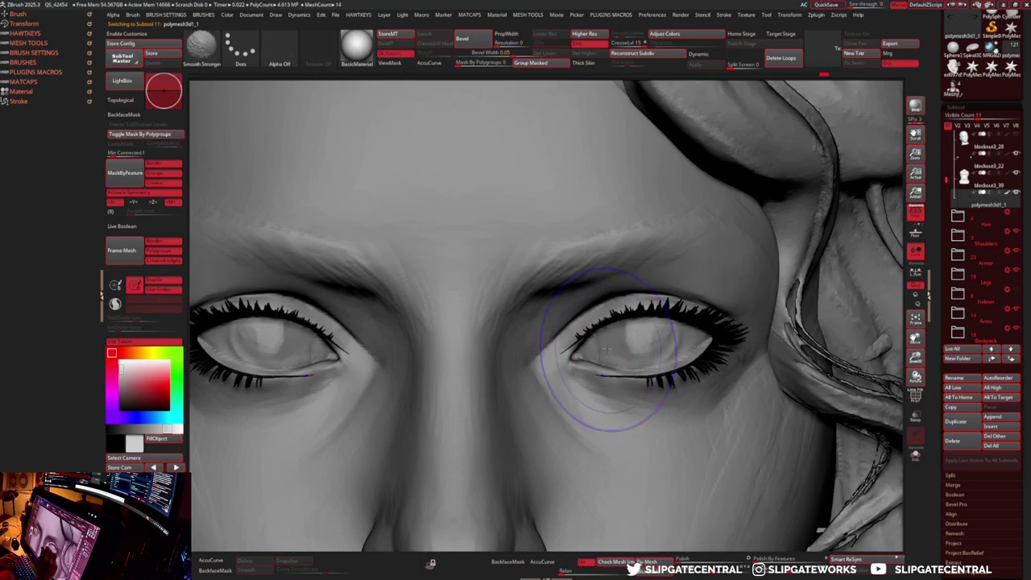
- Draw lower lashes along the right eye's lid with AccuCurve, then restore coloured materials
alt+click(556, 354)
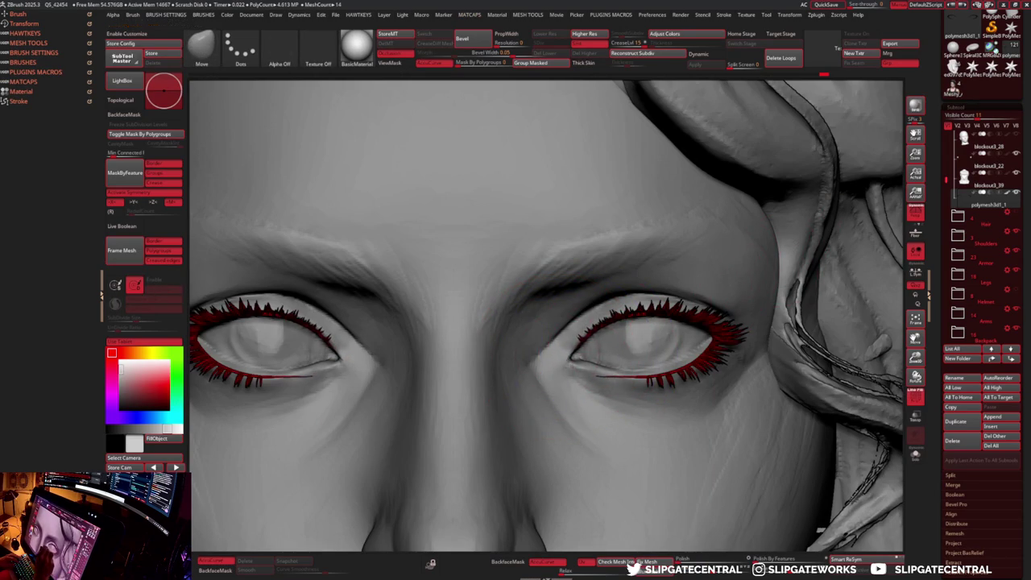
drag(609, 341, 610, 391)
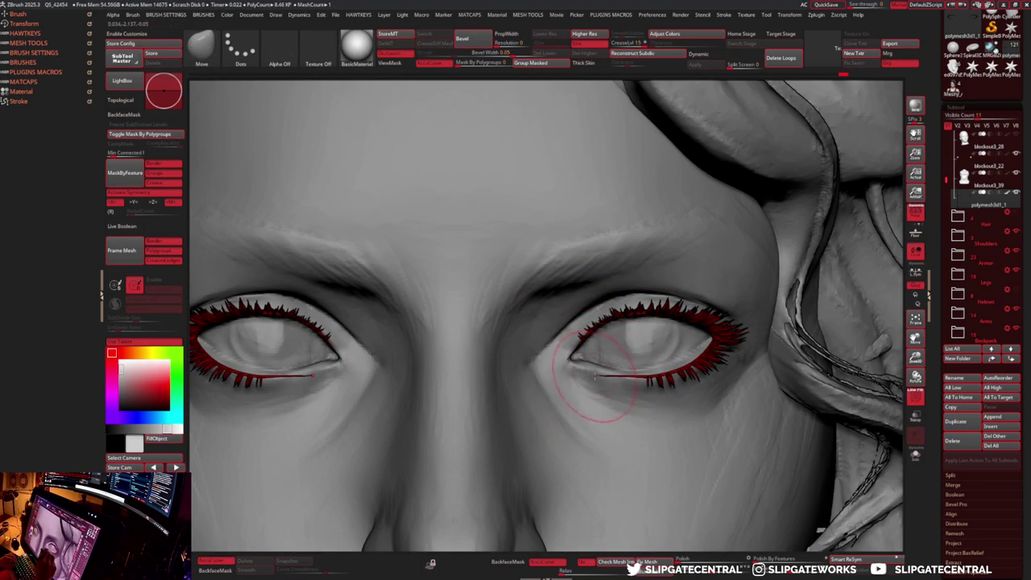
click(662, 373)
mouse_move(692, 346)
right_down()
mouse_move(645, 378)
mouse_move(570, 375)
right_up()
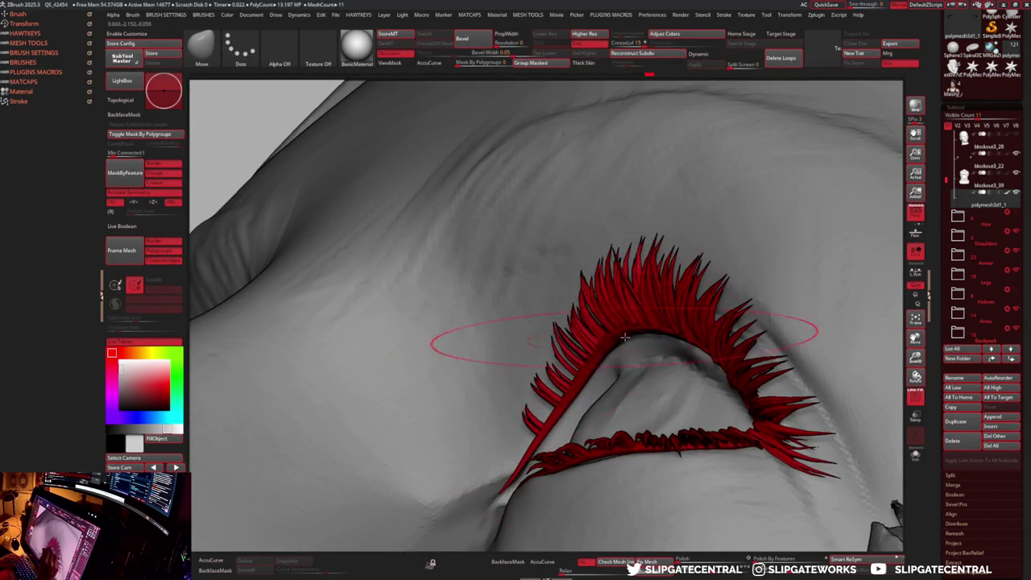
right_drag(523, 338, 451, 378)
mouse_move(605, 348)
right_down()
mouse_move(524, 322)
mouse_move(471, 272)
mouse_move(391, 151)
right_up()
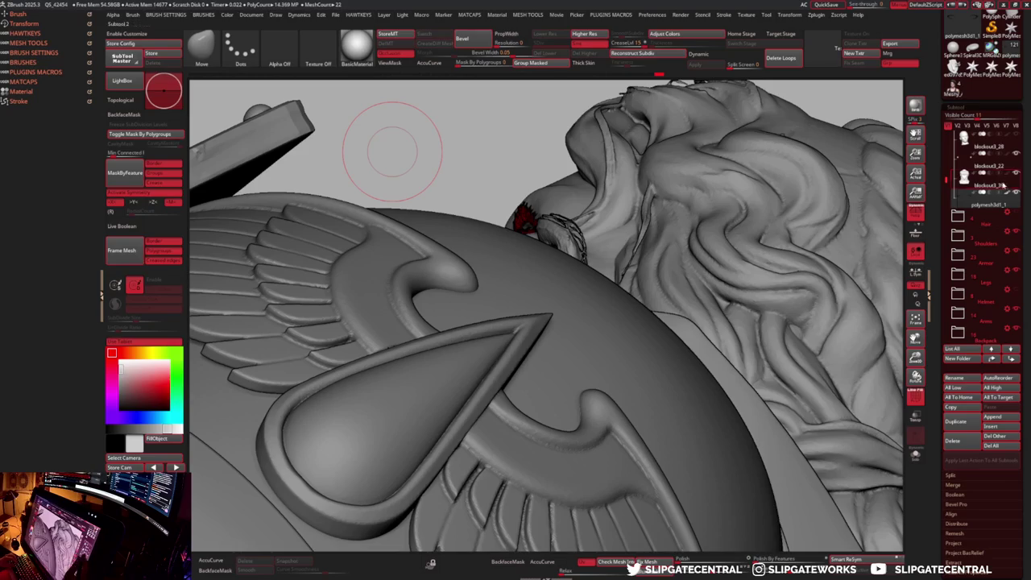
click(915, 375)
mouse_move(806, 338)
right_down()
mouse_move(612, 274)
mouse_move(739, 232)
mouse_move(777, 271)
mouse_move(778, 314)
mouse_move(773, 302)
mouse_move(797, 298)
mouse_move(767, 306)
mouse_move(796, 301)
mouse_move(638, 288)
mouse_move(683, 310)
right_up()
- Select the hair and head mesh and set up the Move brush
alt+click(639, 288)
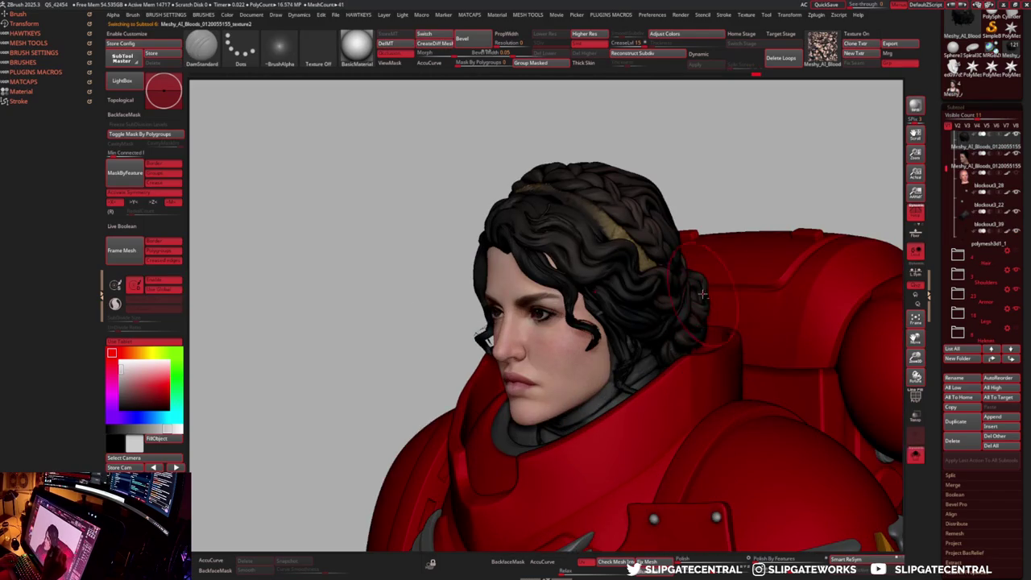
key(b)
key(m)
key(v)
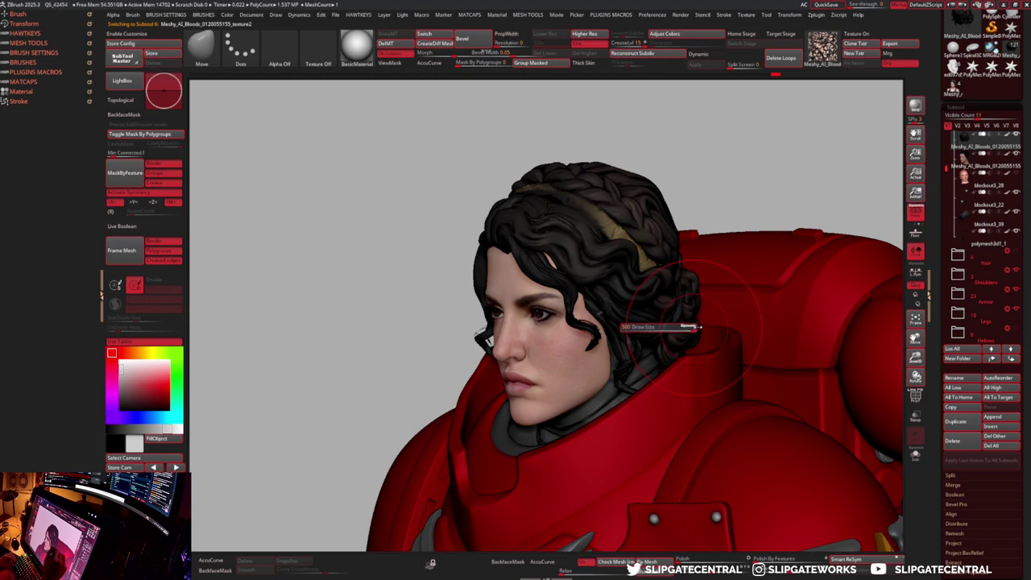
key(space)
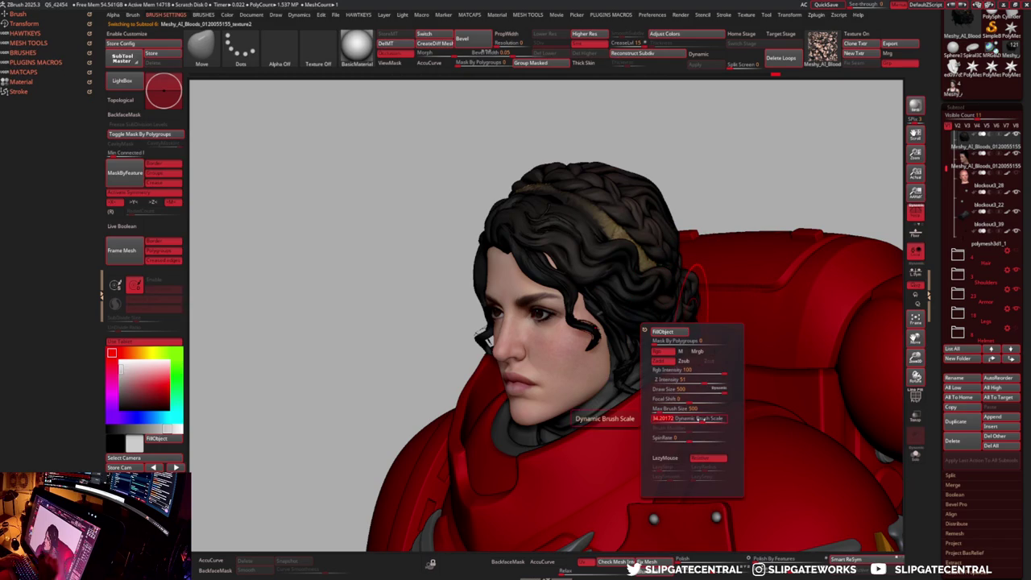
key(s)
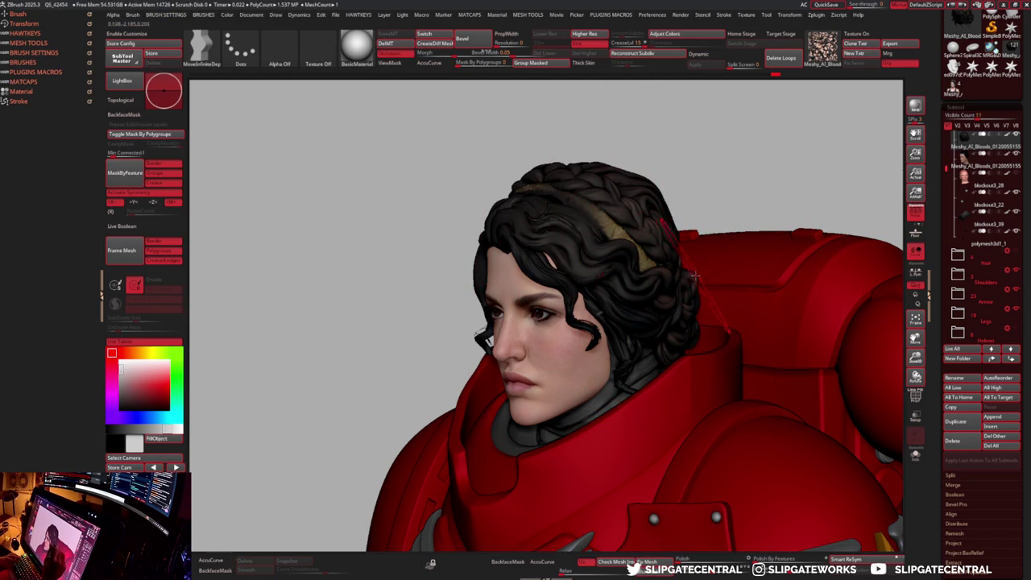
key(m)
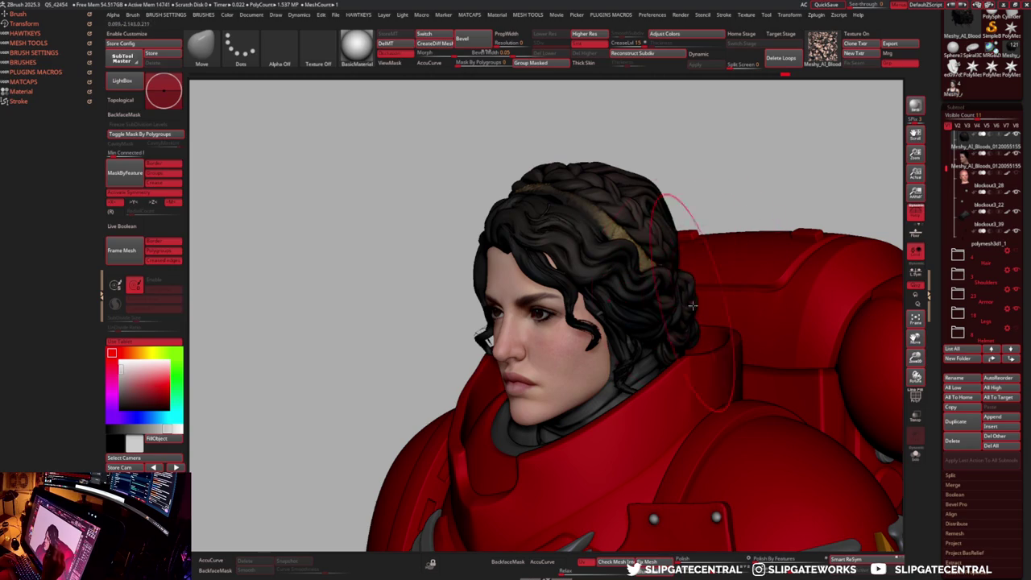
- Orbit around the bust to inspect the curly hair from back and sides
mouse_move(683, 339)
mouse_down()
mouse_move(690, 202)
mouse_move(714, 177)
mouse_move(664, 337)
mouse_move(679, 303)
mouse_up()
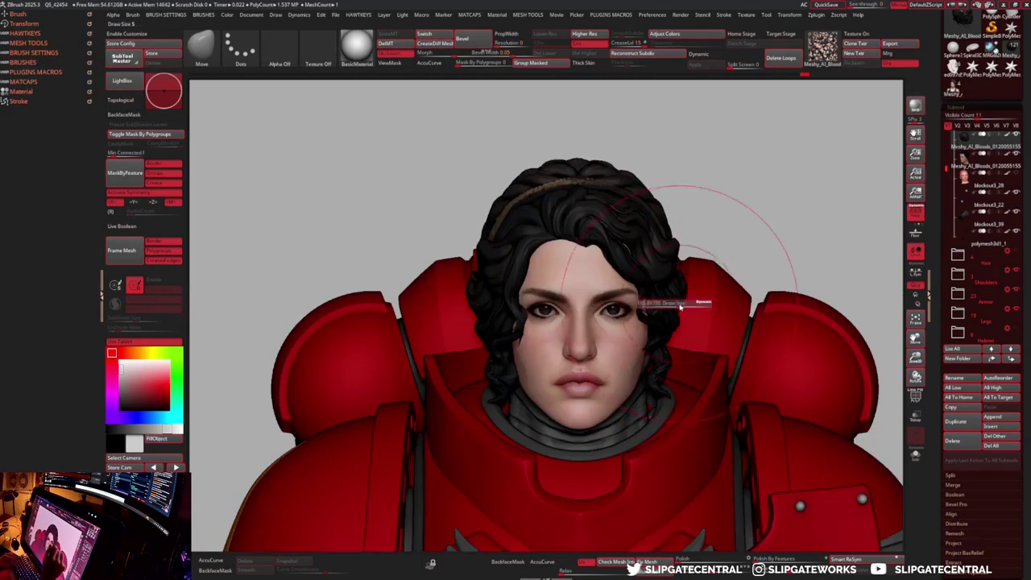
mouse_move(741, 226)
mouse_down()
mouse_move(771, 226)
mouse_move(575, 320)
mouse_up()
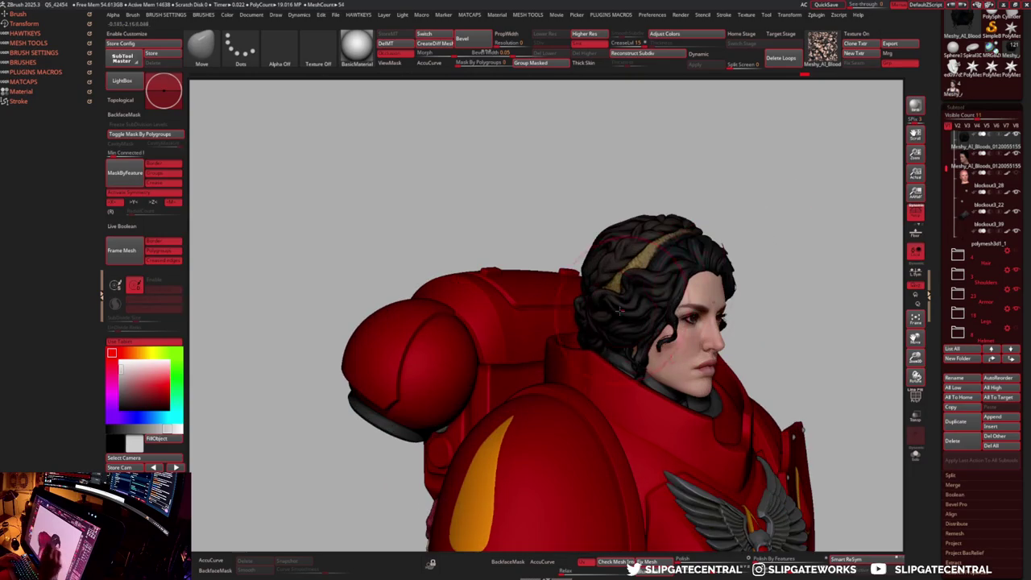
drag(707, 241, 677, 217)
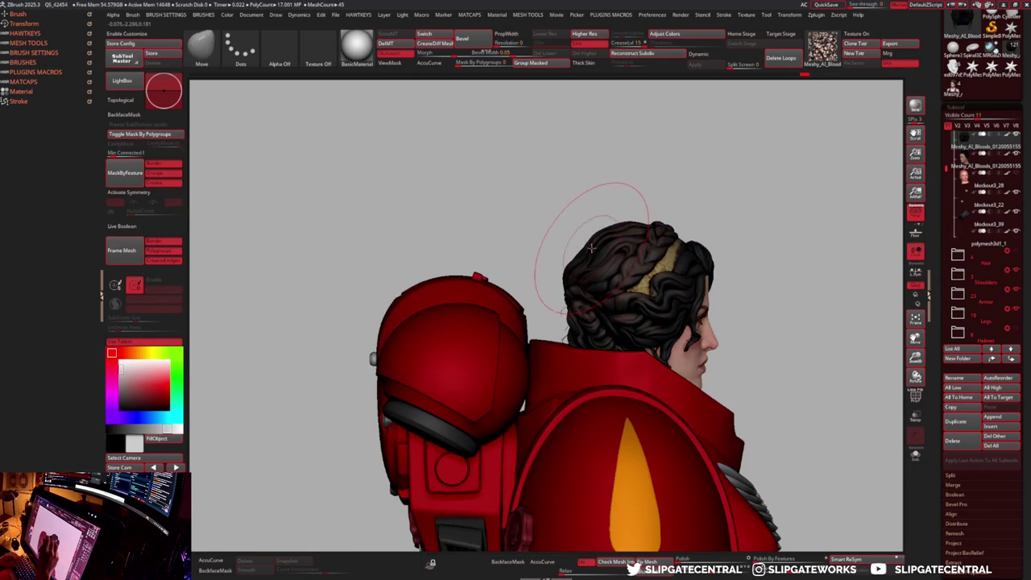
mouse_move(593, 249)
mouse_down()
mouse_move(701, 207)
mouse_move(736, 214)
mouse_move(741, 271)
mouse_move(720, 253)
mouse_move(722, 263)
mouse_move(728, 239)
mouse_move(745, 251)
mouse_move(699, 268)
mouse_up()
alt+click(628, 319)
mouse_move(650, 295)
mouse_down()
mouse_move(563, 306)
mouse_move(676, 323)
mouse_up()
key(s)
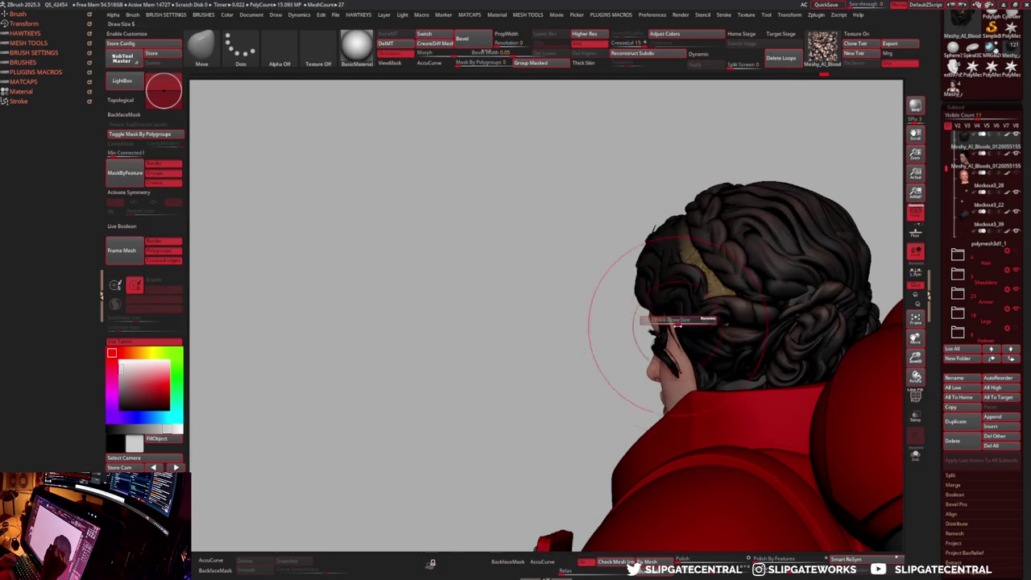
key(f)
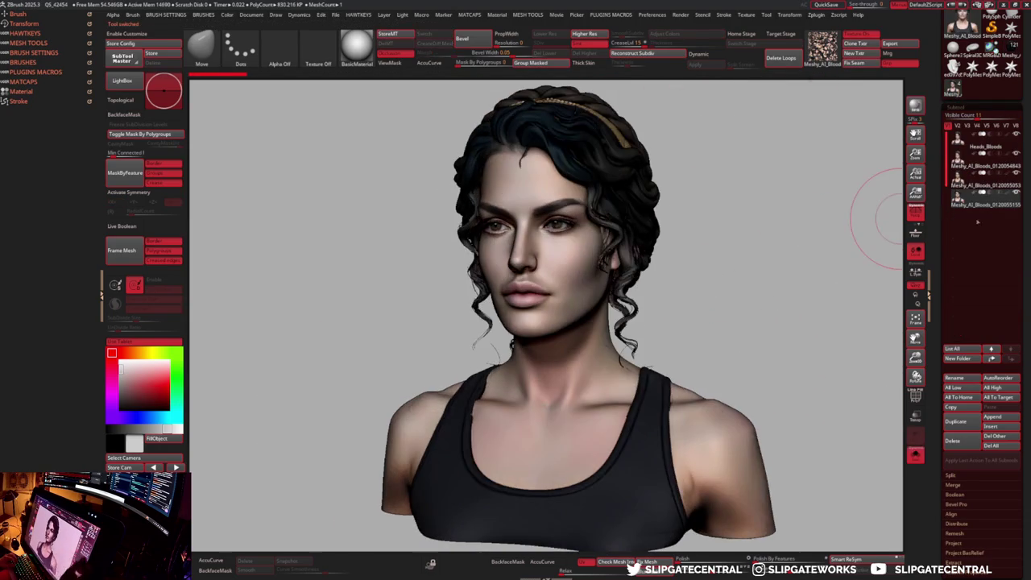
- Apply a new MatCap material to the tank-top bust, then reload the marine tool
key(m)
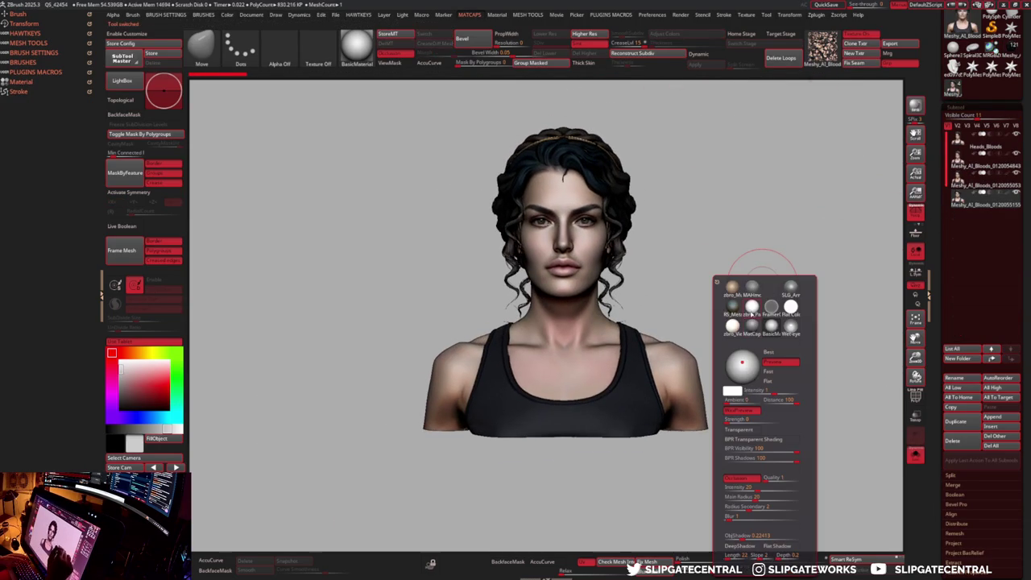
click(751, 314)
drag(823, 211, 771, 261)
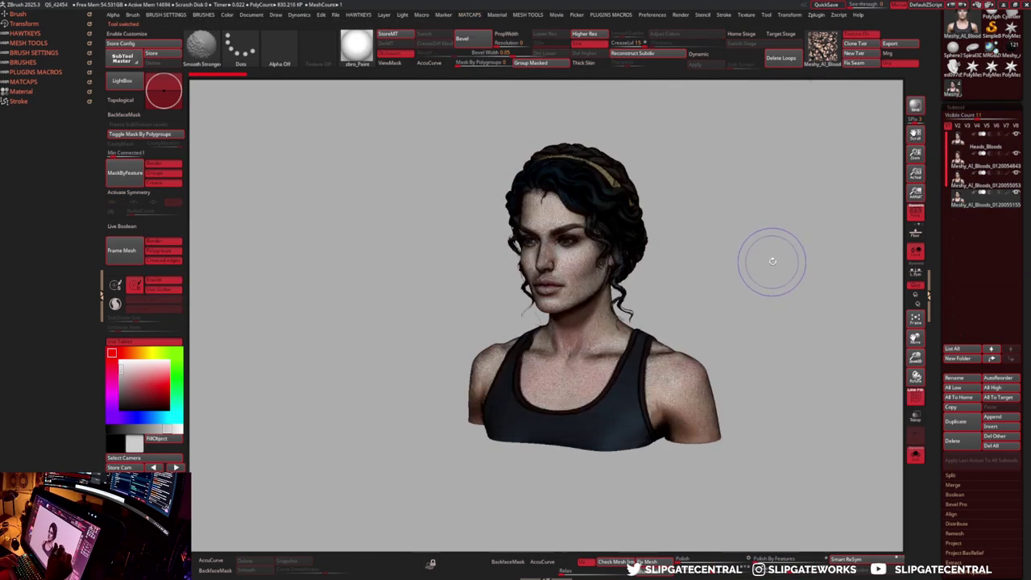
alt+drag(695, 295, 765, 248)
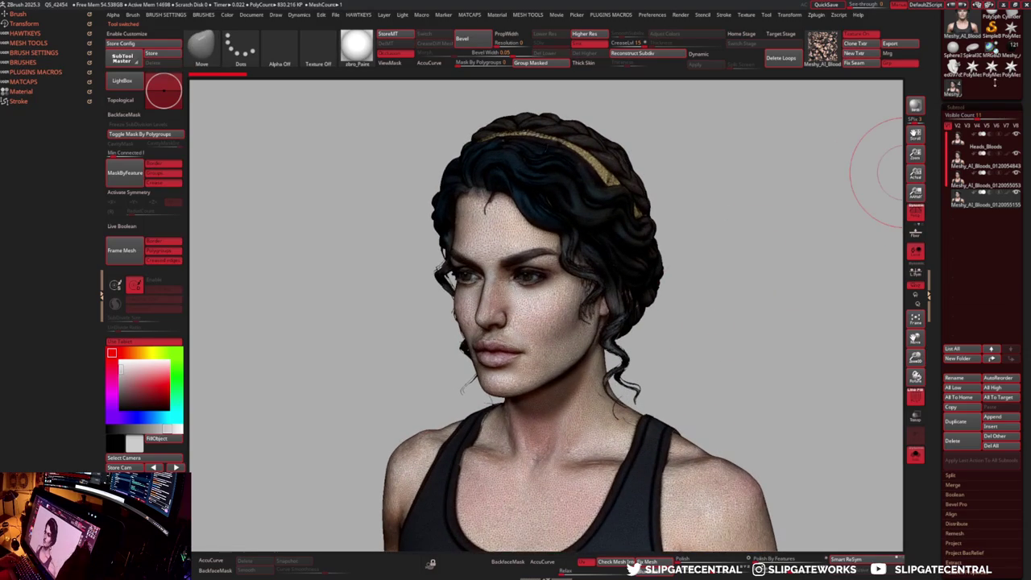
click(956, 24)
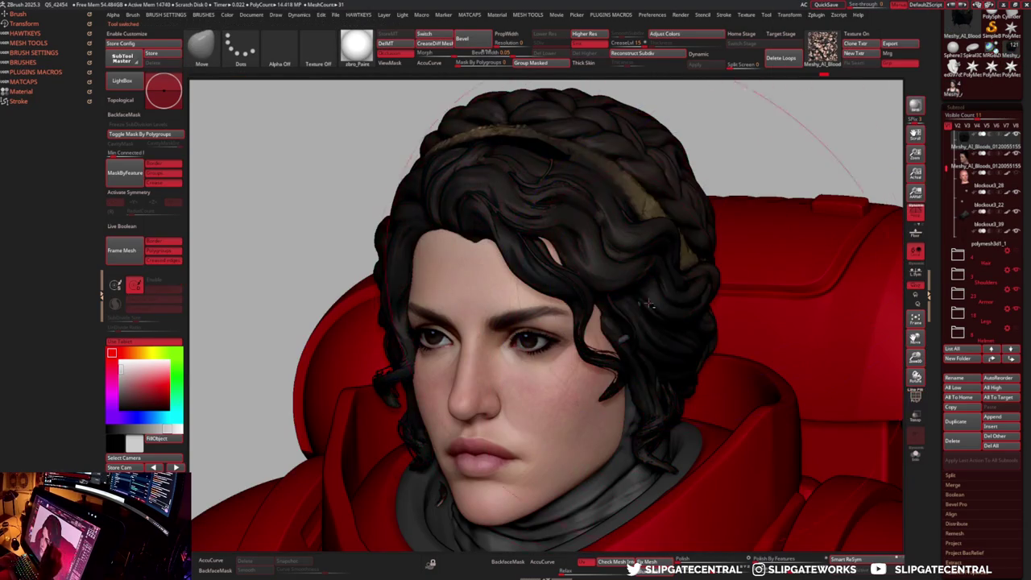
- Face the bust forward and pull the hair into a centred forehead point with Move
alt+drag(649, 302, 682, 330)
right_drag(682, 330, 664, 351)
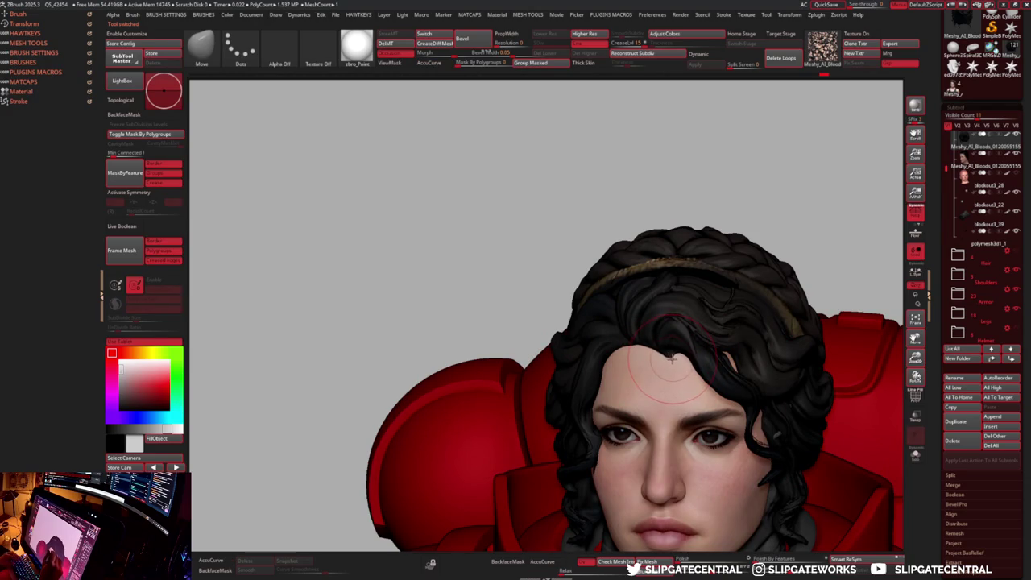
right_drag(666, 350, 675, 360)
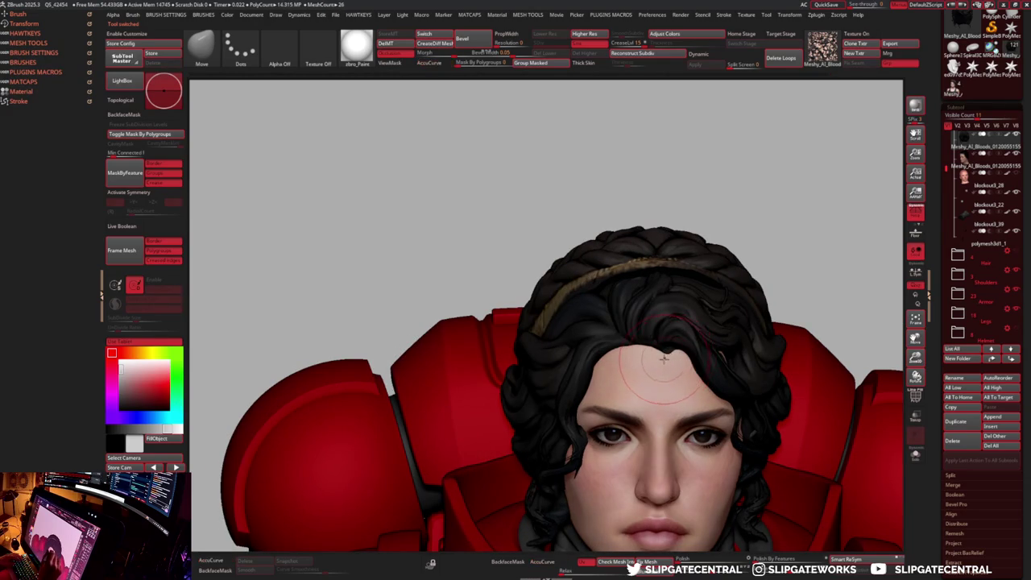
key(b)
key(d)
key(s)
key(b)
key(m)
key(v)
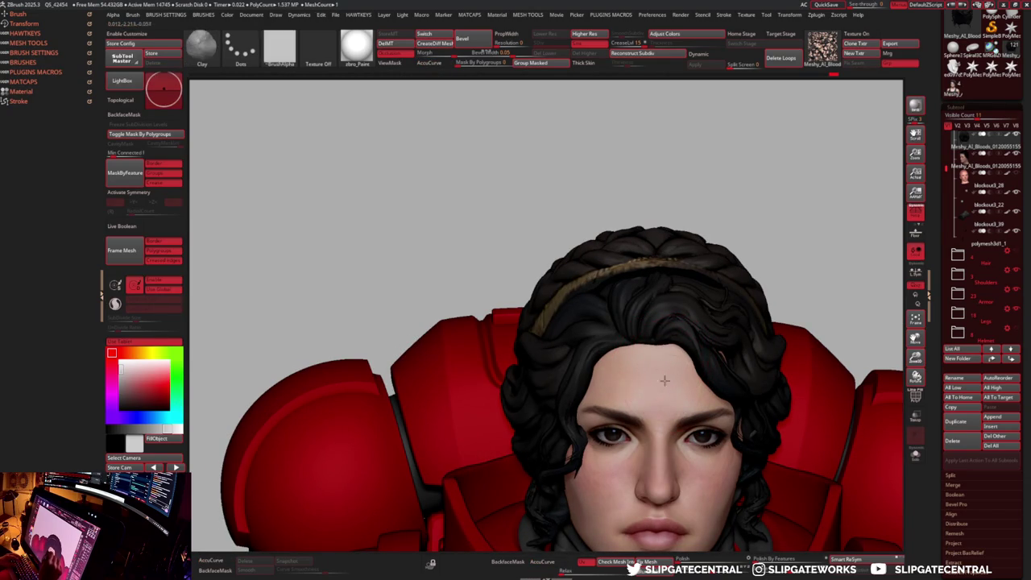
right_drag(647, 386, 666, 374)
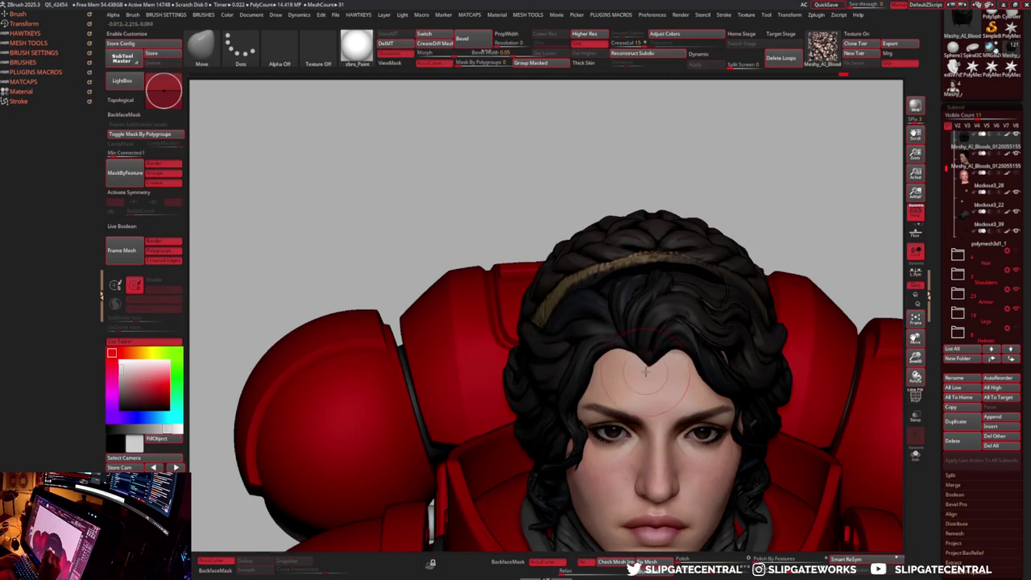
- Toggle Solo on the hair with ClayBuildup, then return to Move and re-angle the head
key(b)
key(c)
key(l)
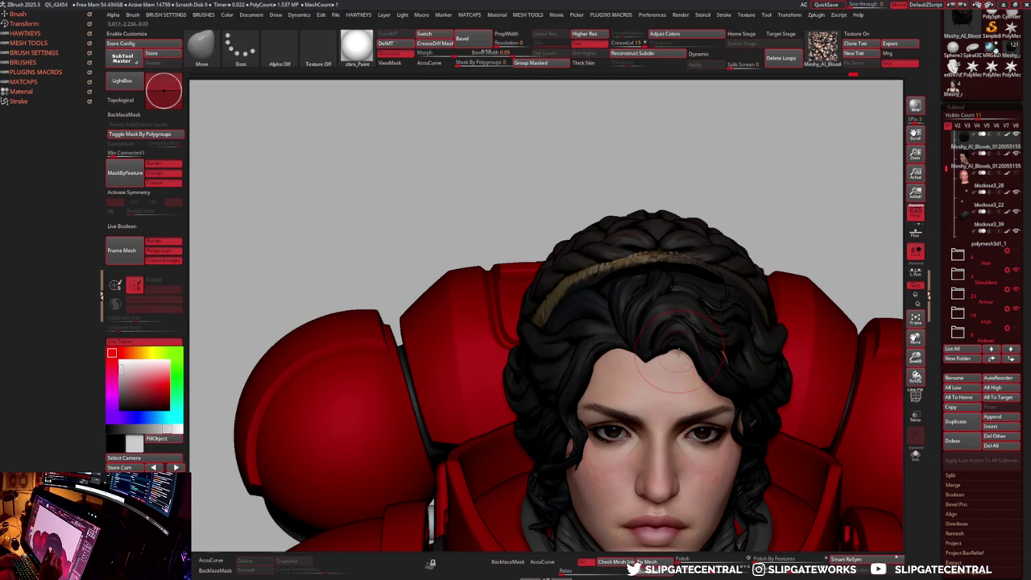
key(shift+s)
key(b)
key(c)
key(l)
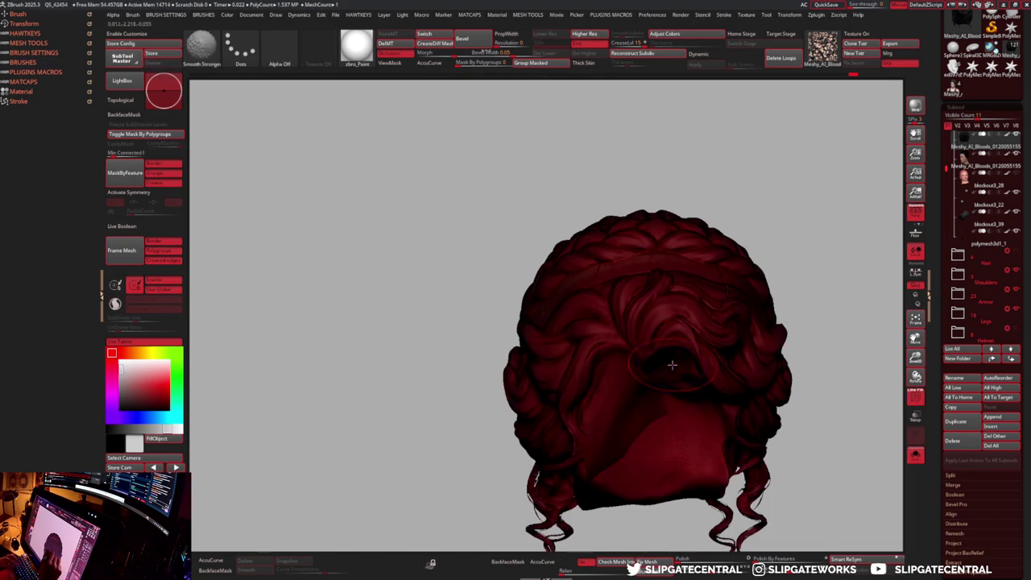
key(shift+s)
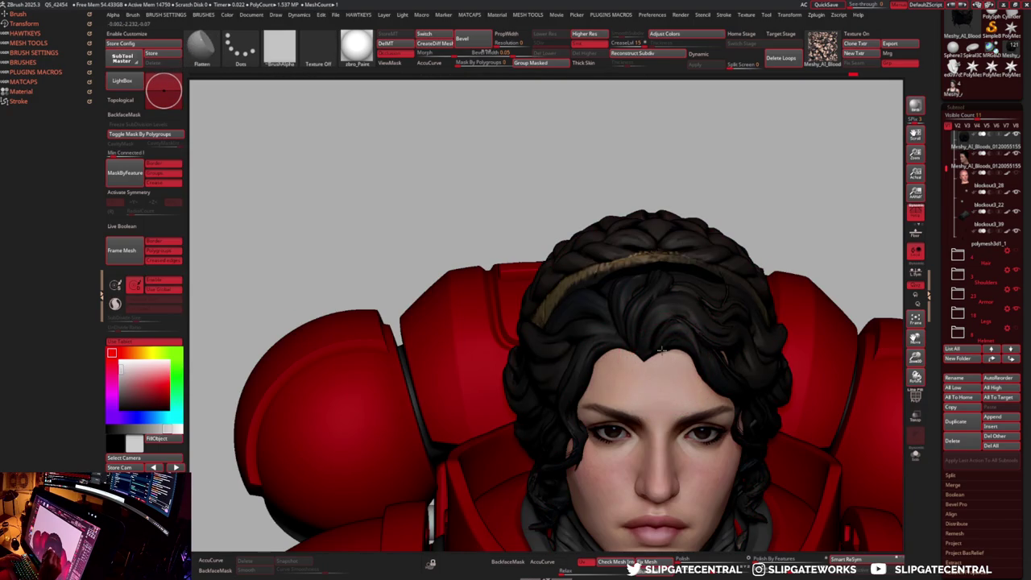
key(b)
key(m)
key(v)
mouse_move(644, 368)
right_down()
mouse_move(664, 359)
mouse_move(656, 347)
mouse_move(670, 340)
right_up()
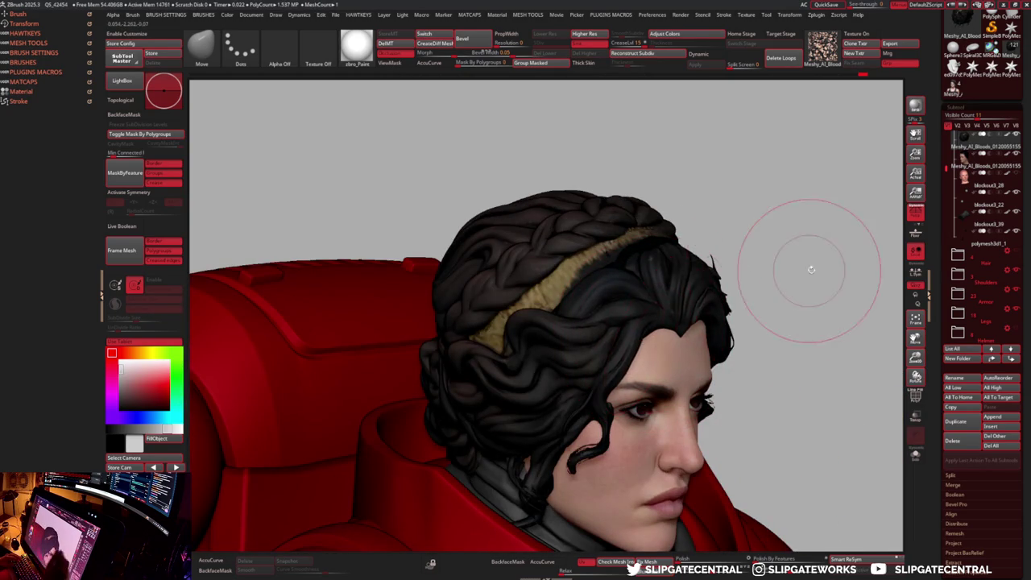
right_drag(802, 271, 682, 334)
right_drag(666, 380, 630, 372)
- Isolate the hair and refine the curls with DamStandard and ClayBuildup
alt+click(636, 406)
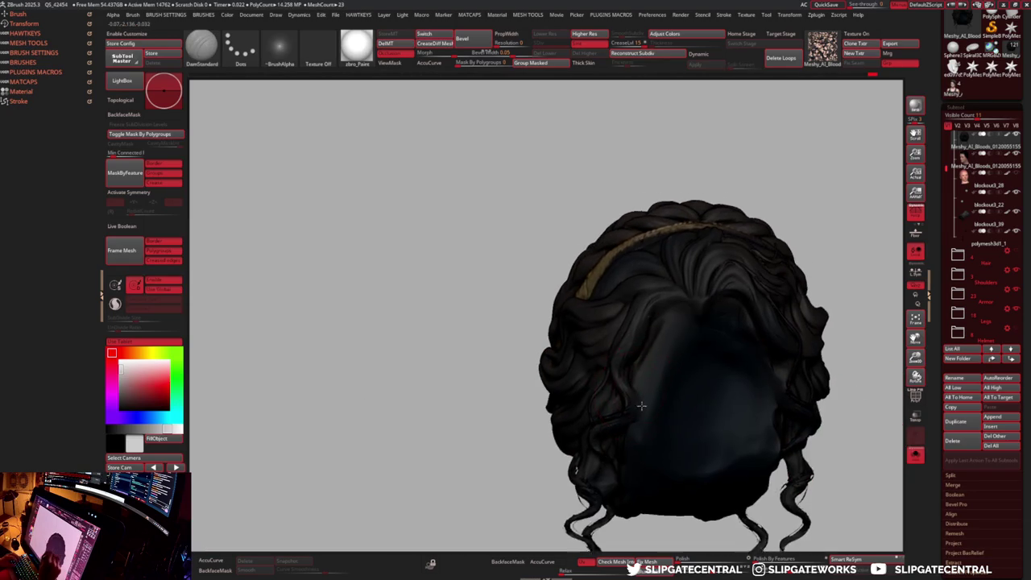
scroll(636, 406, up, 3)
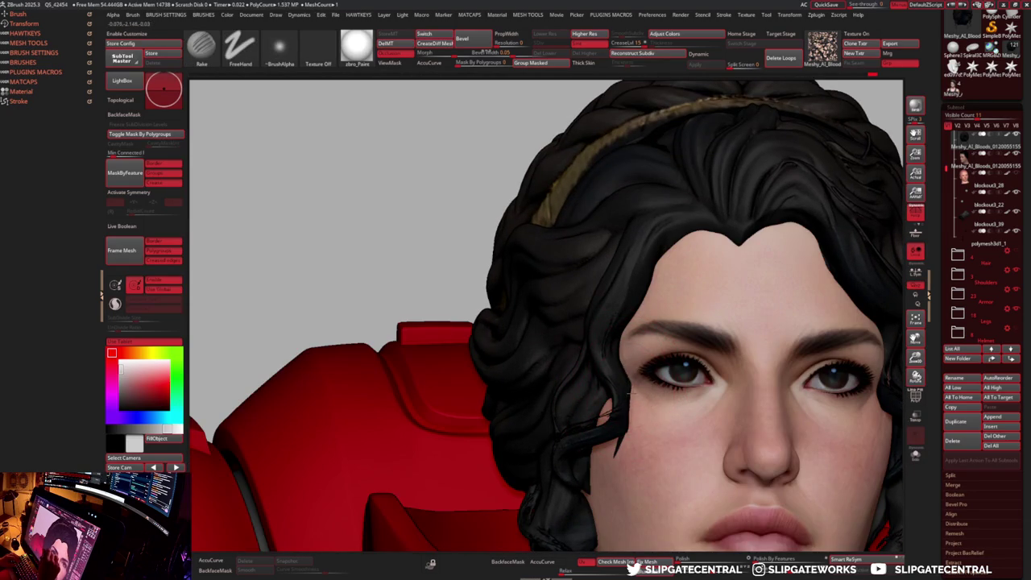
key(ctrl+shift+s)
key(b)
key(d)
key(s)
key(b)
key(c)
key(l)
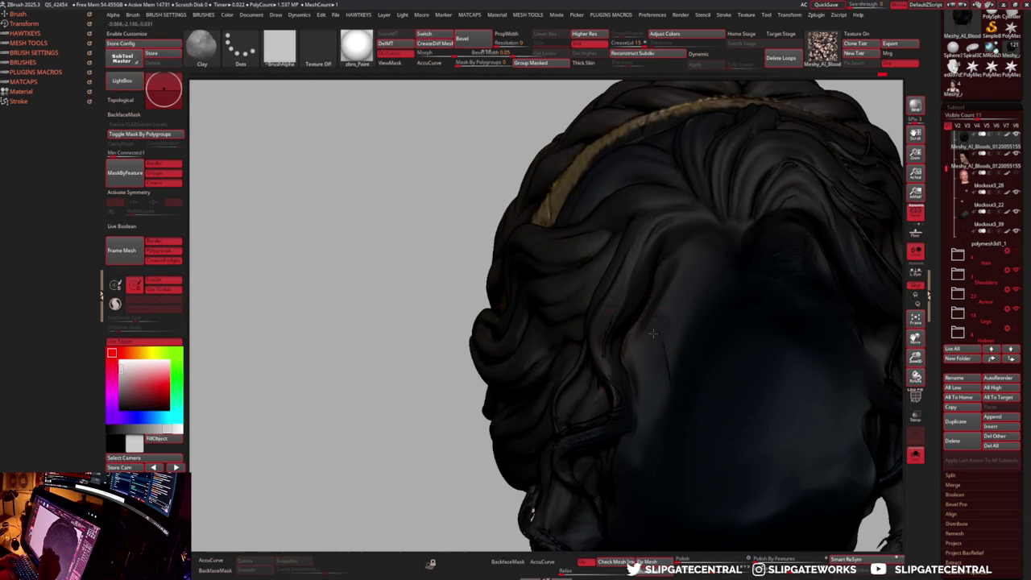
key(ctrl+shift+s)
mouse_move(660, 398)
right_down()
mouse_move(638, 427)
mouse_move(630, 279)
right_up()
- Tidy the hairline from a close frontal view, alternating Move and DamStandard
key(b)
key(m)
key(v)
key(b)
key(d)
key(s)
mouse_move(730, 320)
right_down()
mouse_move(668, 343)
mouse_move(798, 276)
mouse_move(712, 376)
mouse_move(803, 252)
mouse_move(767, 285)
right_up()
key(b)
key(m)
key(v)
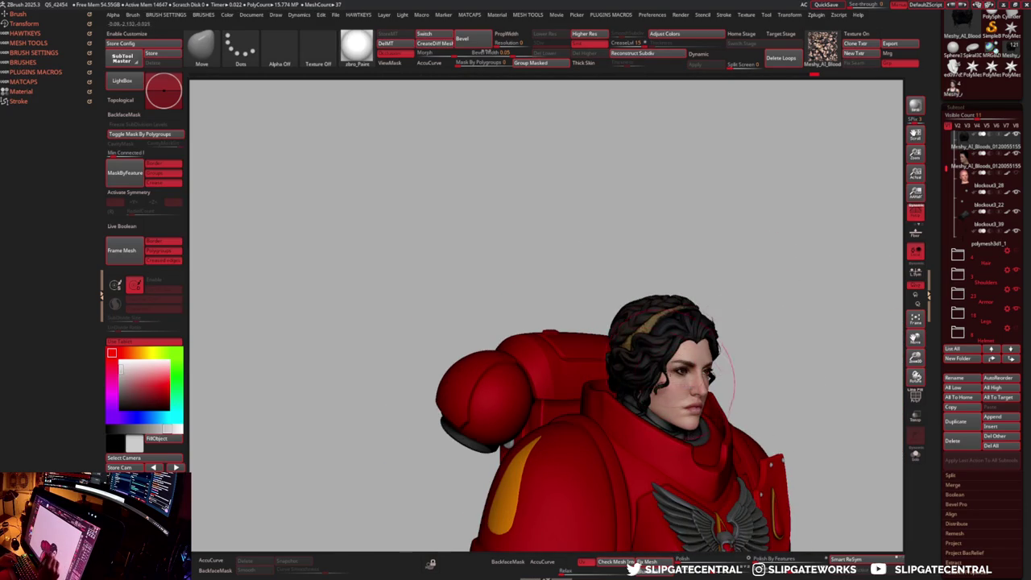
- Orbit the marine for a final check, then Alt-Tab to the Space Marine post
mouse_move(670, 352)
right_down()
mouse_move(771, 292)
mouse_move(718, 340)
right_up()
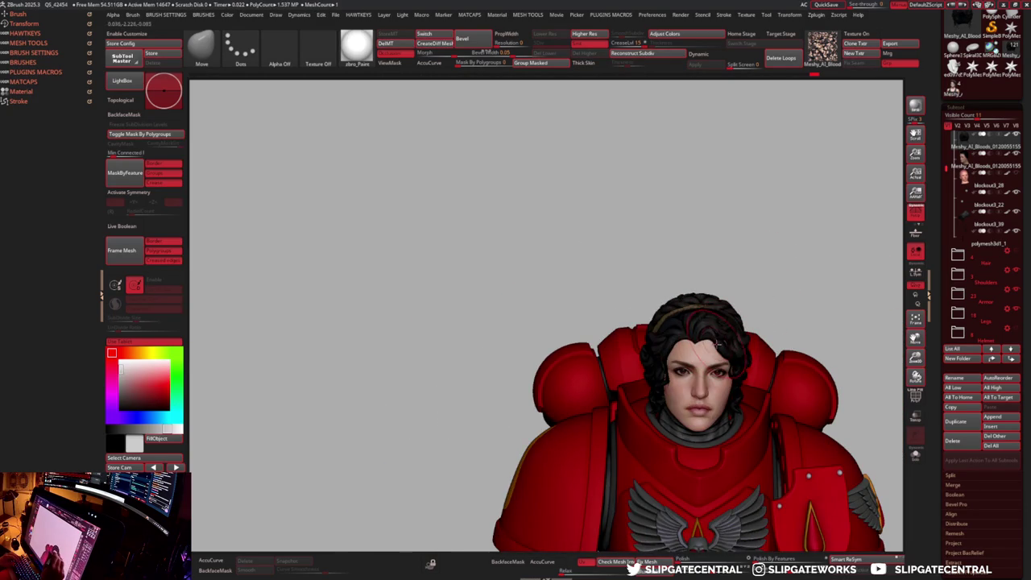
mouse_move(760, 311)
right_down()
mouse_move(715, 348)
mouse_move(794, 293)
mouse_move(752, 343)
mouse_move(725, 346)
mouse_move(739, 351)
mouse_move(734, 378)
right_up()
key(s)
key(s)
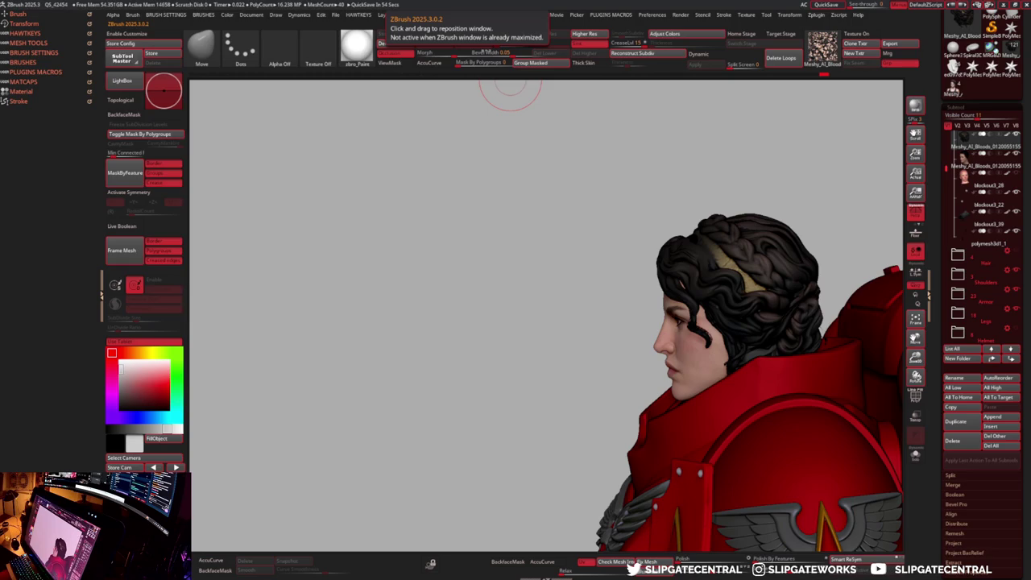
key(alt+Tab)
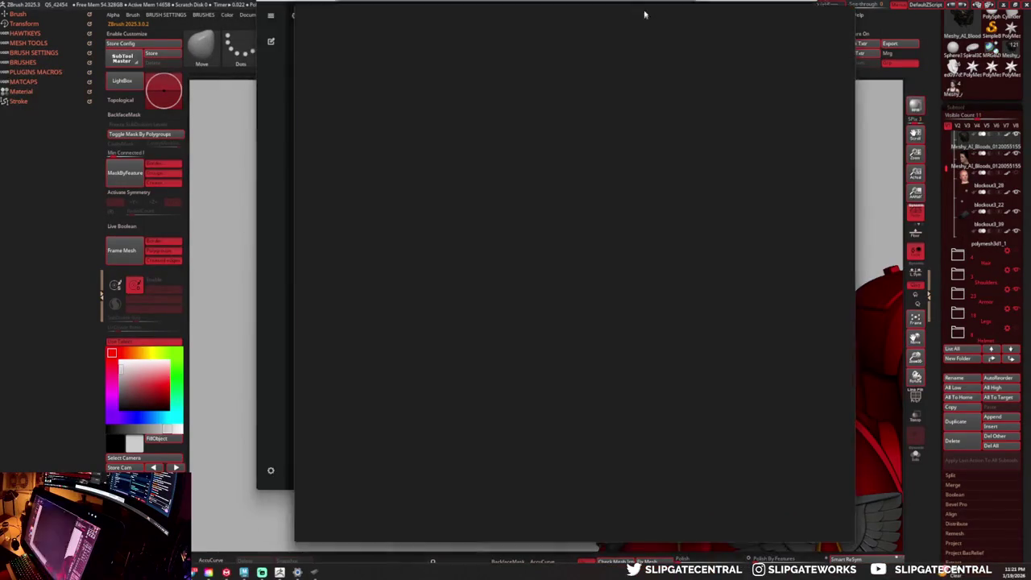
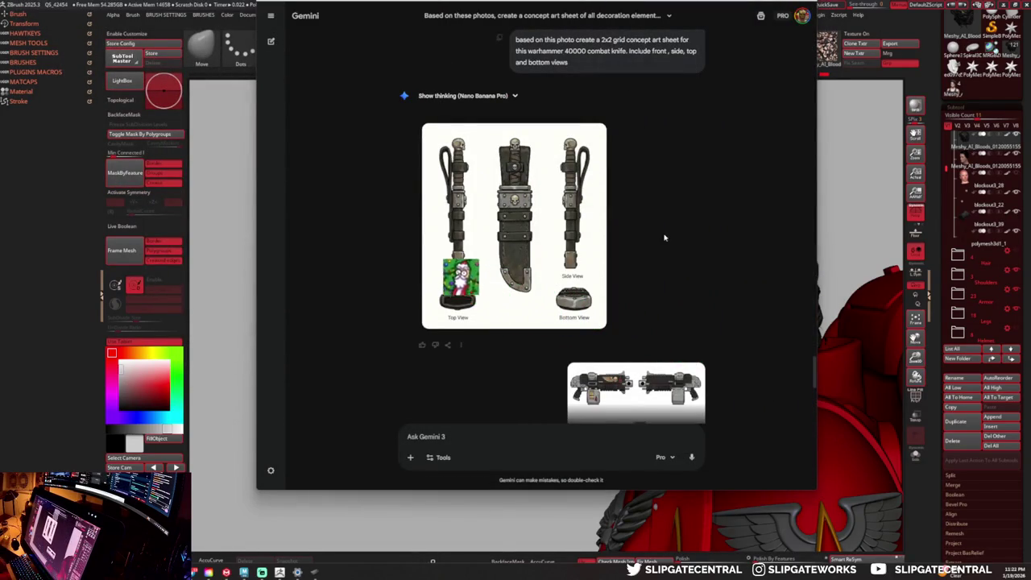
- Switch from the Gemini chat back to ZBrush, showing the red-armoured space marine sculpt
key(alt+Tab)
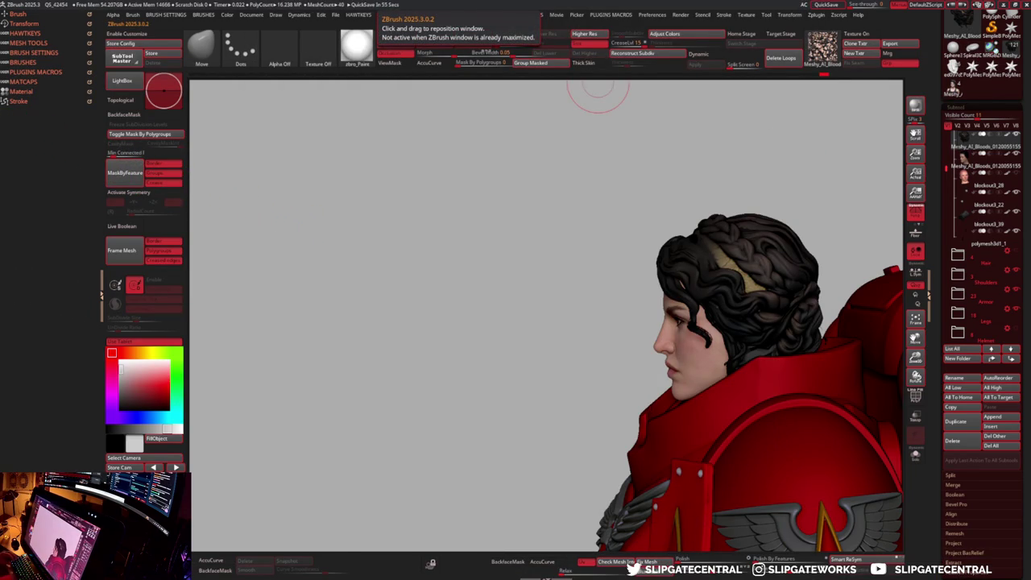
drag(775, 185, 729, 193)
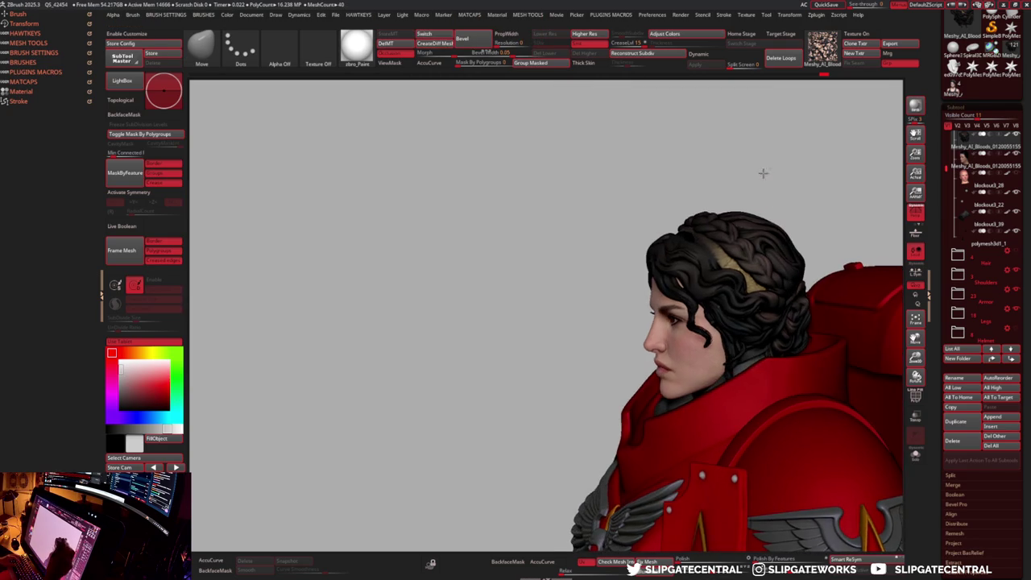
alt+click(629, 290)
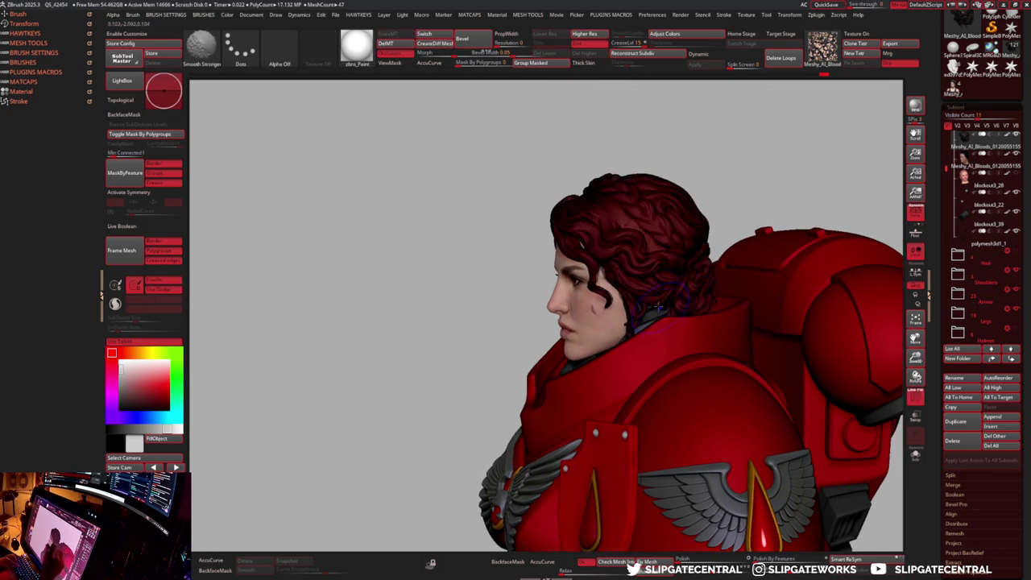
scroll(616, 290, up, 3)
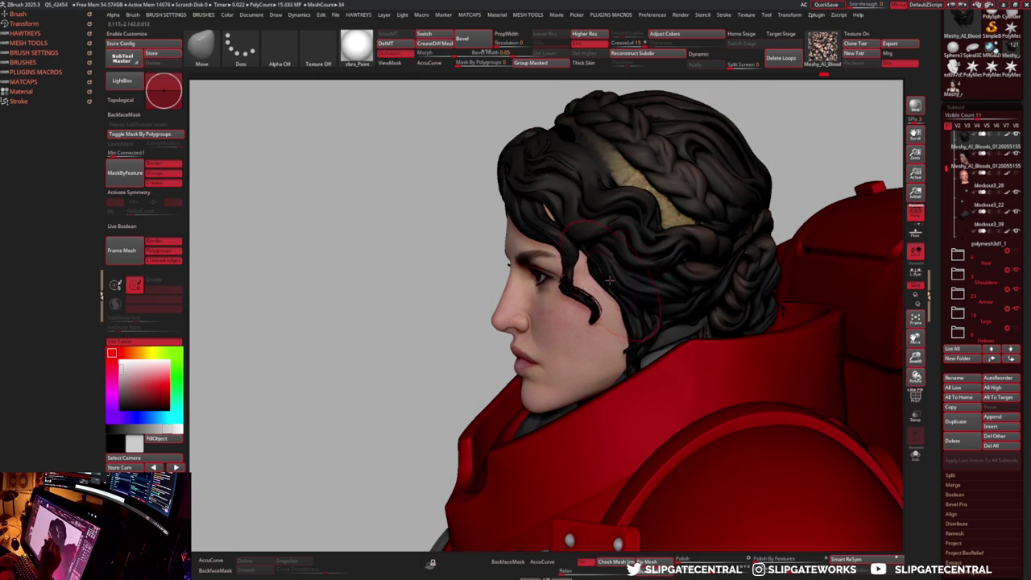
alt+click(645, 323)
mouse_move(632, 320)
right_down()
mouse_move(645, 323)
mouse_move(612, 322)
right_up()
alt+click(612, 322)
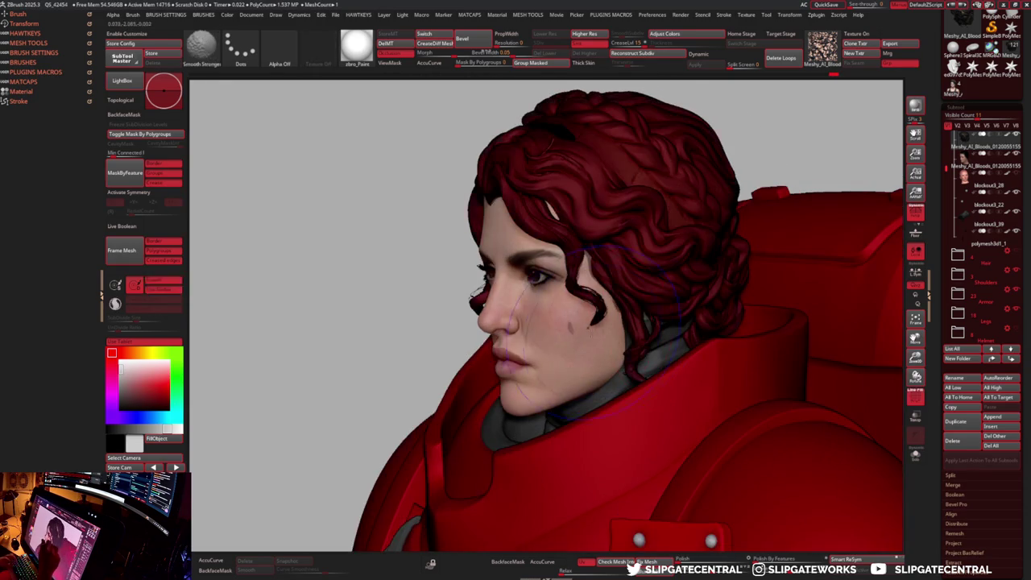
key(shift+ctrl+s)
key(b)
key(c)
key(l)
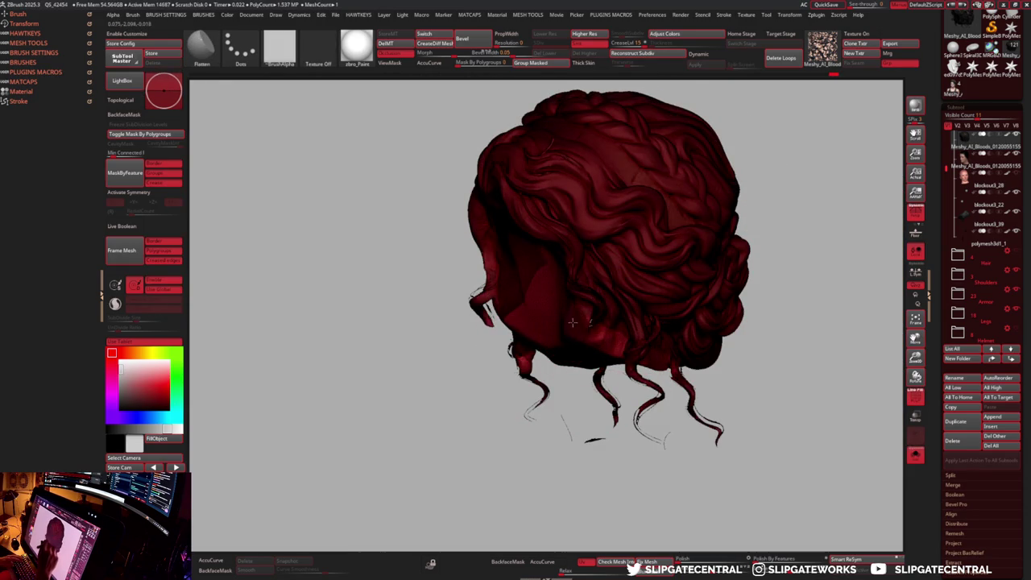
key(shift+ctrl+s)
mouse_move(571, 306)
right_down()
mouse_move(714, 207)
mouse_move(681, 203)
mouse_move(704, 226)
mouse_move(718, 269)
mouse_move(571, 277)
right_up()
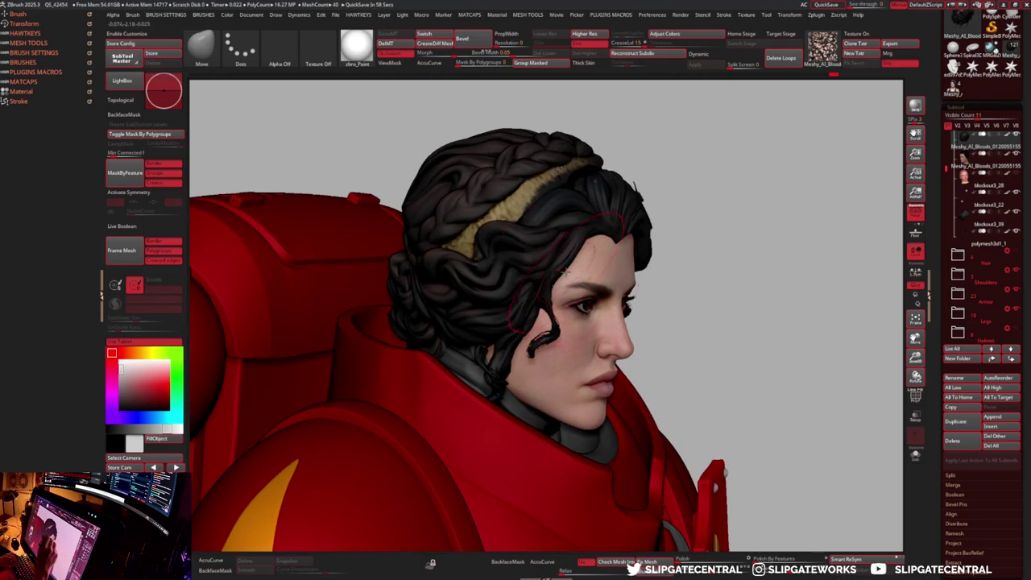
mouse_move(596, 242)
right_down()
mouse_move(564, 250)
mouse_move(652, 258)
mouse_move(691, 315)
mouse_move(665, 305)
mouse_move(683, 298)
mouse_move(691, 316)
mouse_move(690, 272)
right_up()
alt+click(665, 304)
key(ctrl+shift+f)
key(b)
key(m)
key(v)
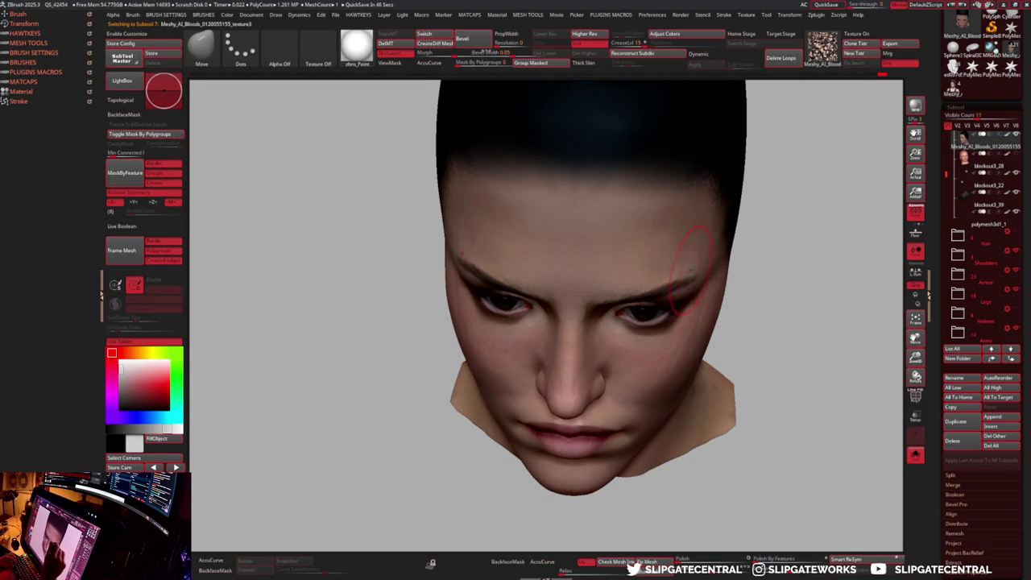
right_drag(694, 272, 698, 284)
key(shift+f)
key(shift+f)
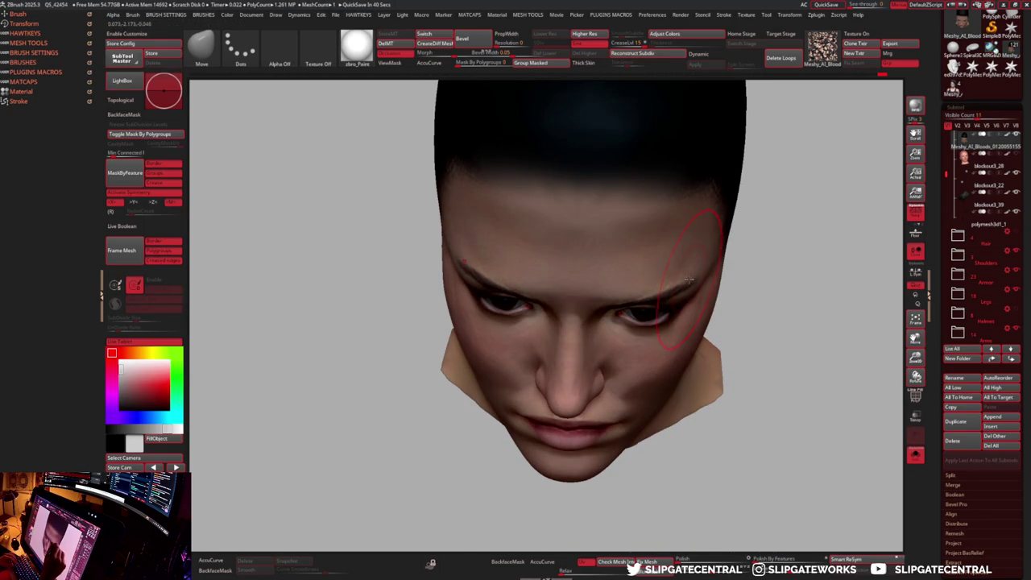
mouse_move(691, 279)
right_down()
mouse_move(667, 223)
mouse_move(719, 288)
mouse_move(775, 255)
mouse_move(732, 214)
mouse_move(750, 247)
mouse_move(709, 231)
mouse_move(707, 260)
mouse_move(716, 223)
mouse_move(782, 233)
mouse_move(773, 252)
mouse_move(736, 239)
mouse_move(700, 247)
mouse_move(731, 236)
mouse_move(779, 273)
mouse_move(747, 269)
mouse_move(755, 262)
right_up()
key(alt+s)
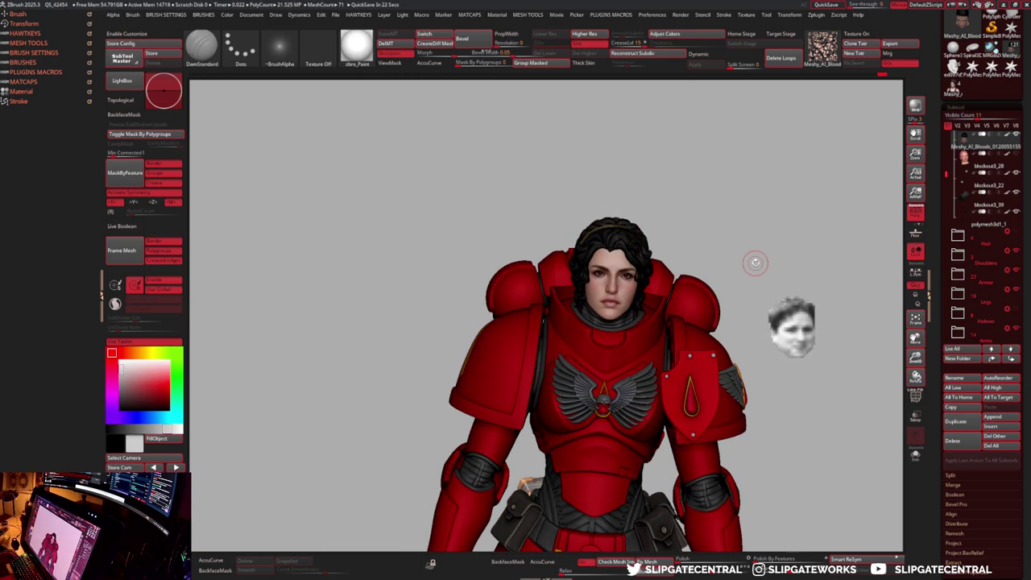
key(m)
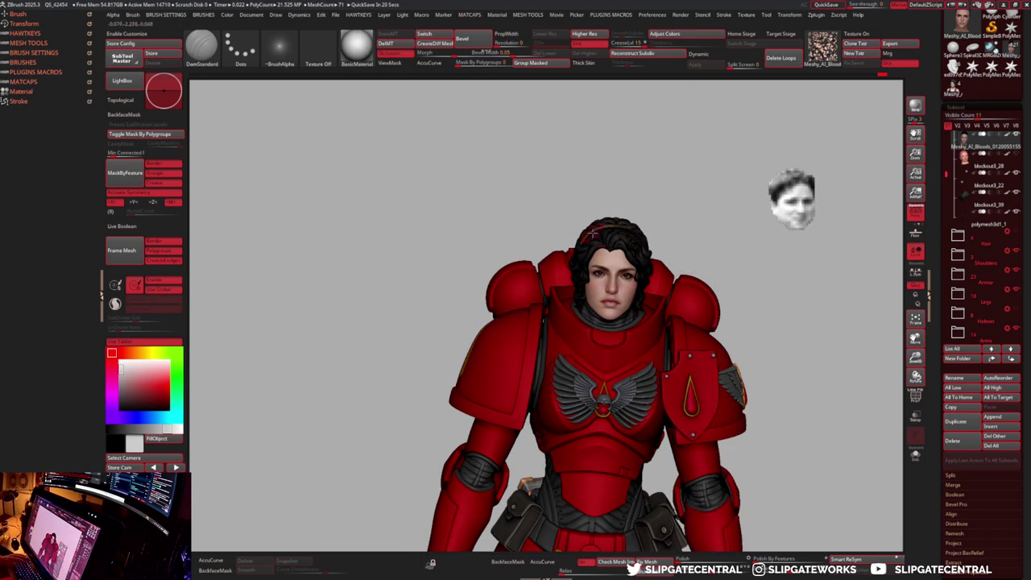
- Change the canvas background to dark grey and orbit the armoured figure to review it
right_drag(724, 266, 194, 385)
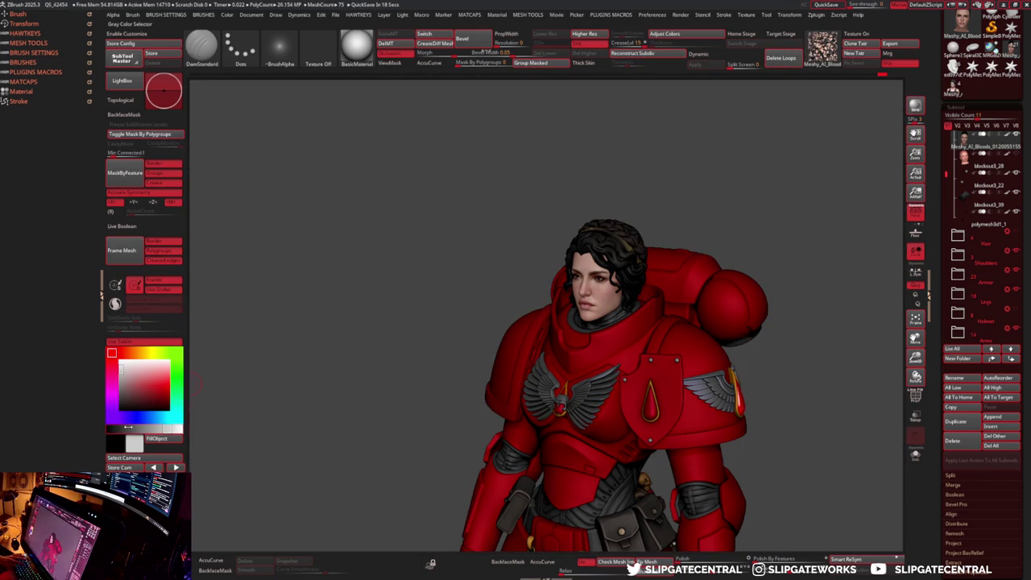
mouse_move(481, 360)
right_down()
mouse_move(555, 334)
mouse_move(559, 321)
mouse_move(661, 314)
right_up()
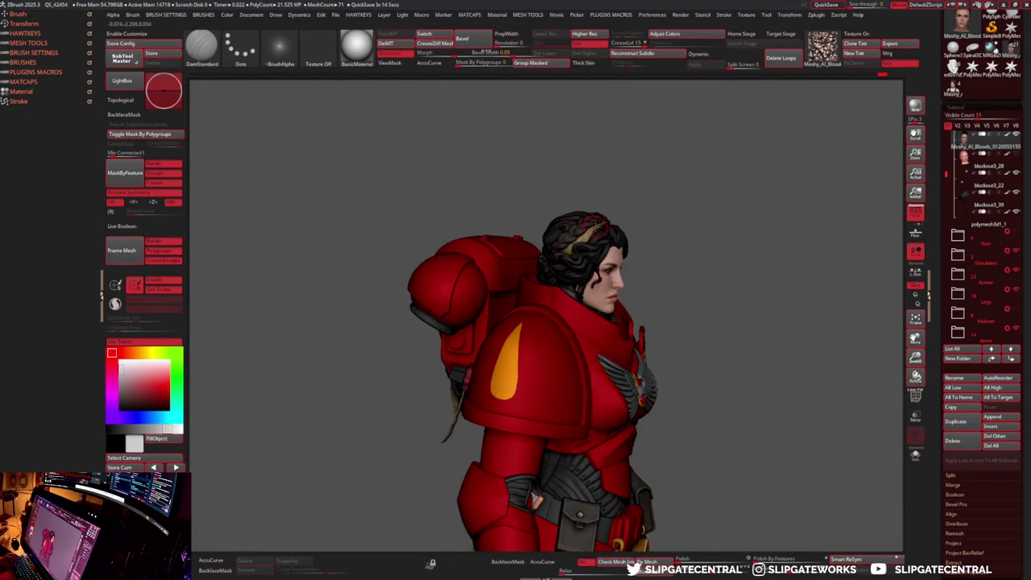
mouse_move(569, 236)
right_down()
mouse_move(540, 238)
mouse_move(589, 246)
right_up()
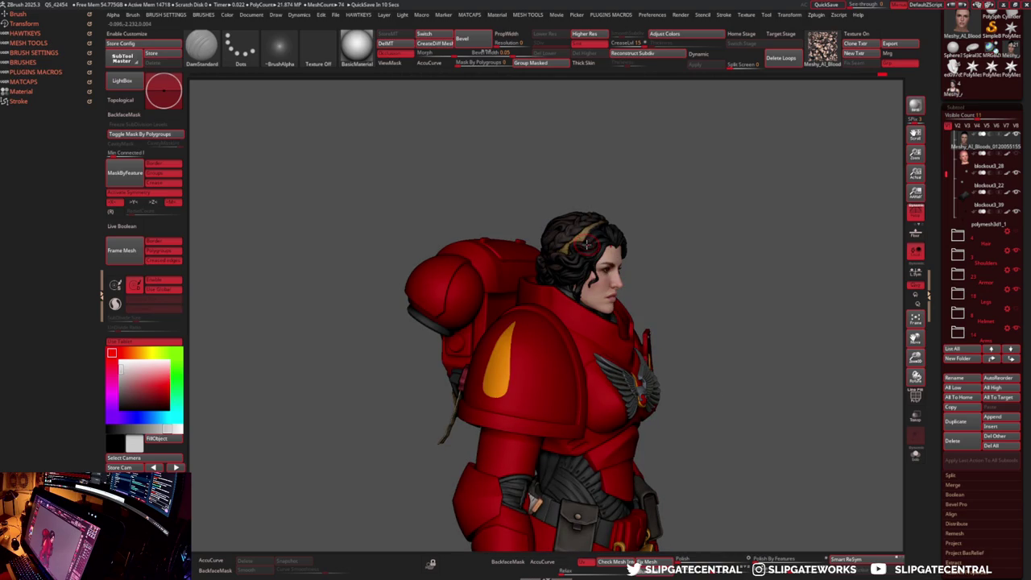
mouse_move(544, 223)
mouse_down()
mouse_move(604, 266)
mouse_move(563, 277)
mouse_move(639, 216)
mouse_move(544, 213)
mouse_up()
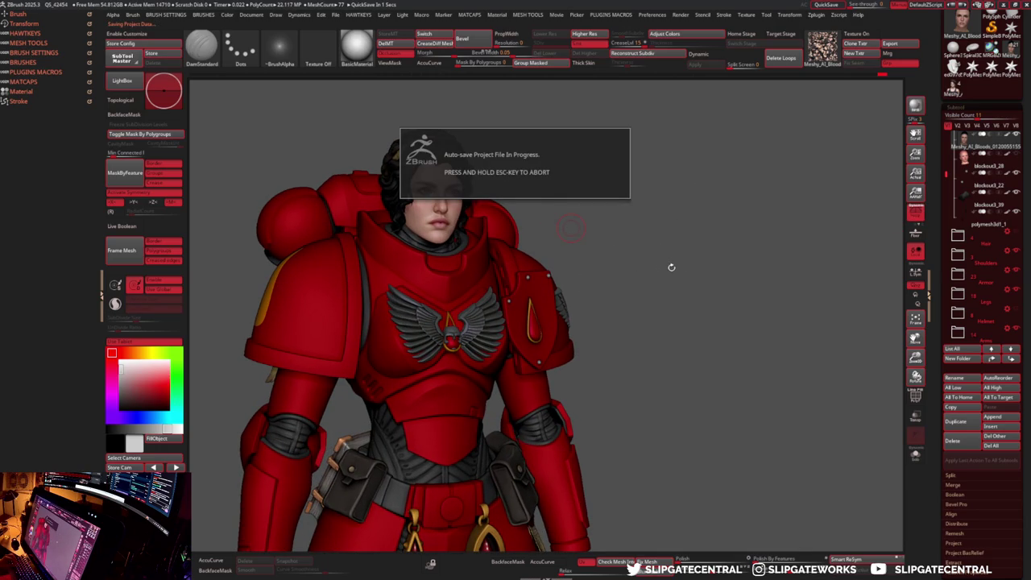
- Move both winged emblems, the skull guard sheath, blood tome, Relic1 and Relic2 above Pouch2
key(f)
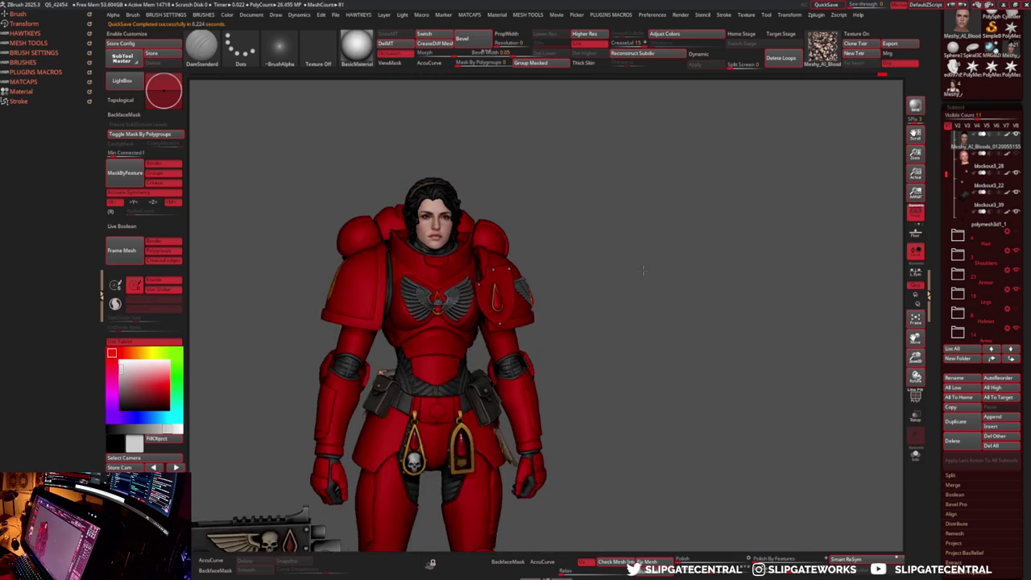
scroll(636, 273, up, 3)
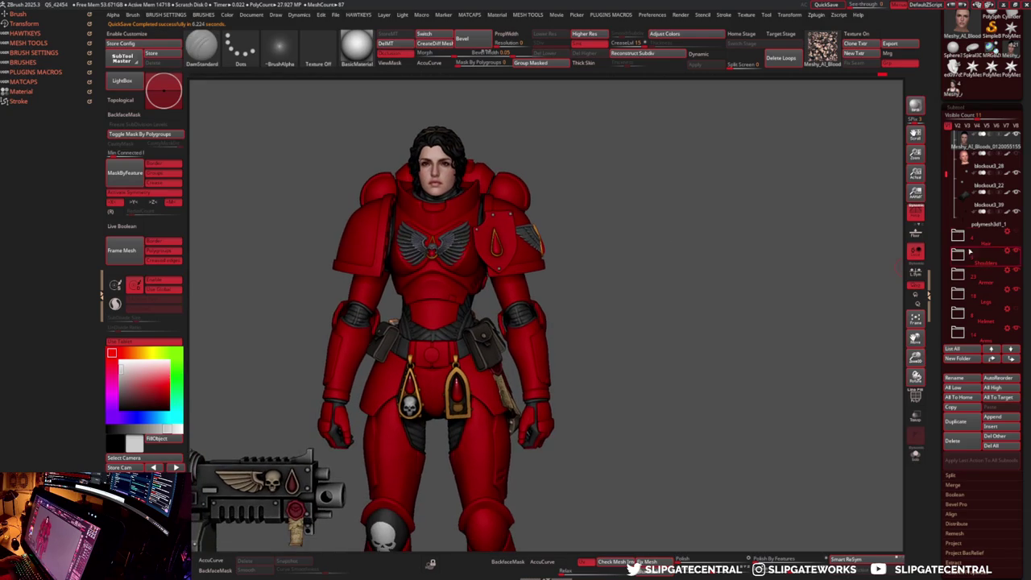
drag(944, 173, 944, 192)
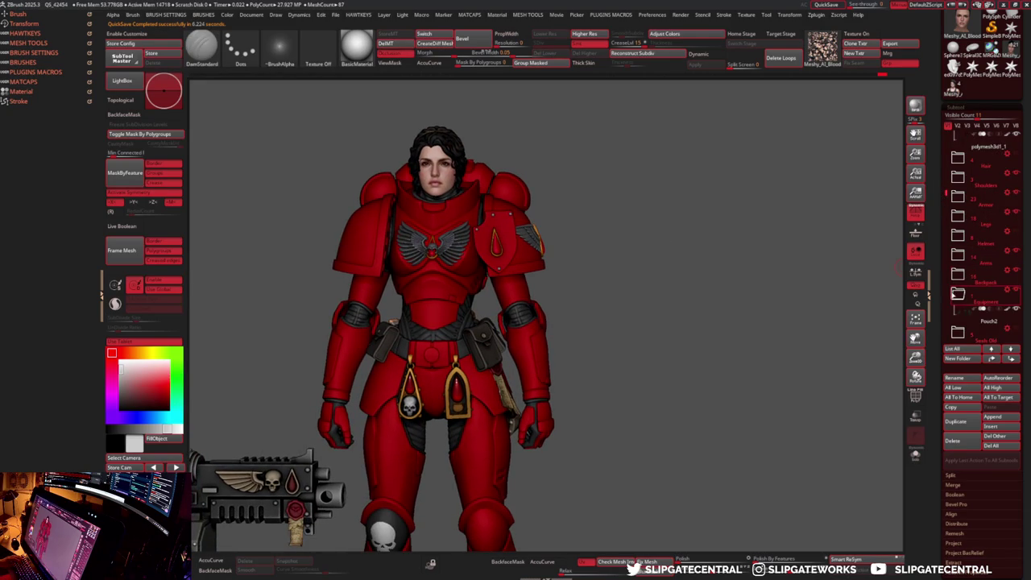
mouse_move(988, 320)
ctrl+right_drag(650, 274, 696, 249)
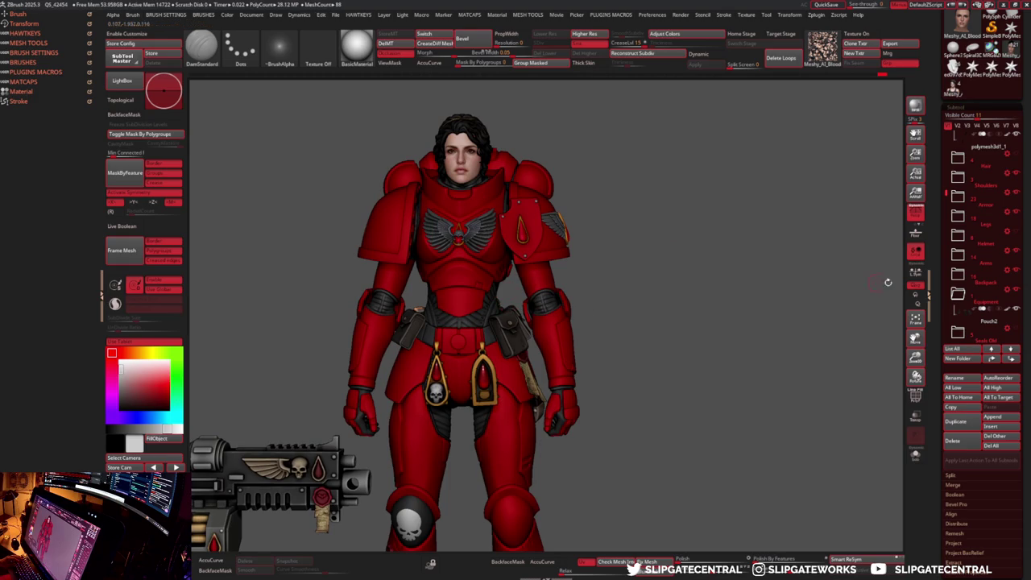
scroll(982, 241, down, 5)
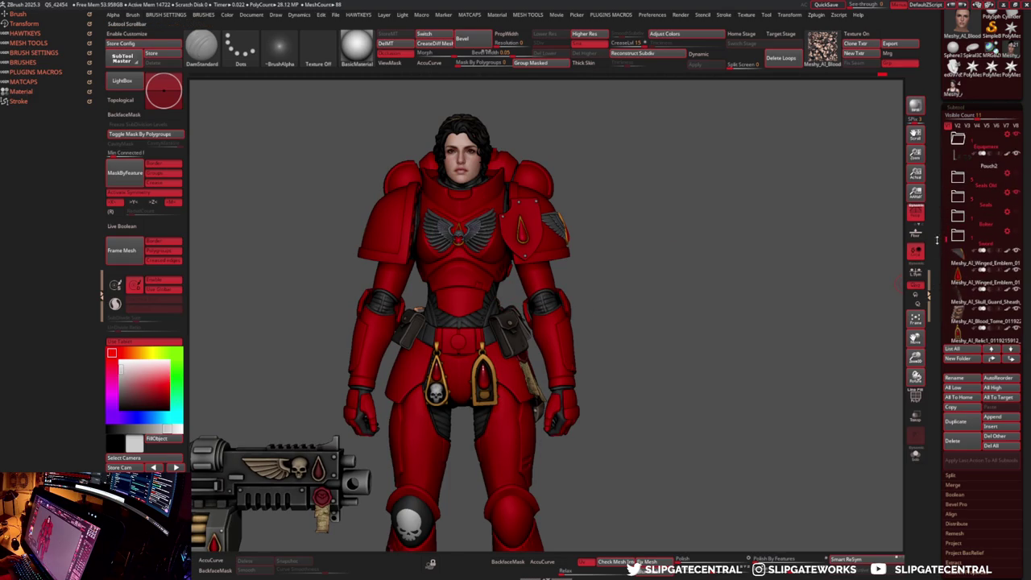
drag(953, 242, 966, 145)
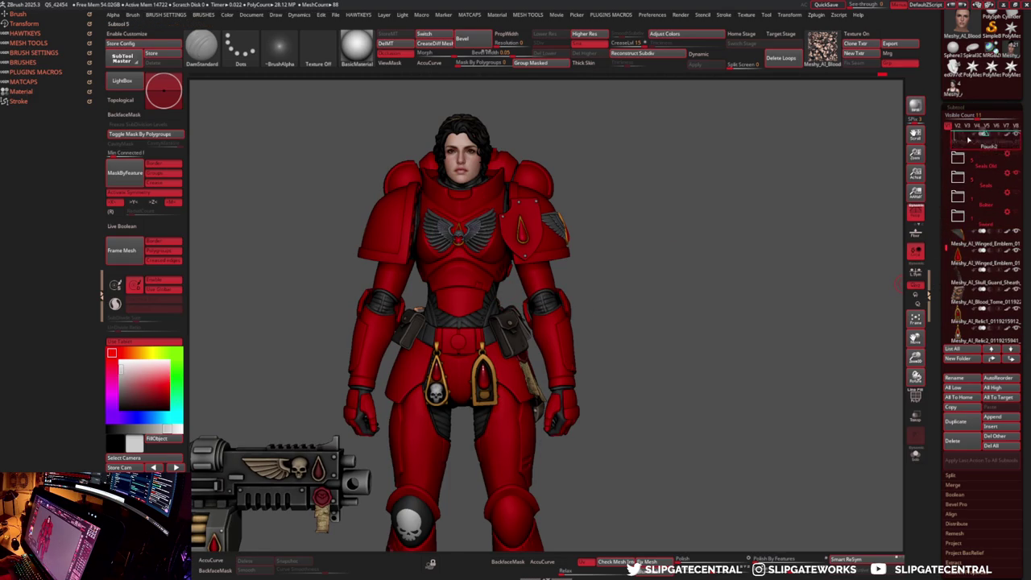
drag(963, 263, 963, 166)
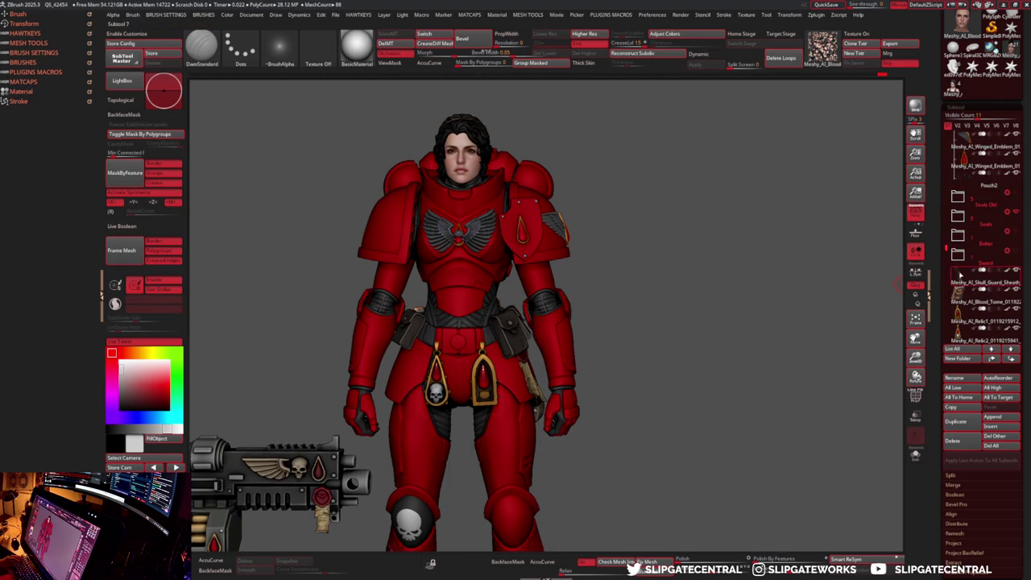
drag(958, 282, 963, 161)
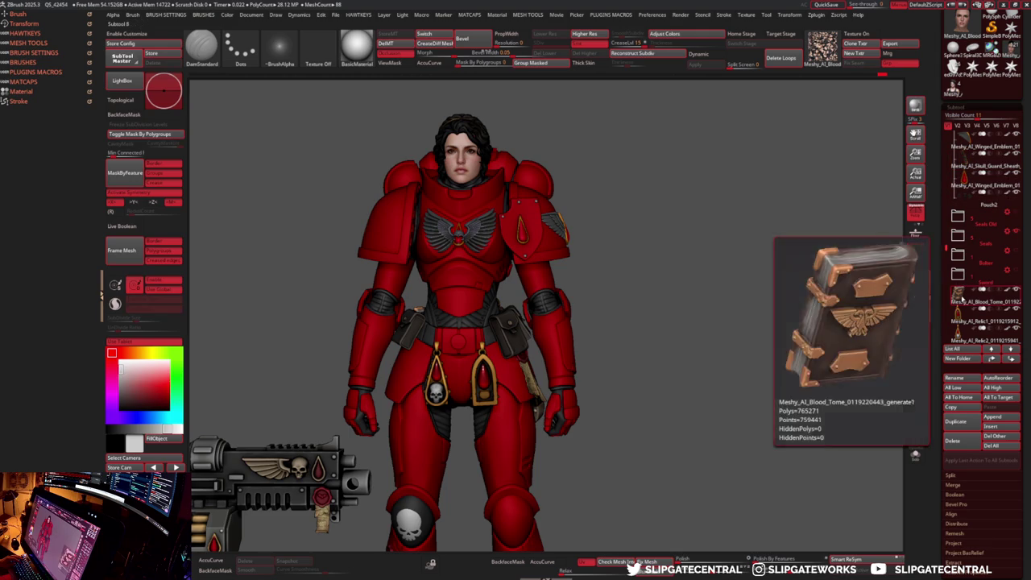
drag(958, 301, 958, 200)
drag(960, 319, 975, 190)
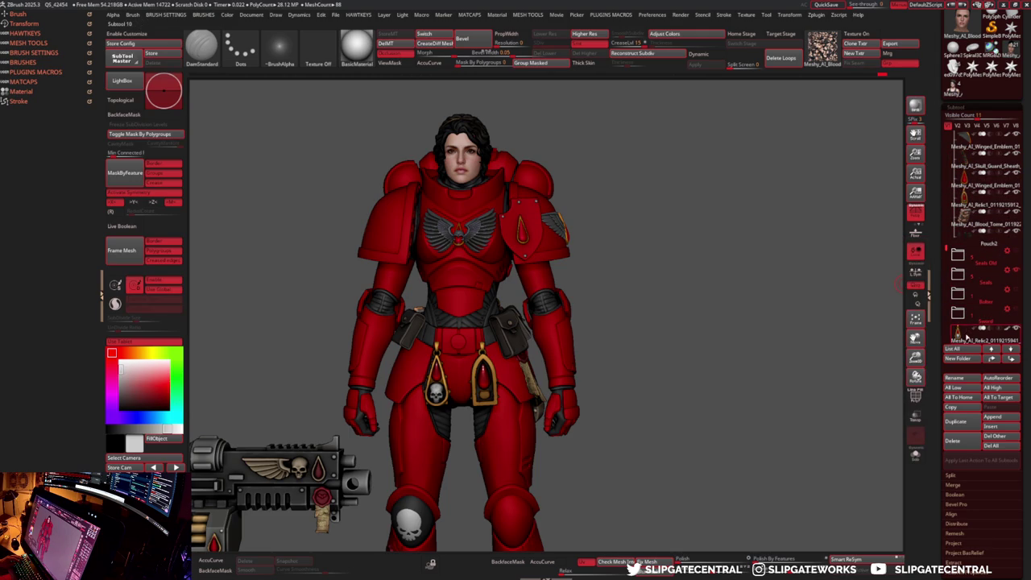
drag(958, 336, 963, 214)
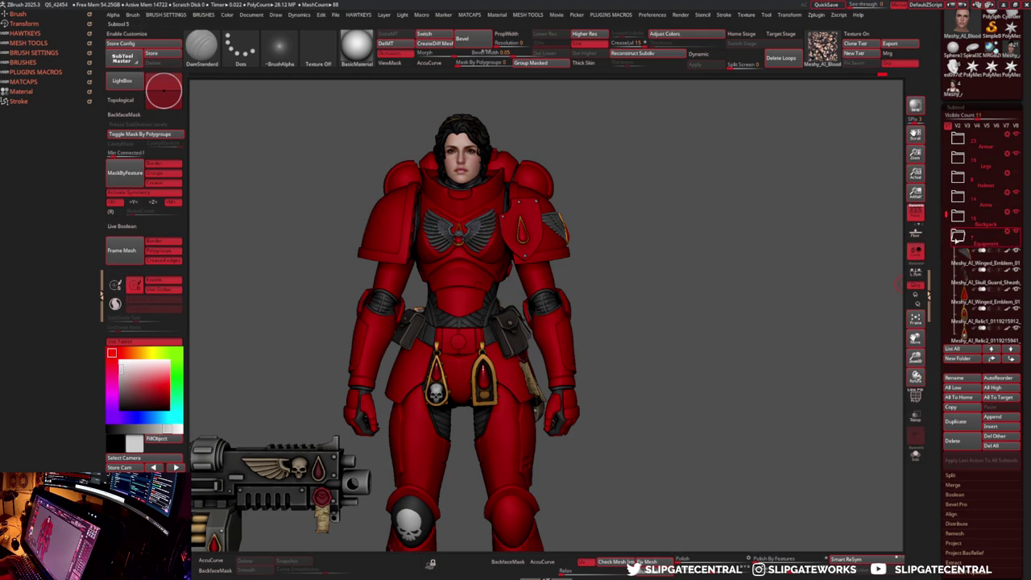
- Collapse and hide the Equipment and Bolter folders so only the armoured figure shows
click(958, 235)
click(1017, 232)
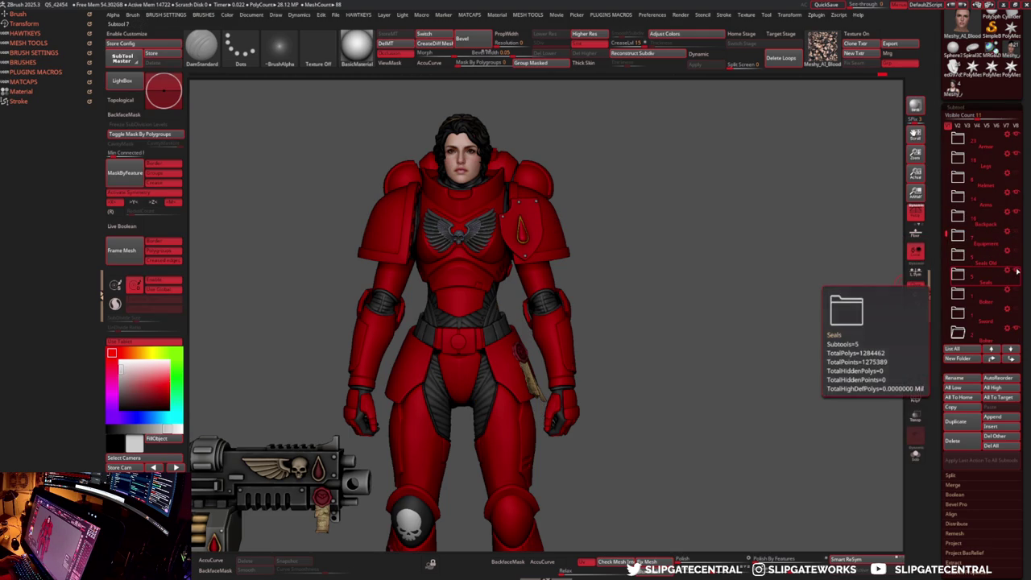
alt+drag(803, 282, 815, 237)
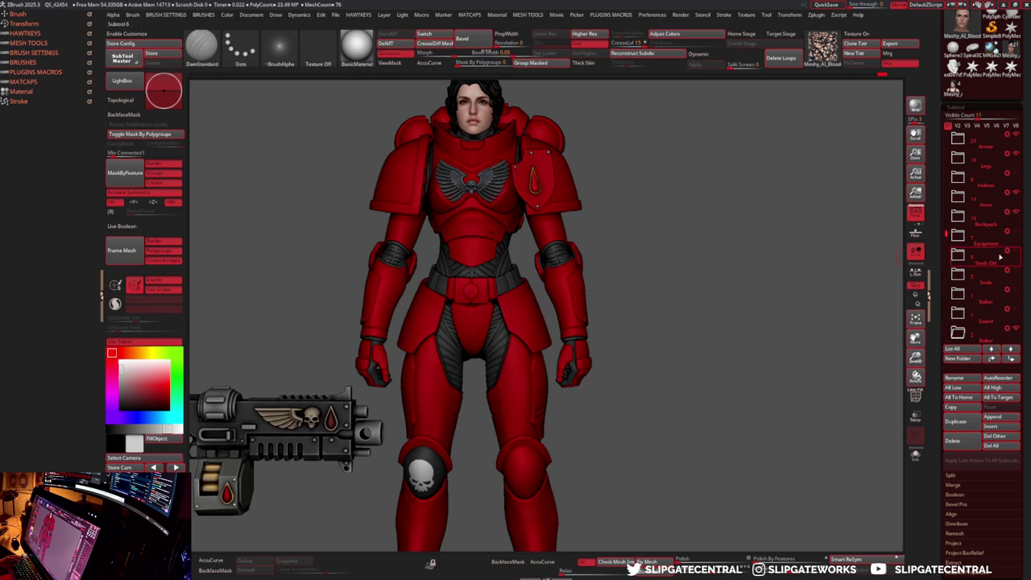
scroll(963, 250, down, 5)
click(959, 244)
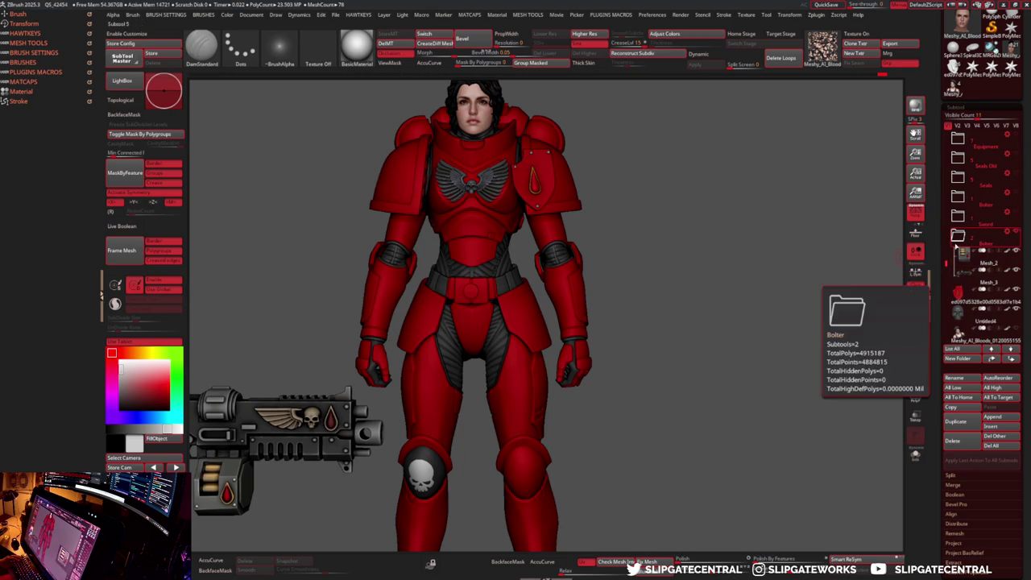
click(958, 236)
click(1017, 231)
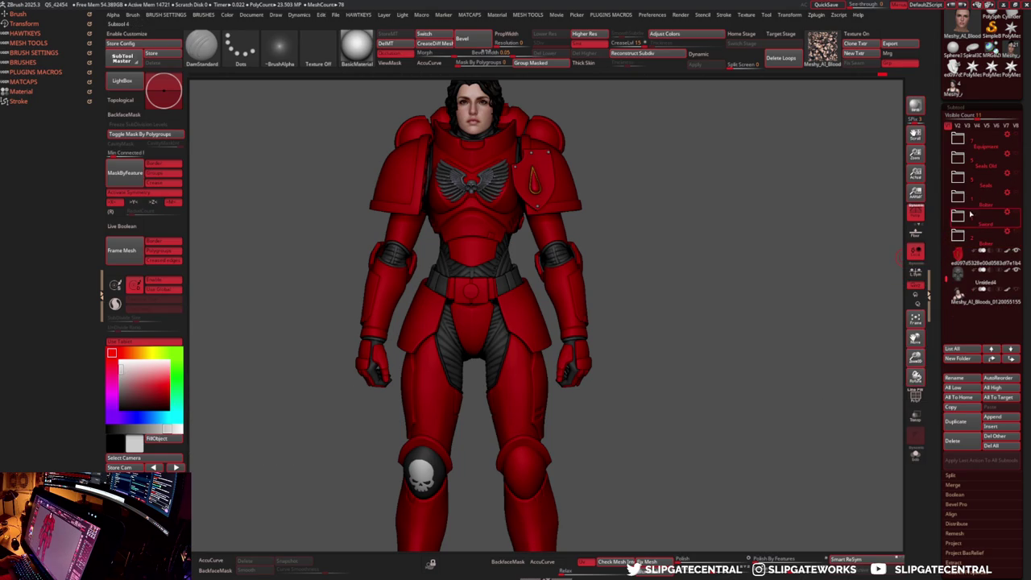
mouse_move(972, 153)
mouse_down()
mouse_move(965, 206)
mouse_move(958, 169)
mouse_up()
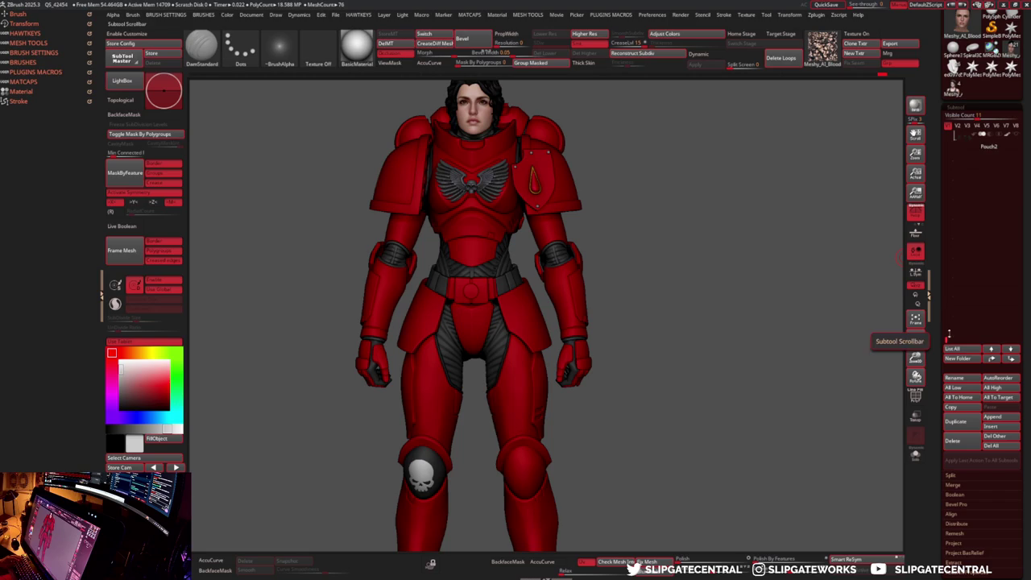
drag(947, 303, 944, 271)
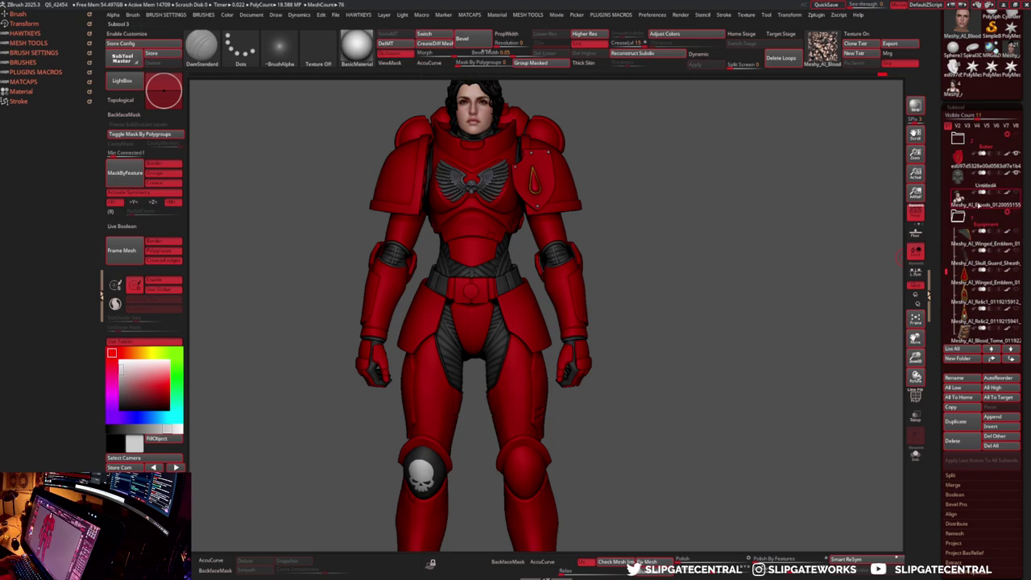
- Delete the spare Meshy_AI_Bloods tank-top bust subtool and collapse the remaining part folders
click(956, 205)
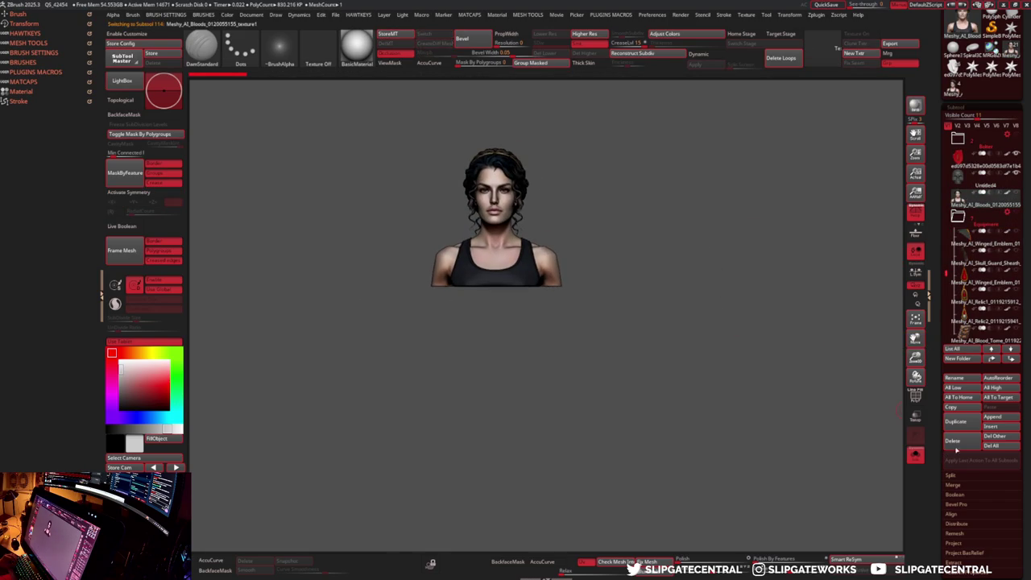
click(958, 442)
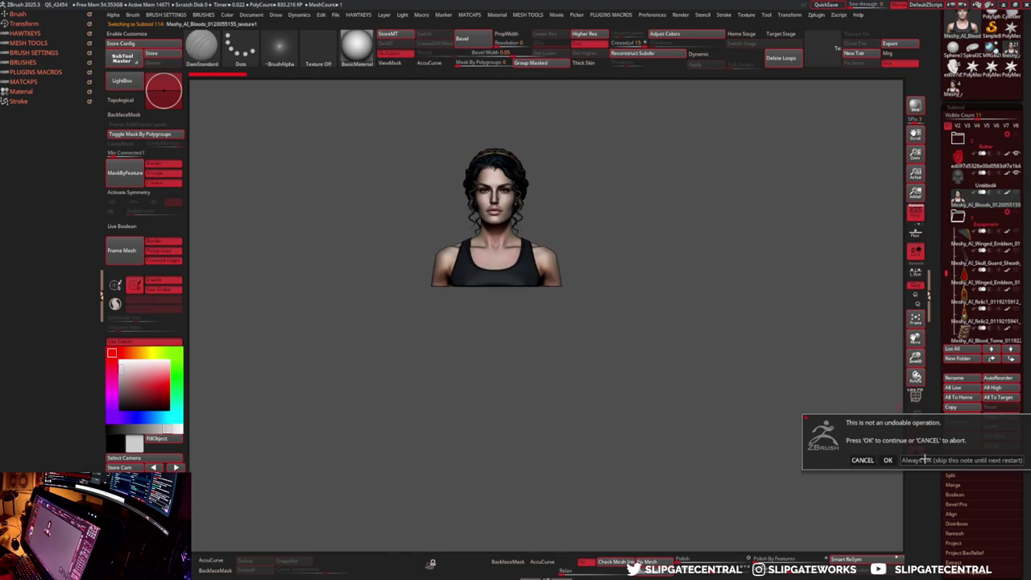
click(926, 460)
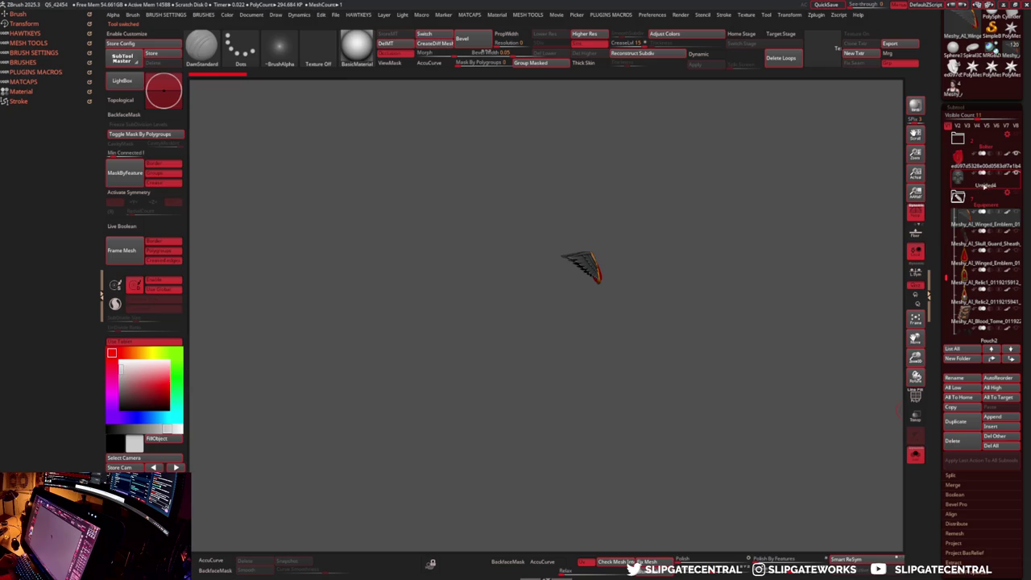
click(984, 187)
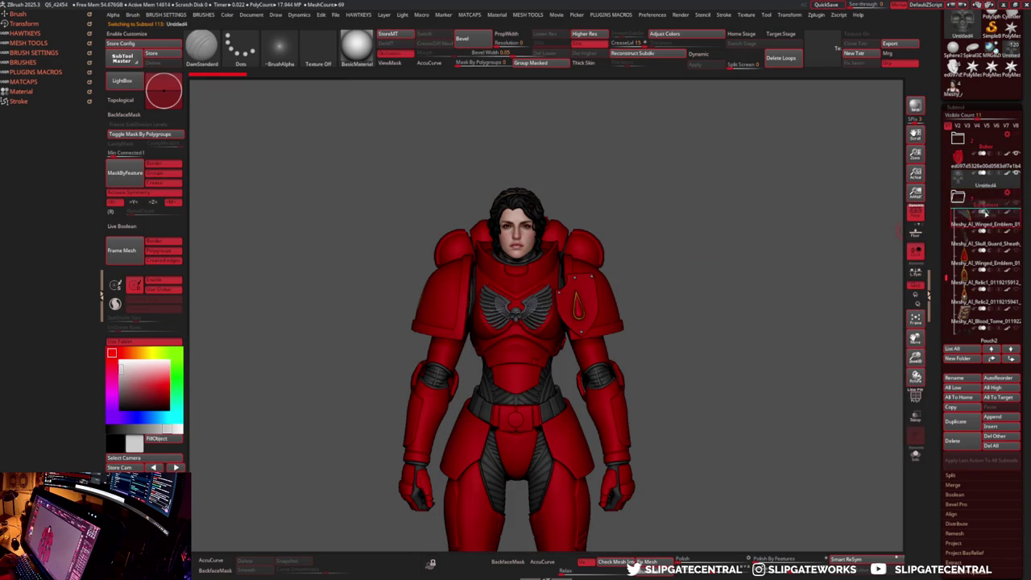
click(980, 164)
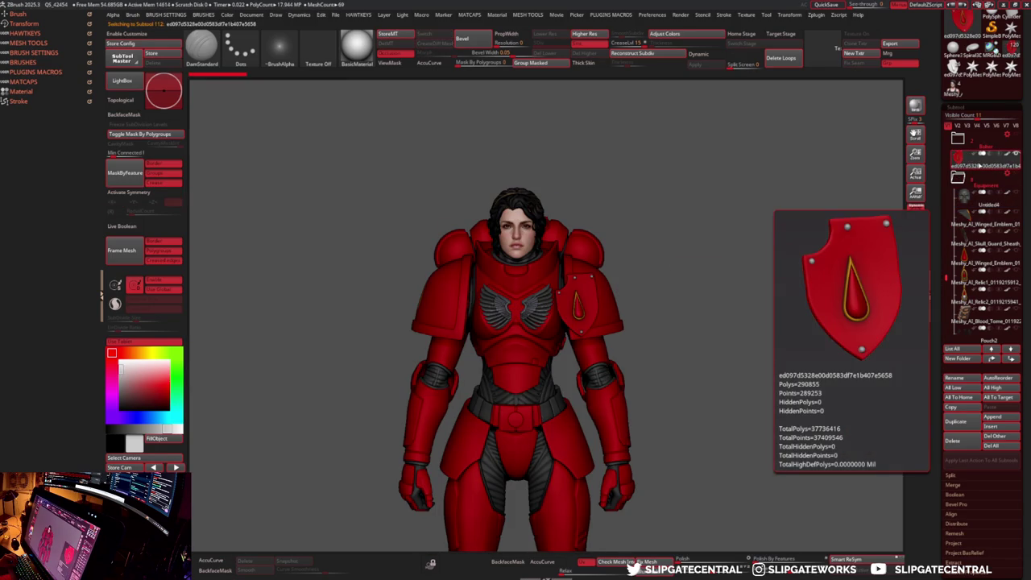
click(955, 207)
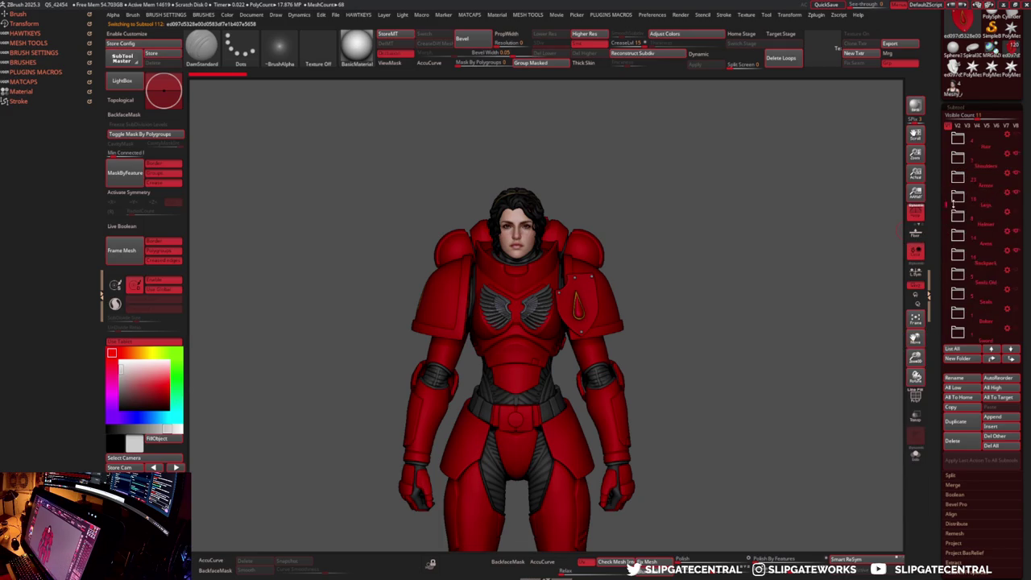
- Rotate the character to its left side and reselect the Meshy_AI_Bloods head subtool
scroll(954, 214, down, 1)
scroll(960, 225, down, 1)
scroll(966, 235, down, 1)
scroll(970, 242, up, 2)
scroll(970, 233, up, 1)
mouse_move(737, 237)
mouse_down()
mouse_move(685, 281)
mouse_move(497, 236)
mouse_move(530, 231)
mouse_up()
alt+click(497, 236)
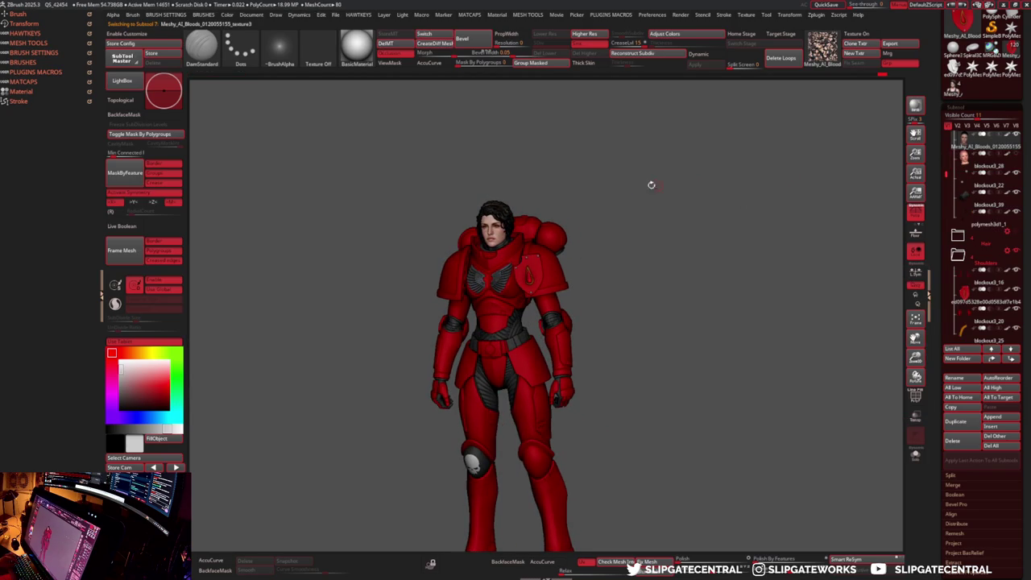
alt+drag(684, 180, 563, 241)
- Frame the face, set the Morph slider to 0 and delete the head's morph target
ctrl+shift+click(542, 238)
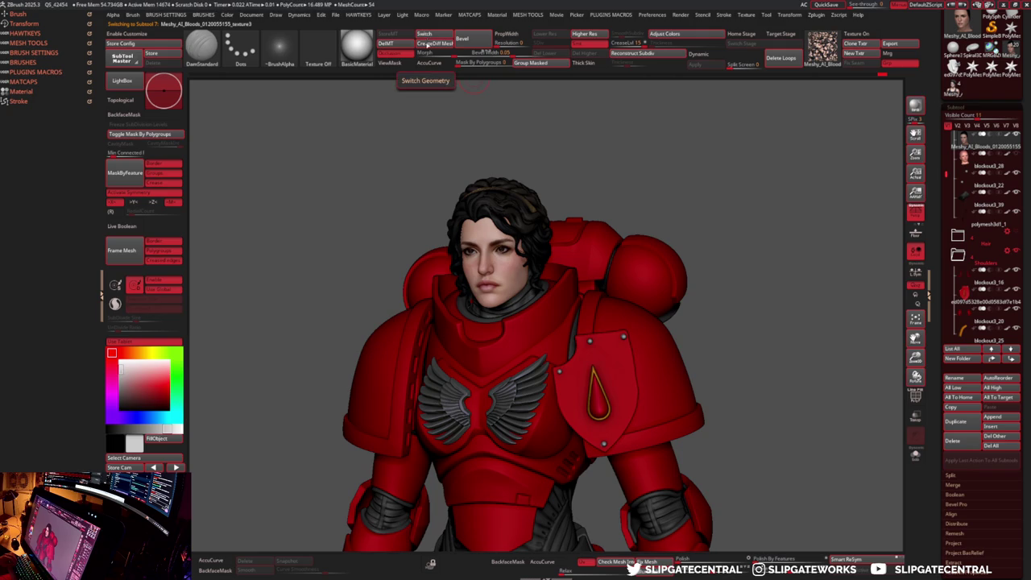
key(f)
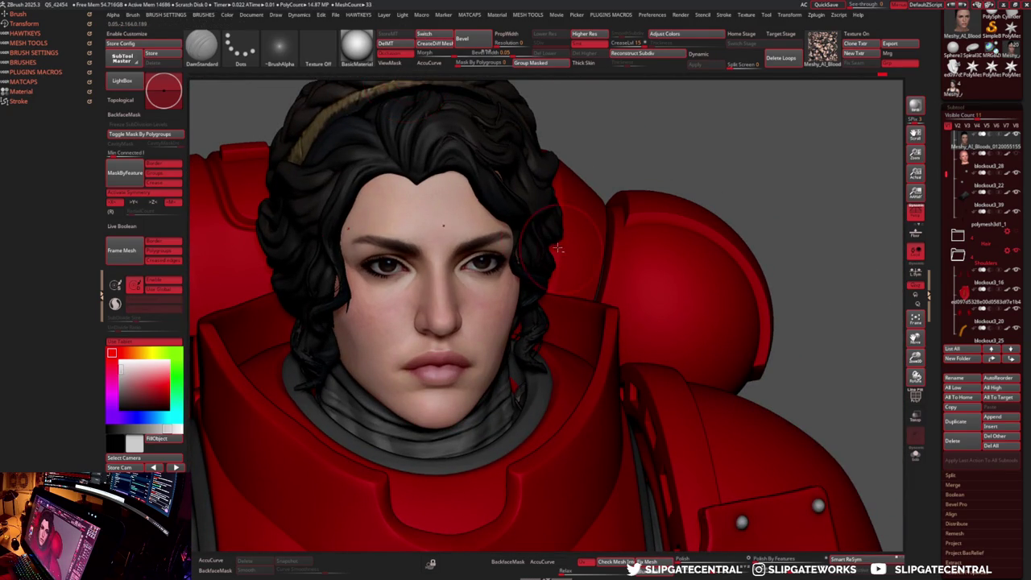
scroll(545, 230, down, 3)
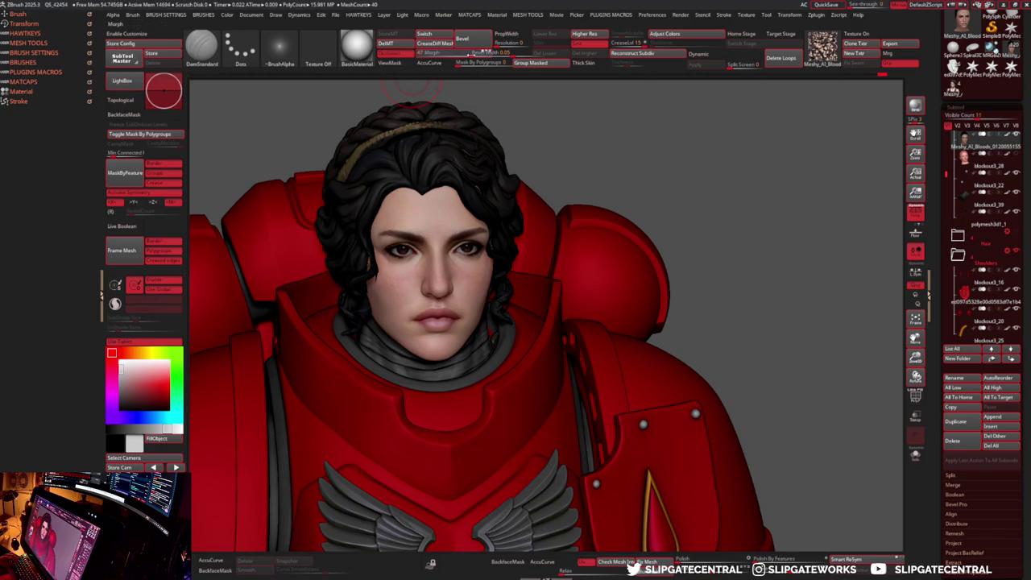
drag(476, 52, 426, 55)
click(396, 44)
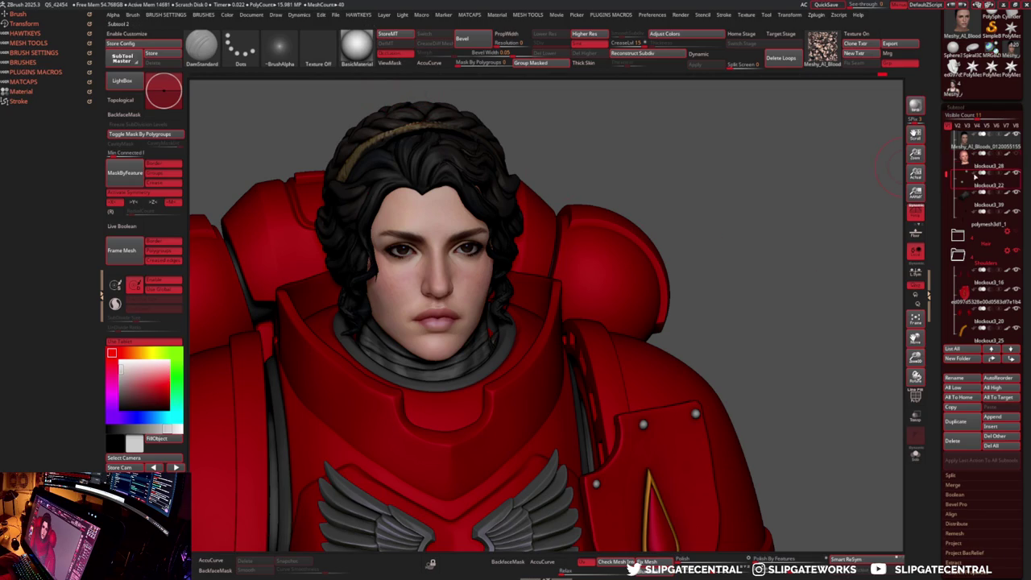
- Place both Meshy_AI_Bloods subtools and polymesh3d1_5 at the top of the Head folder
mouse_move(984, 150)
mouse_down()
mouse_move(999, 169)
mouse_move(998, 199)
mouse_up()
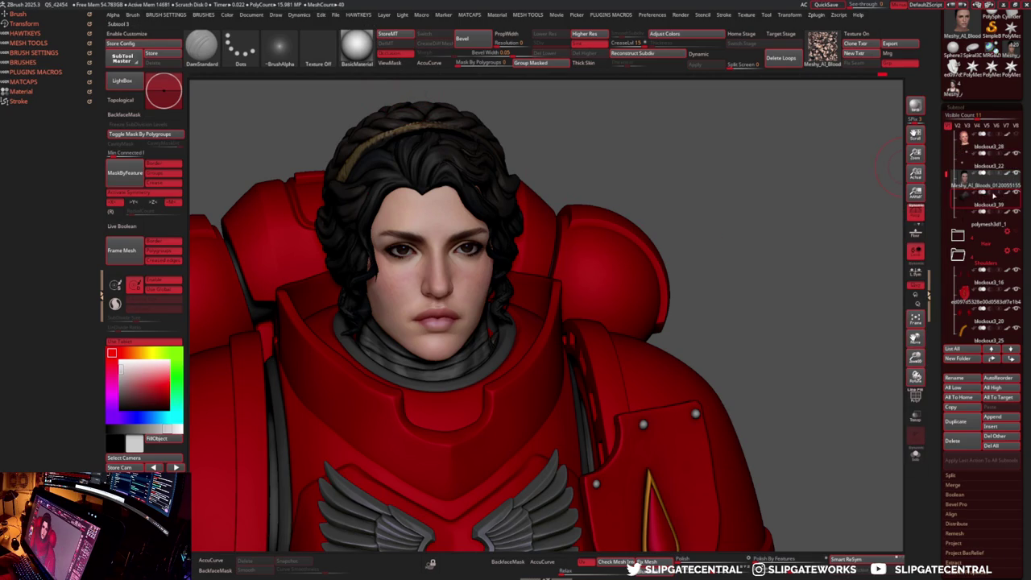
drag(948, 175, 945, 146)
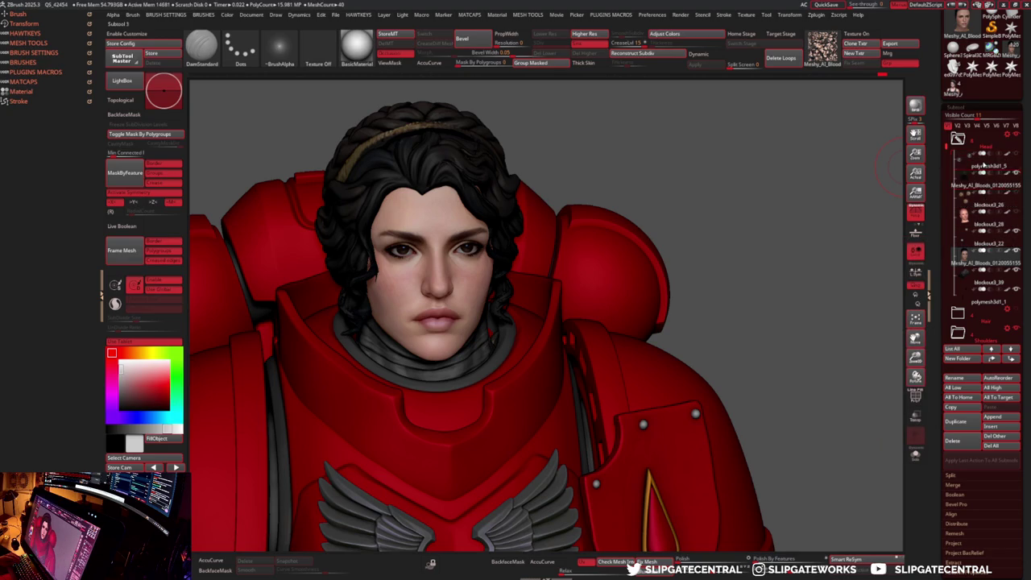
drag(987, 263, 984, 158)
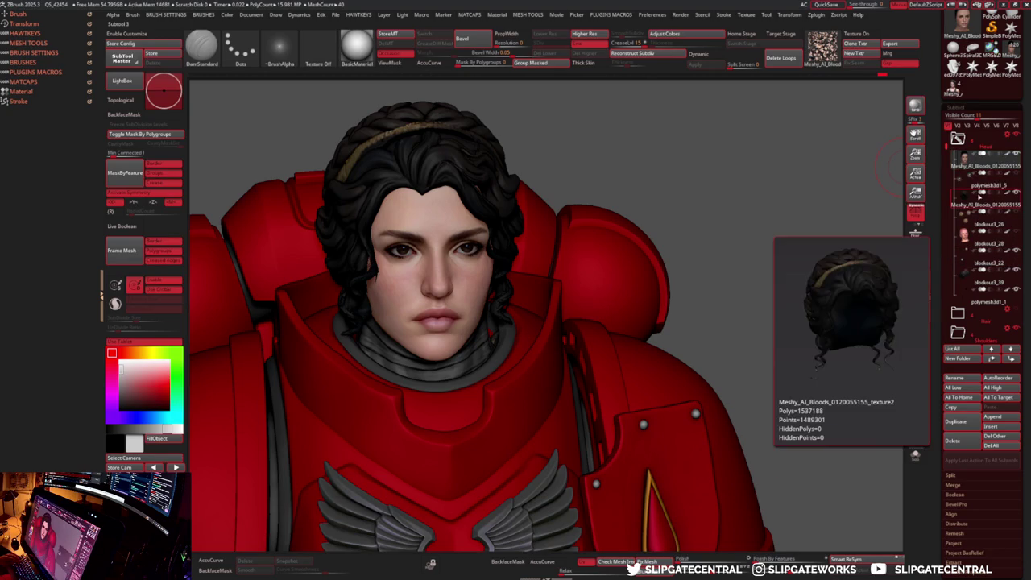
drag(957, 197, 992, 201)
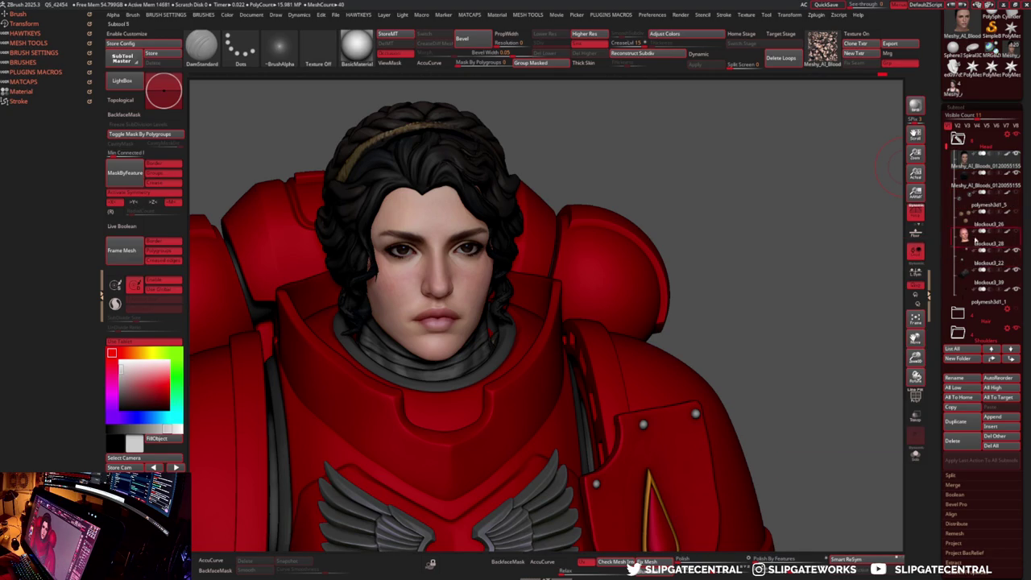
- Delete the grey eye geometry subtool polymesh3d1_5 and check the head profile with the Transpose gizmo
click(981, 206)
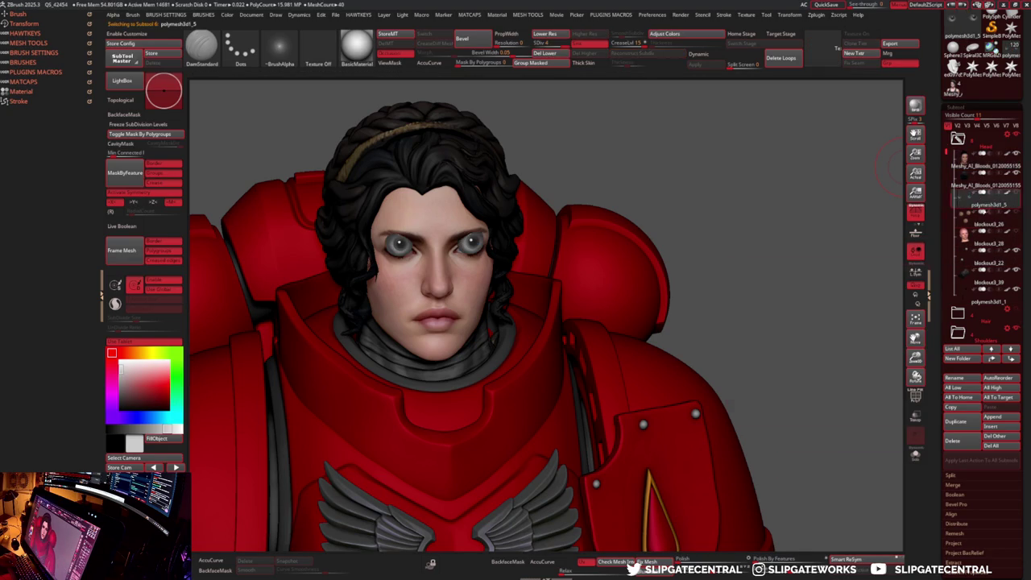
click(953, 441)
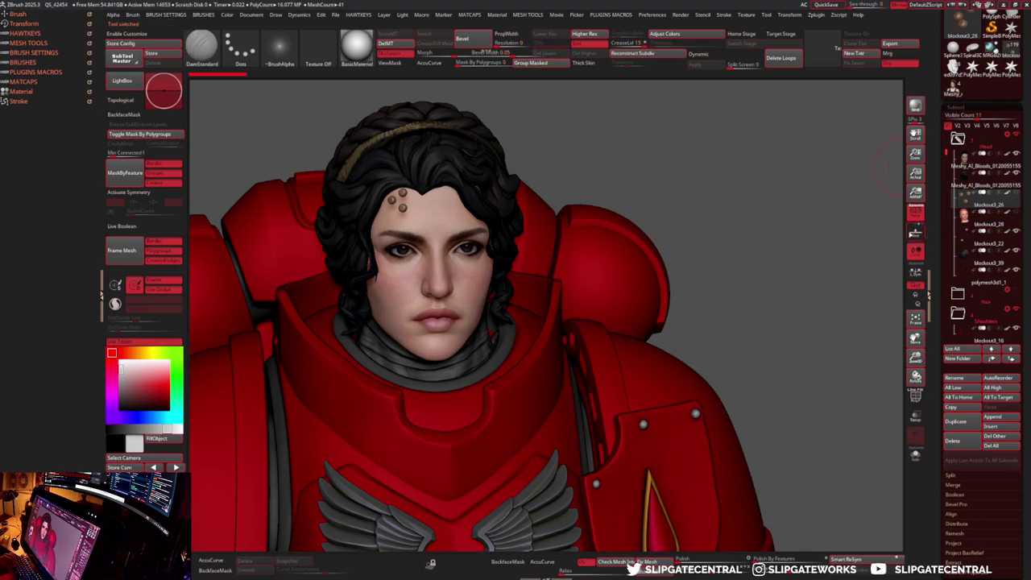
key(w)
mouse_move(712, 222)
mouse_down()
mouse_move(397, 197)
mouse_move(389, 242)
mouse_move(399, 197)
mouse_move(292, 77)
mouse_move(378, 161)
mouse_up()
key(q)
key(w)
key(q)
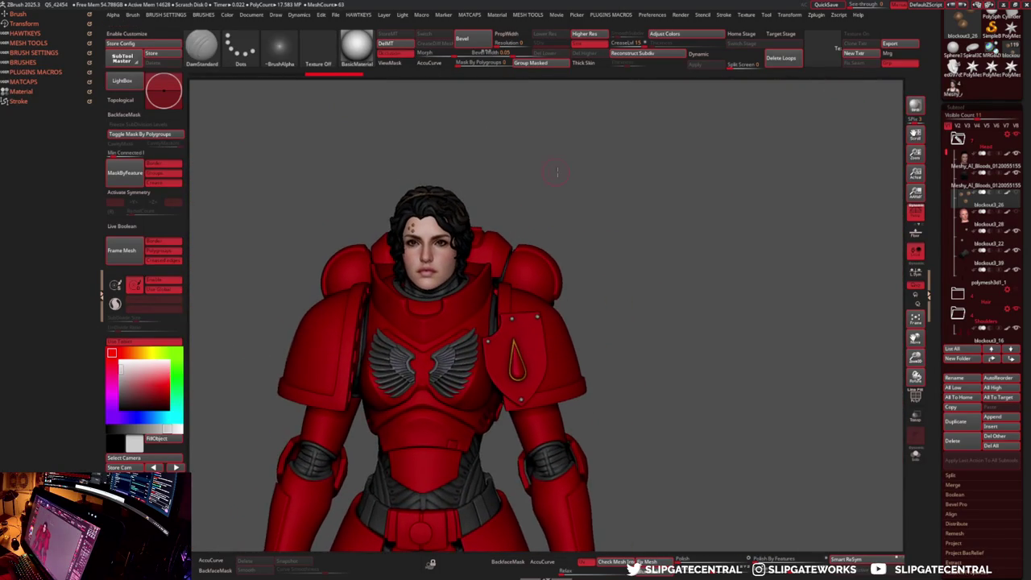
- Orbit the model to a three-quarter view and open Adjust Colors for the head texture
alt+drag(556, 170, 879, 184)
drag(716, 200, 773, 201)
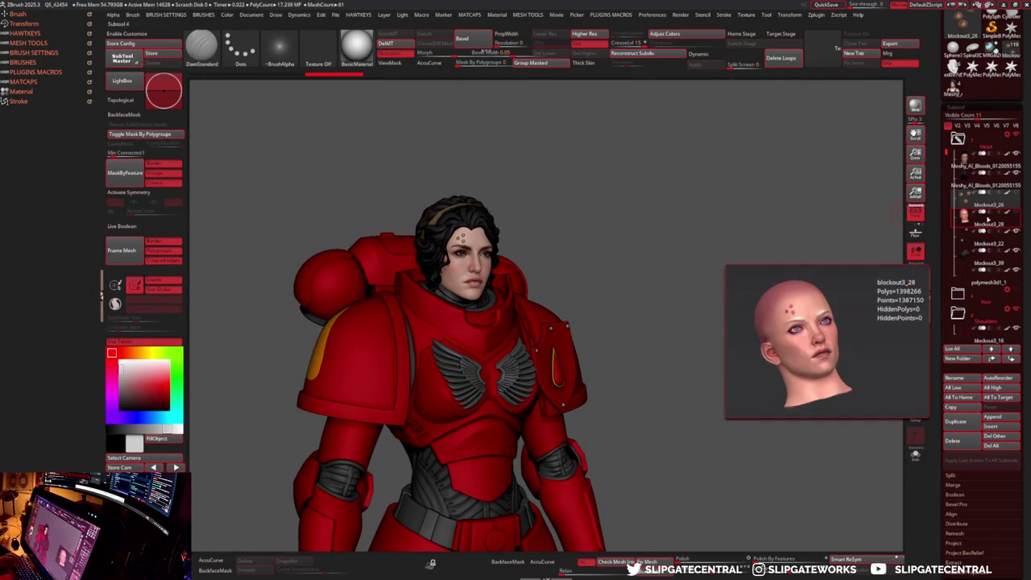
mouse_move(564, 221)
mouse_down()
mouse_move(640, 223)
mouse_move(612, 221)
mouse_up()
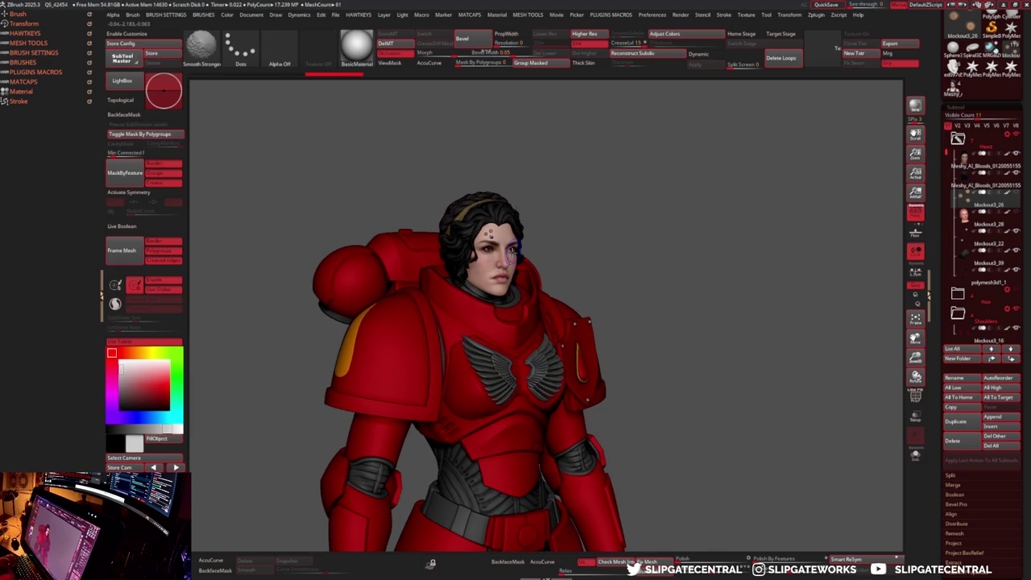
scroll(515, 322, up, 2)
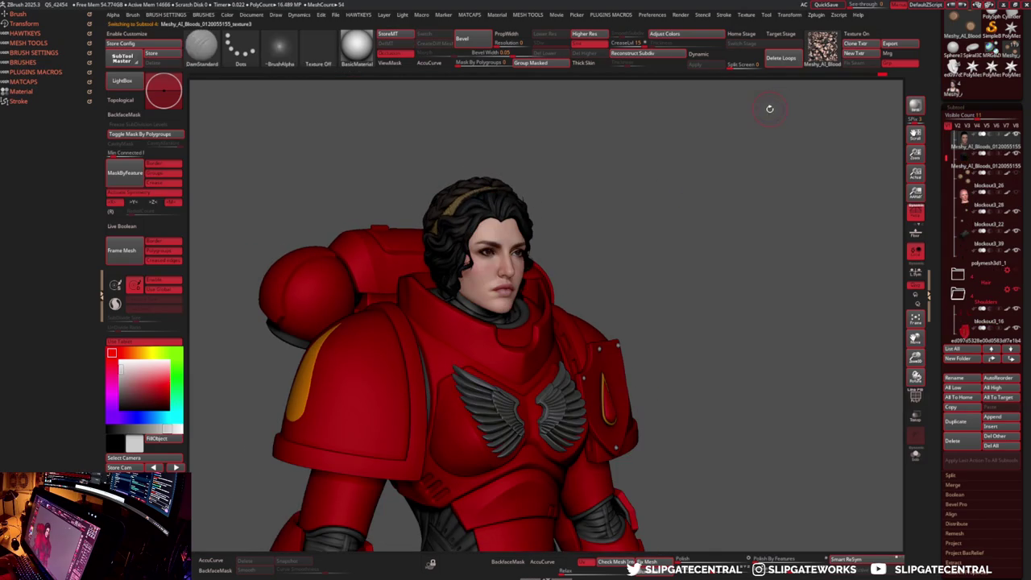
key(ctrl+shift+a)
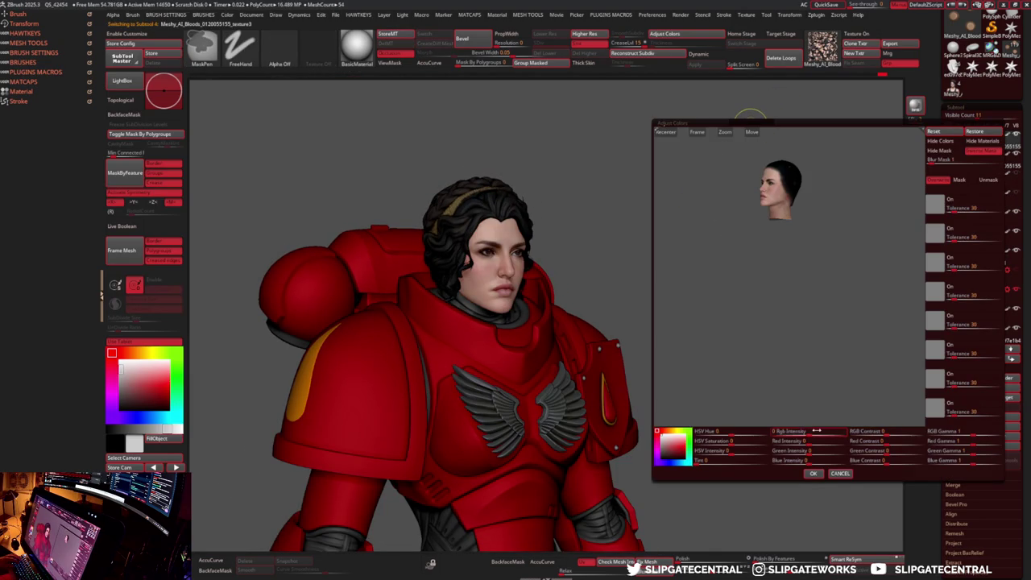
- Nudge RGB Intensity and Contrast to 0.01544, set RGB Gamma to 0.938, and apply
mouse_move(786, 394)
mouse_down()
mouse_move(749, 240)
mouse_move(763, 271)
mouse_up()
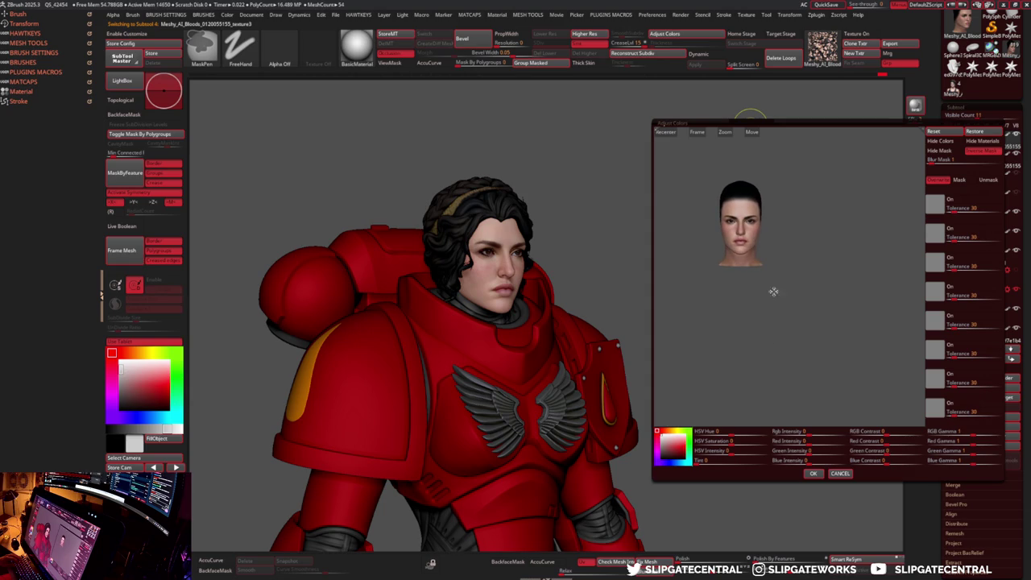
click(987, 145)
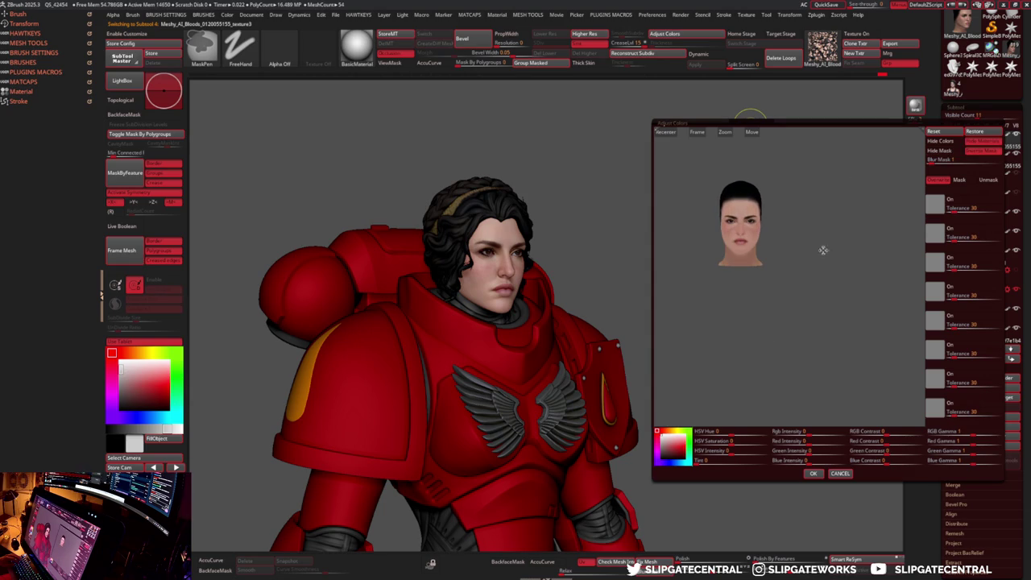
click(980, 142)
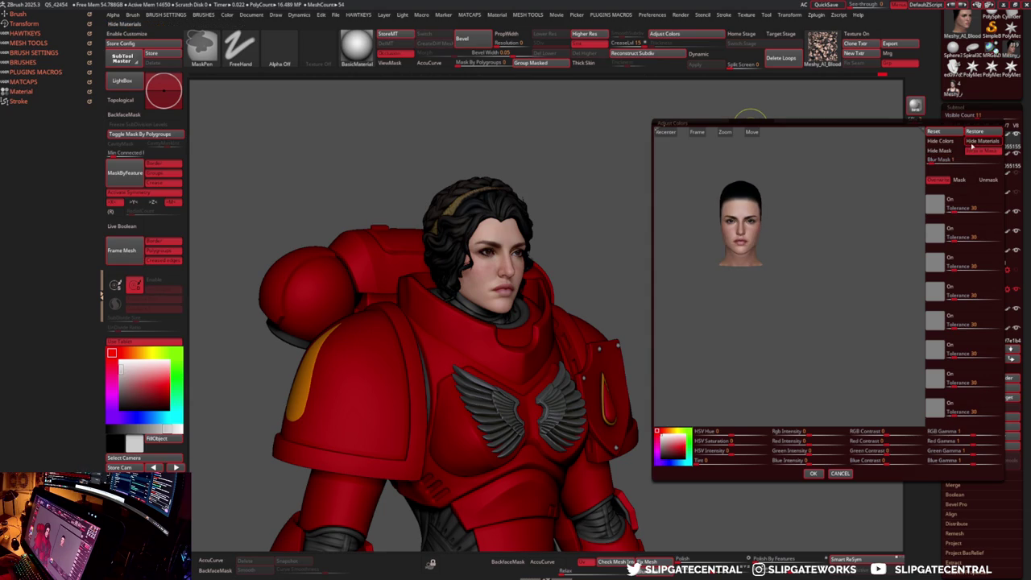
drag(808, 431, 816, 431)
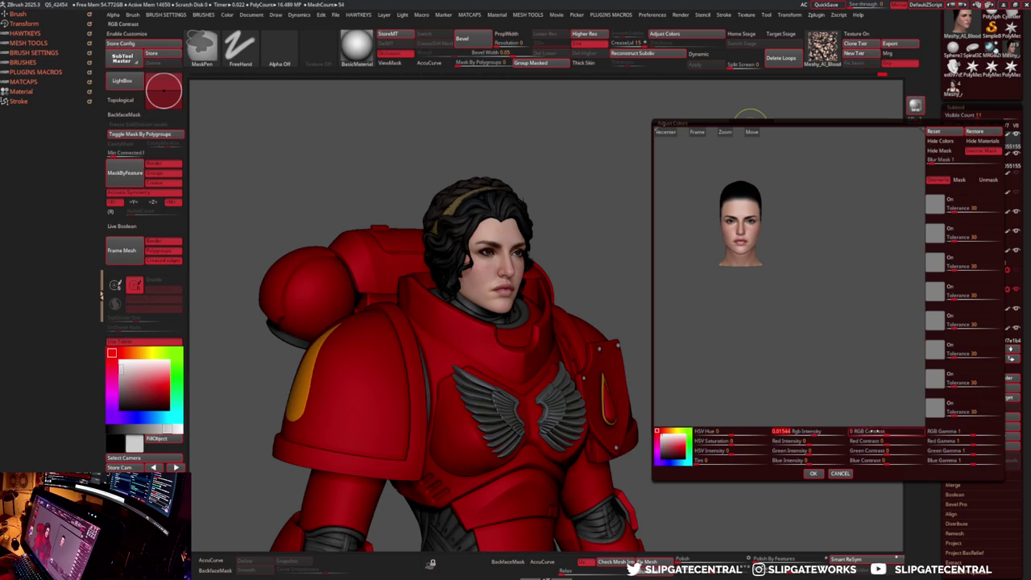
drag(886, 431, 894, 431)
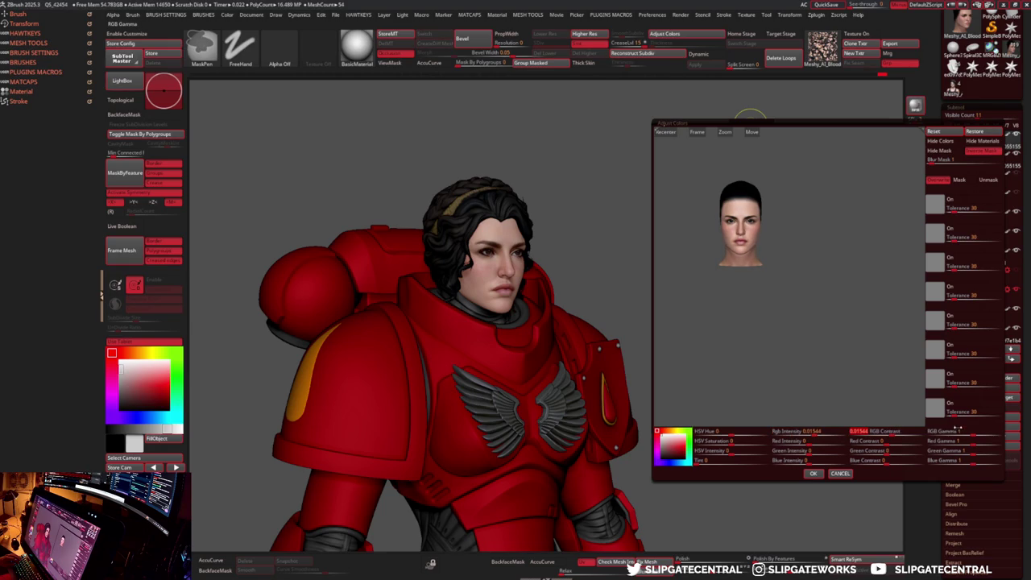
drag(972, 433, 966, 432)
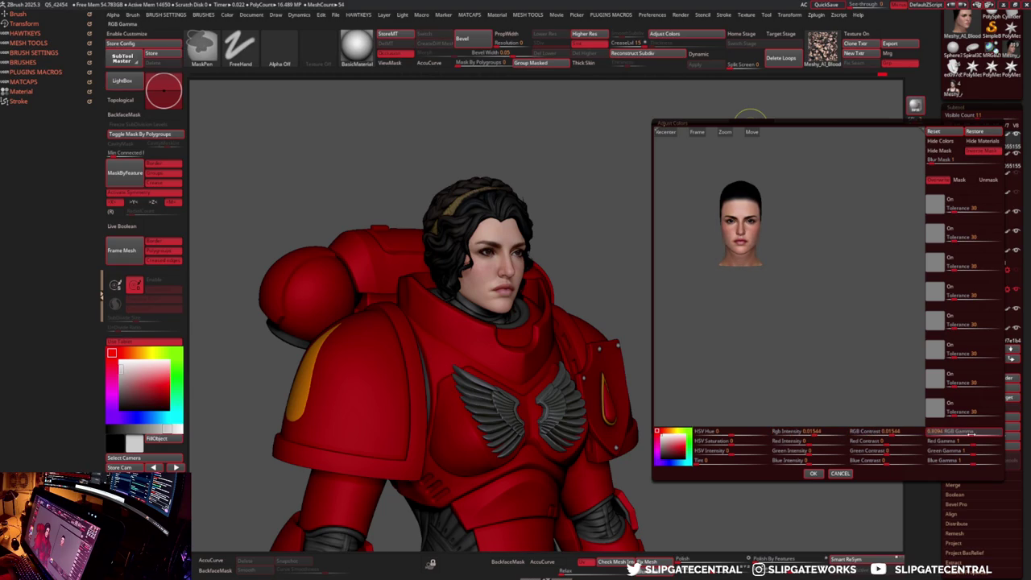
click(812, 473)
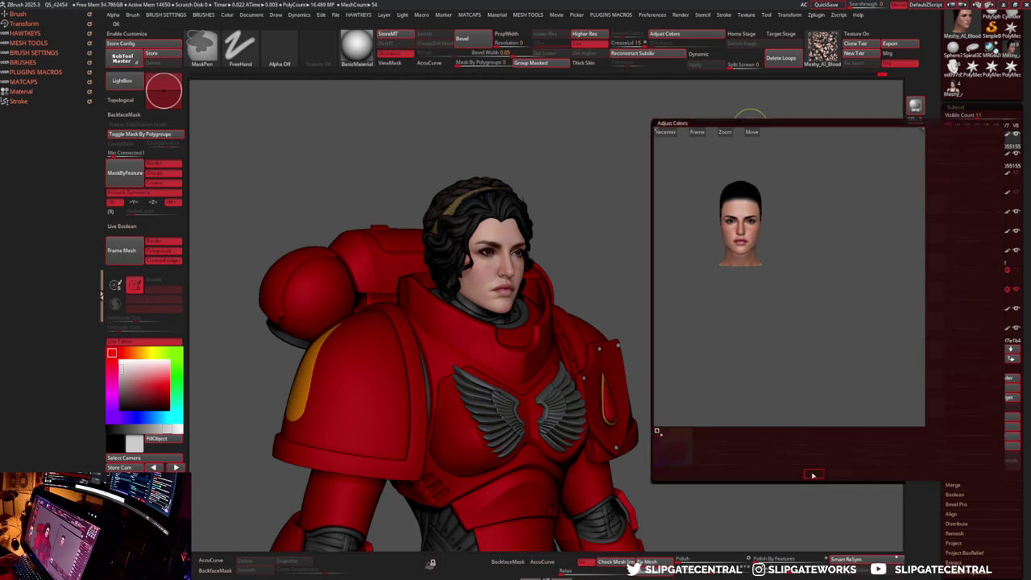
drag(739, 408, 713, 315)
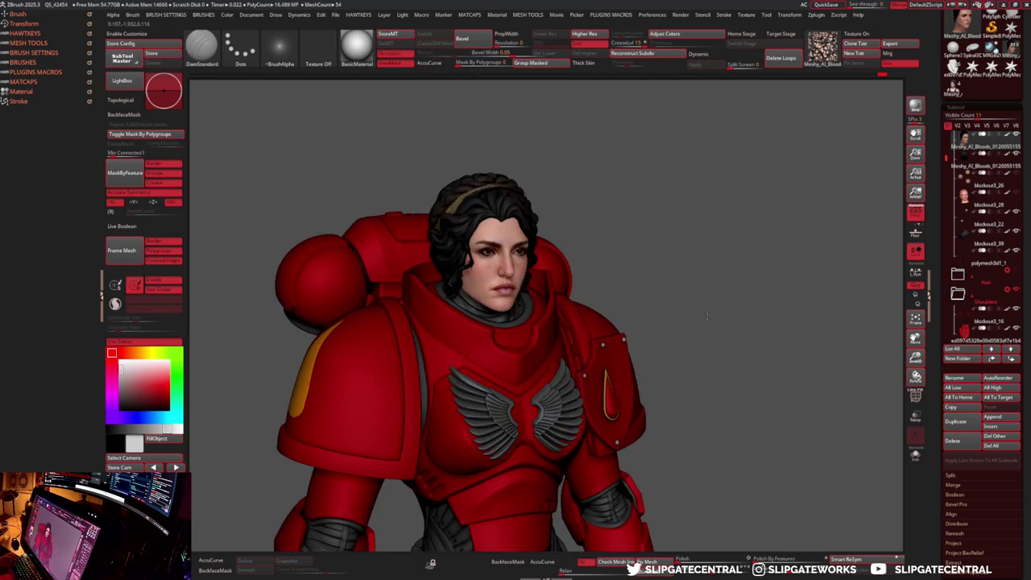
- Isolate the head with Solo, restore the full model, and switch the hair to its stored morph
key(f)
scroll(612, 274, up, 5)
drag(630, 327, 660, 325)
click(915, 454)
key(f)
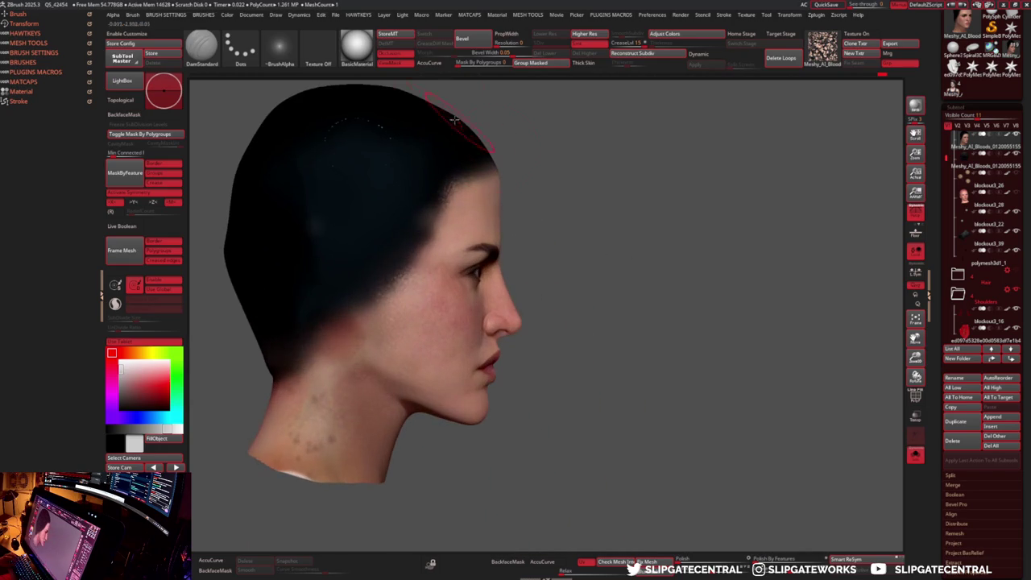
click(389, 38)
key(alt+s)
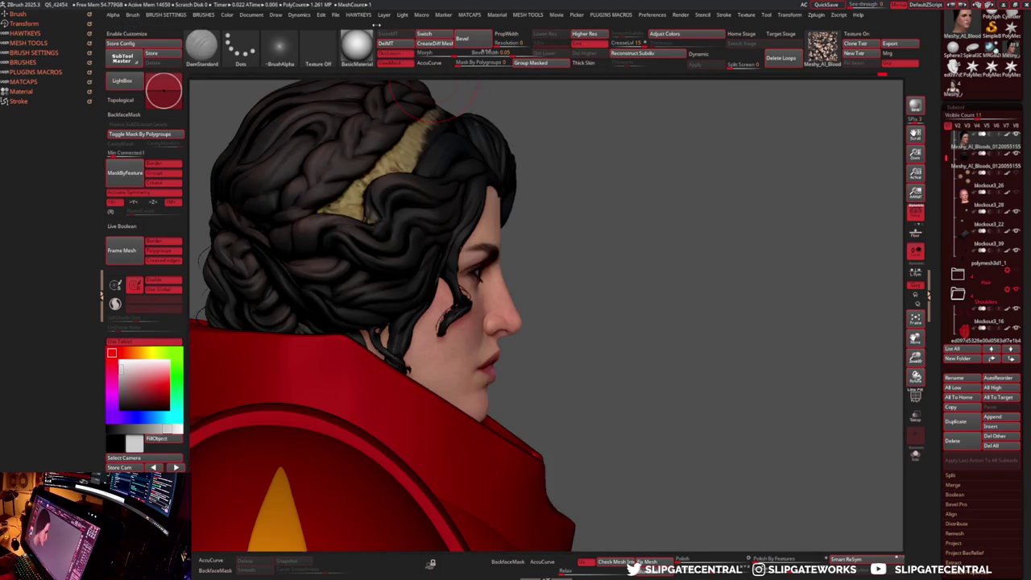
click(424, 34)
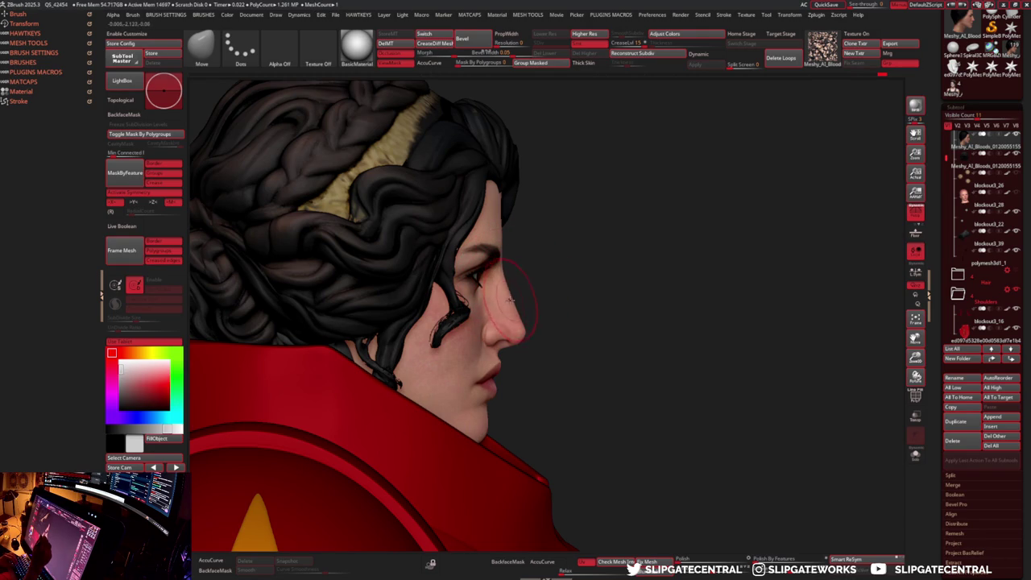
- Orbit and zoom around the upper body to inspect the hair and armour in three-quarter views
key(f)
drag(580, 265, 515, 294)
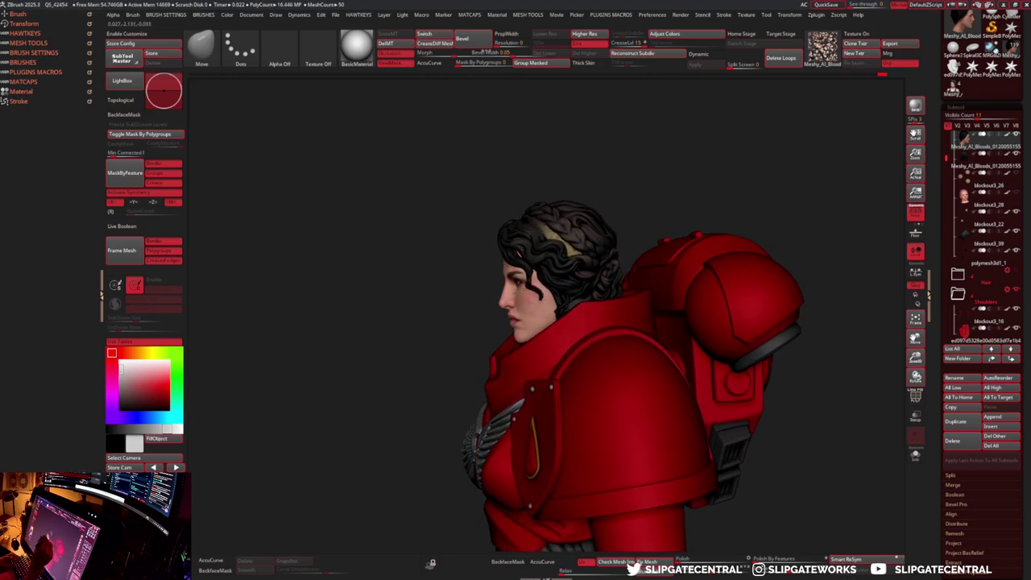
scroll(499, 294, up, 5)
scroll(499, 294, up, 3)
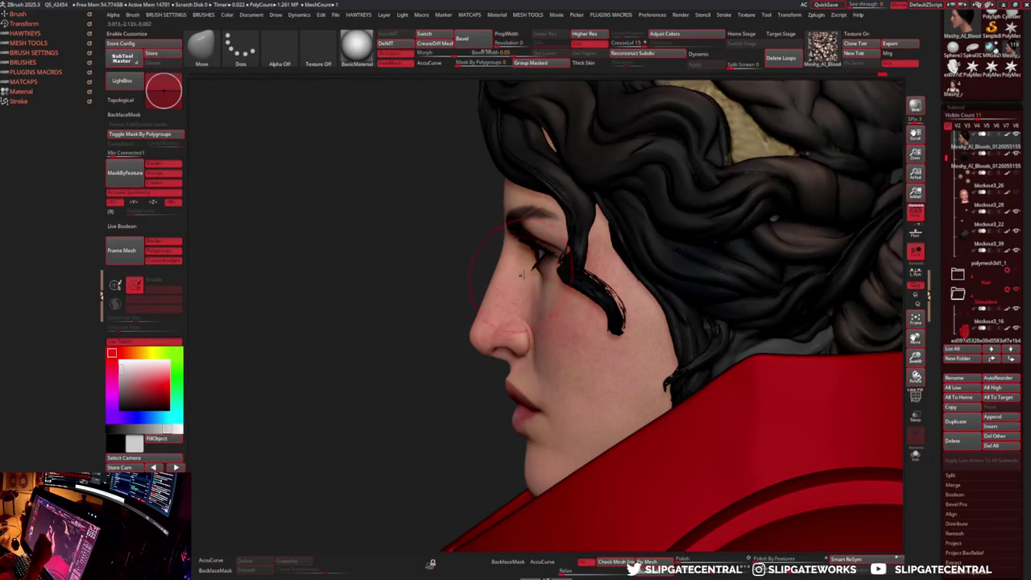
scroll(509, 277, down, 5)
mouse_move(515, 273)
mouse_down()
mouse_move(612, 265)
mouse_move(624, 324)
mouse_move(587, 249)
mouse_up()
scroll(620, 298, up, 5)
scroll(625, 325, down, 5)
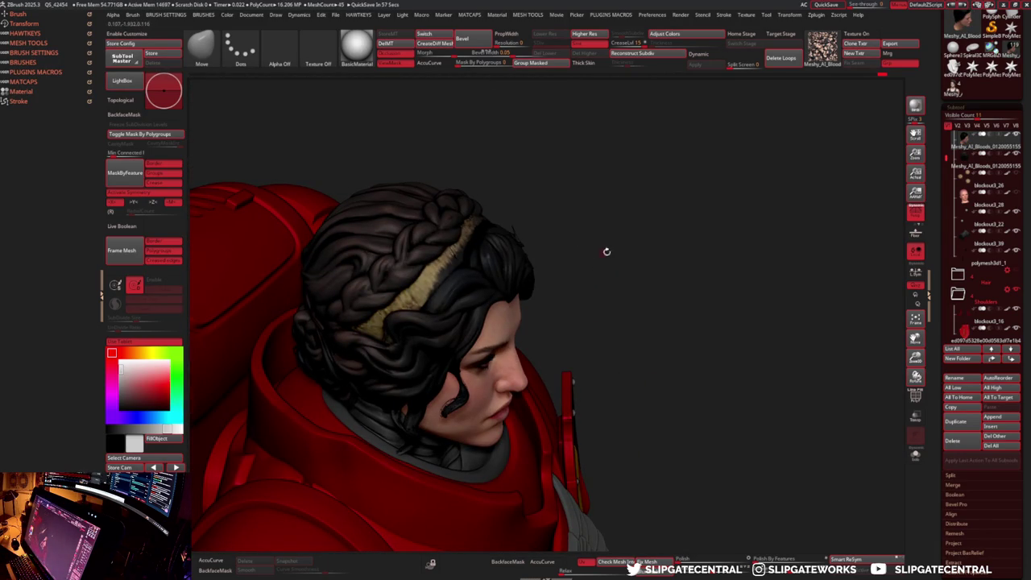
- Turn the bust to face front, frame the figure, and select the hair subtool
mouse_move(515, 375)
mouse_down()
mouse_move(604, 350)
mouse_move(704, 256)
mouse_move(703, 272)
mouse_move(729, 260)
mouse_up()
scroll(624, 323, down, 4)
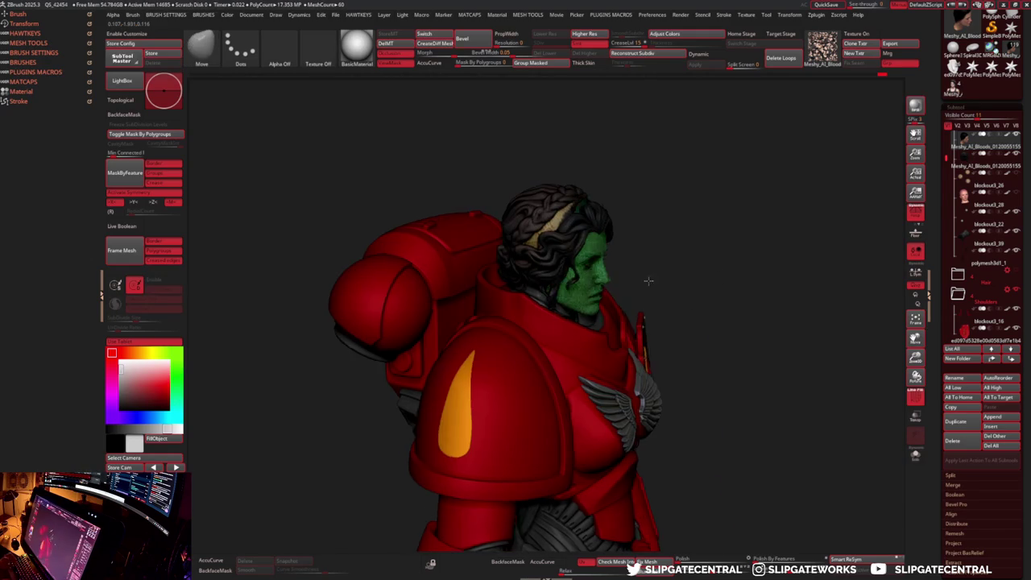
shift+drag(672, 301, 589, 300)
key(f)
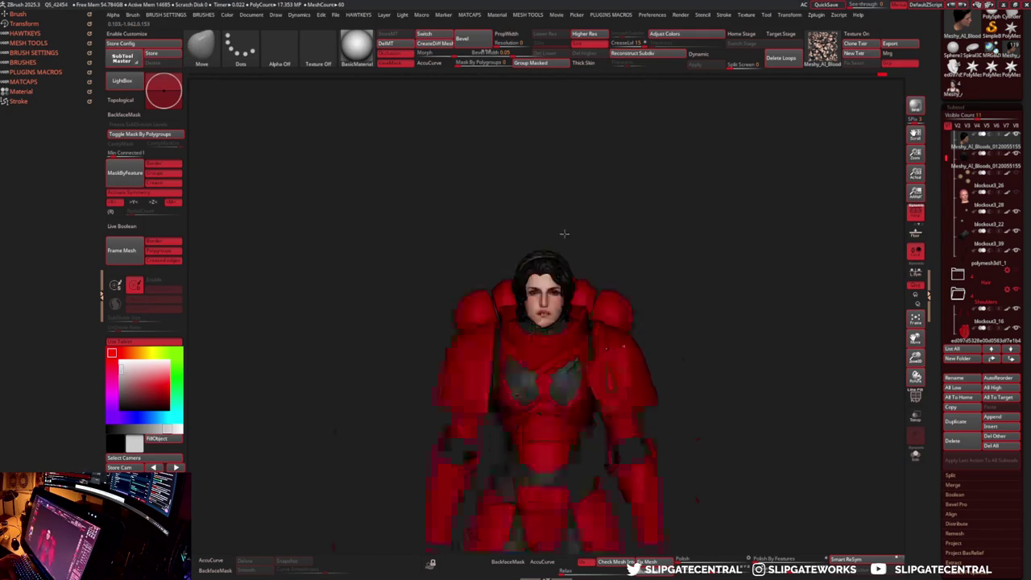
mouse_move(588, 300)
right_down()
mouse_move(579, 301)
mouse_move(589, 237)
right_up()
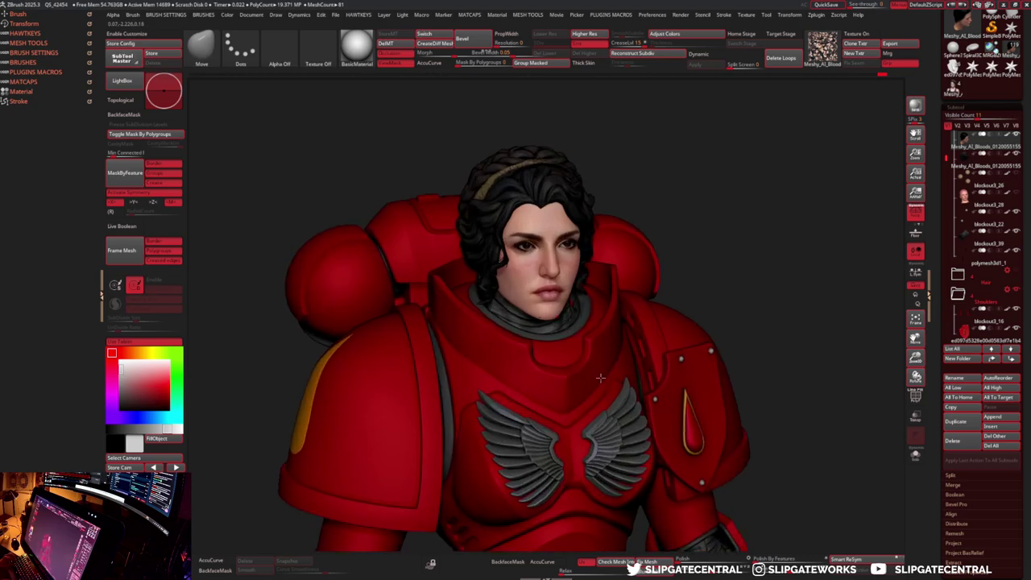
alt+click(589, 237)
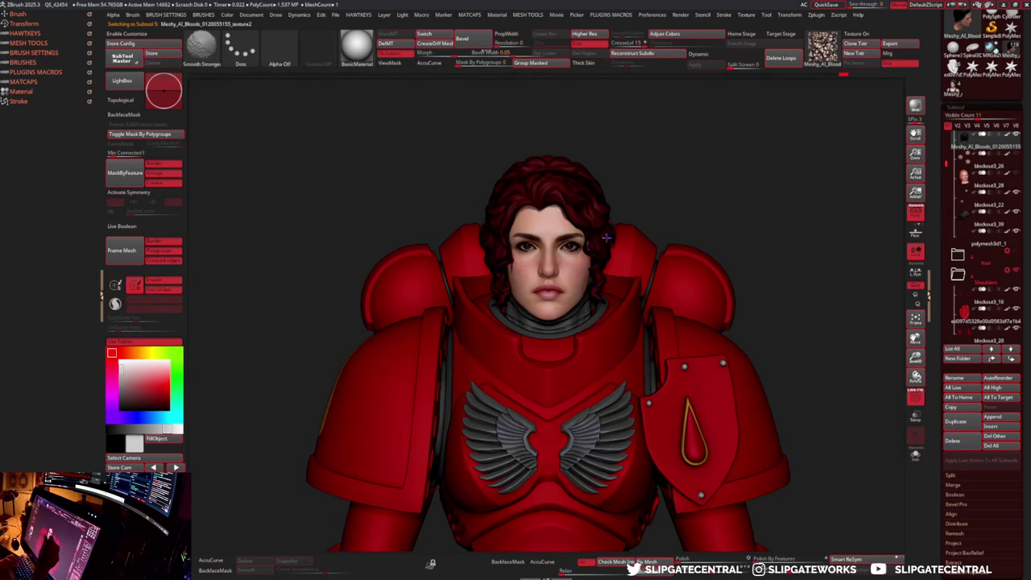
- Smooth the right edge of the hair, adjusting the brush size as needed
shift+drag(589, 237, 610, 235)
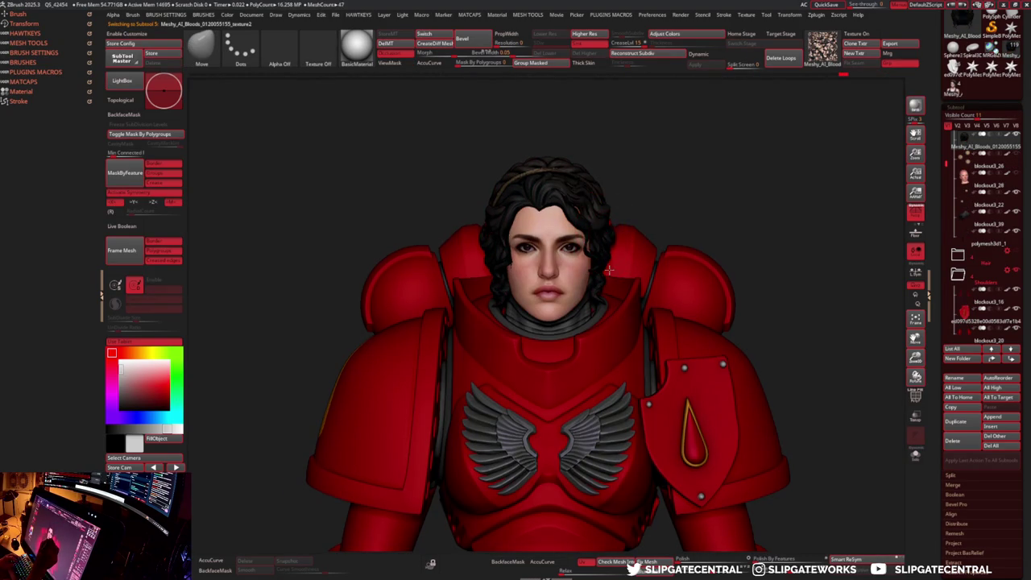
ctrl+right_drag(611, 235, 616, 231)
key(s)
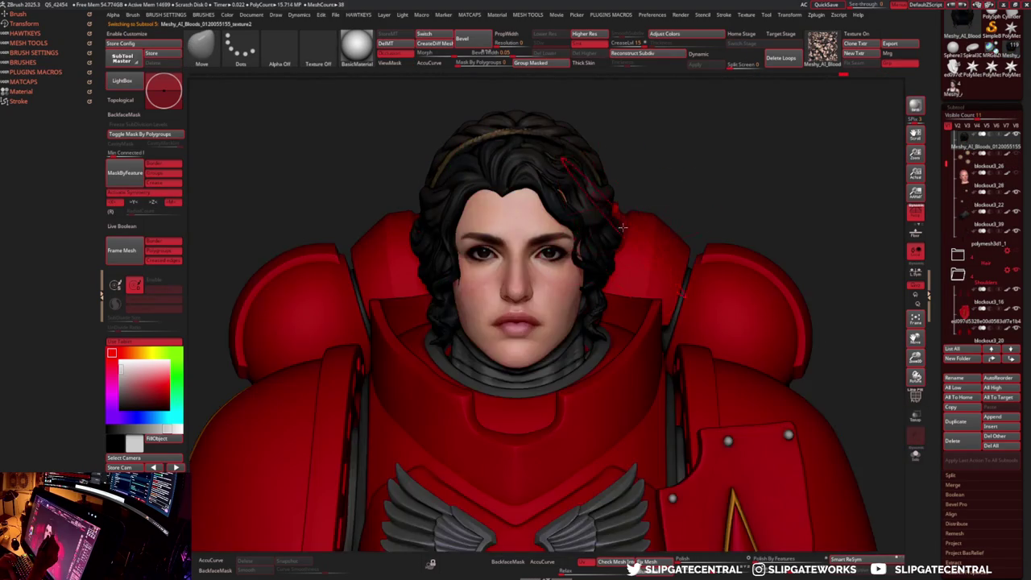
key(s)
drag(616, 231, 614, 233)
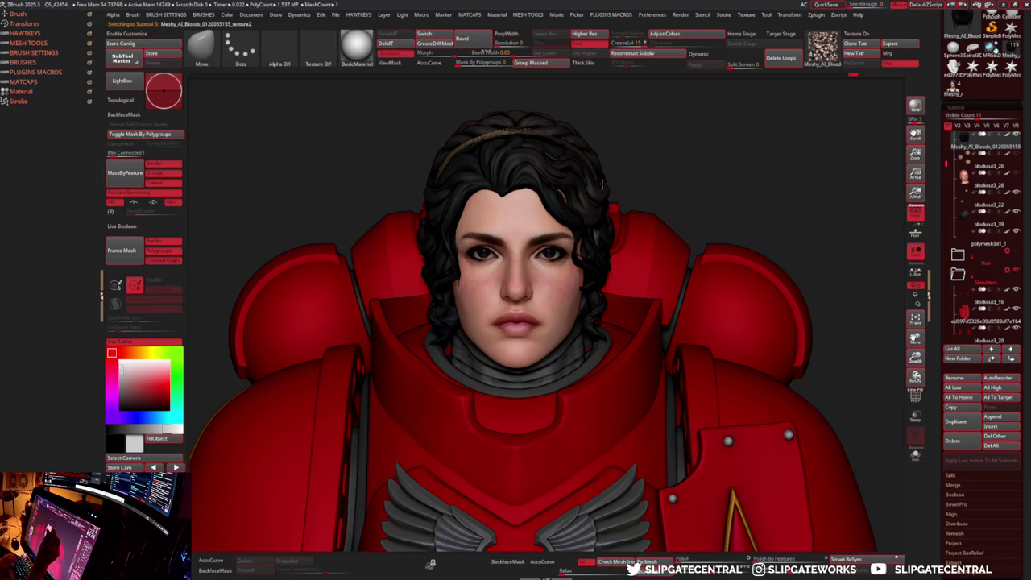
key(ctrl)
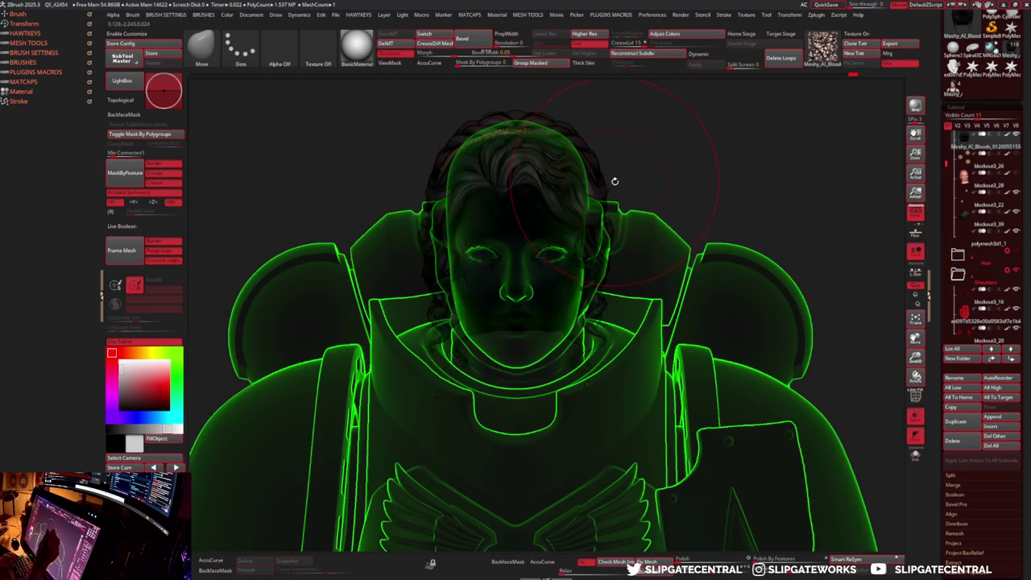
drag(721, 152, 633, 216)
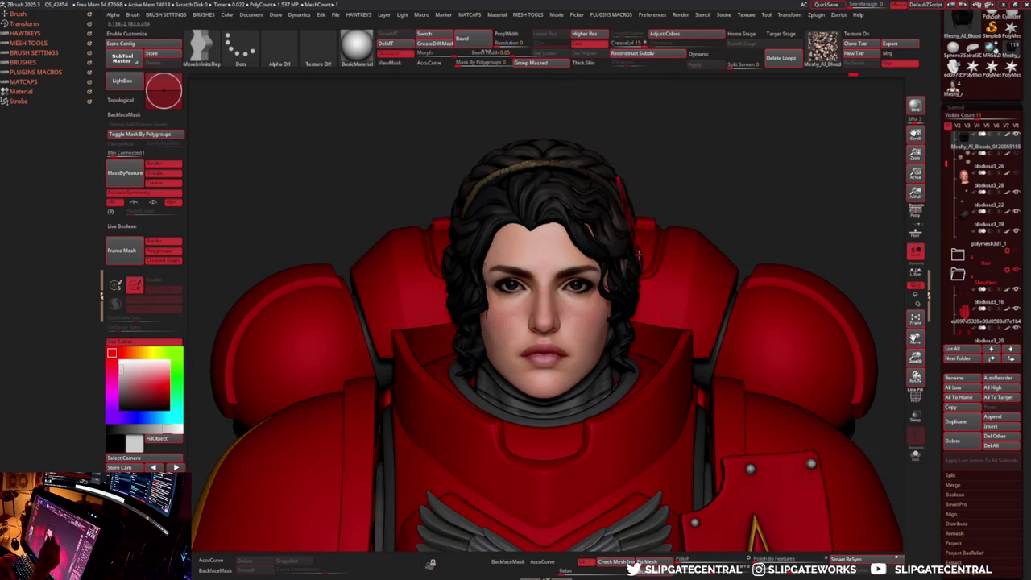
- Try slicing the hair with SliceCurve, then undo the last slice
ctrl+shift+drag(636, 275, 635, 271)
ctrl+shift+drag(676, 327, 629, 336)
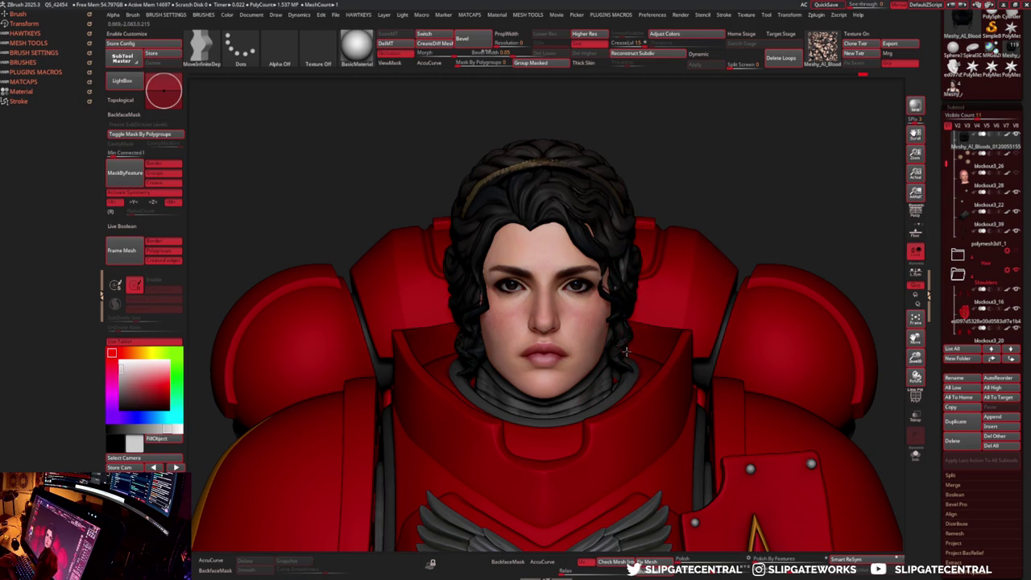
key(ctrl+z)
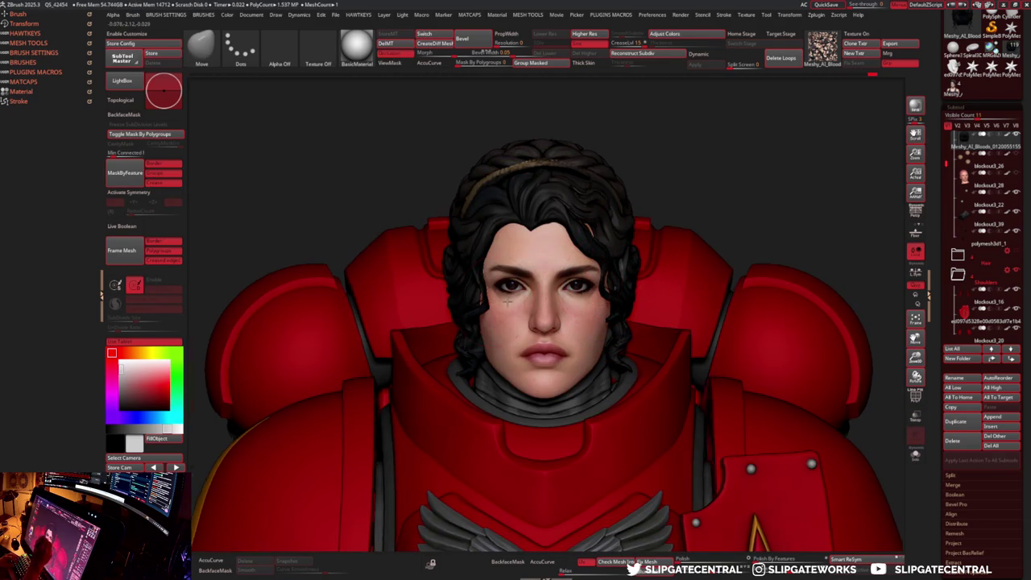
right_drag(506, 302, 507, 306)
mouse_move(674, 271)
ctrl+right_down()
mouse_move(653, 241)
mouse_move(633, 246)
mouse_move(625, 306)
mouse_move(654, 271)
ctrl+right_up()
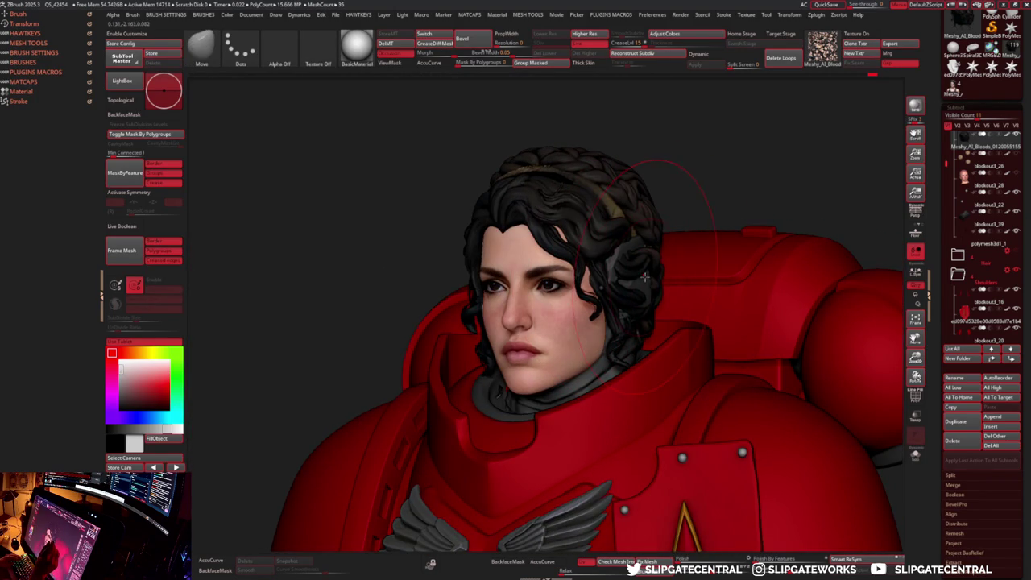
- Insert dark curls at the sides of the head with X symmetry, then set the background to light grey
click(645, 277)
drag(645, 277, 623, 270)
key(x)
click(624, 269)
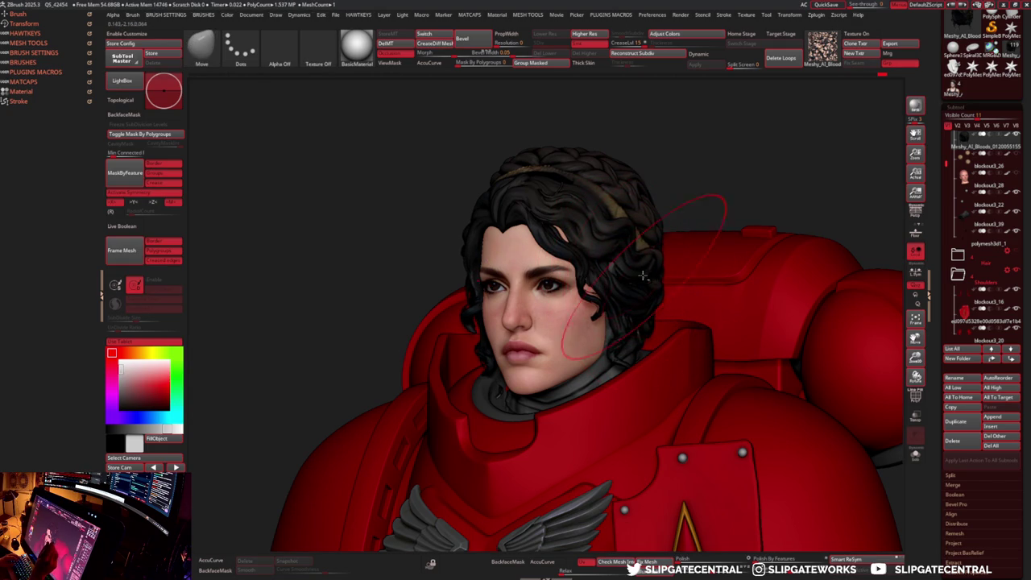
mouse_move(637, 299)
right_down()
mouse_move(585, 277)
mouse_move(565, 287)
mouse_move(752, 184)
mouse_move(637, 145)
right_up()
mouse_move(699, 267)
shift+right_down()
mouse_move(681, 257)
mouse_move(615, 266)
mouse_move(612, 278)
shift+right_up()
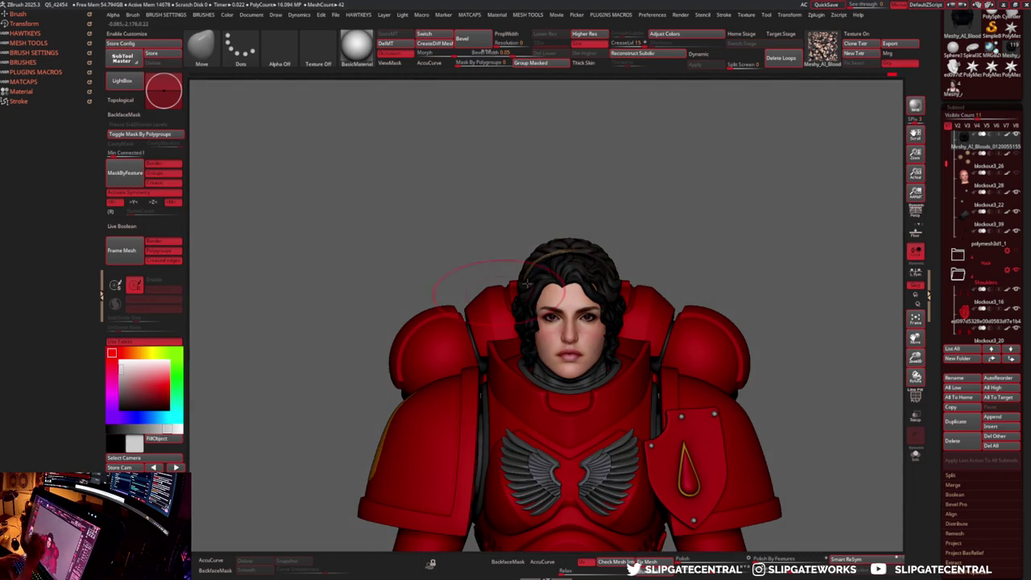
key(s)
drag(612, 255, 585, 256)
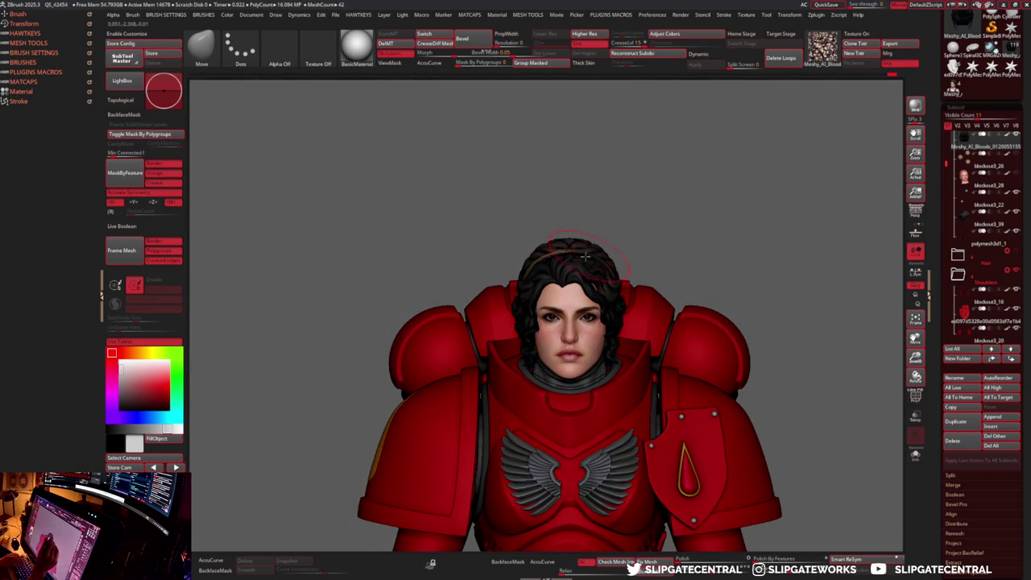
- Open the Material palette's Mixer subpalette and zoom in on the face
click(21, 91)
click(48, 301)
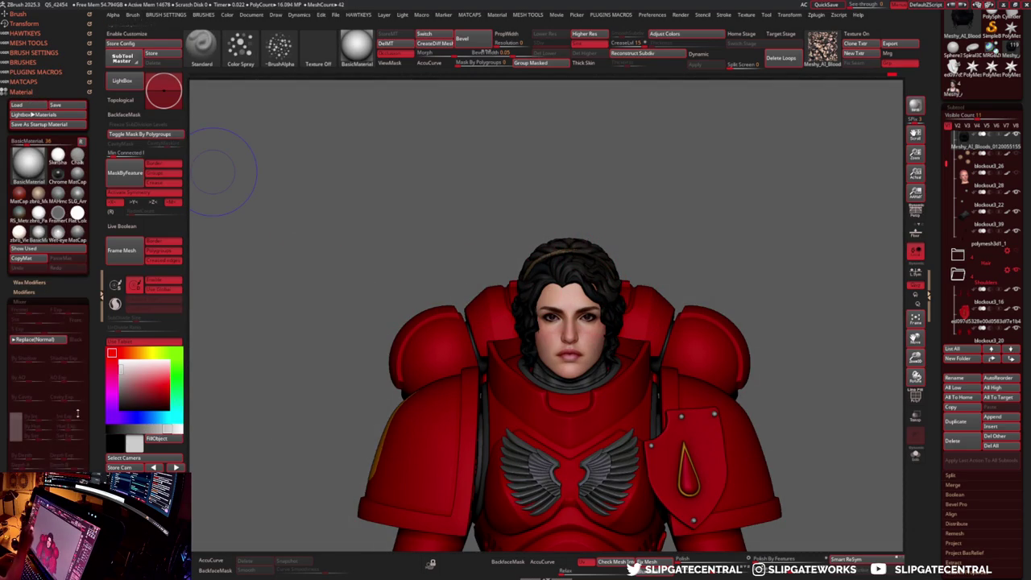
alt+drag(729, 243, 608, 248)
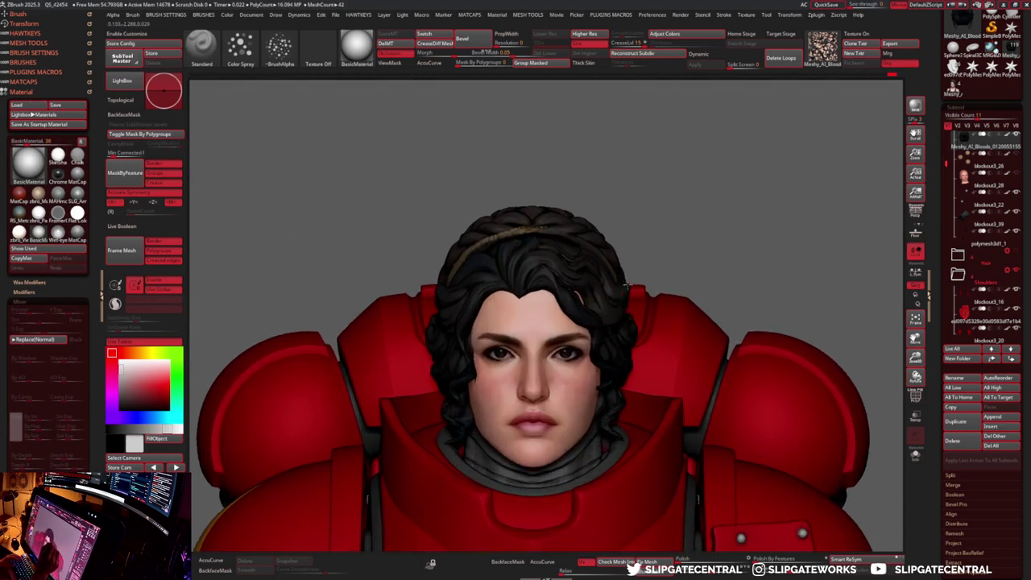
key(b)
key(m)
key(v)
key(s)
key(t)
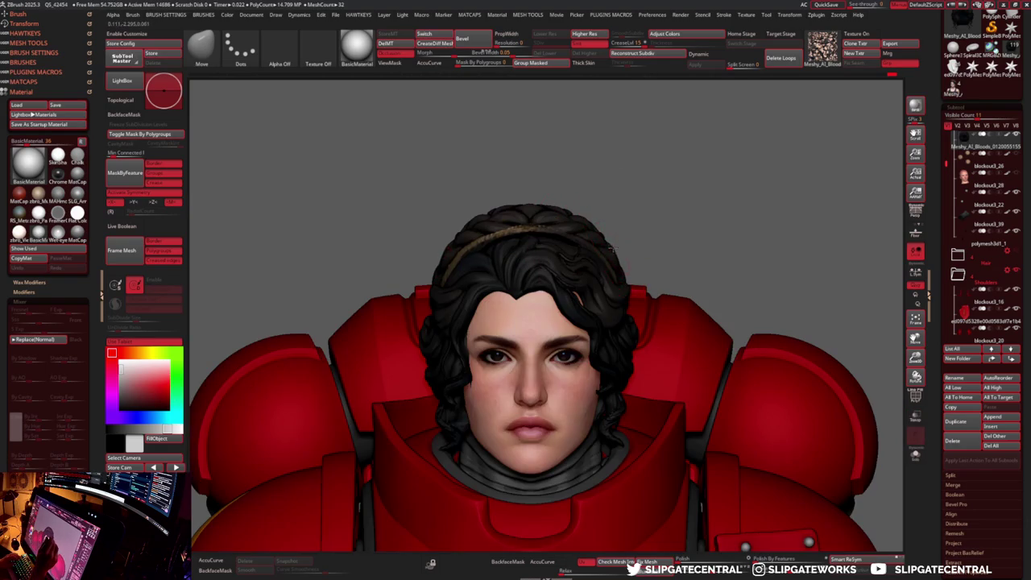
- Orbit to the back of the hair and turn on Transp/Ghost to see through the armour
alt+drag(593, 225, 610, 246)
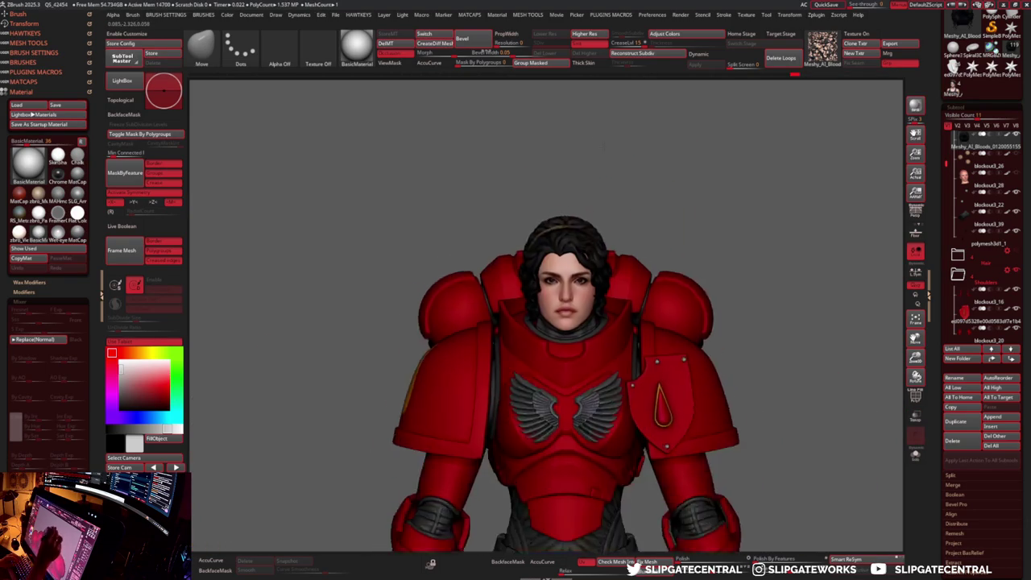
right_drag(610, 246, 583, 258)
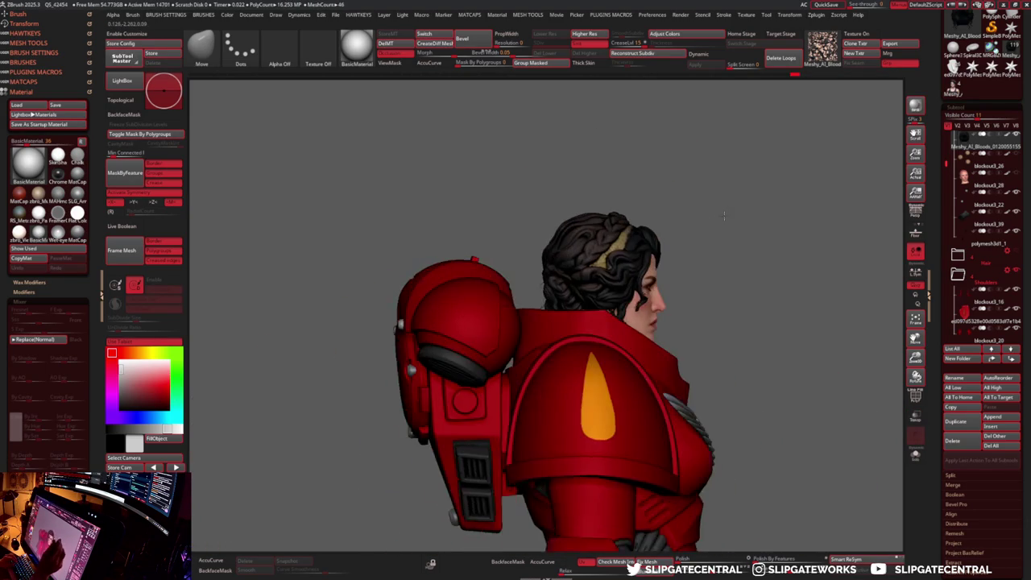
key(t)
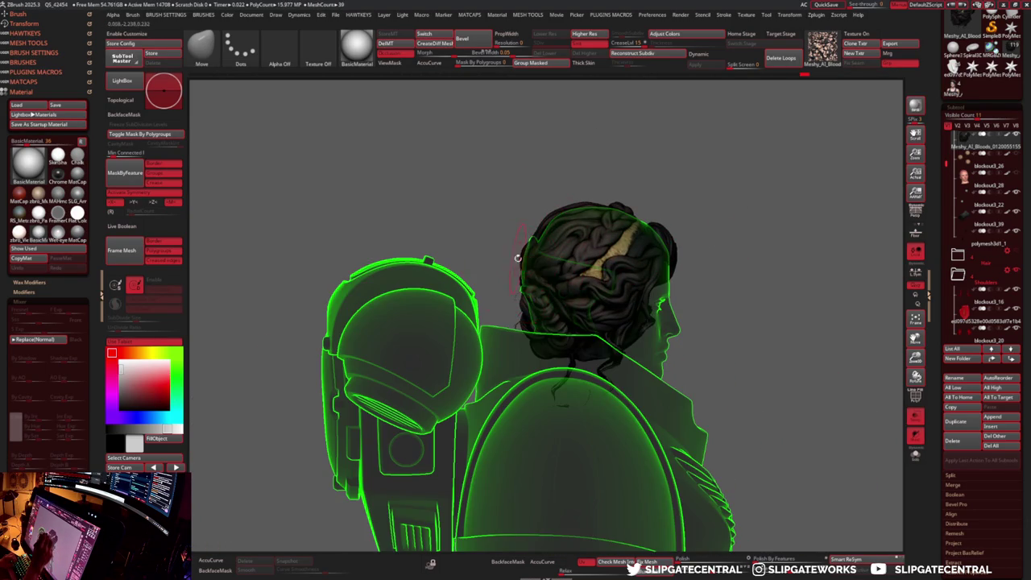
key(t)
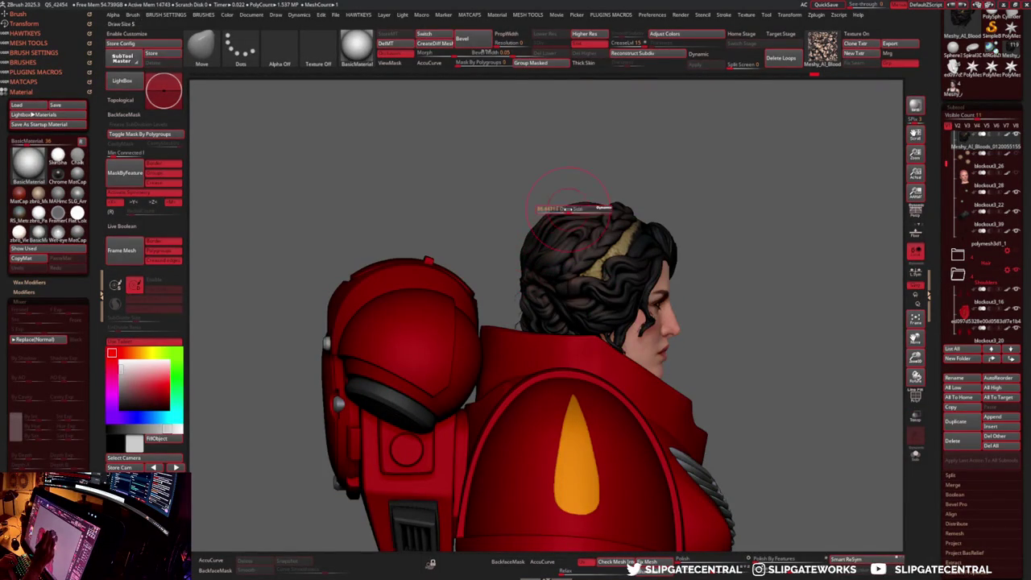
drag(730, 230, 546, 227)
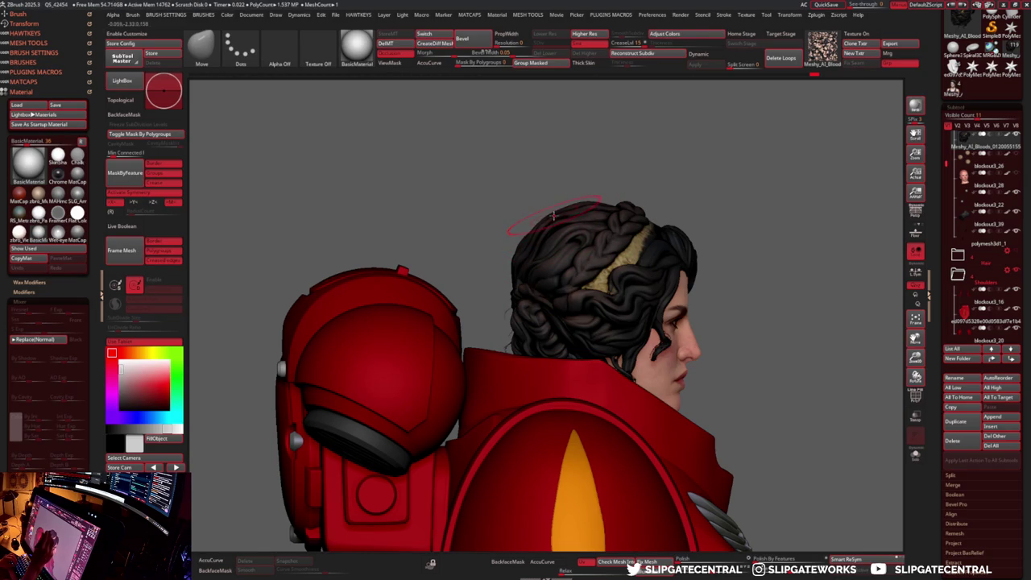
key(shift+t)
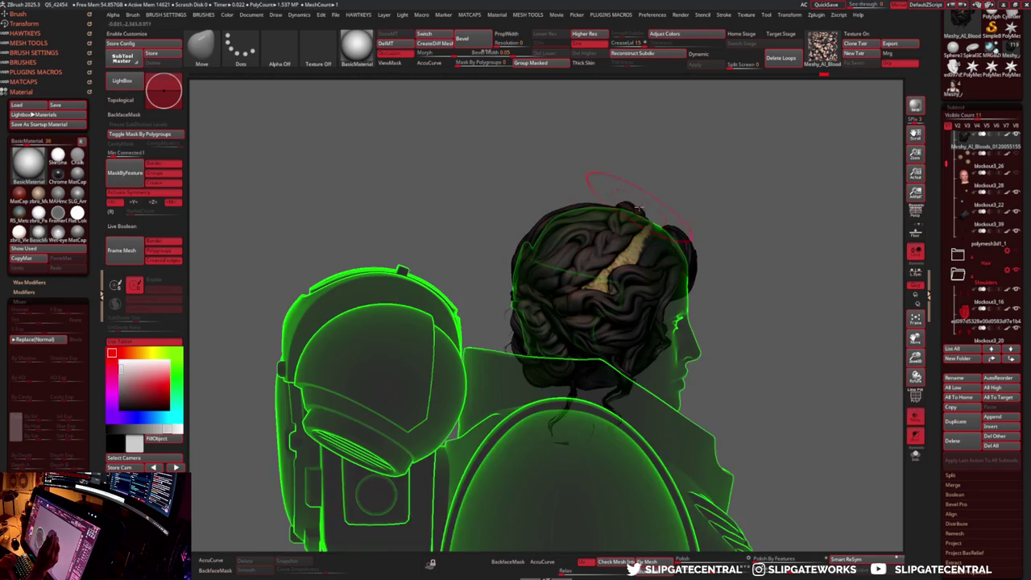